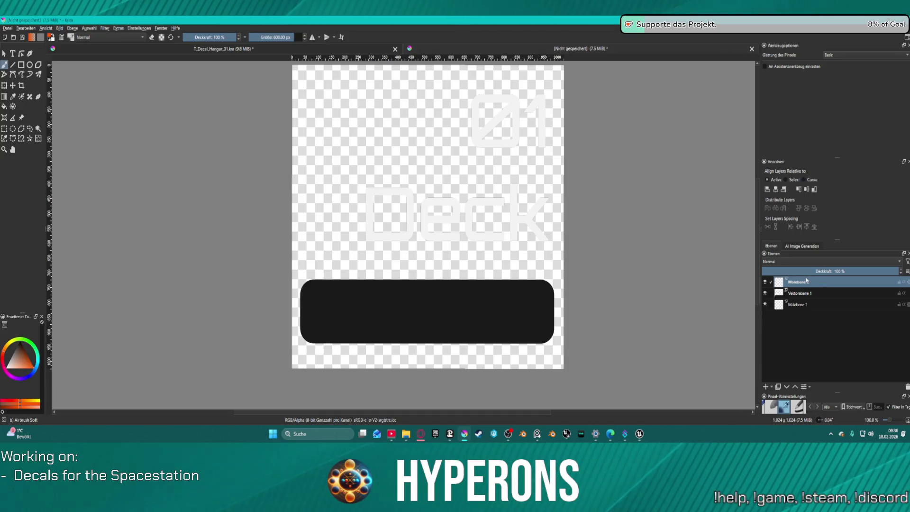
Step: Move the Malebene 2 paint layer to the bottom of the layer stack, below Malebene 1
drag(807, 280, 805, 306)
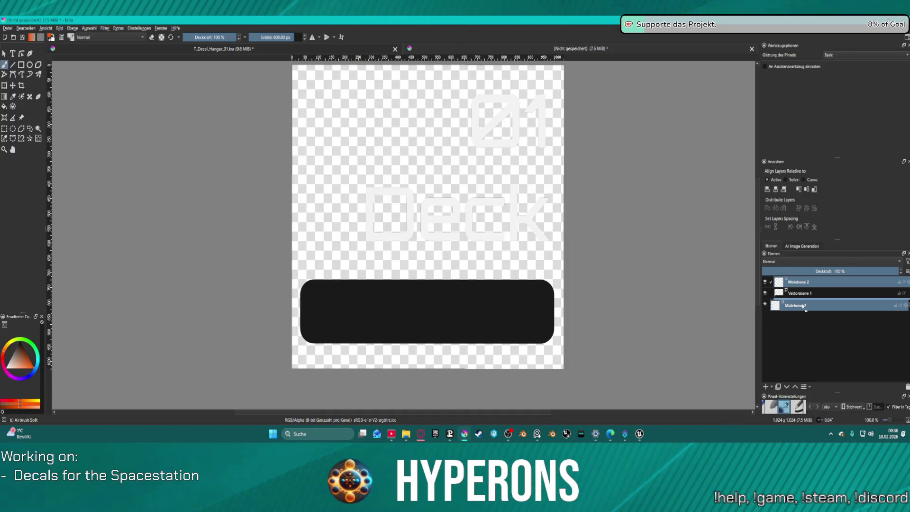
drag(806, 306, 805, 310)
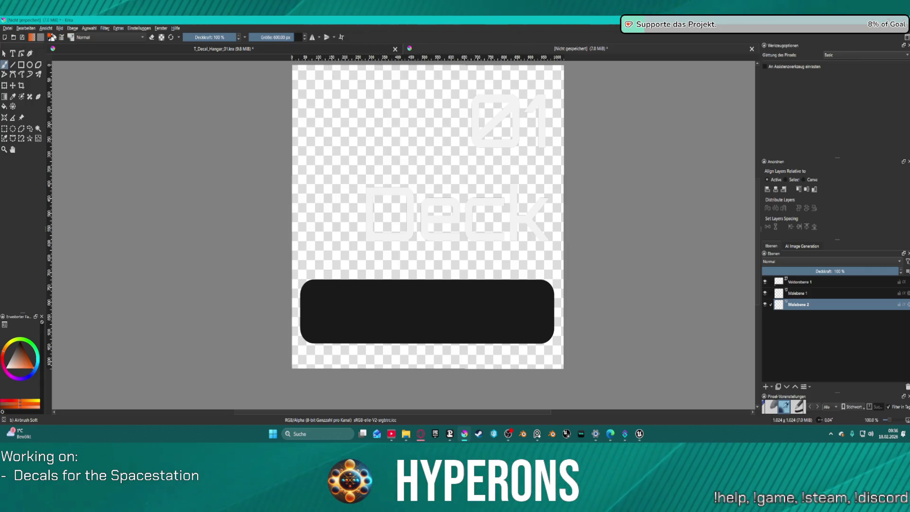
Step: Set the foreground colour to Grey 35% (#595959) after trying lighter and darker greys
click(49, 37)
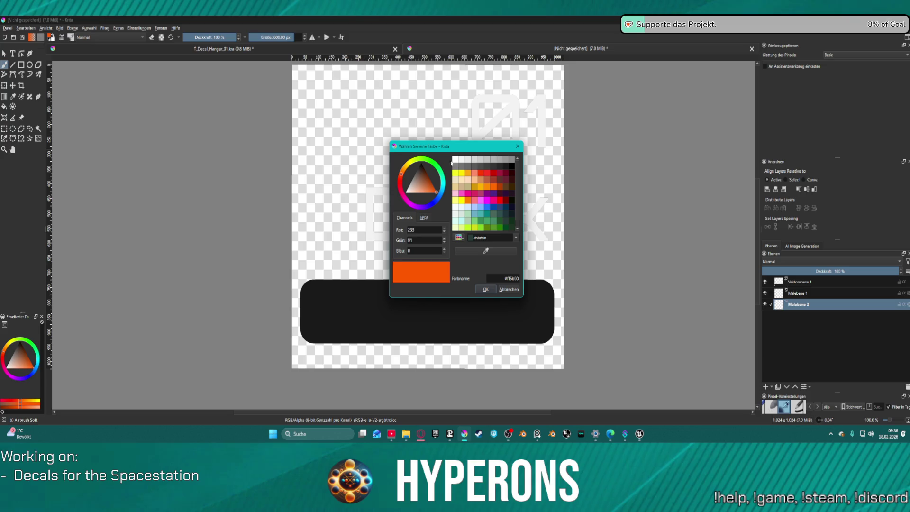
click(484, 166)
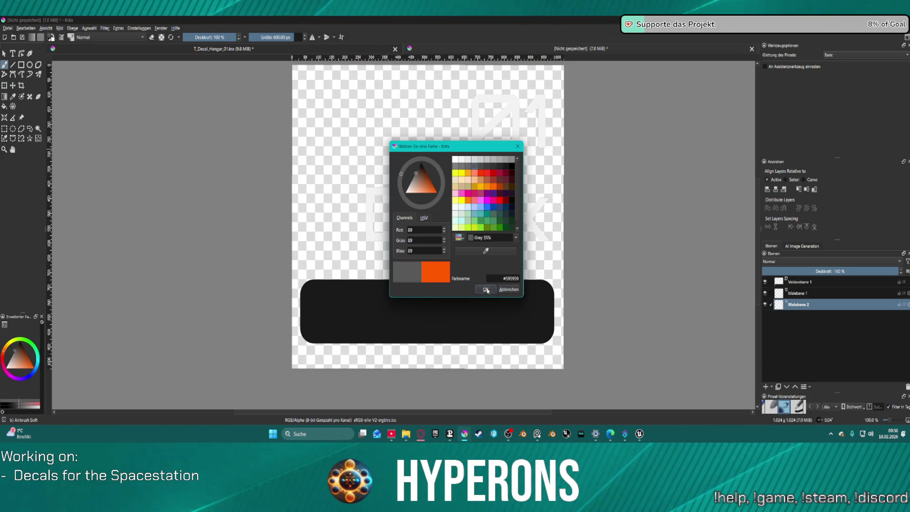
click(474, 160)
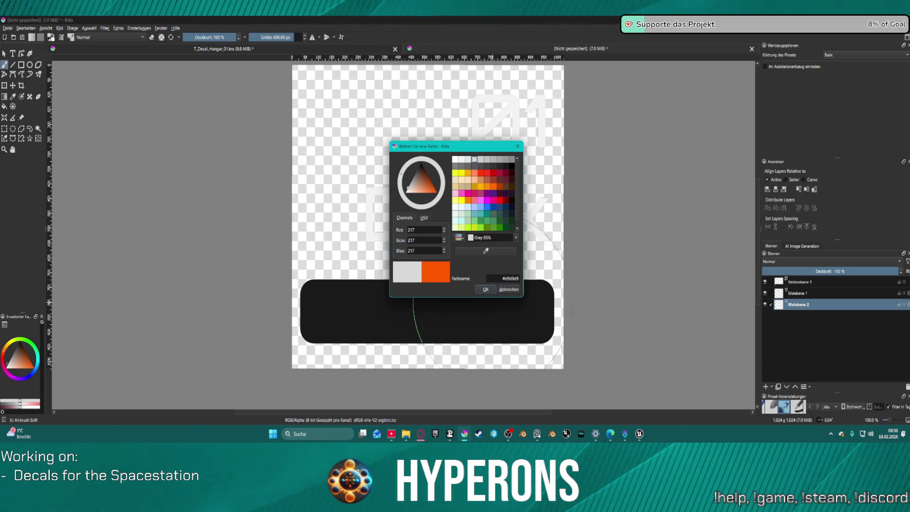
click(497, 169)
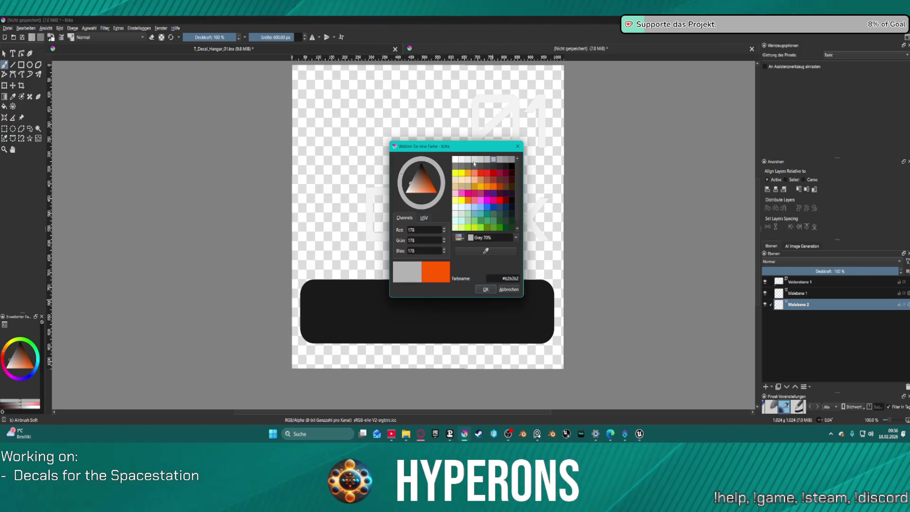
click(474, 166)
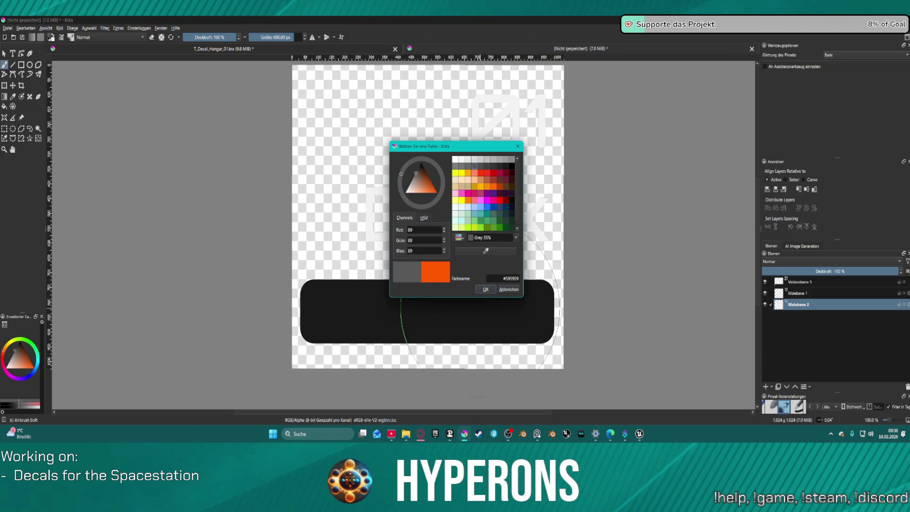
click(494, 290)
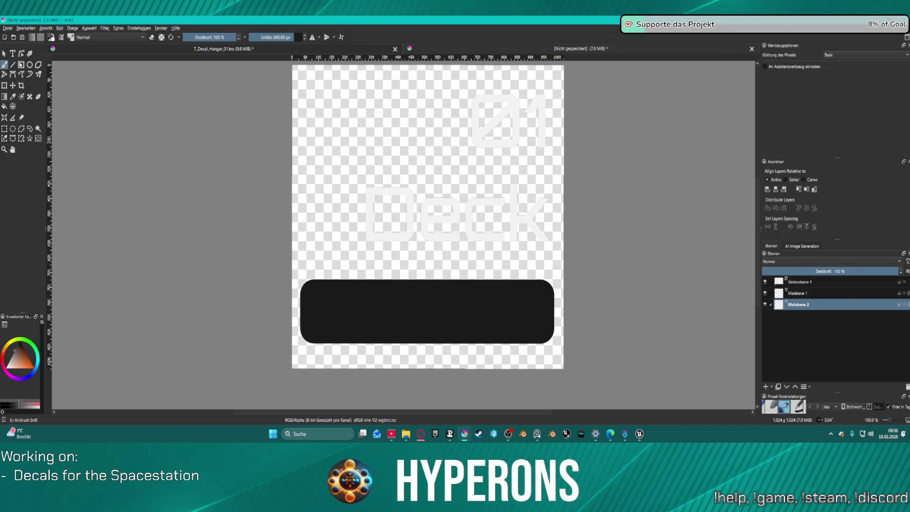
Step: Fill the decal's transparent background with the dark grey using the Fill tool (F)
key(f)
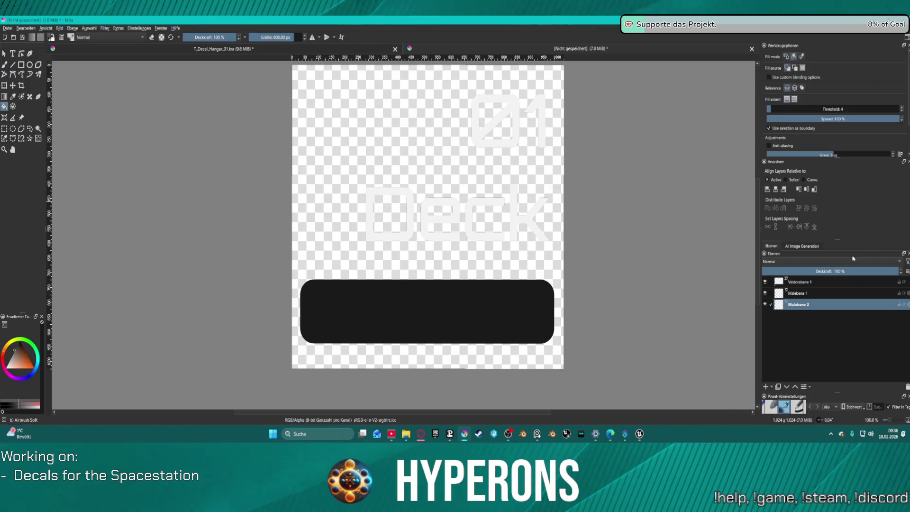
click(482, 197)
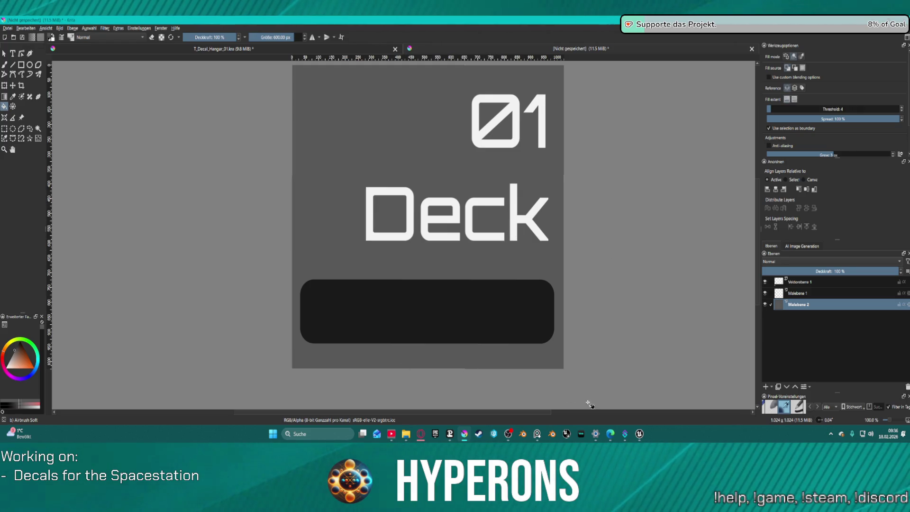
Step: In Unreal Engine, orbit to the Hangar 01 floor decal and view the T_Decal_Hangar_01 texture
click(604, 395)
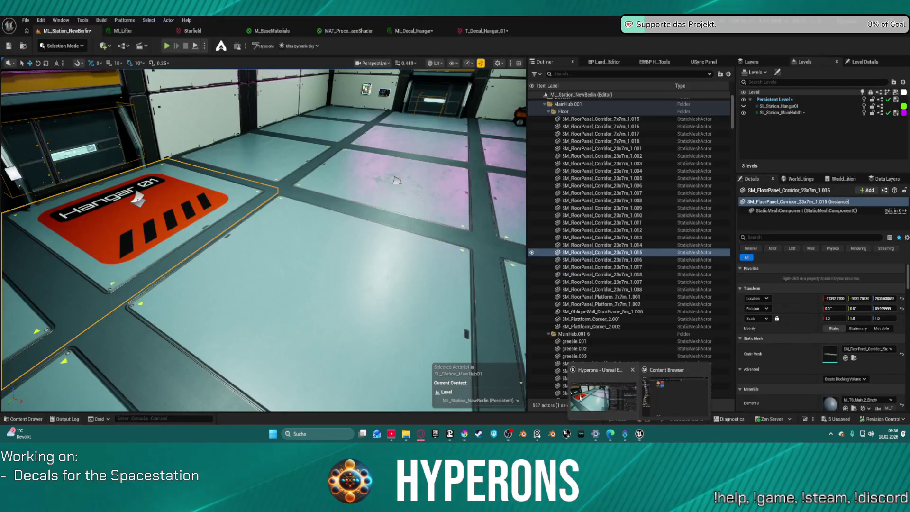
mouse_move(240, 175)
mouse_down()
mouse_move(239, 235)
mouse_move(178, 236)
mouse_move(178, 178)
mouse_up()
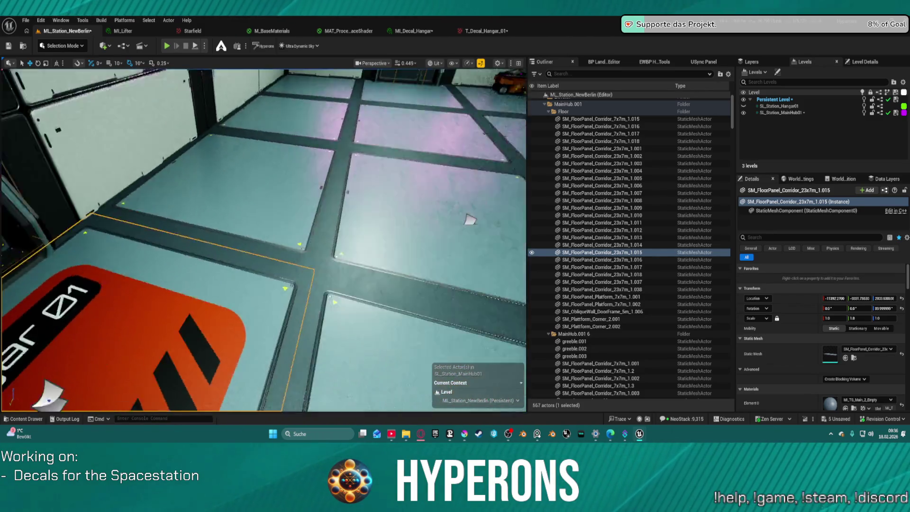
mouse_move(469, 220)
mouse_down()
mouse_move(401, 152)
mouse_move(372, 41)
mouse_up()
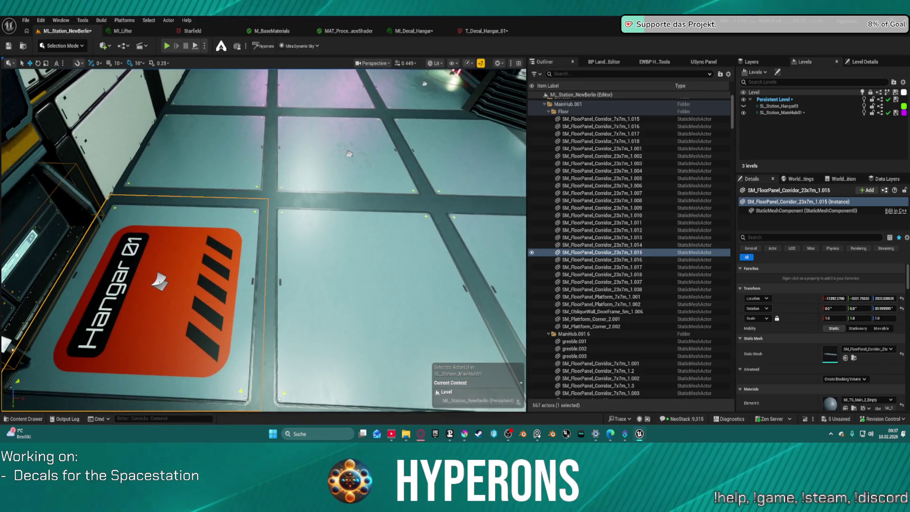
click(487, 31)
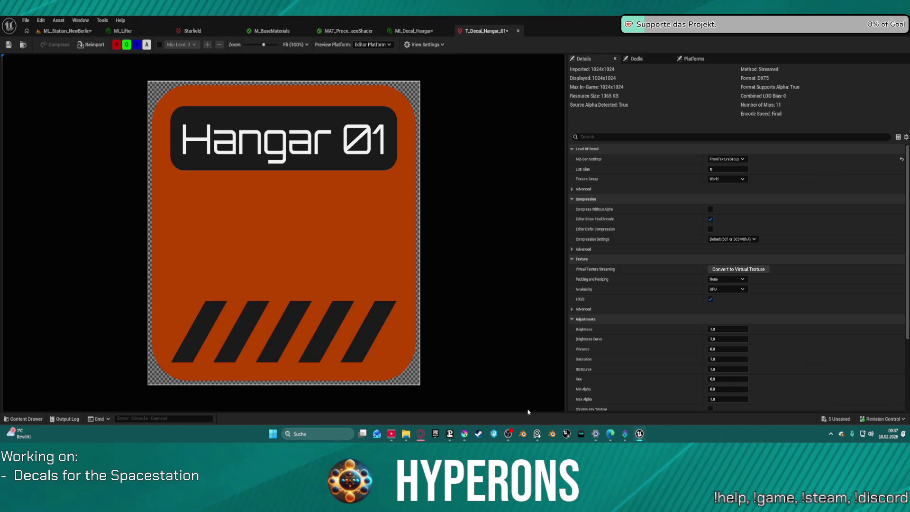
Step: Back in Krita, bring up the Hangar 01 label on T_Decal_Hangar_01.kra for text editing
key(alt+Tab)
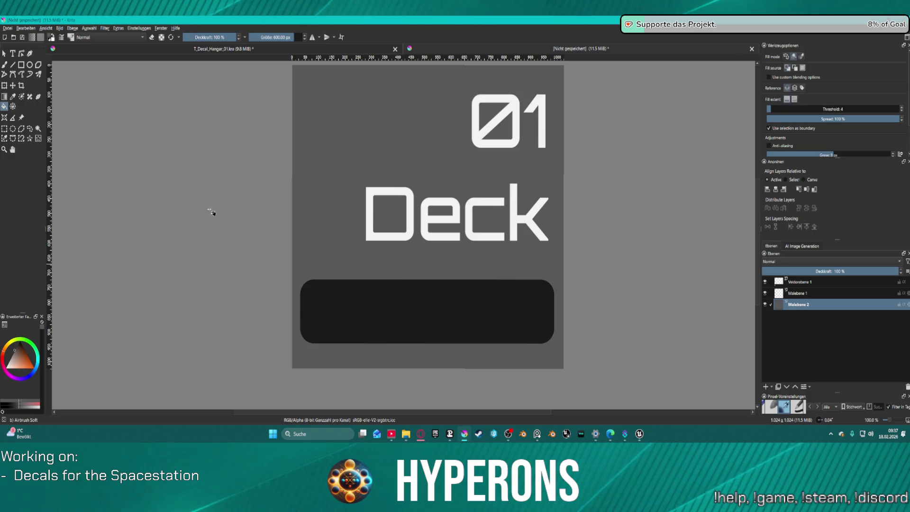
click(324, 48)
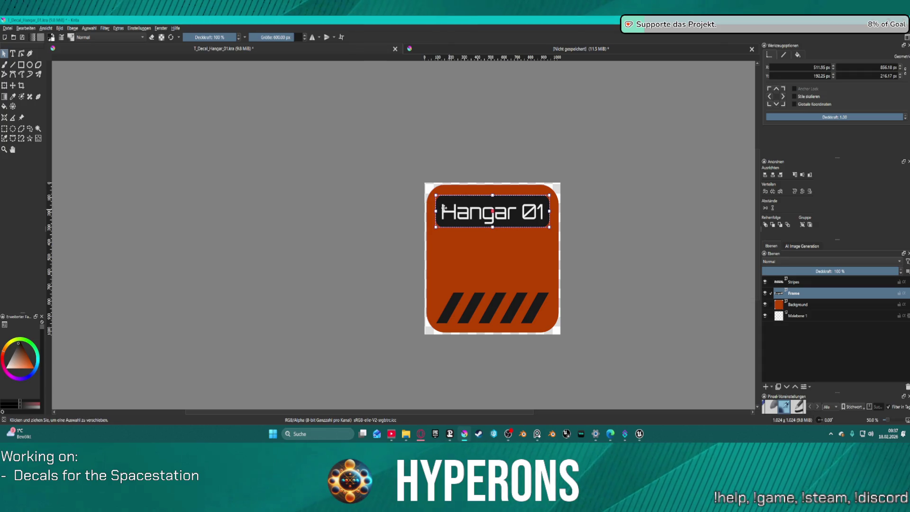
click(12, 53)
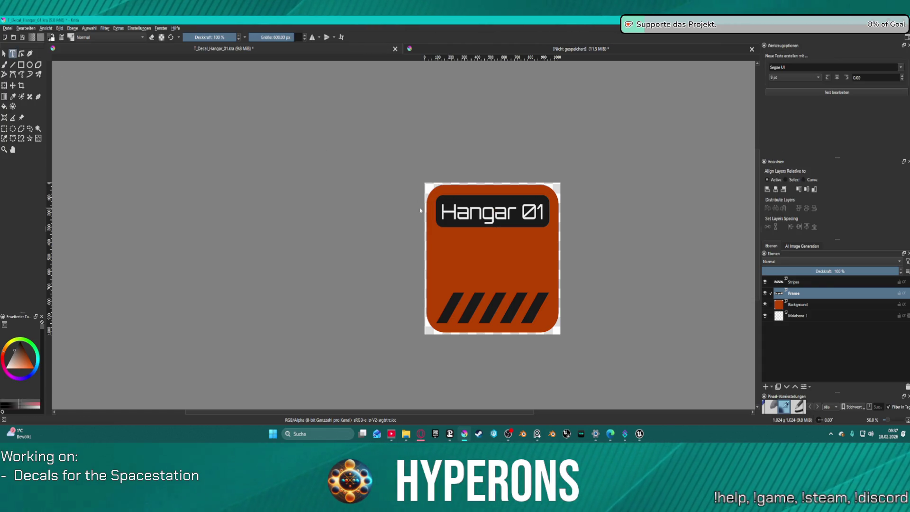
click(453, 213)
Step: Set the Hangar 01 label's font weight to Bold and apply it to the canvas
click(271, 155)
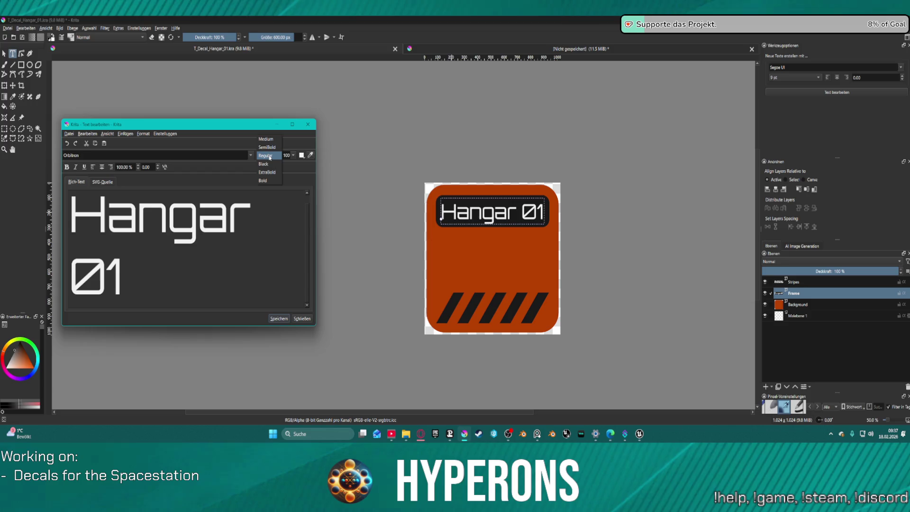
click(269, 181)
click(278, 319)
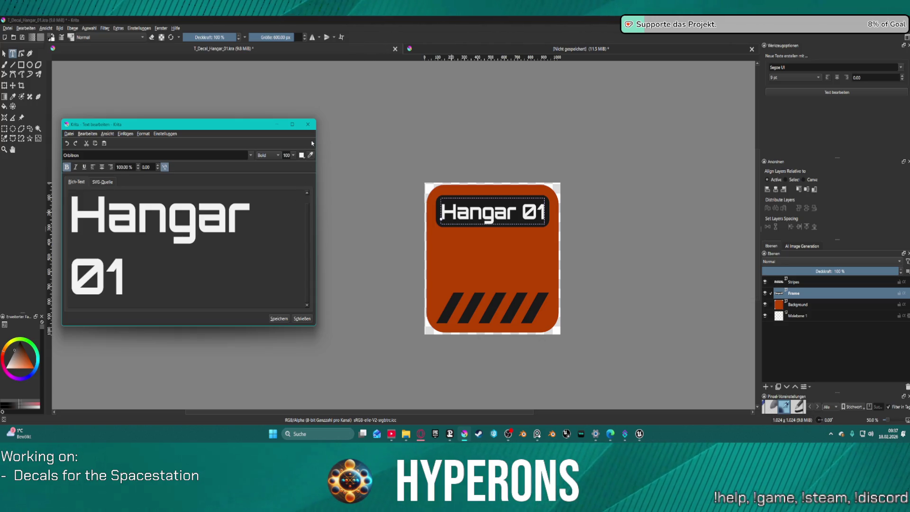
click(308, 125)
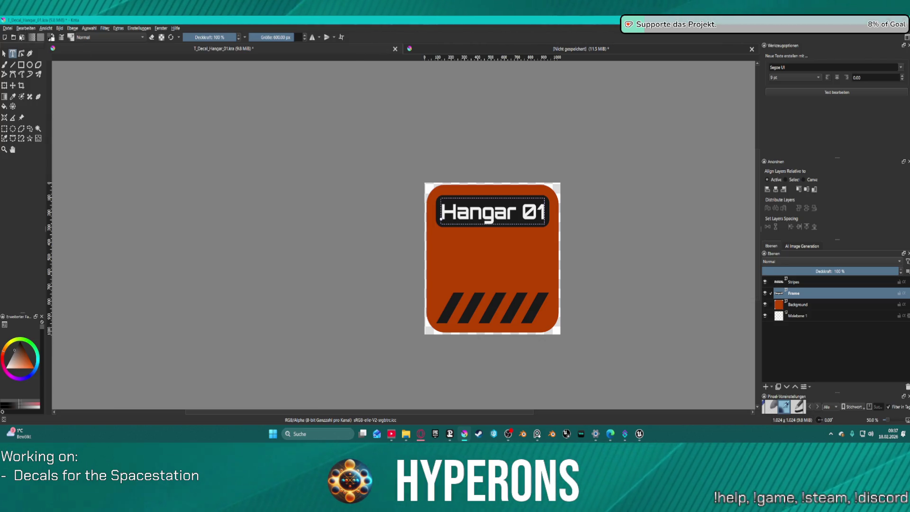
click(8, 28)
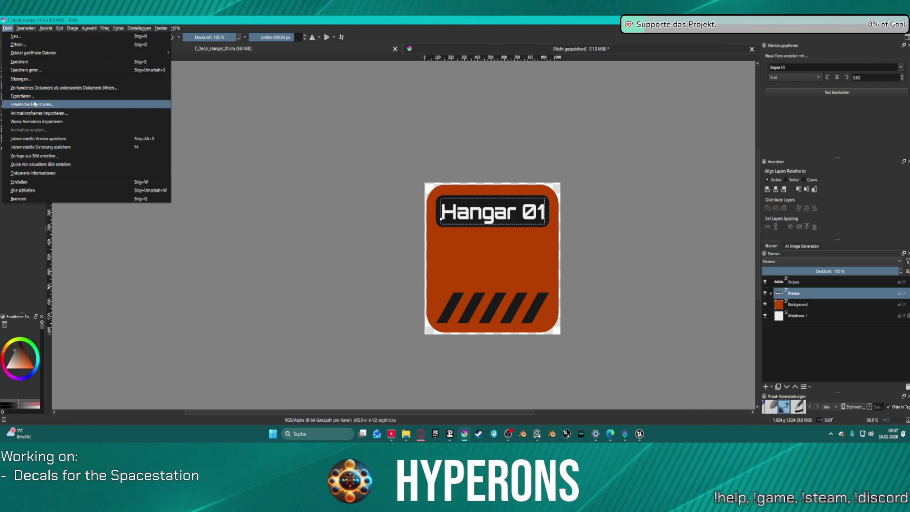
Step: Export the bold decal over the existing T_Decal_Hangar_01.png, confirming the overwrite and PNG options
click(22, 96)
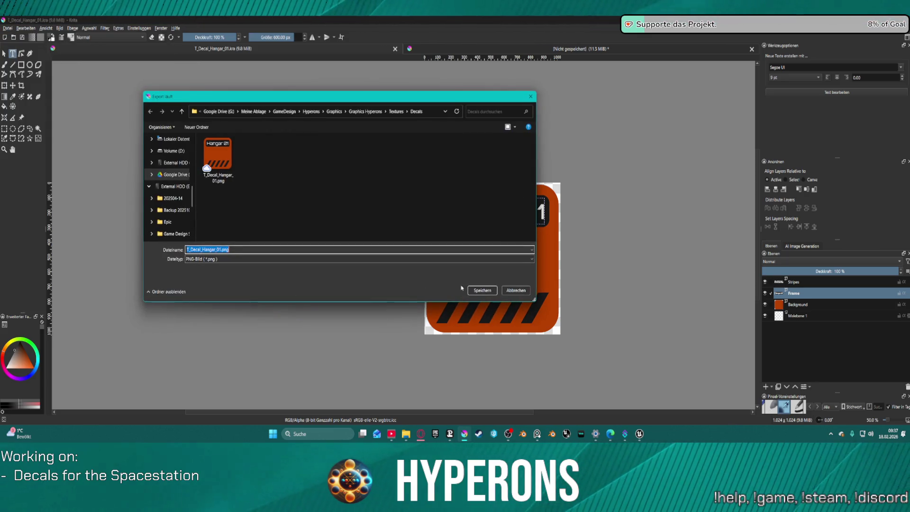
click(483, 291)
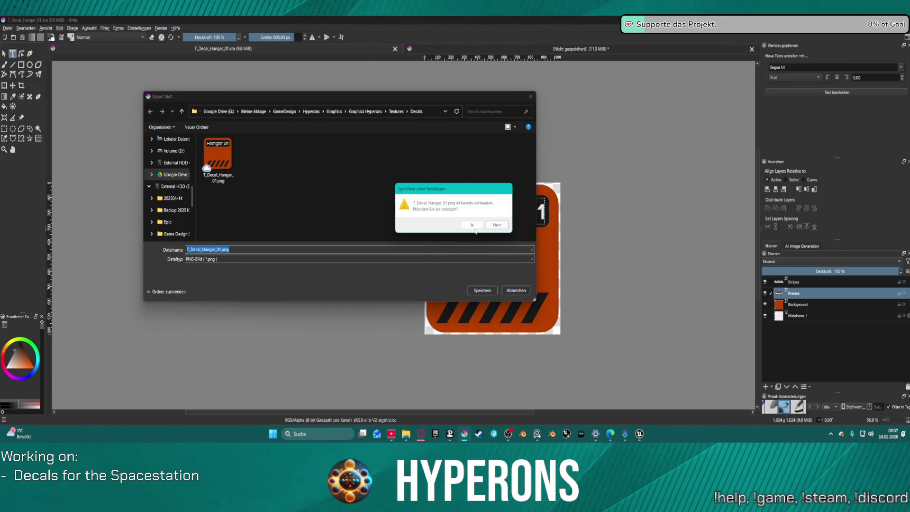
click(472, 224)
mouse_move(639, 434)
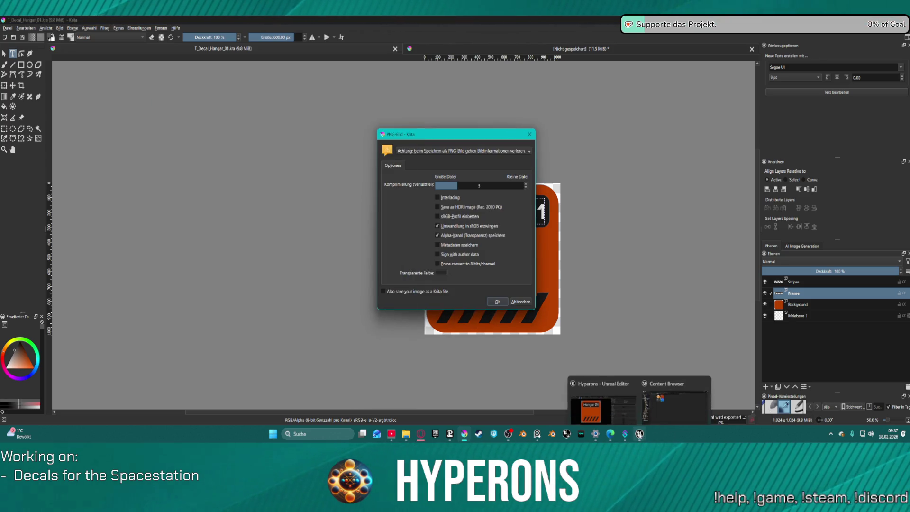
key(Return)
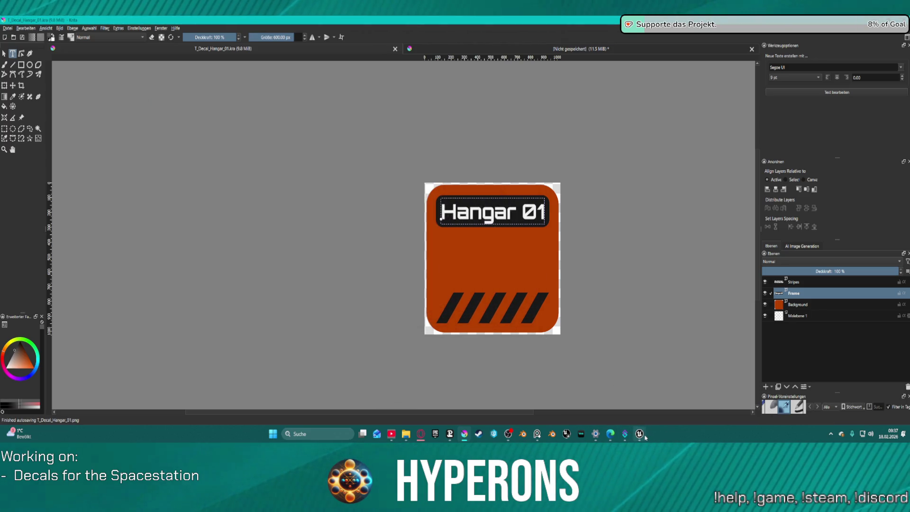
click(601, 388)
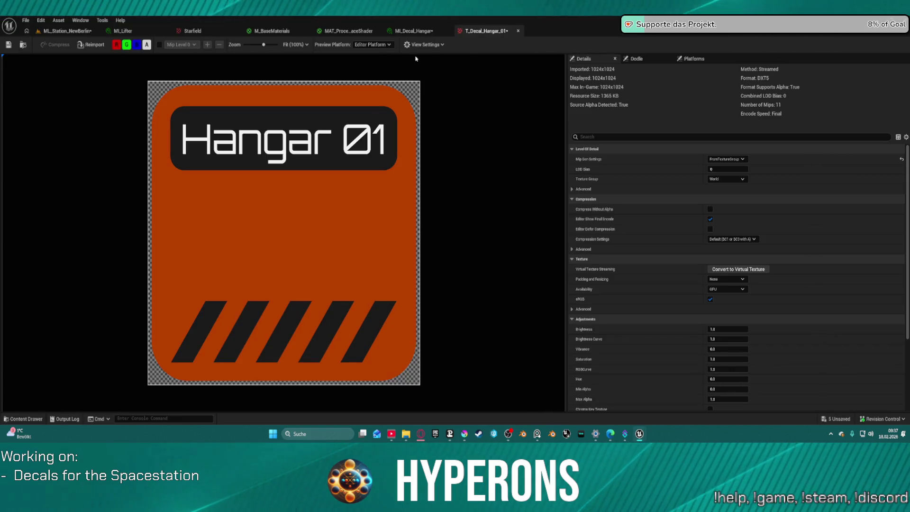
Step: View the reimported bold Hangar 01 decal on the ML_Station_NewBerlin level's hangar floor, then return to Krita
click(90, 44)
click(62, 31)
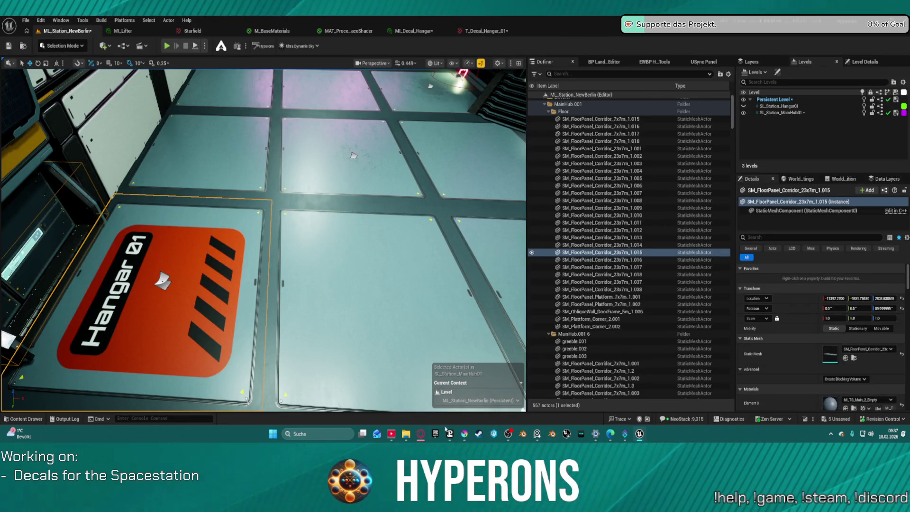
key(alt+Tab)
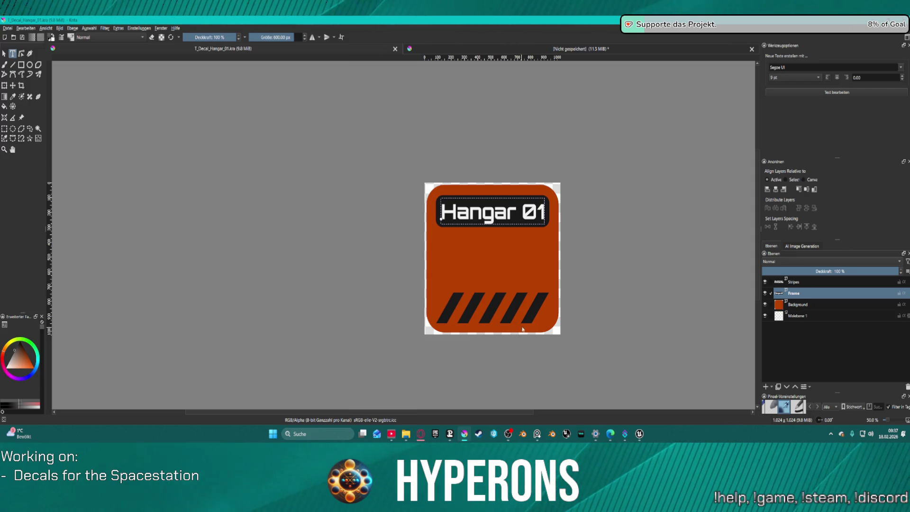
Step: Save the unsaved 01 Deck document as T_Decal_Deck_01.kra in the Decals folder
click(596, 49)
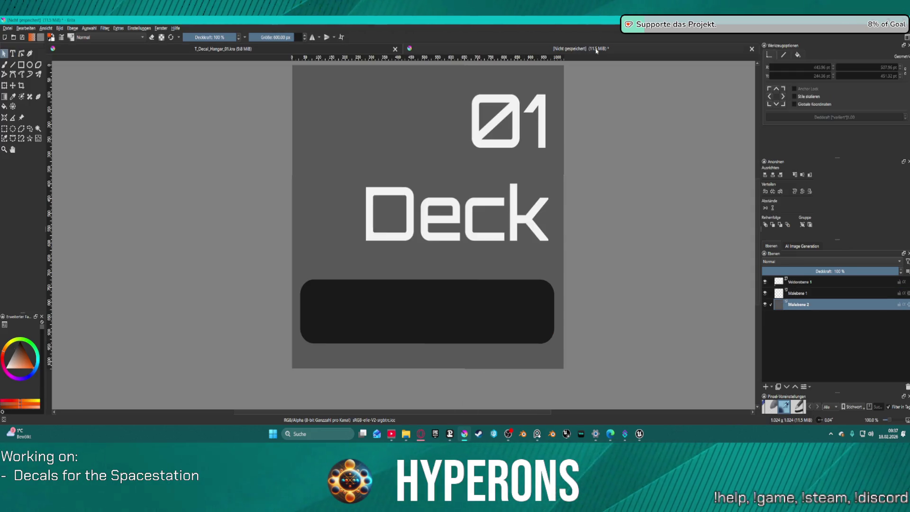
click(7, 29)
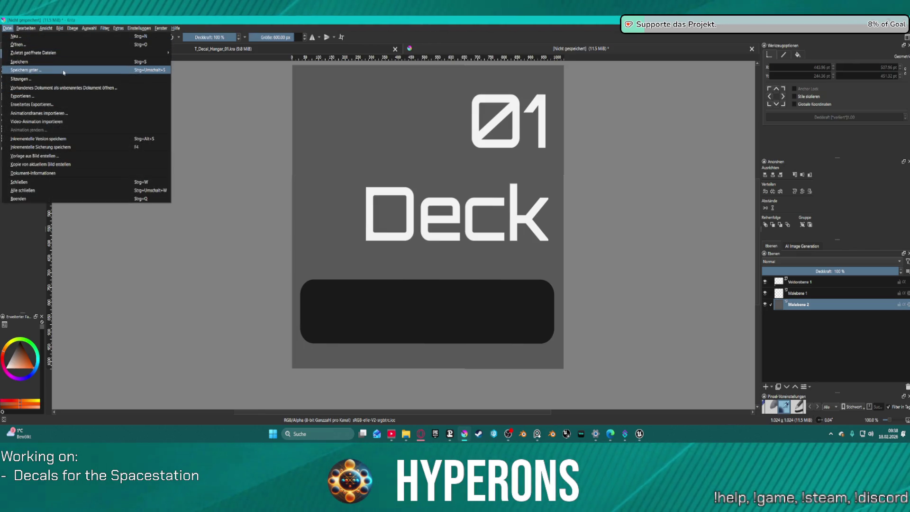
click(63, 70)
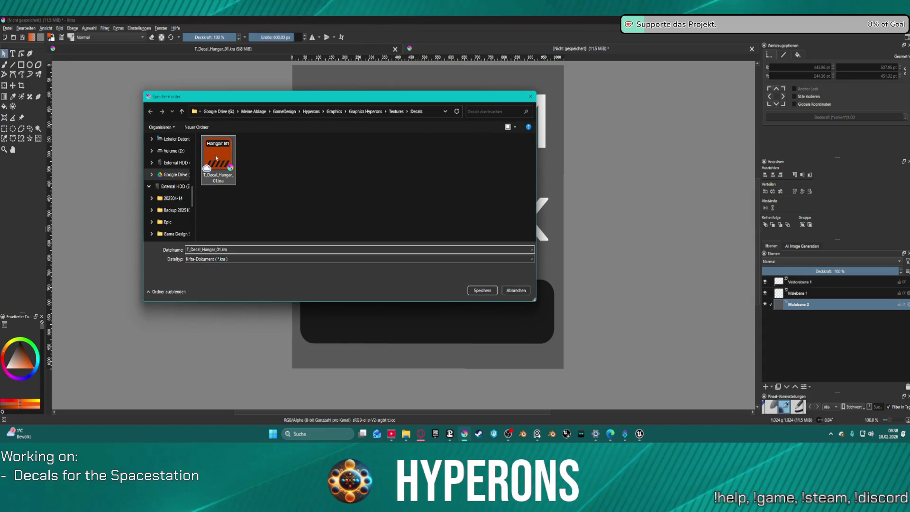
click(218, 249)
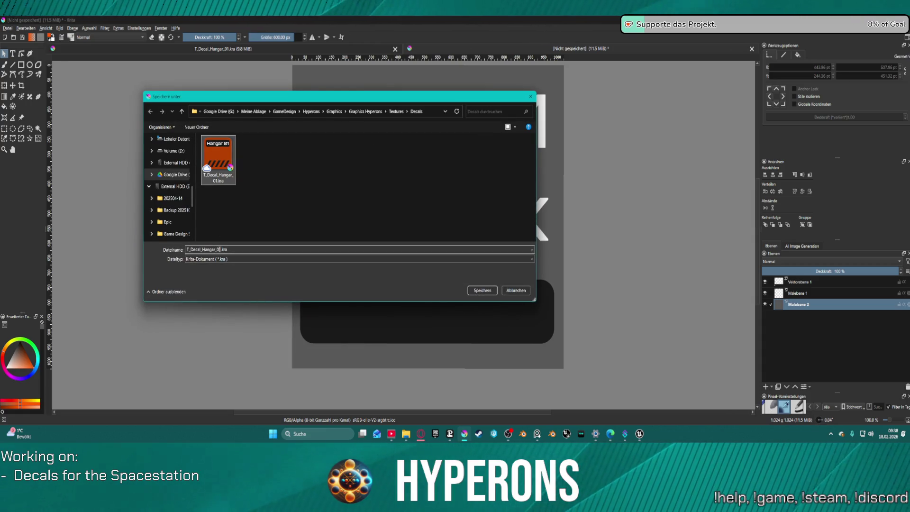
double_click(211, 250)
click(204, 250)
text(Decke)
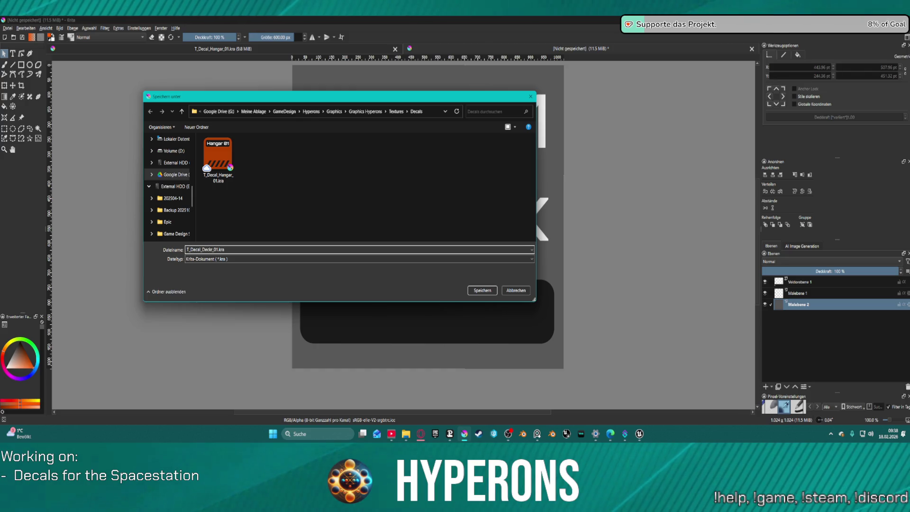
key(Return)
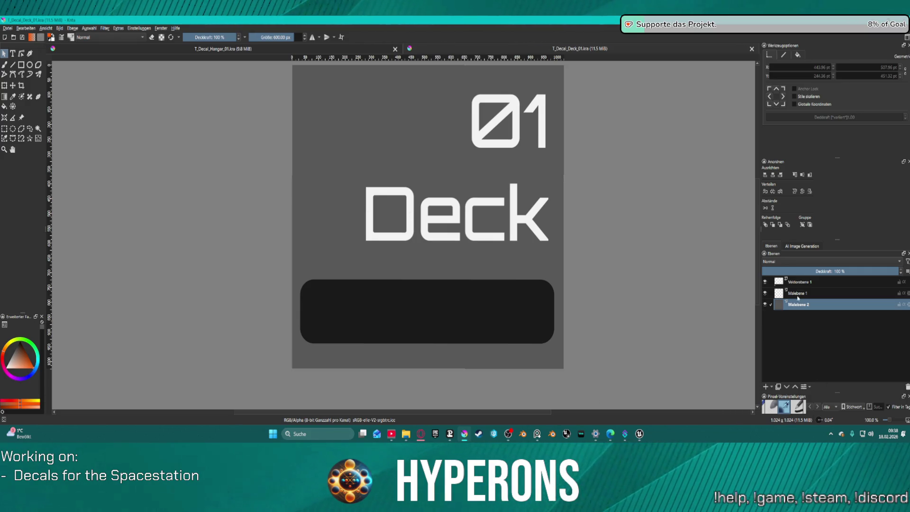
Step: Copy the Stripes layer from the Hangar 01 decal into the Deck decal and raise it to the top of the stack
click(216, 51)
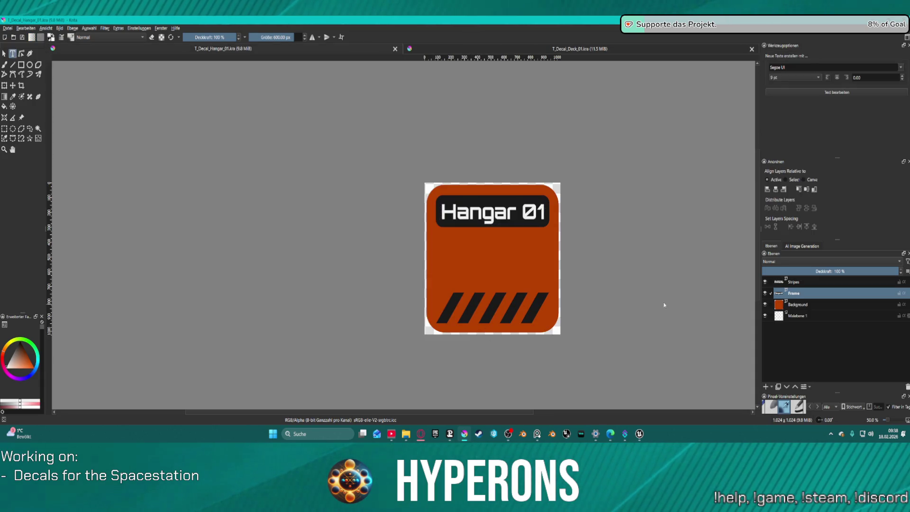
click(792, 288)
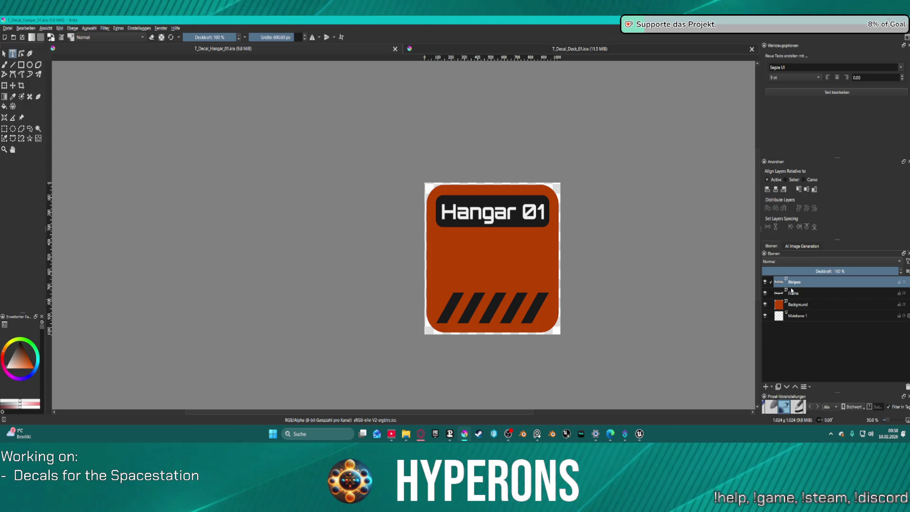
key(ctrl+Tab)
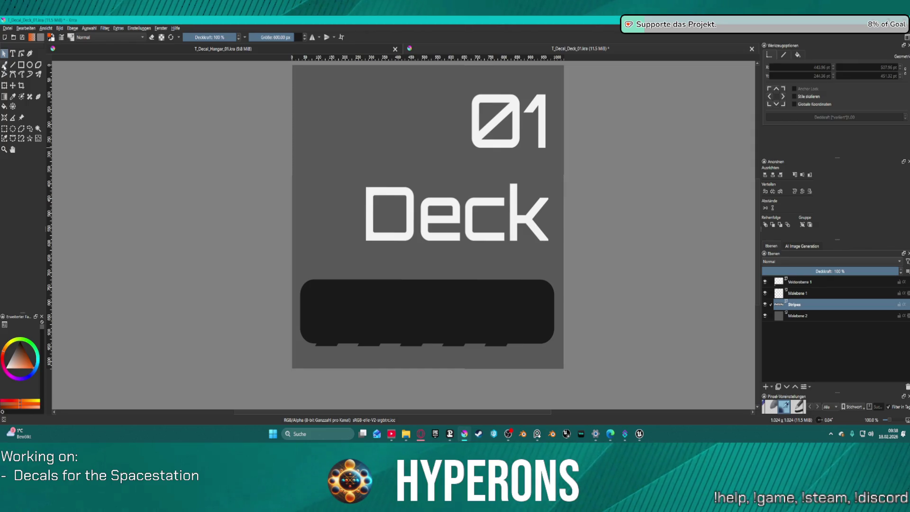
key(ctrl+Page_Up)
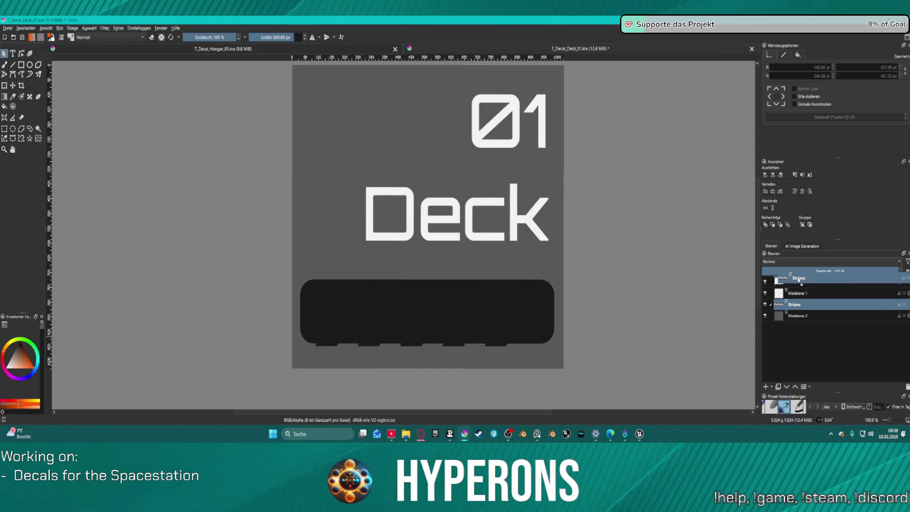
key(ctrl+Page_Up)
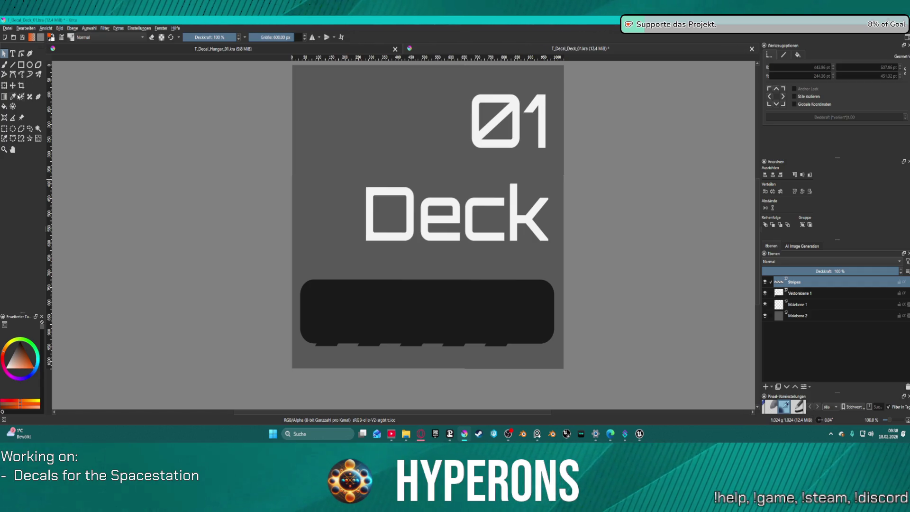
Step: Set the stripes shape's fill colour to yellow-green in Tool Options
click(380, 339)
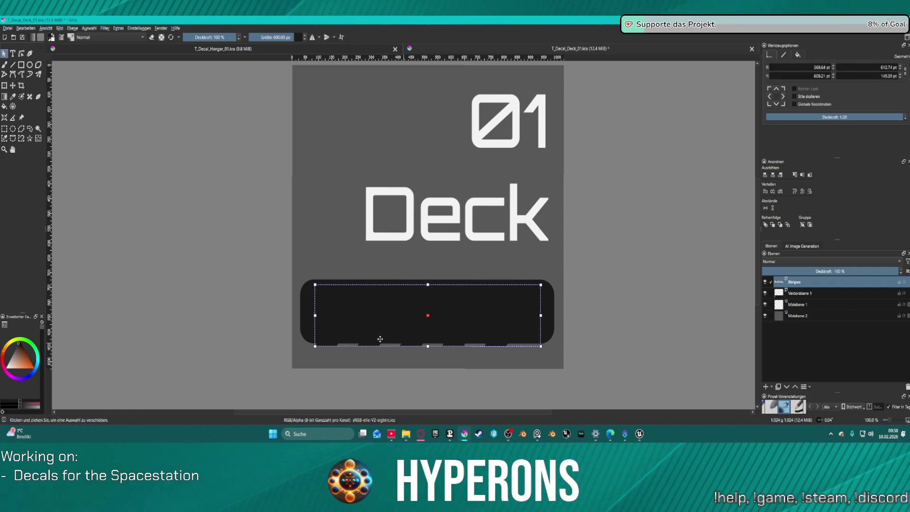
click(798, 56)
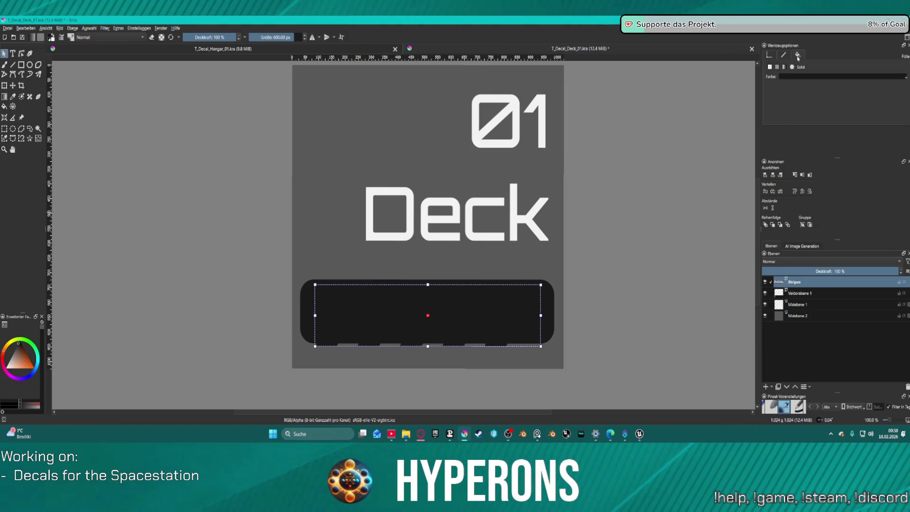
click(801, 77)
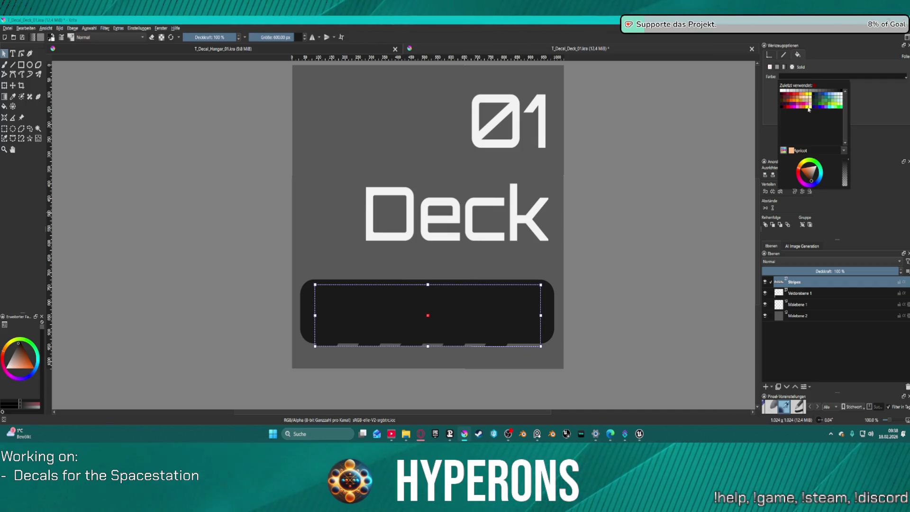
click(834, 107)
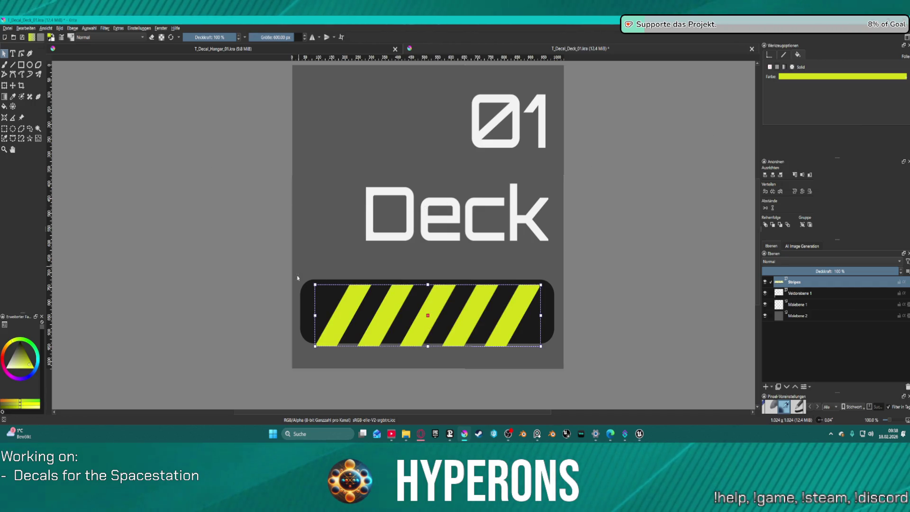
Step: Shrink the stripes and move them up onto the black bar, adjusting their top and bottom edges
mouse_move(315, 285)
mouse_down()
mouse_move(377, 314)
mouse_move(358, 306)
mouse_up()
drag(525, 333, 533, 316)
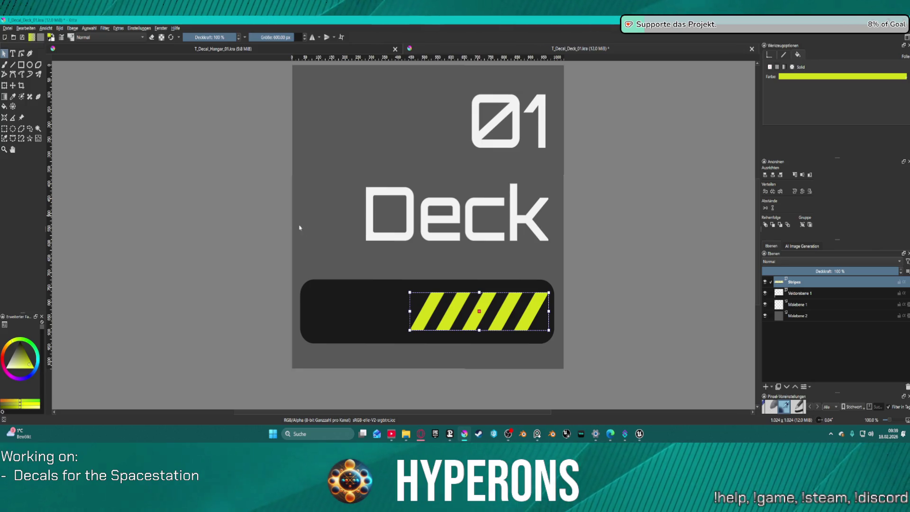
click(475, 287)
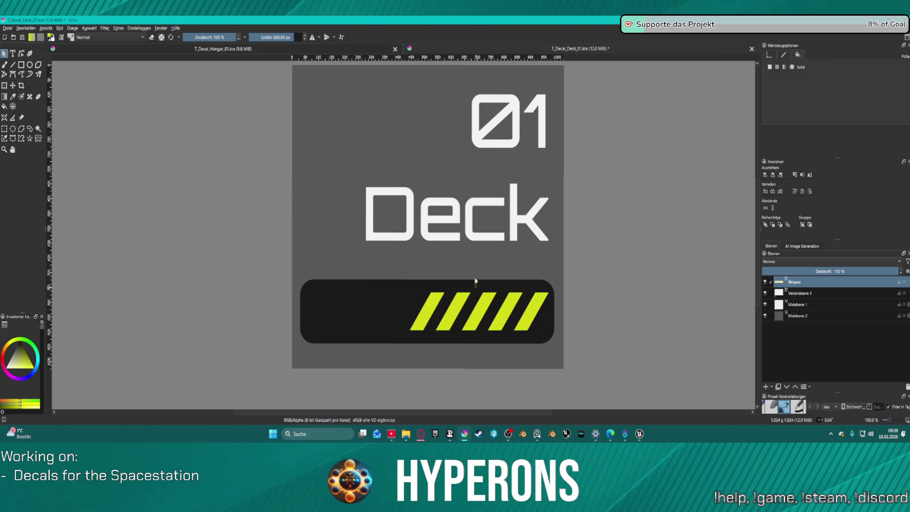
click(469, 292)
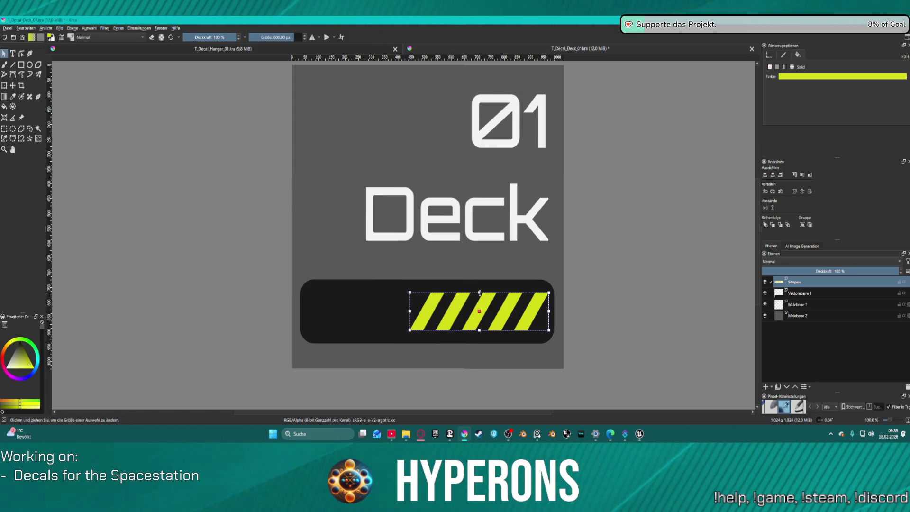
drag(472, 290, 475, 283)
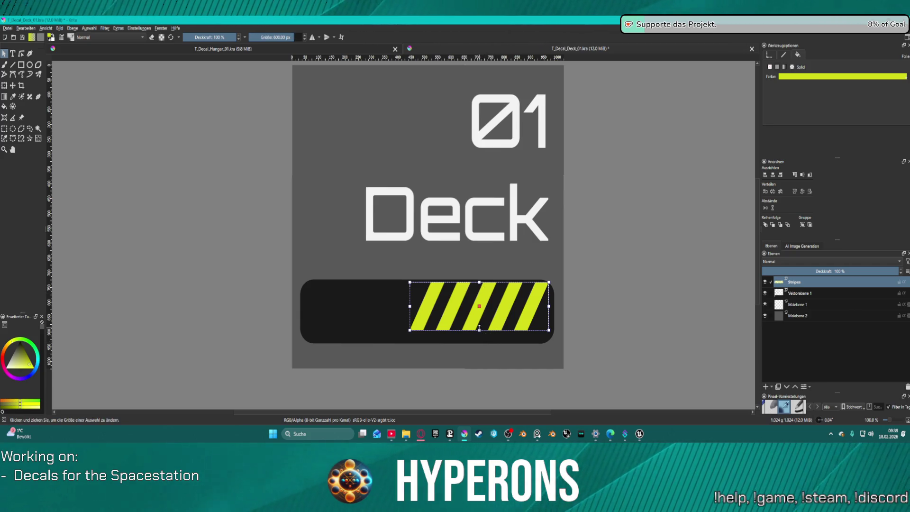
mouse_move(479, 331)
mouse_down()
mouse_move(480, 339)
mouse_move(479, 311)
mouse_up()
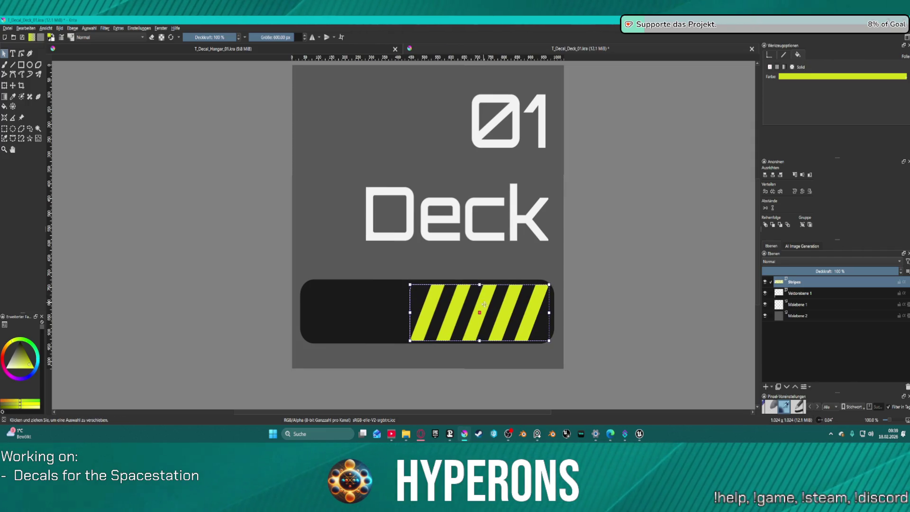
Step: Undo the last resizes, then enlarge the stripes leftward and downward and nudge them up over the bar
key(ctrl+z)
key(ctrl+z)
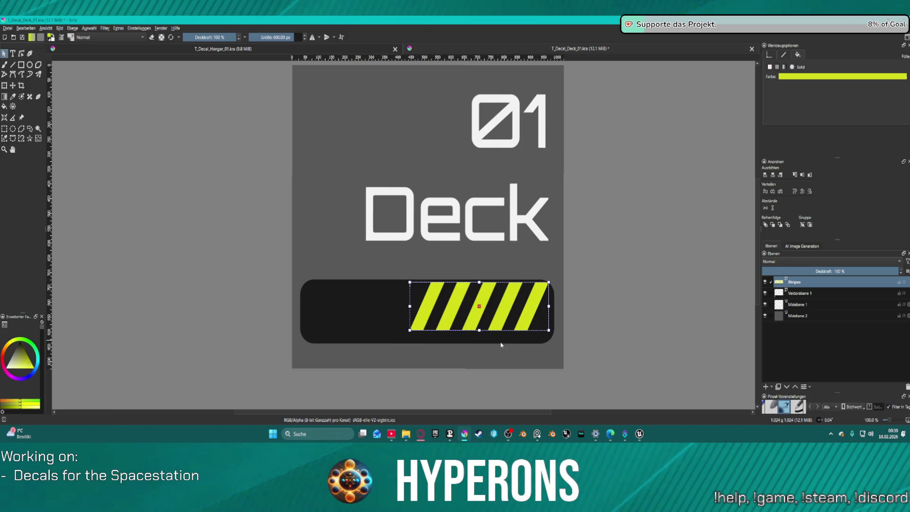
drag(410, 330, 404, 333)
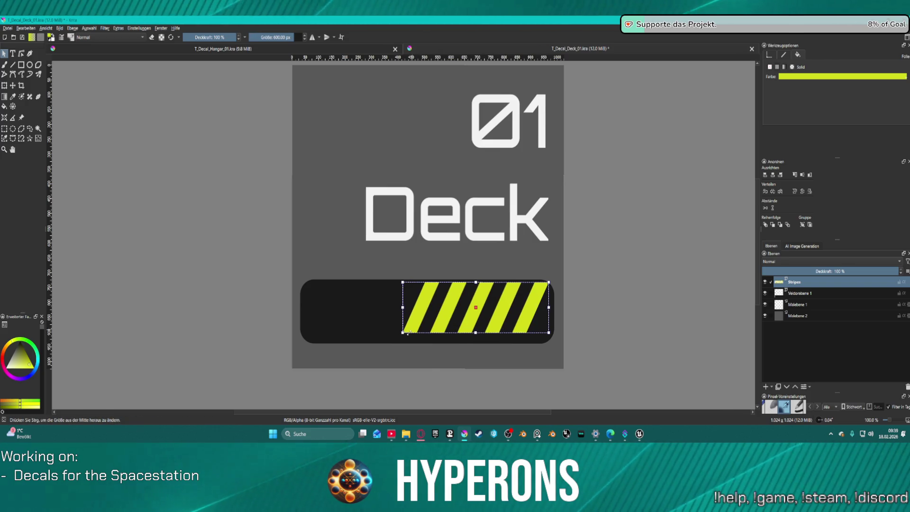
key(ctrl+z)
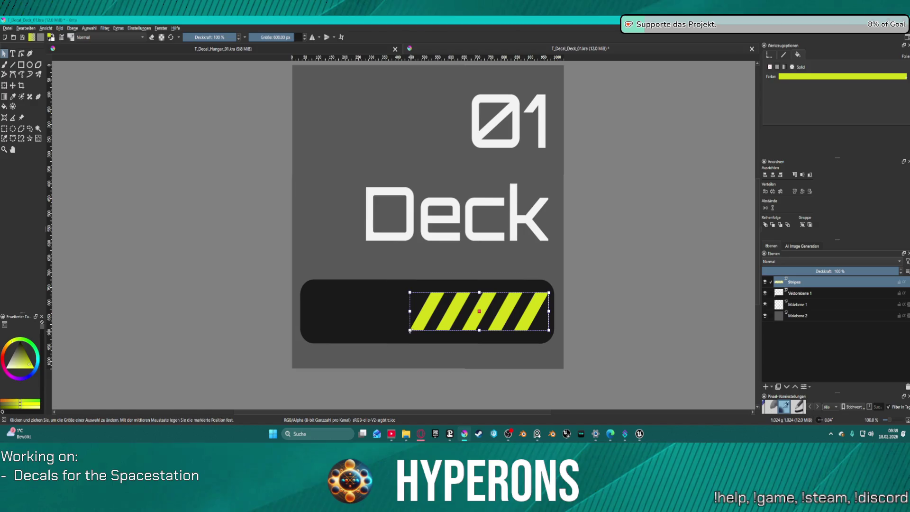
drag(410, 330, 353, 346)
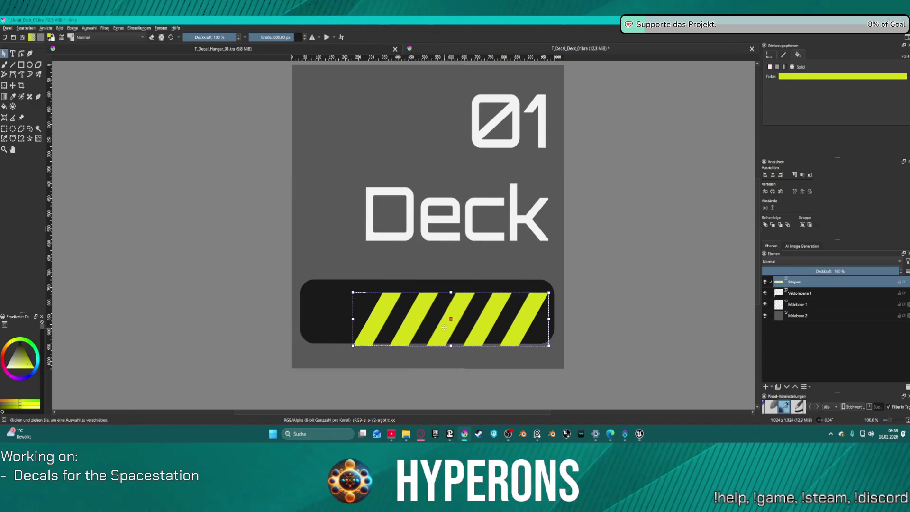
drag(456, 311, 456, 301)
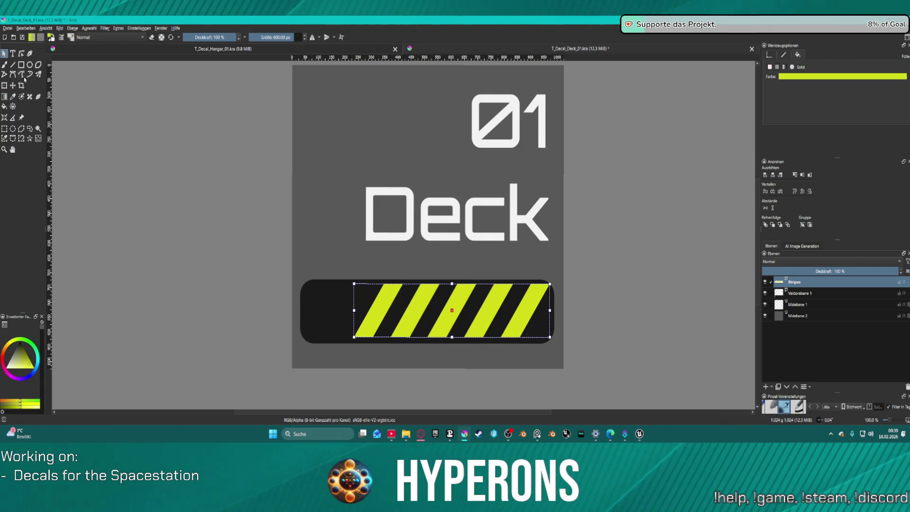
Step: With the Edit Shapes tool, box-select the stripes' bottom nodes and pull them below the black bar
click(22, 54)
drag(337, 324, 566, 366)
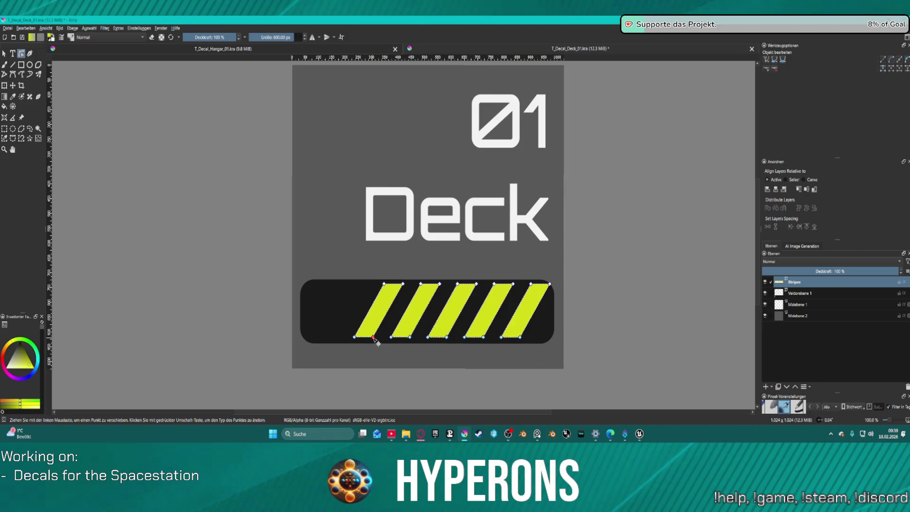
drag(377, 343, 372, 350)
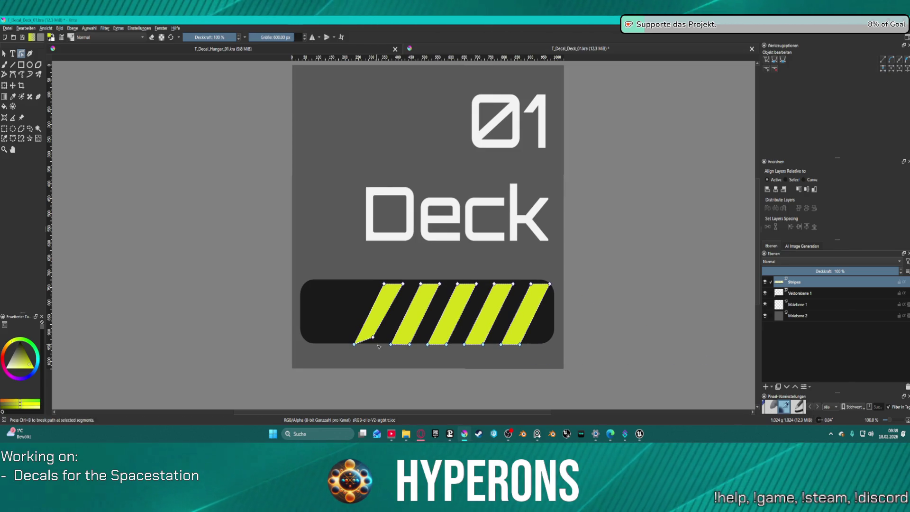
key(ctrl+z)
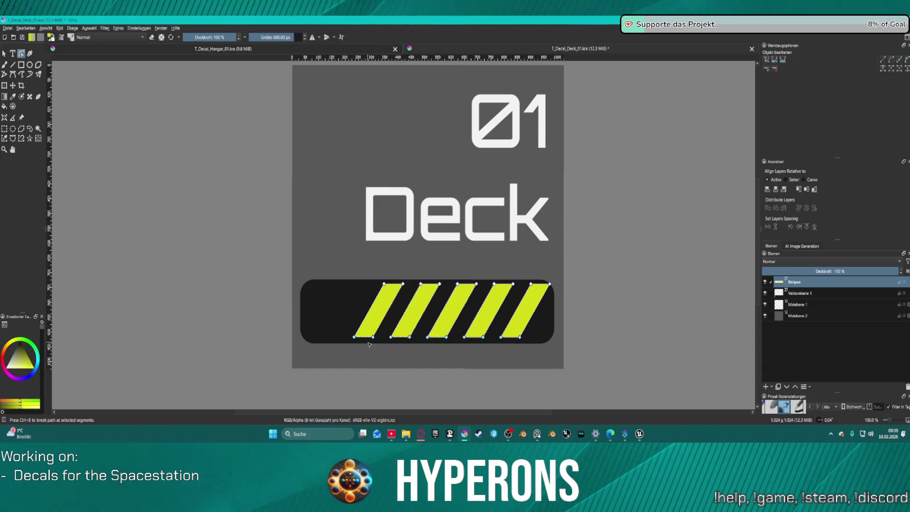
drag(376, 342, 368, 357)
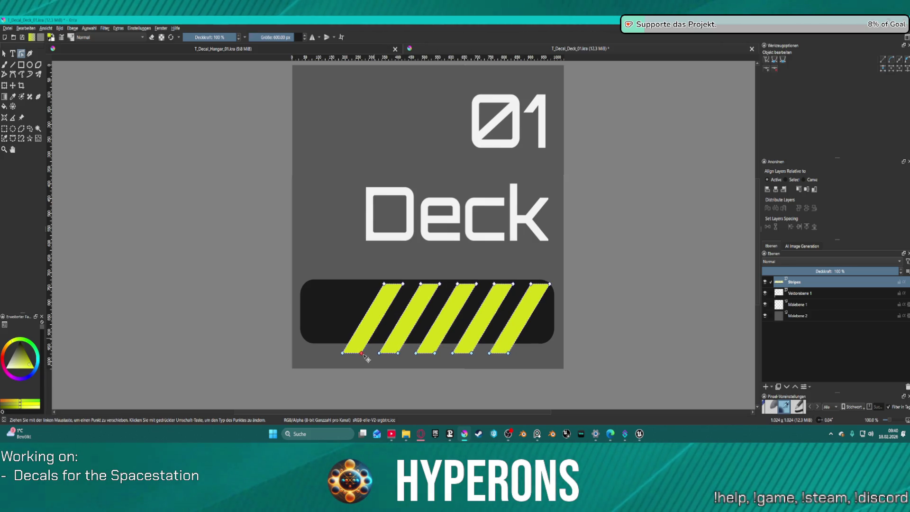
drag(367, 358, 365, 363)
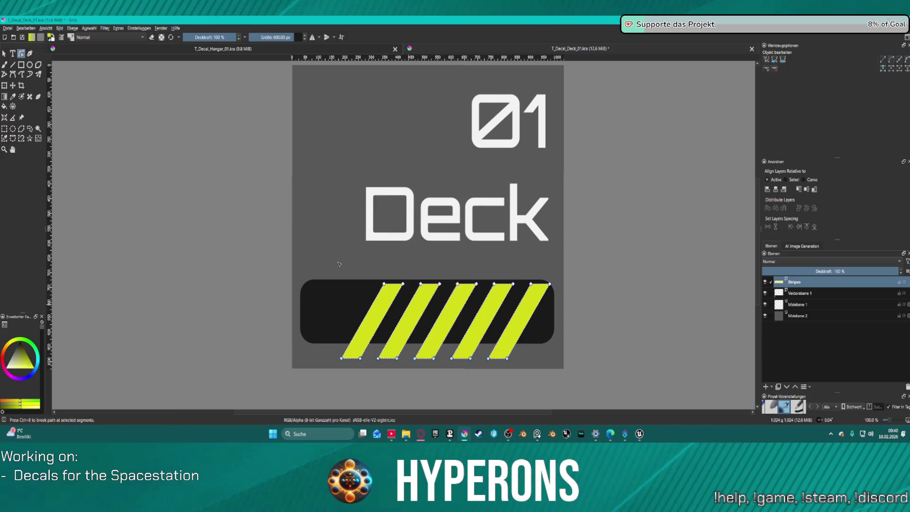
Step: Shift the Stripes layer up and right with the Move tool, then make Vektorebene 1 the working layer
key(t)
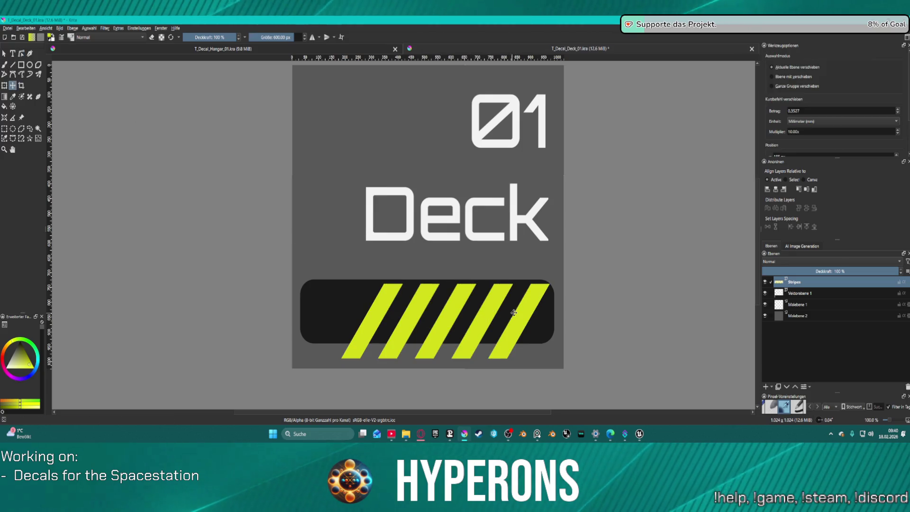
drag(496, 312, 502, 304)
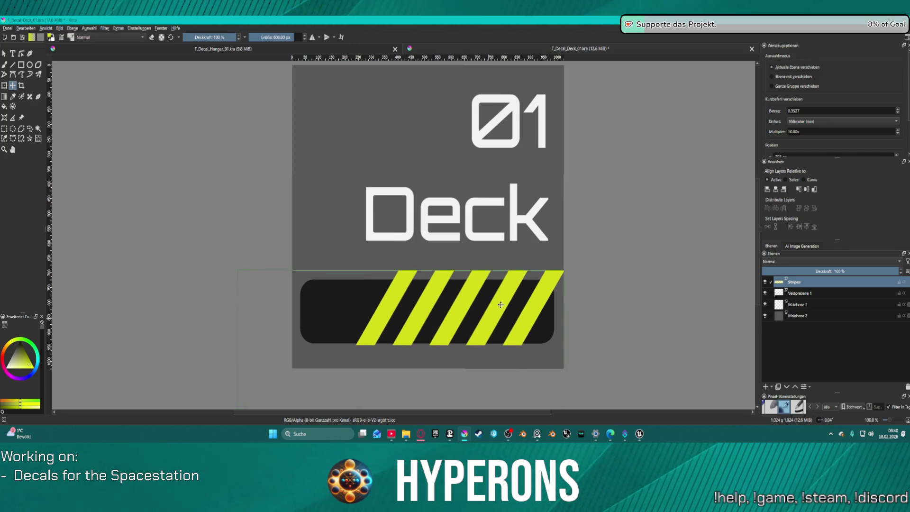
drag(503, 305, 501, 308)
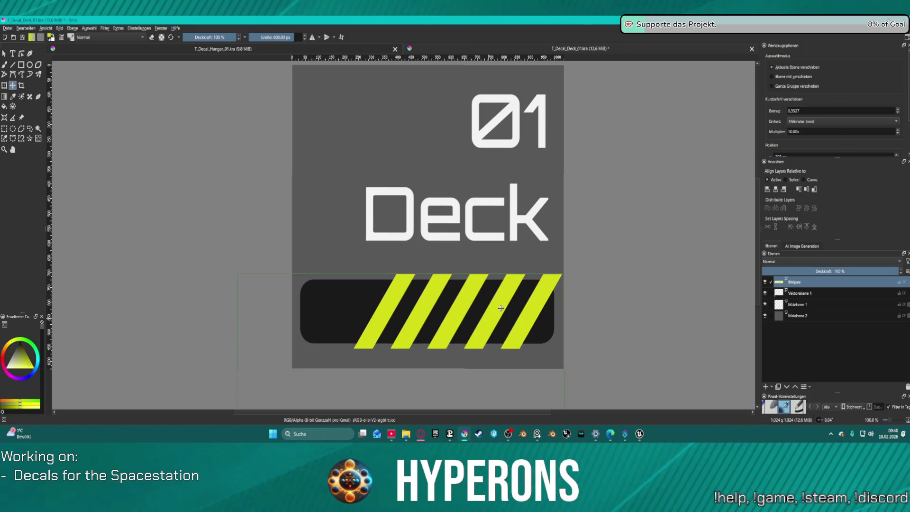
click(802, 293)
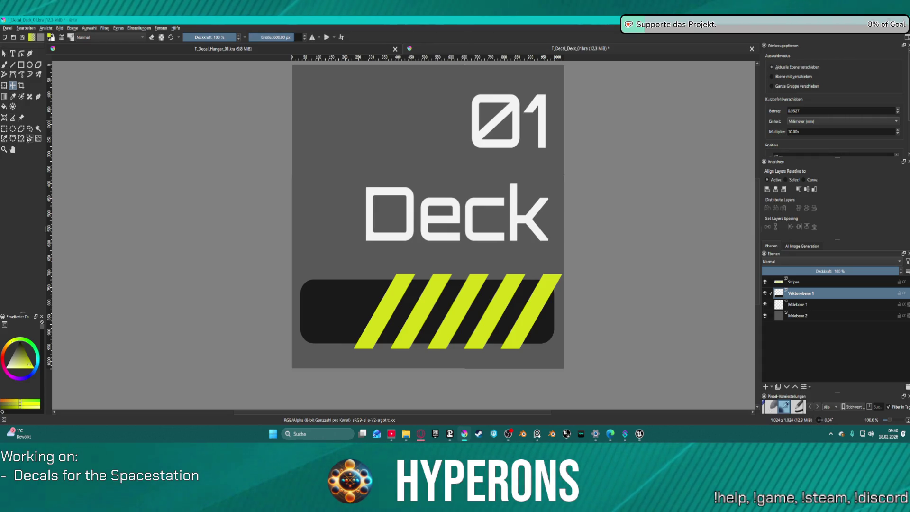
Step: Select the black bar's area by similar colour, then convert the Stripes layer into a paint layer
click(5, 138)
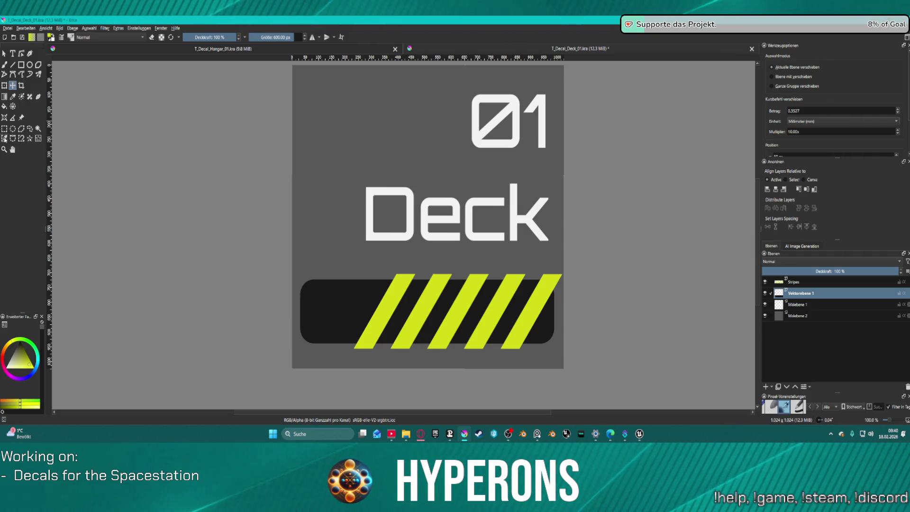
click(302, 306)
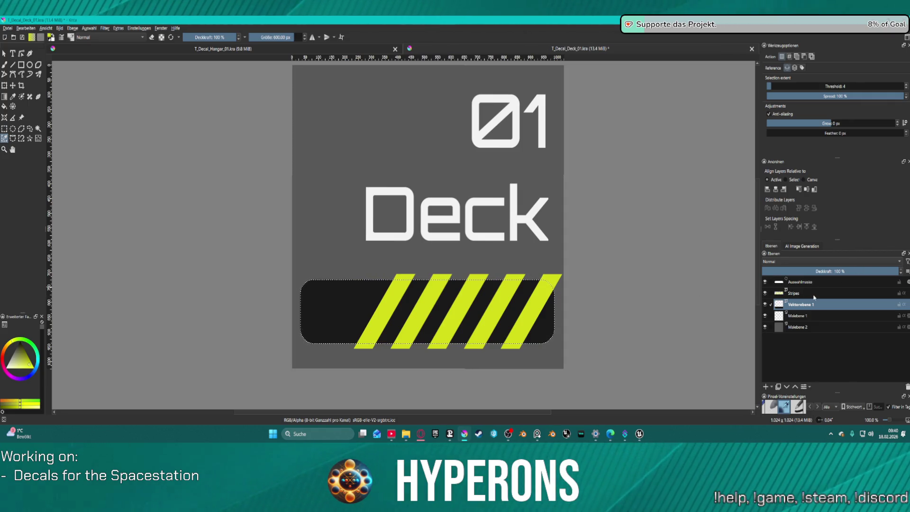
click(812, 295)
right_click(809, 294)
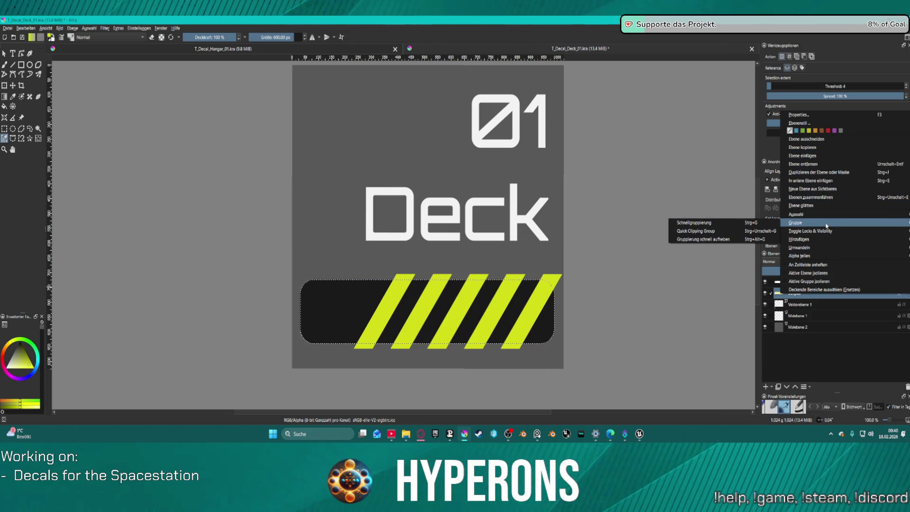
mouse_move(799, 246)
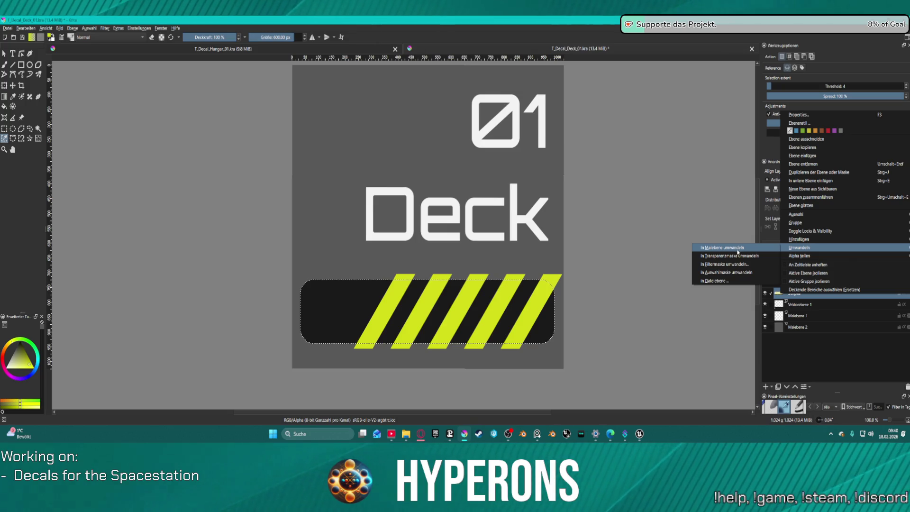
click(738, 249)
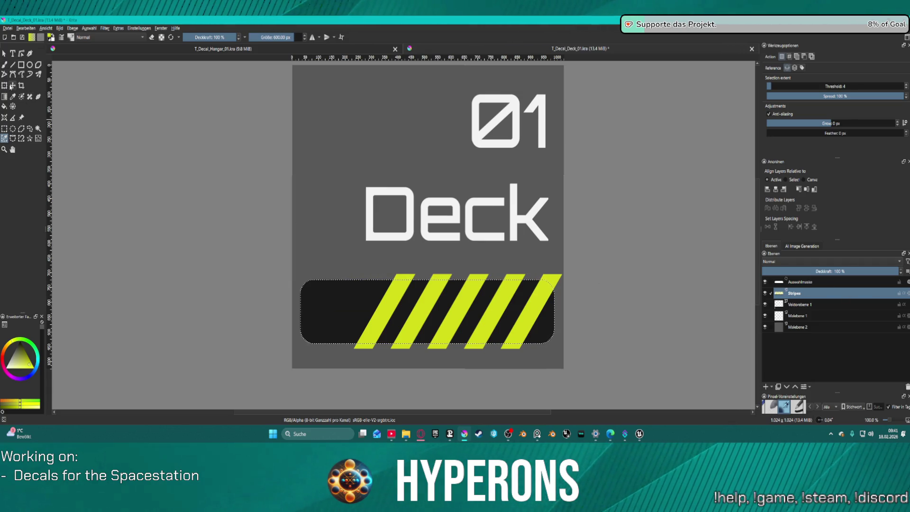
Step: Move the stripes up over the Deck text, then undo the move entirely
key(t)
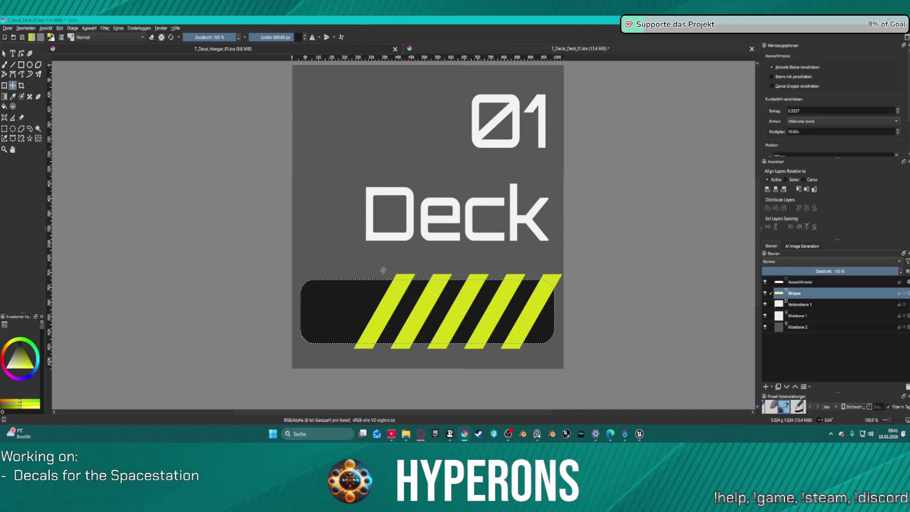
drag(422, 309, 385, 269)
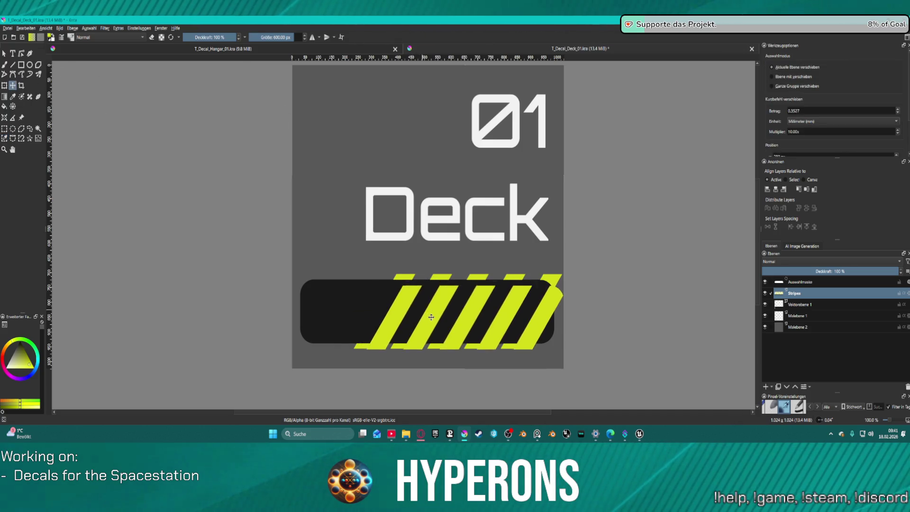
key(ctrl+z)
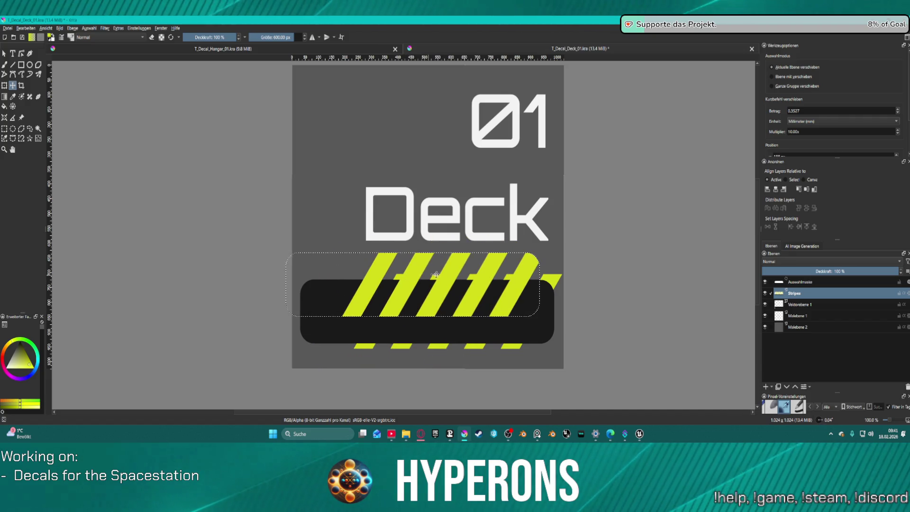
key(ctrl+z)
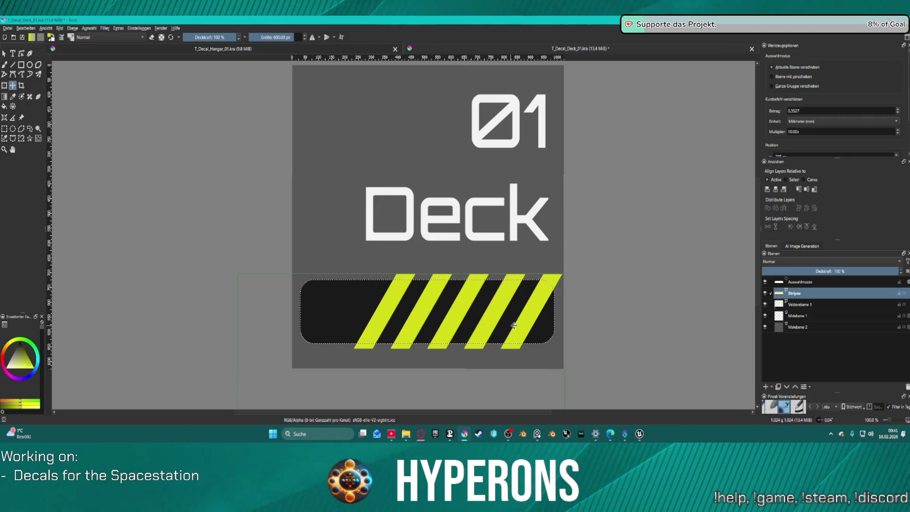
Step: Nudge the stripes up and right so they span the black bar and run past its right end
mouse_move(522, 324)
mouse_down()
mouse_move(526, 317)
mouse_move(540, 334)
mouse_up()
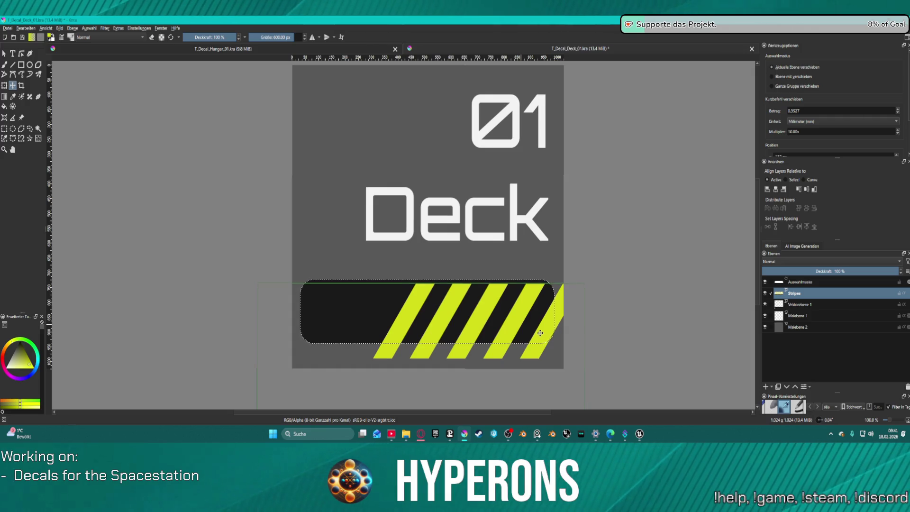
drag(540, 334, 545, 328)
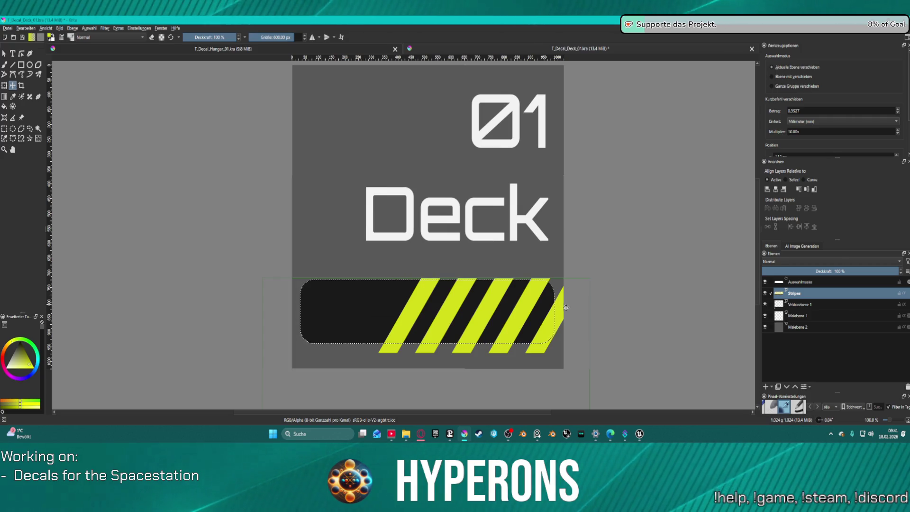
drag(557, 312, 548, 302)
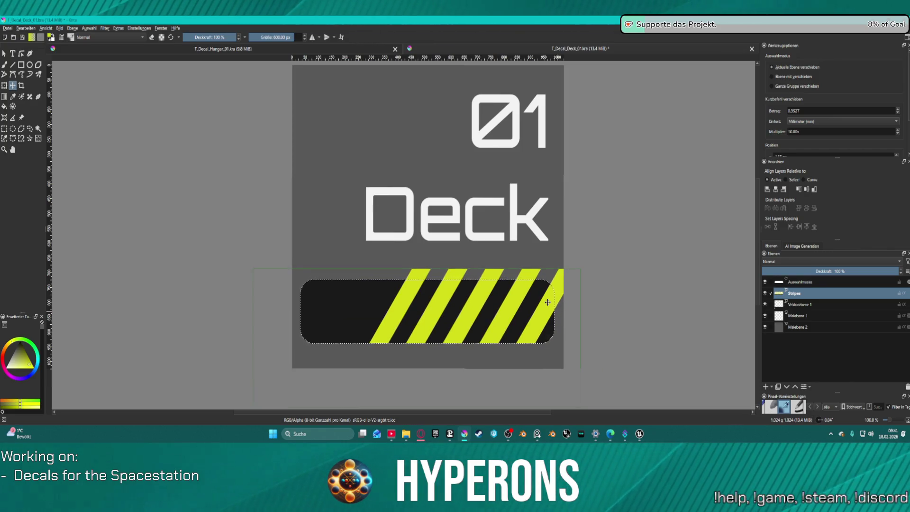
drag(548, 302, 549, 308)
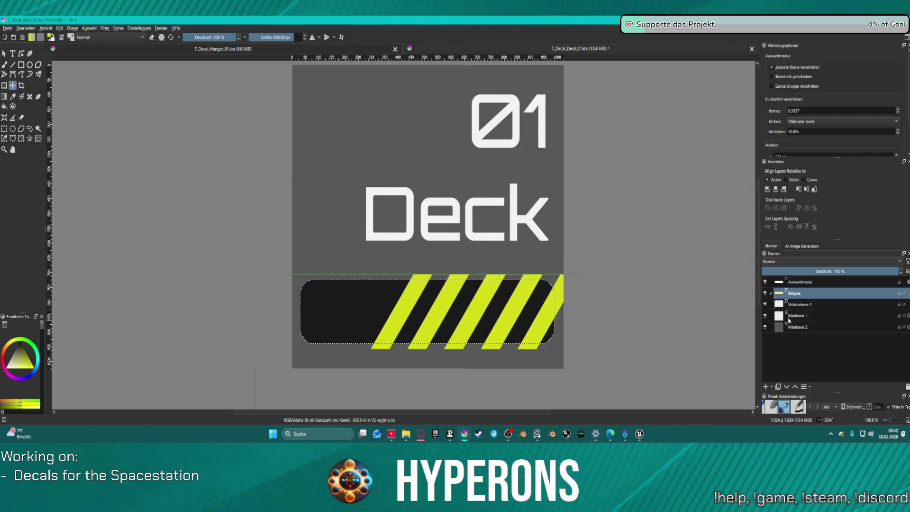
Step: Convert the layer into a selection mask and drag the bar-shaped stripes up over the Deck text
right_click(818, 293)
mouse_move(799, 245)
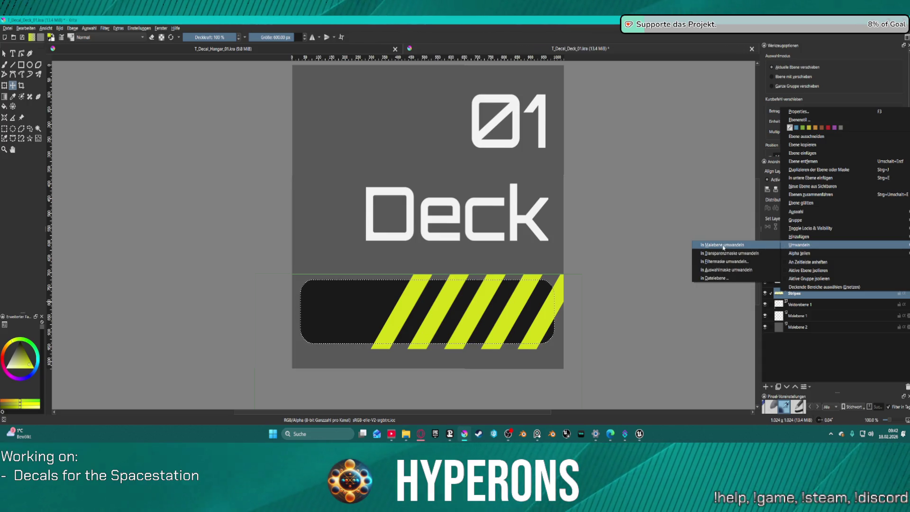
click(727, 270)
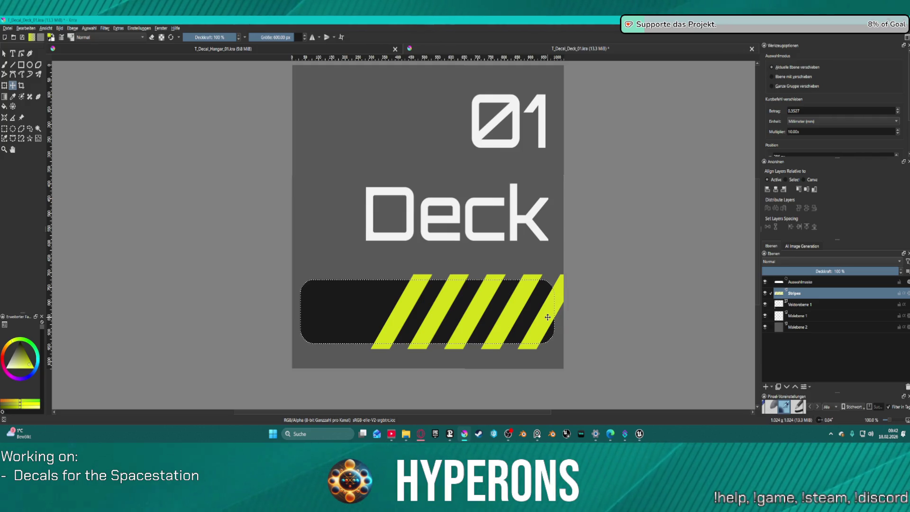
drag(548, 317, 503, 198)
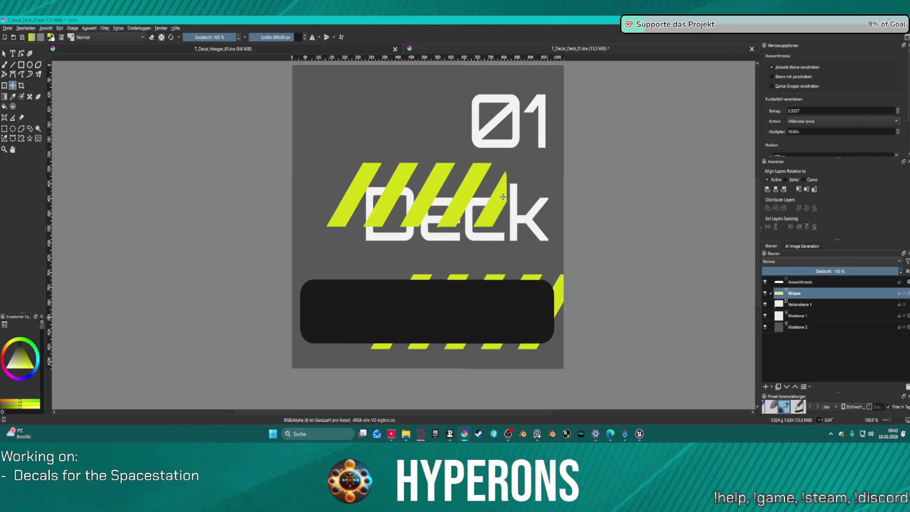
mouse_move(503, 197)
mouse_down()
mouse_move(484, 200)
mouse_move(507, 229)
mouse_up()
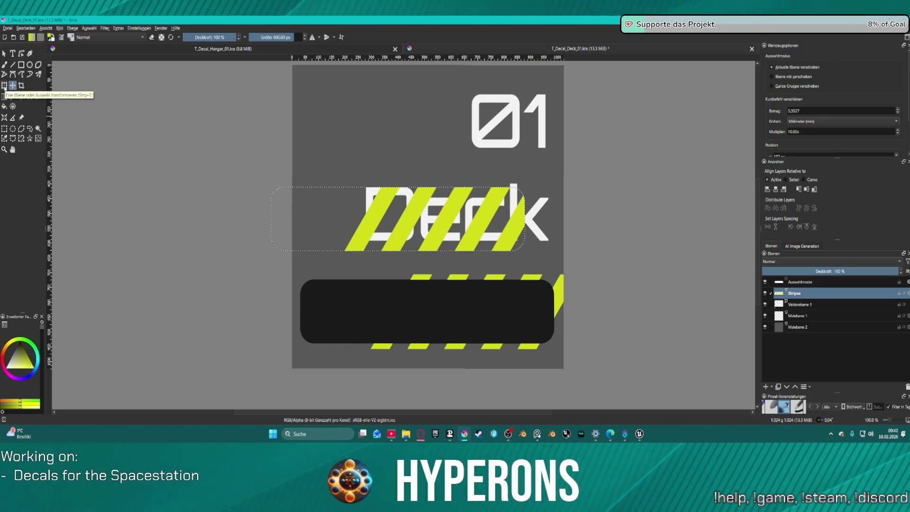
Step: Clear the selection and try a freehand erasing stroke around the bar, then undo it
click(5, 53)
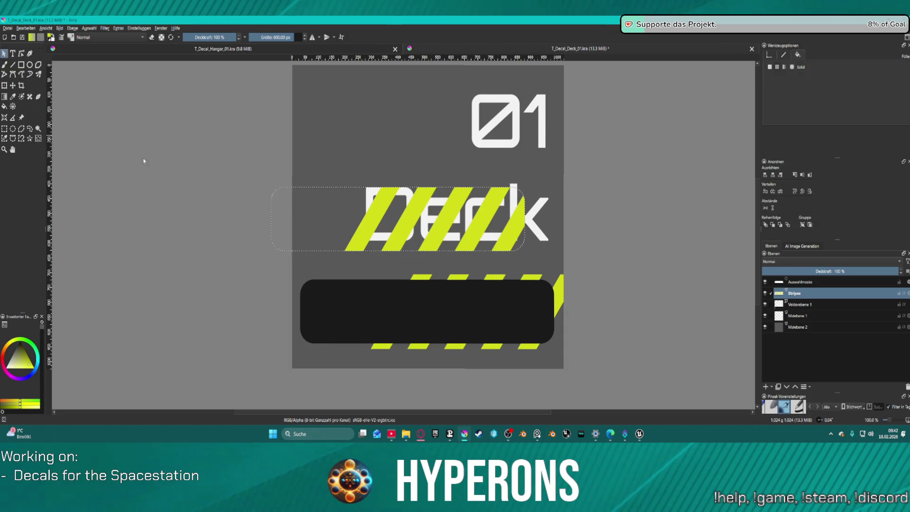
key(ctrl+shift+a)
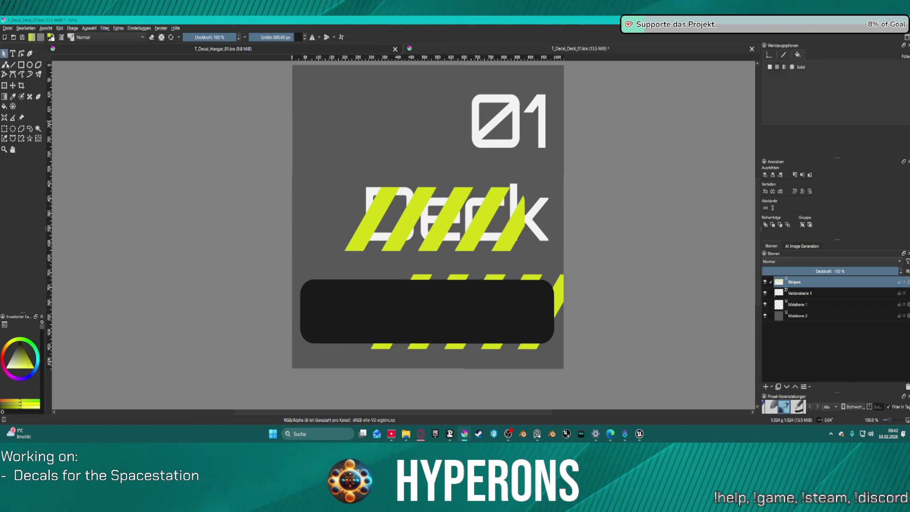
key(b)
drag(386, 305, 425, 332)
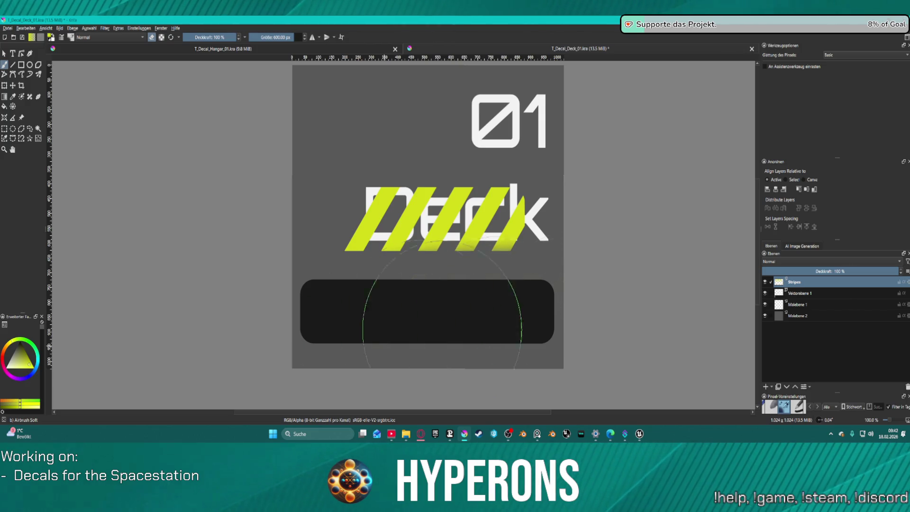
key(ctrl+z)
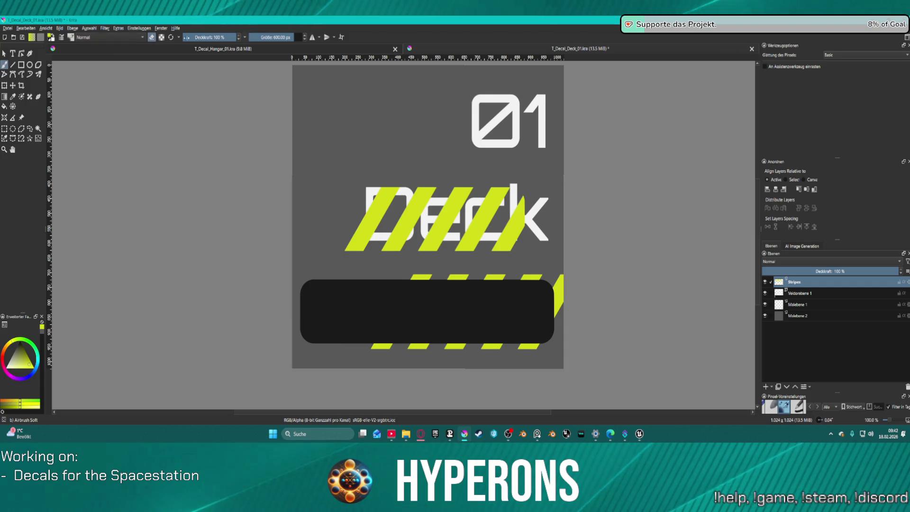
Step: Choose the Eraser Small preset, enlarge it and erase the stripe fragments above and below the black bar
click(110, 37)
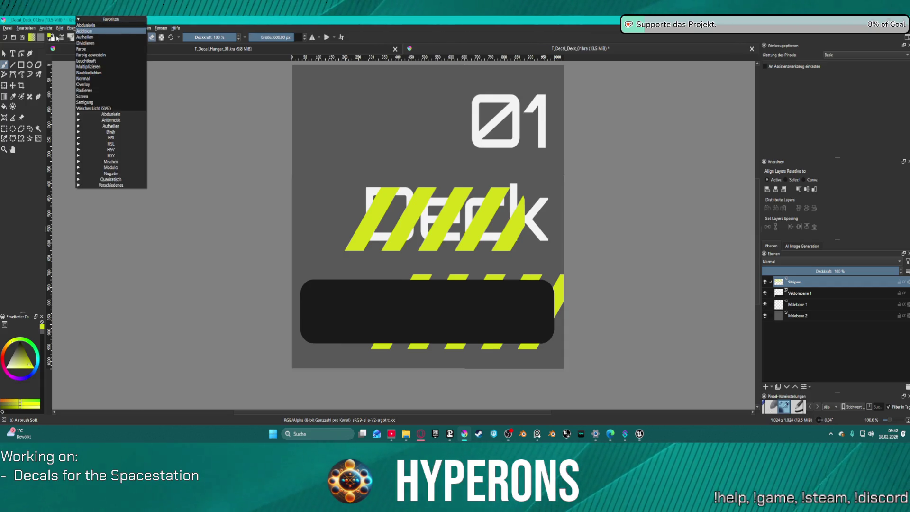
click(73, 38)
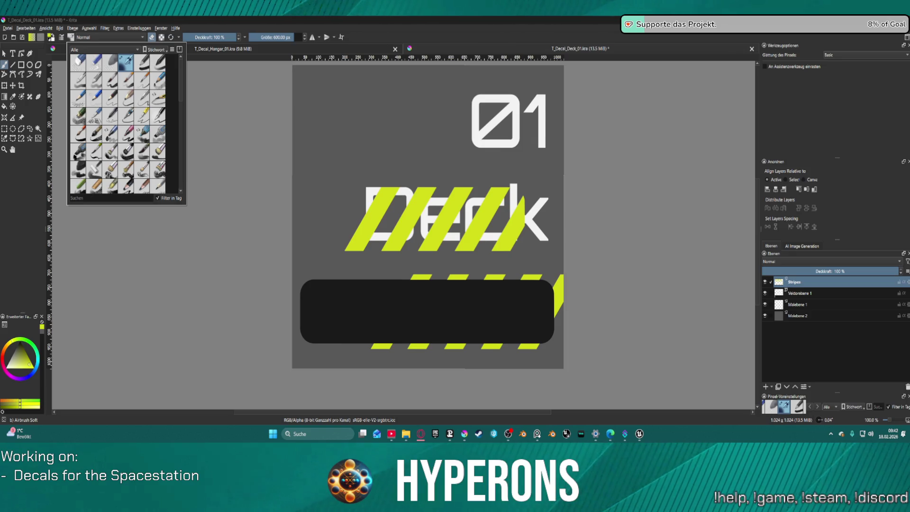
click(93, 61)
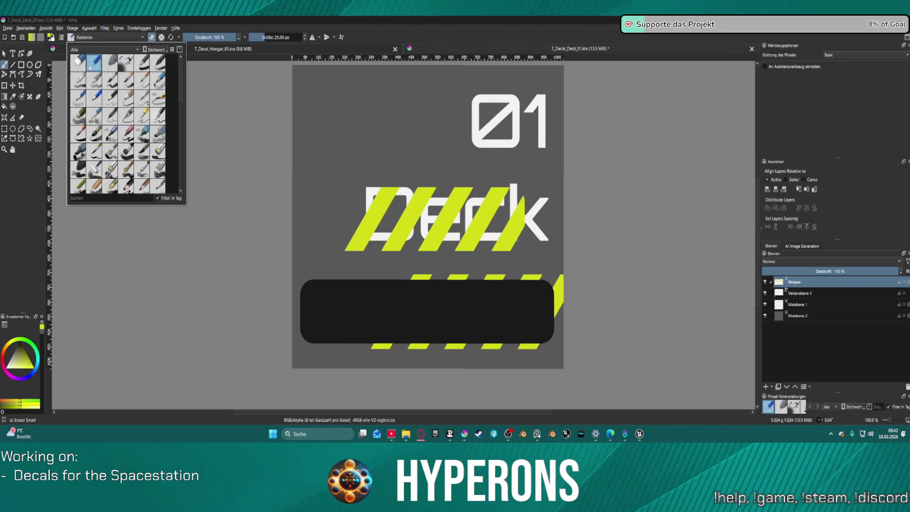
click(276, 51)
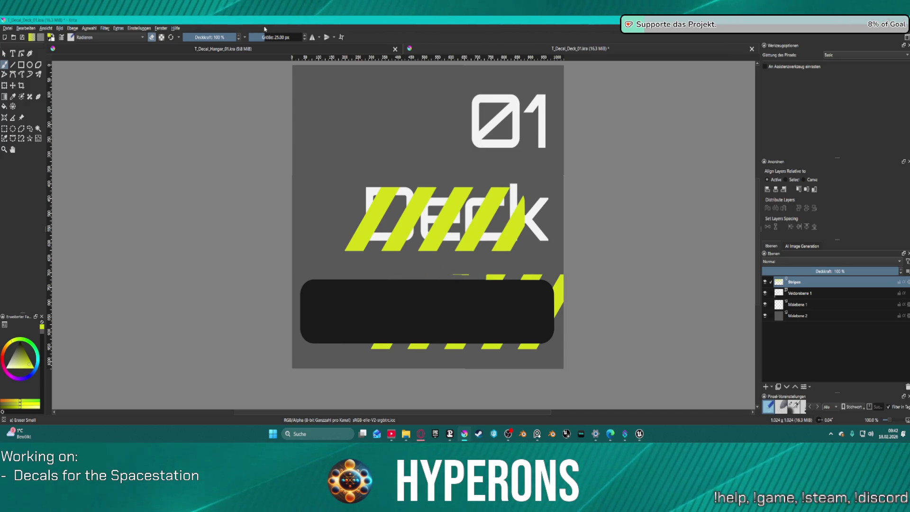
drag(267, 38, 290, 38)
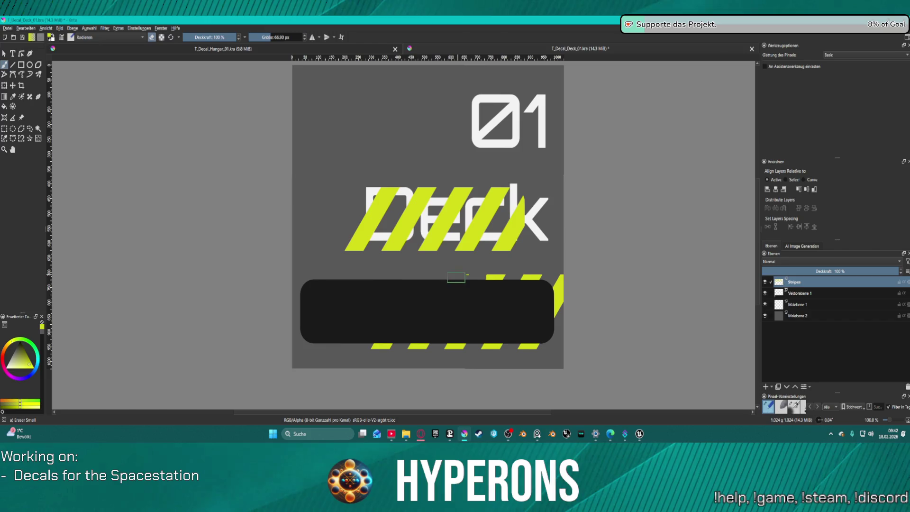
drag(456, 278, 540, 281)
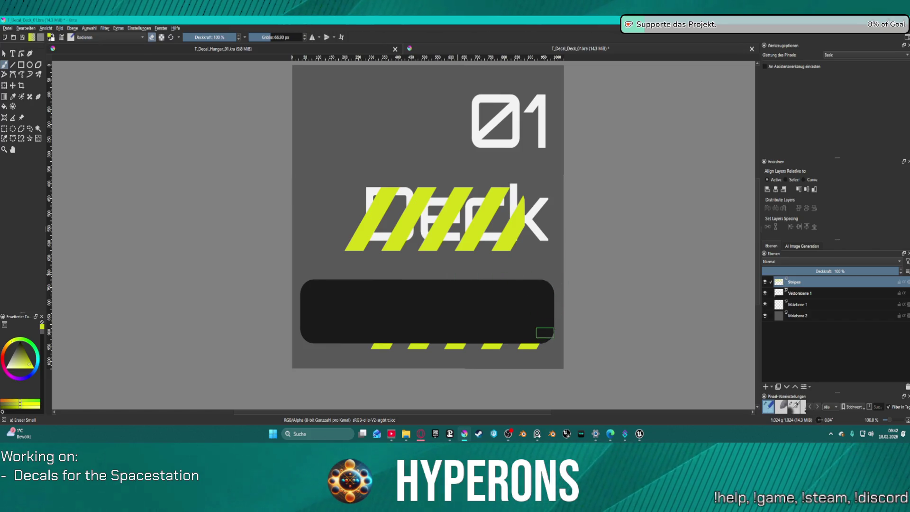
drag(522, 345, 439, 353)
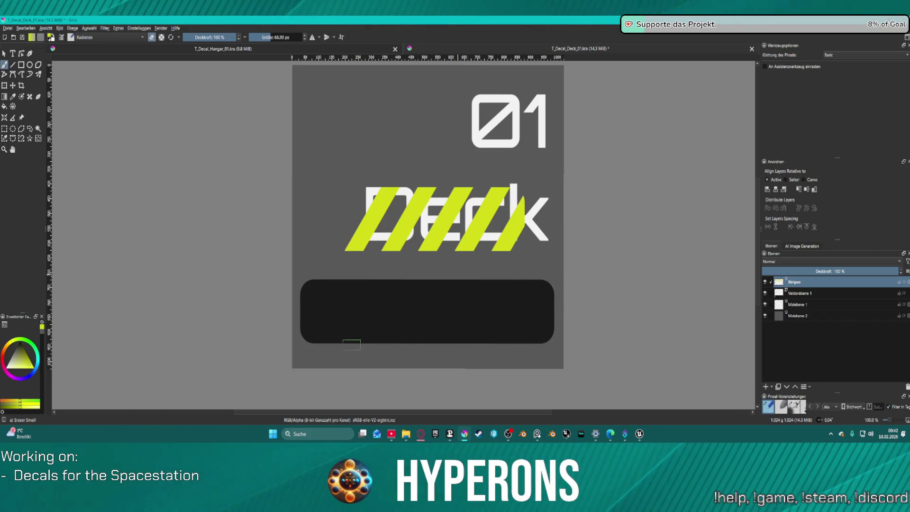
Step: Move the stripes down onto the black bar, scale the block narrower and shift it right inside the bar
key(t)
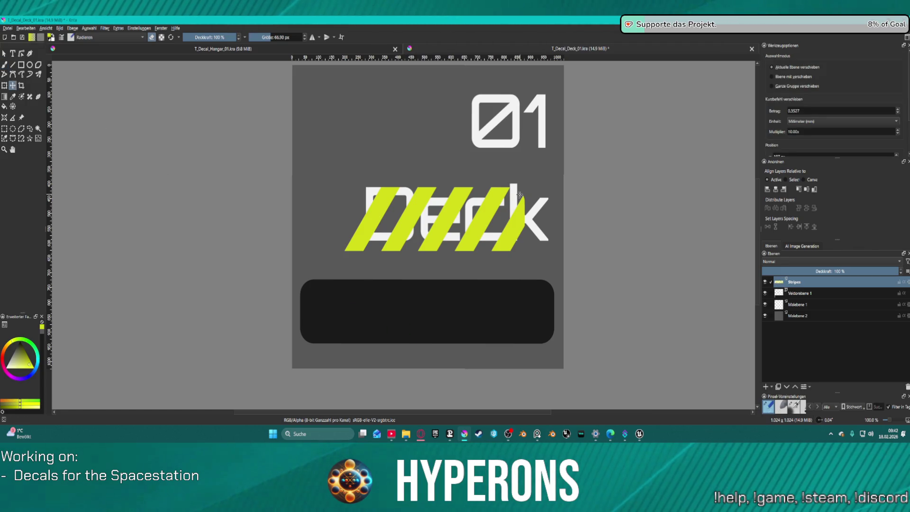
drag(441, 219, 466, 307)
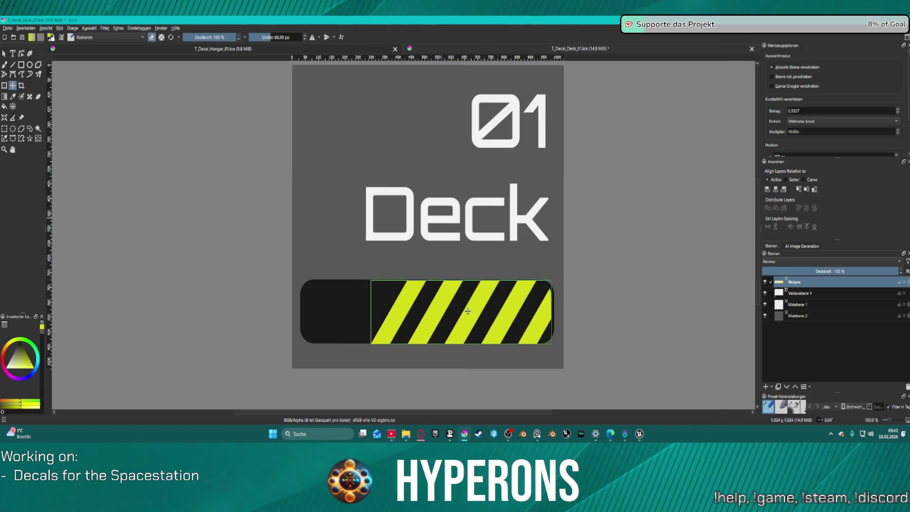
drag(467, 309, 463, 306)
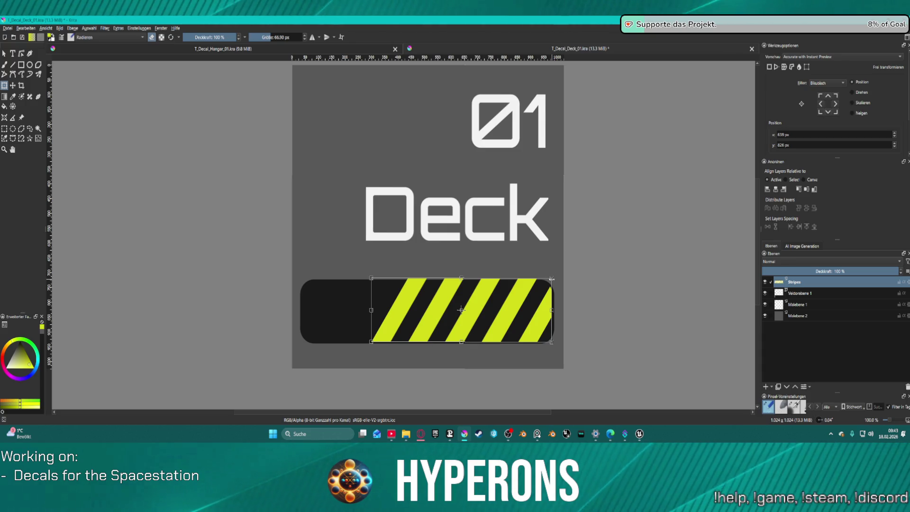
key(Return)
drag(547, 284, 526, 286)
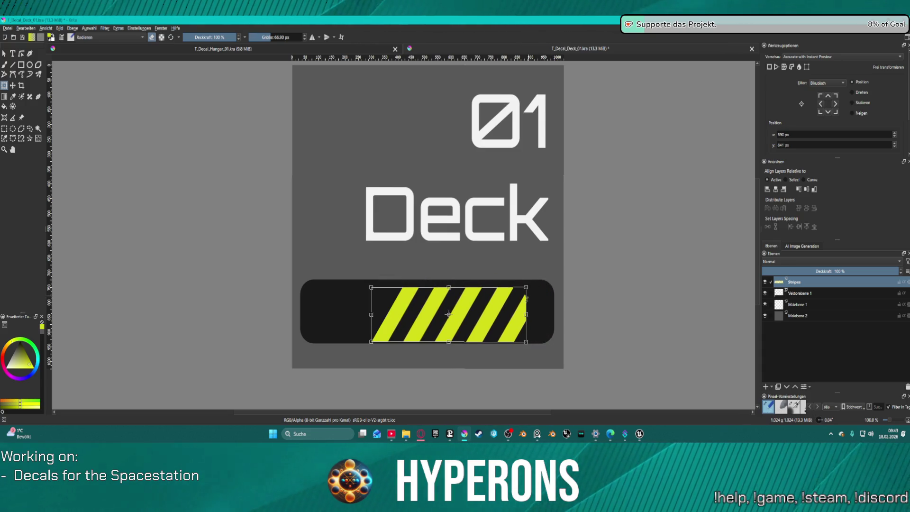
drag(515, 323, 537, 319)
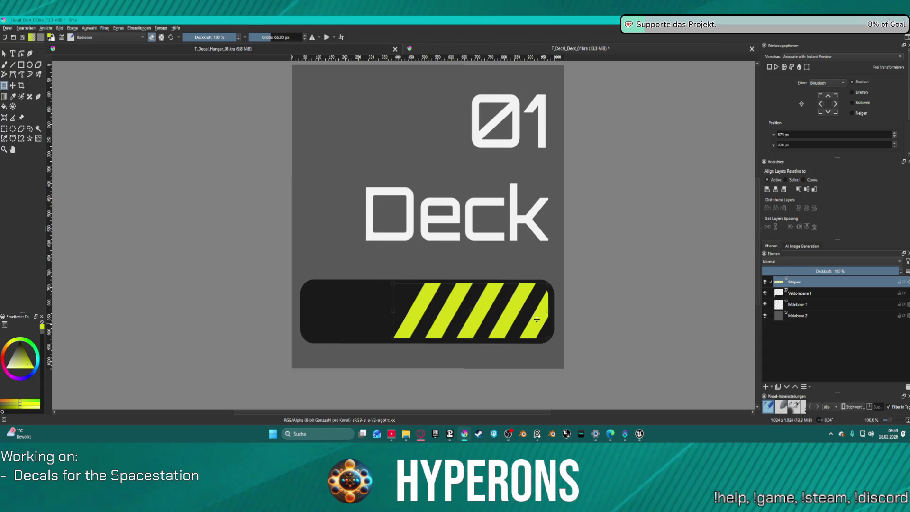
Step: Rectangle-select the leftmost stripes of the bar and delete them
drag(537, 320, 536, 320)
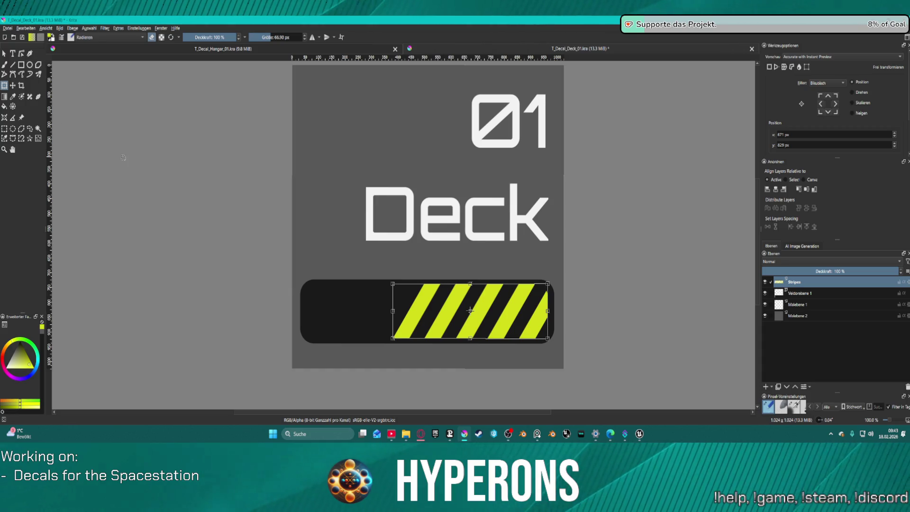
key(ctrl+r)
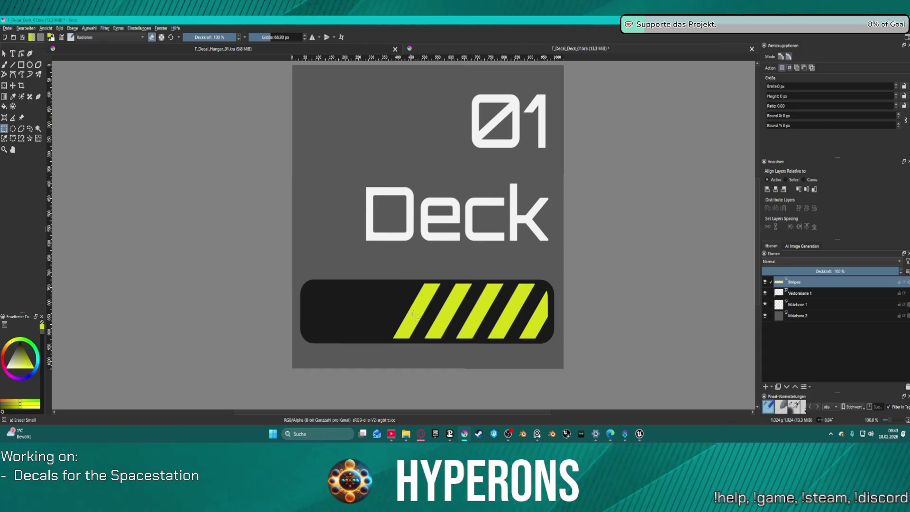
drag(358, 270, 423, 339)
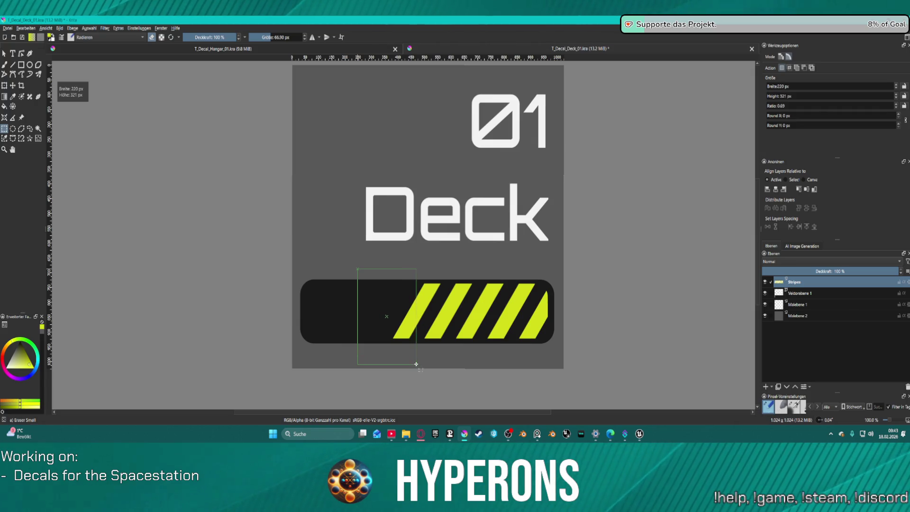
drag(418, 369, 419, 369)
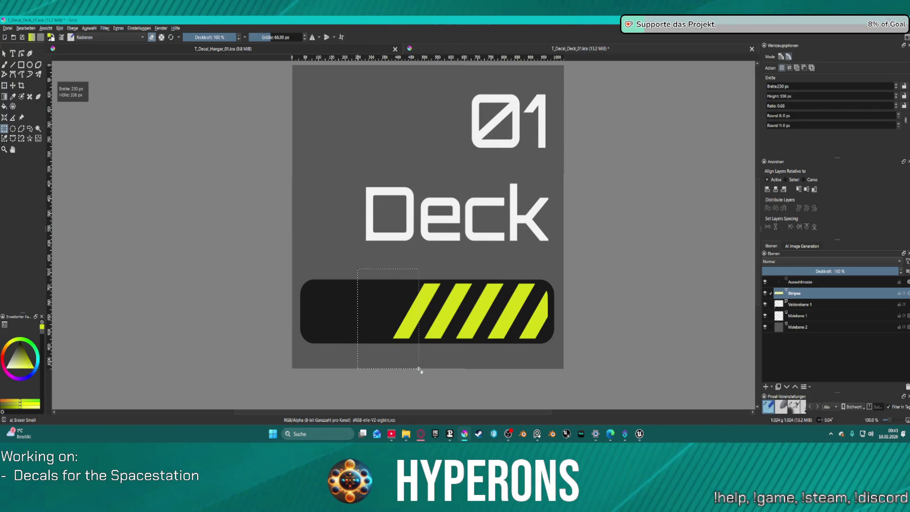
key(Delete)
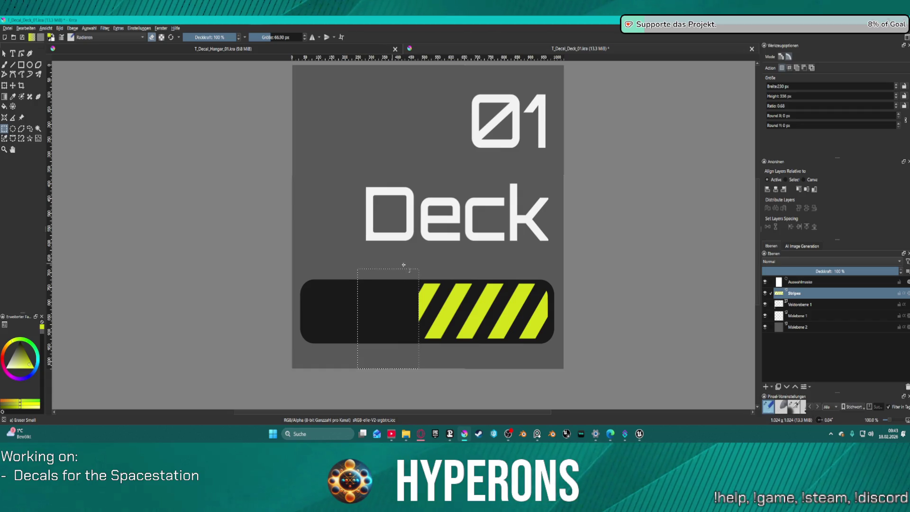
Step: Clear the selection, leaving the remaining stripes at the bar's right end
click(12, 85)
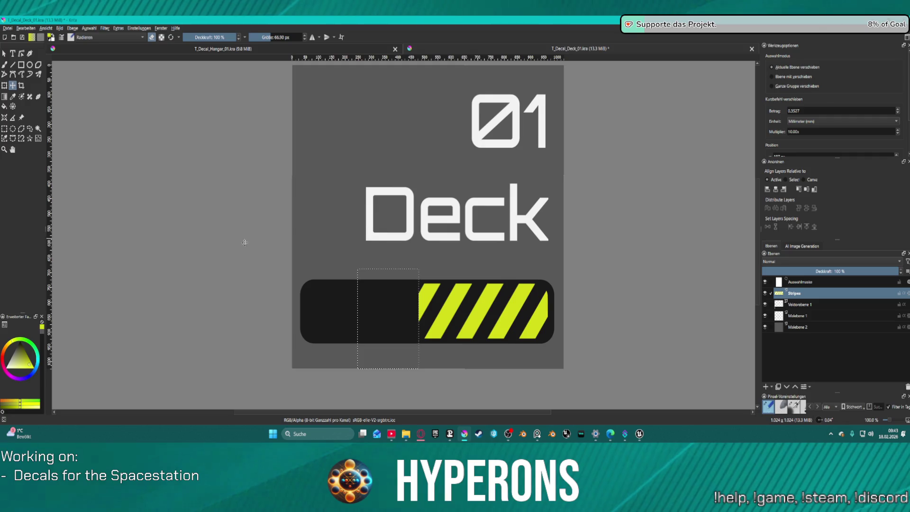
key(ctrl+shift+a)
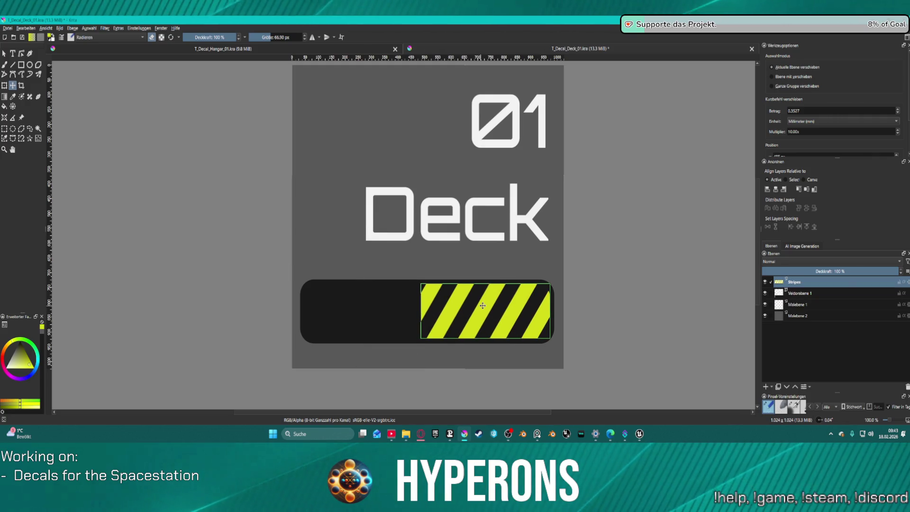
ctrl+scroll(586, 314, down, 2)
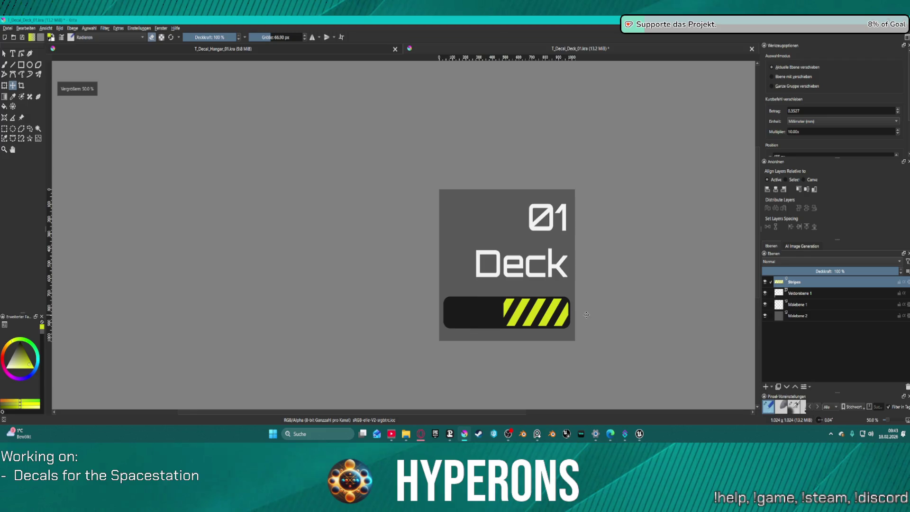
ctrl+scroll(586, 314, up, 3)
ctrl+scroll(566, 240, down, 1)
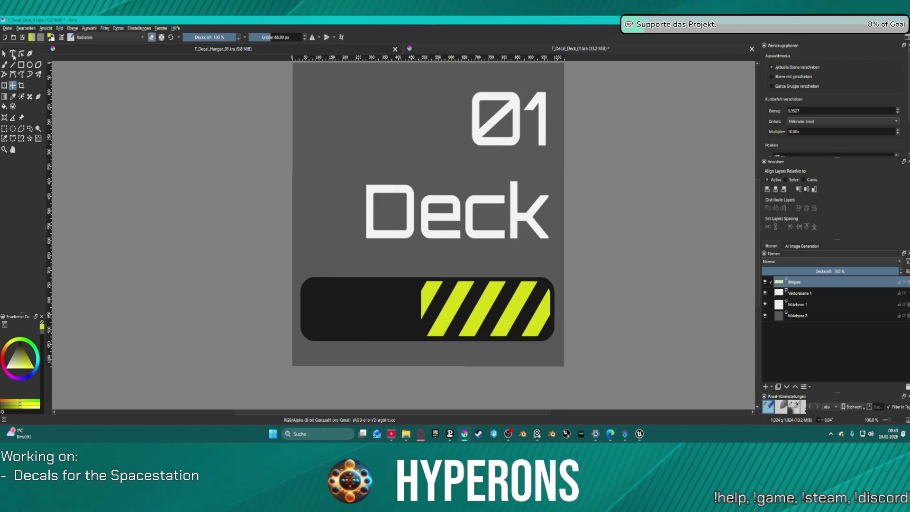
click(14, 54)
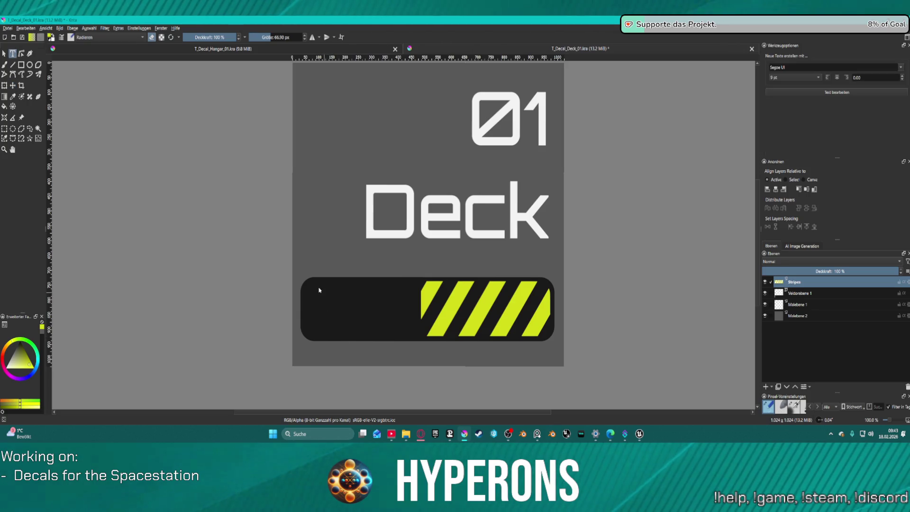
Step: Create a text box at the bar's left end, replace the placeholder with ID 2.43 and colour it light grey
drag(312, 287, 368, 321)
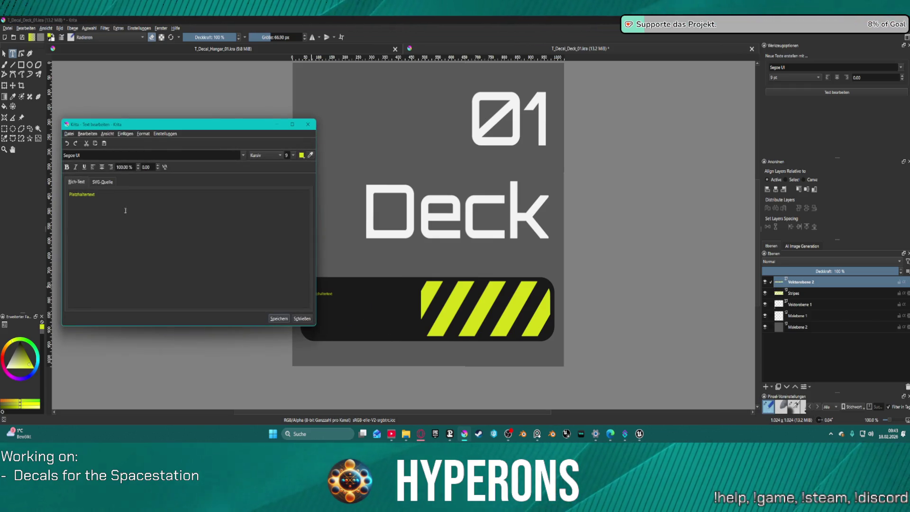
drag(106, 194, 49, 189)
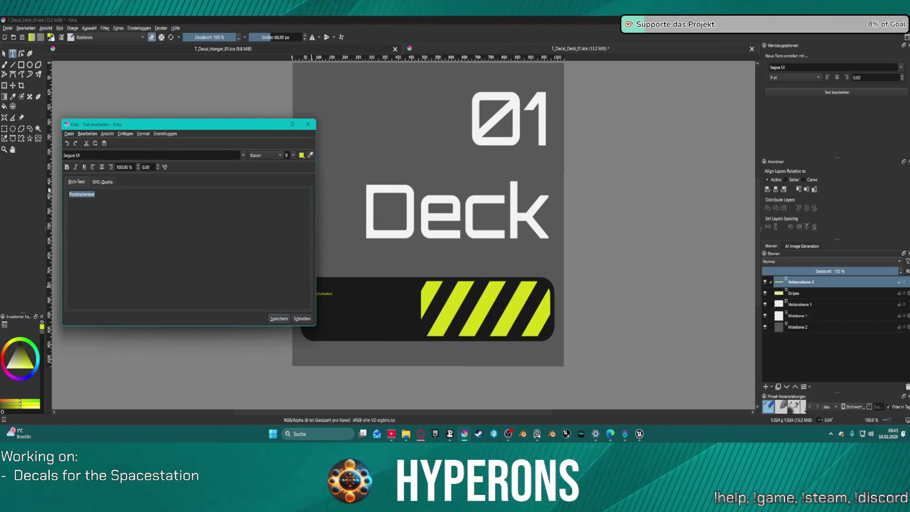
key(BackSpace)
text(ID)
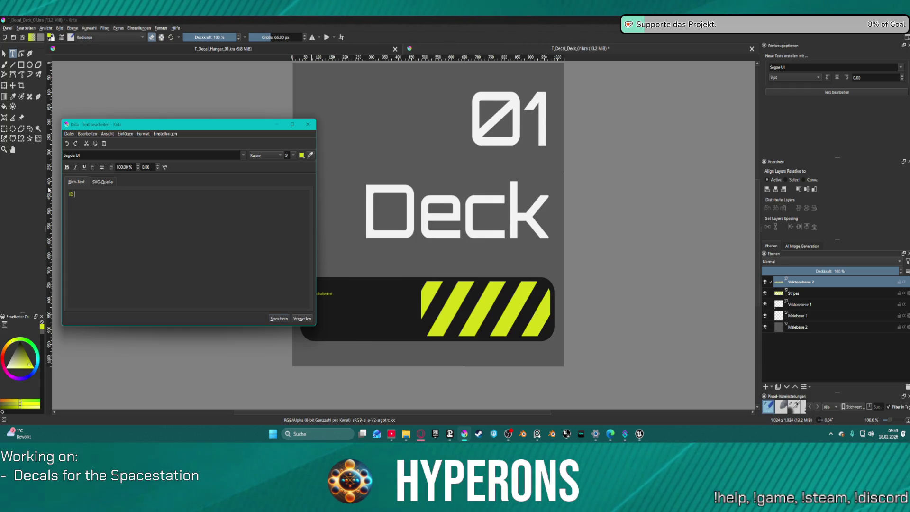
text(0)
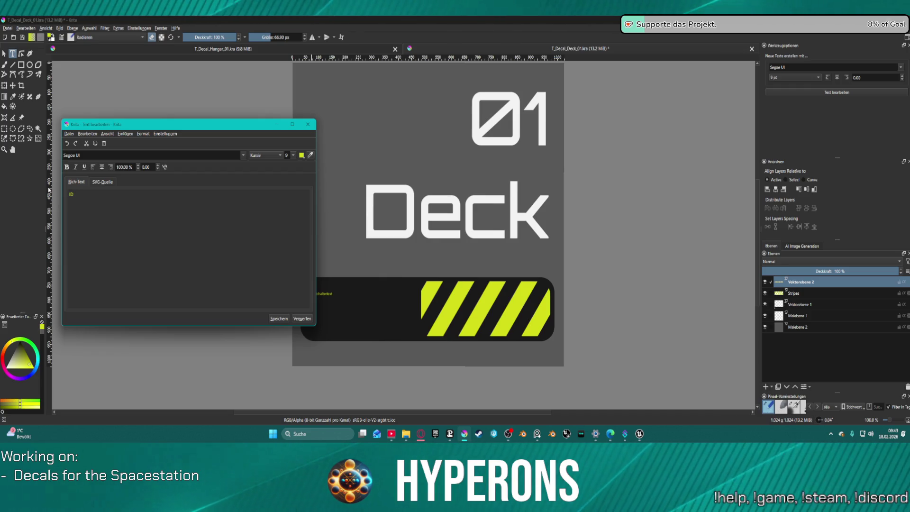
text(1)
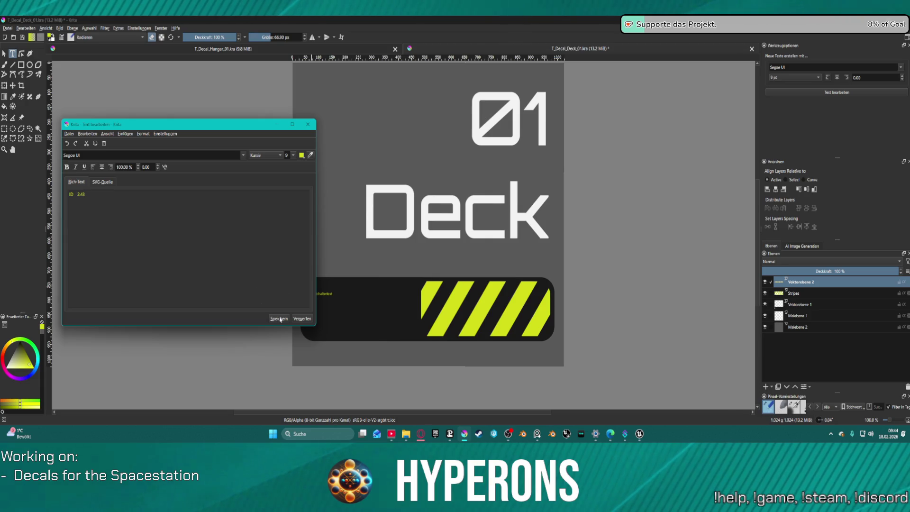
click(310, 156)
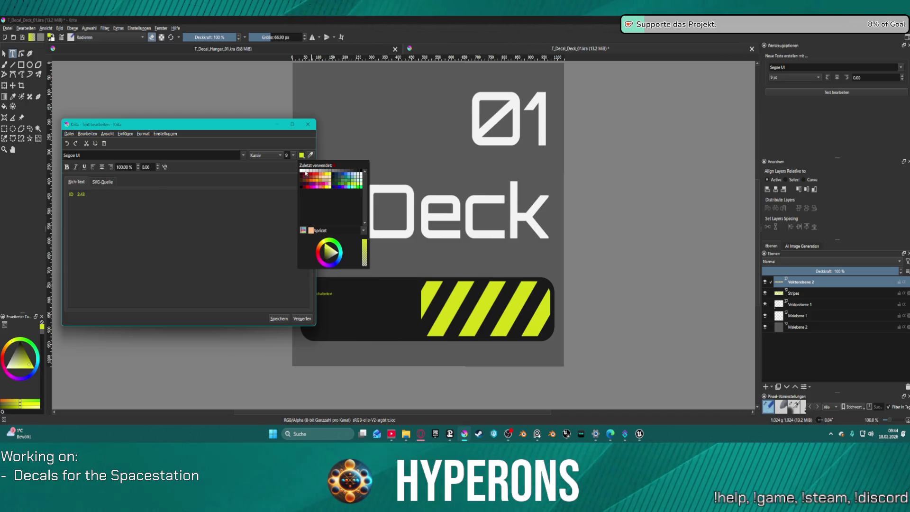
click(306, 172)
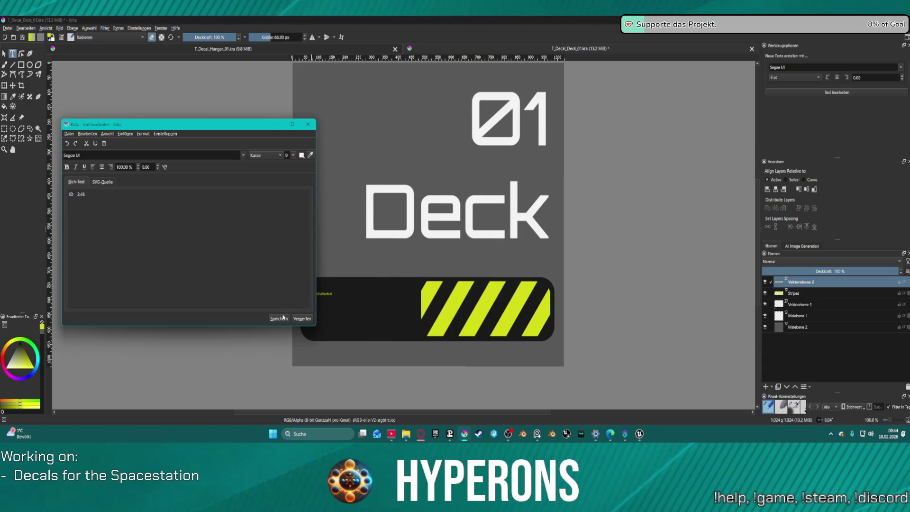
Step: Set the text to 72-point bold Orbitron and apply ID 2.43 to the canvas
click(288, 155)
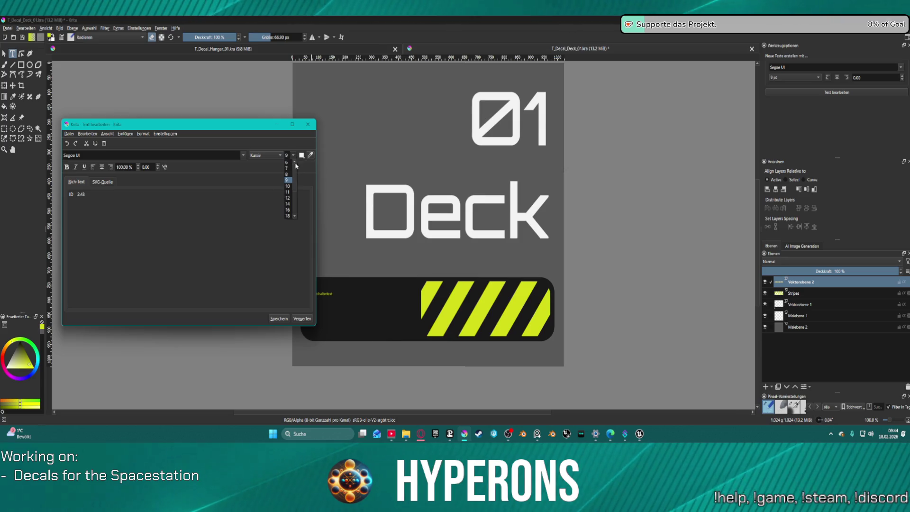
scroll(291, 200, down, 3)
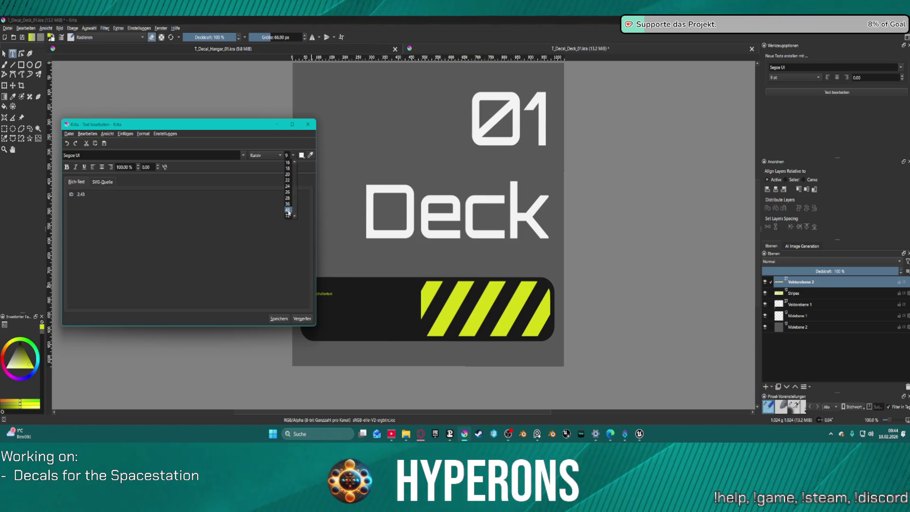
click(289, 214)
click(279, 155)
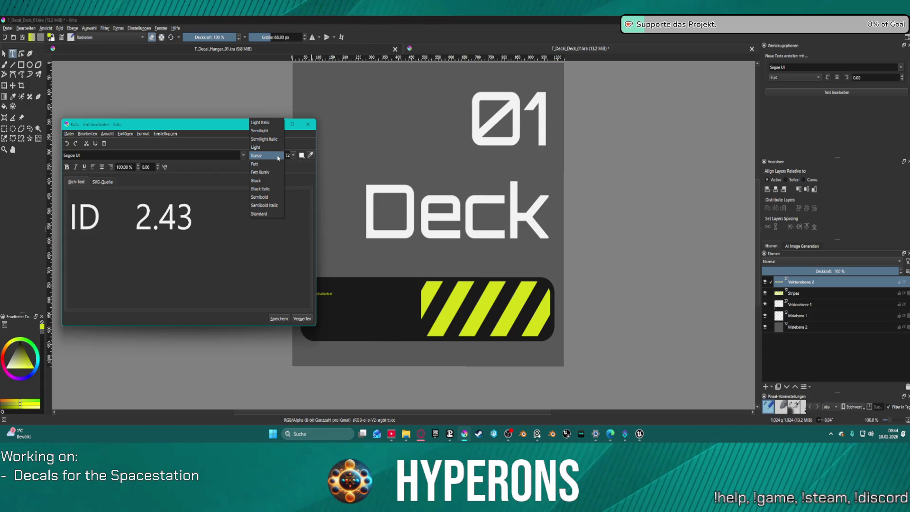
click(264, 163)
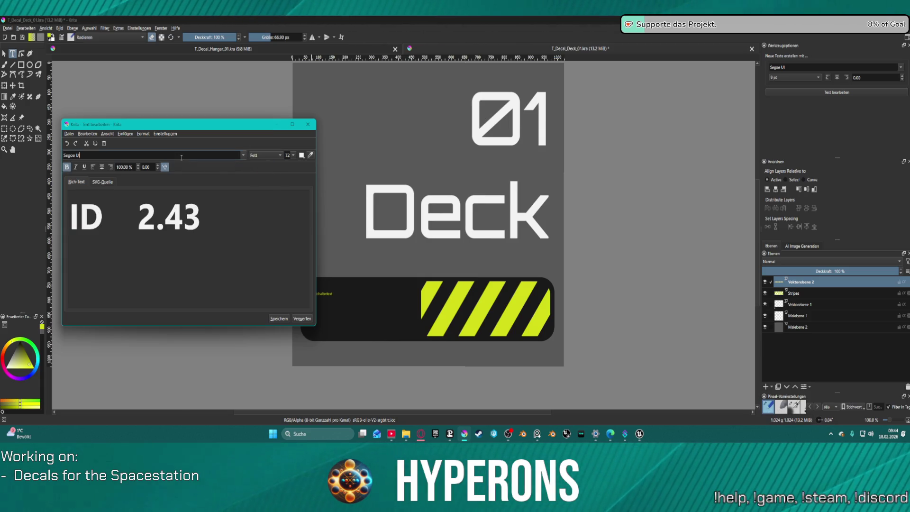
text(Orbitron)
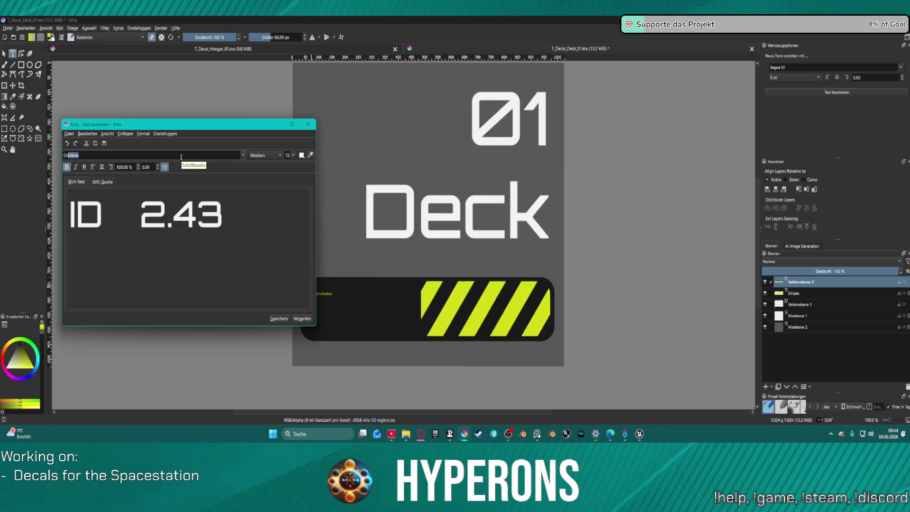
key(Return)
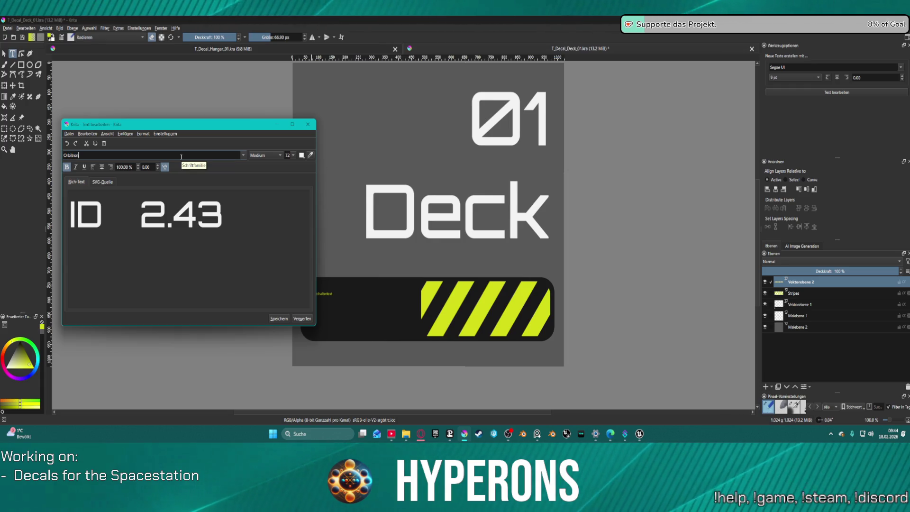
click(273, 318)
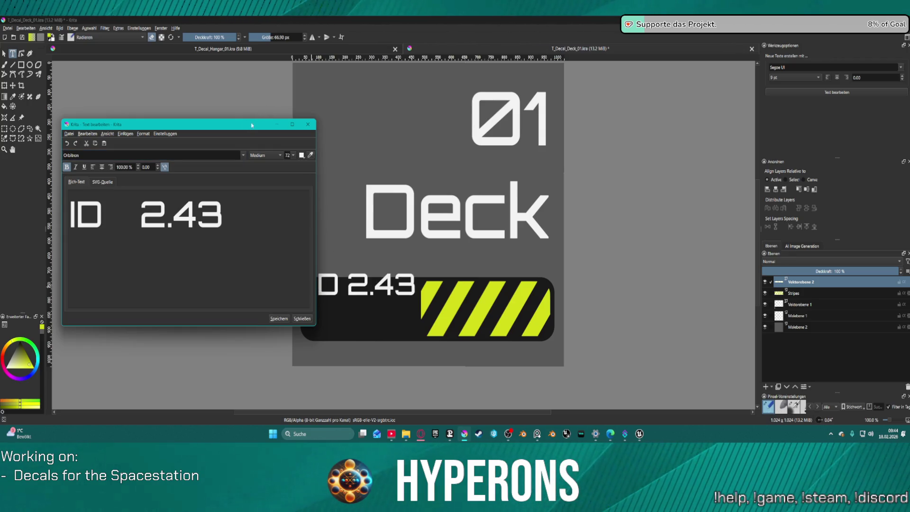
Step: Remove the extra spaces between ID and 2.43 in the text editor and apply it
drag(251, 126, 204, 124)
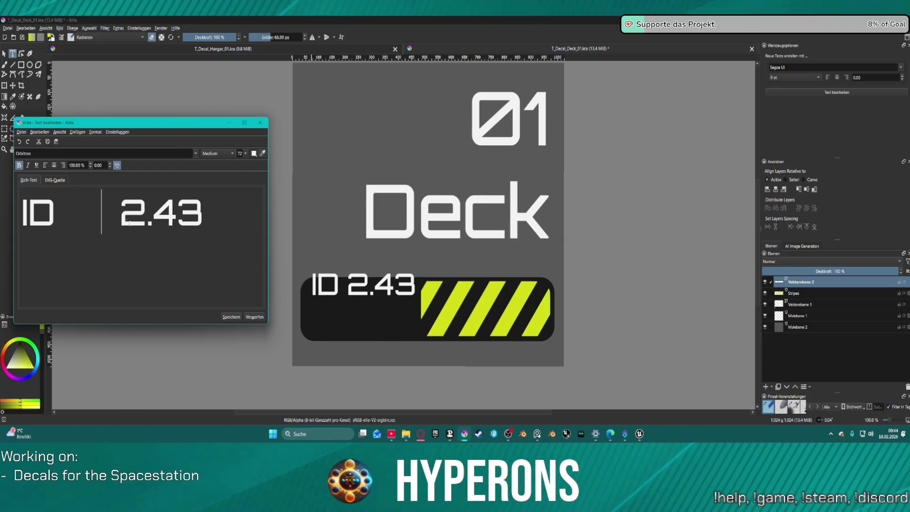
click(232, 317)
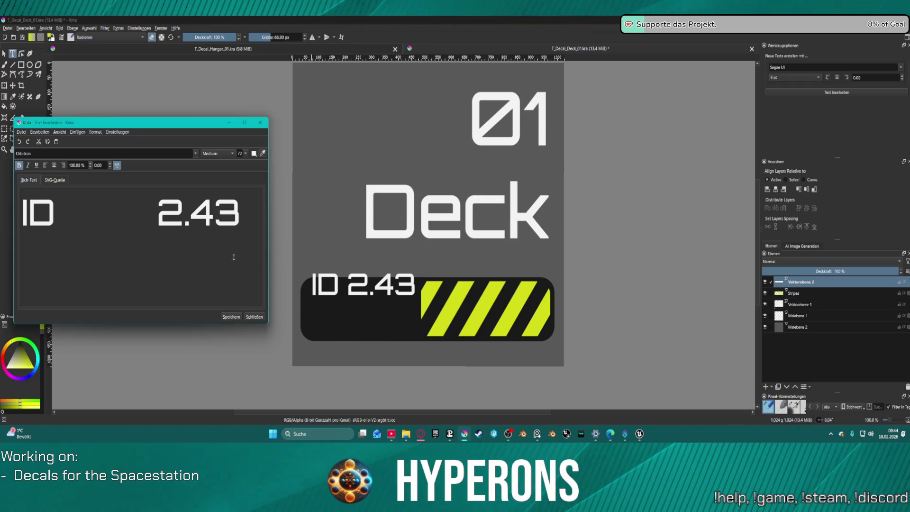
drag(144, 213, 48, 210)
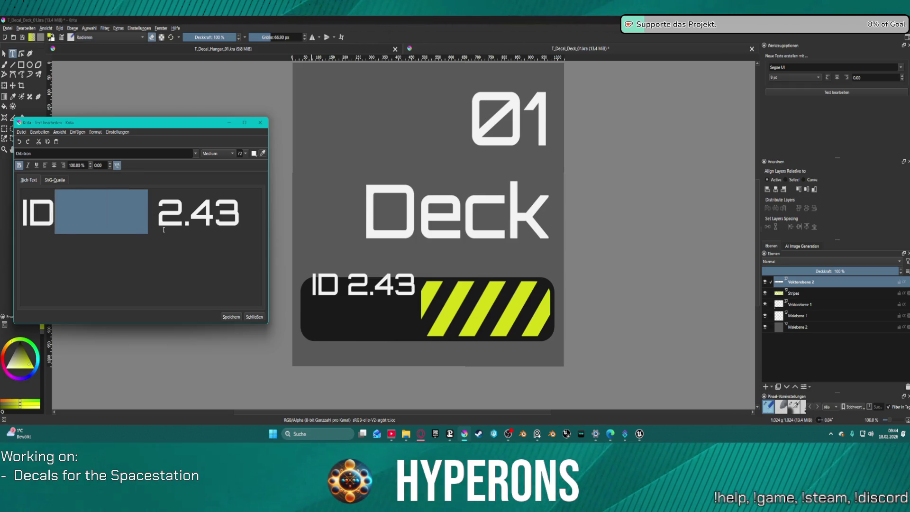
key(BackSpace)
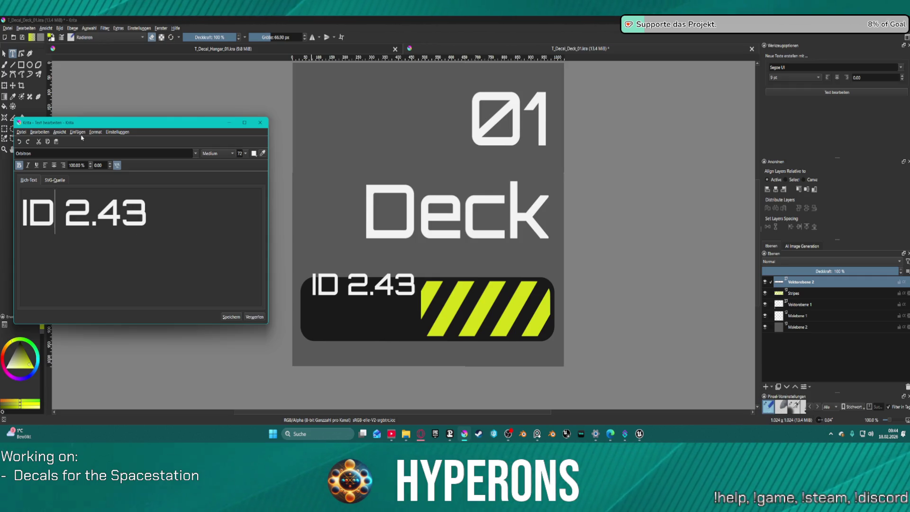
click(93, 133)
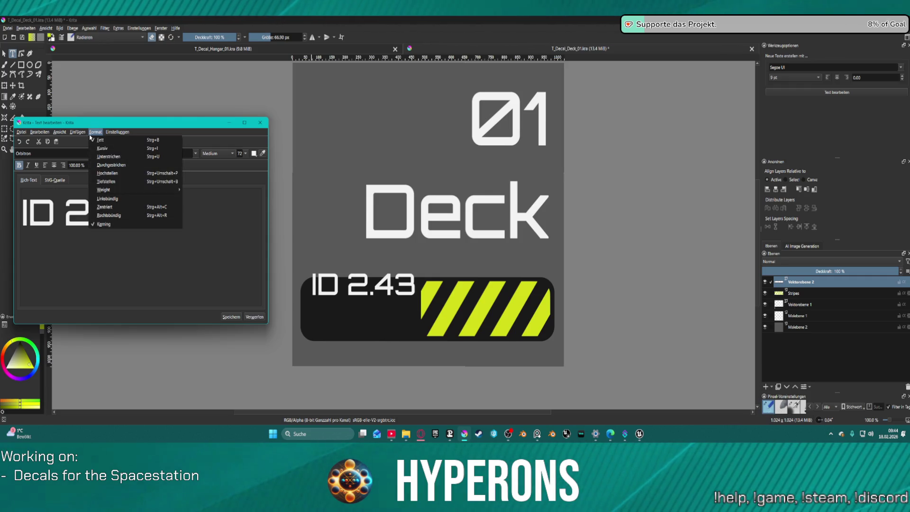
mouse_move(104, 190)
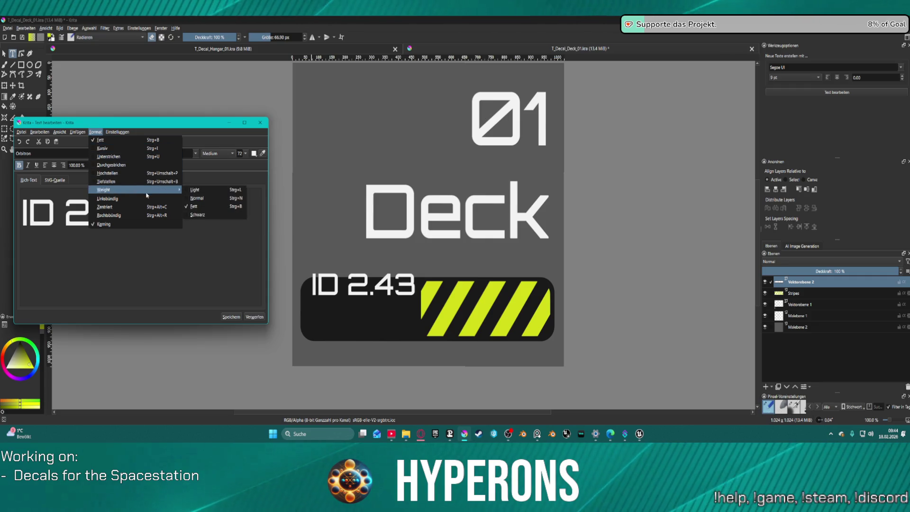
click(103, 141)
click(111, 132)
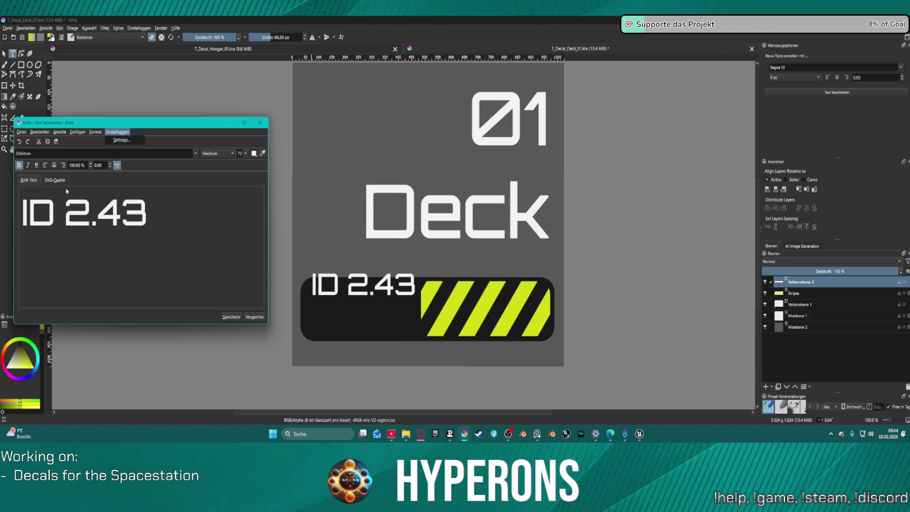
Step: Delete the 2.43 part so the label reads only ID, save it and close the editor
click(63, 212)
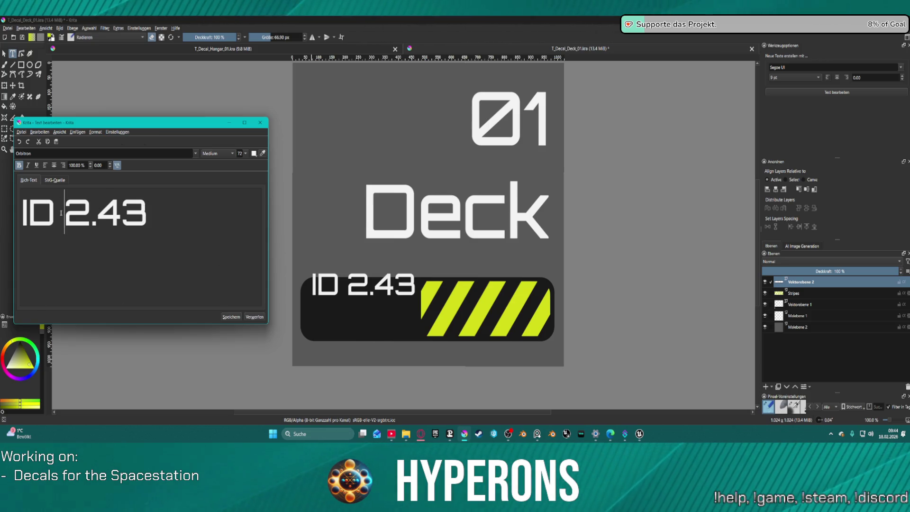
double_click(61, 212)
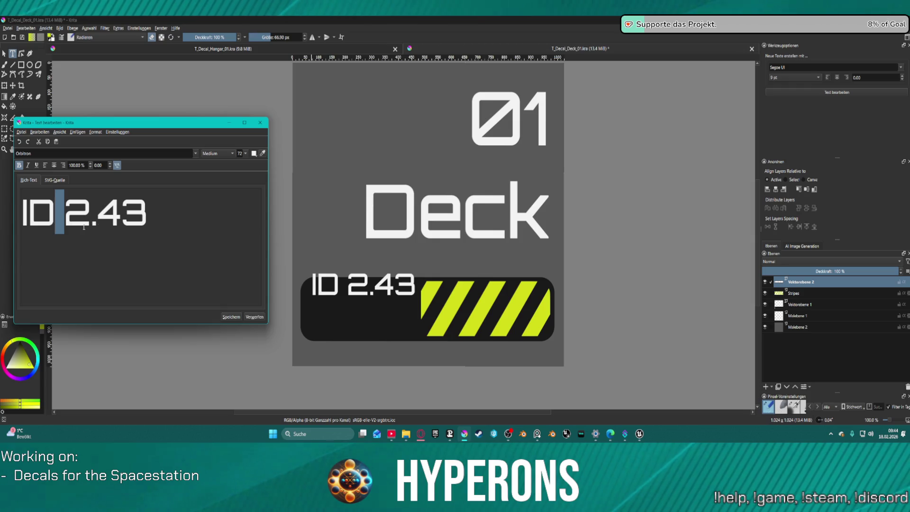
click(84, 228)
drag(147, 214, 65, 214)
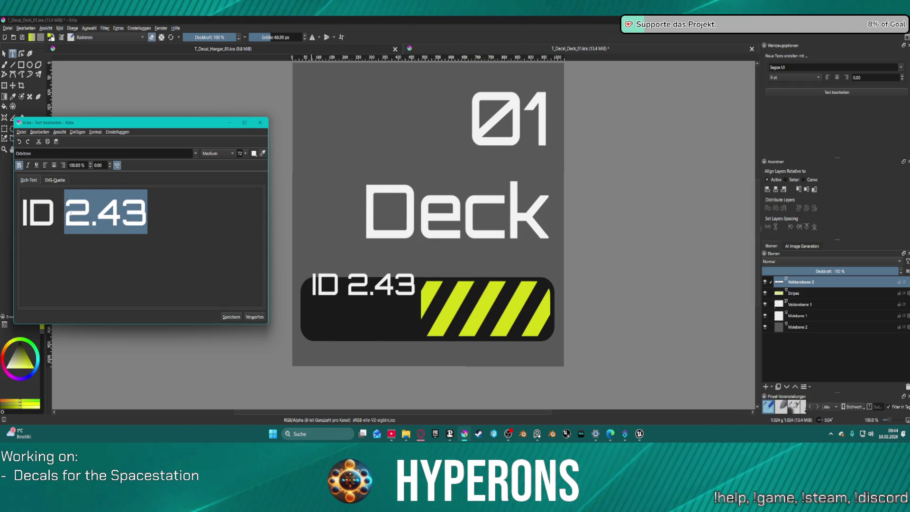
key(Left)
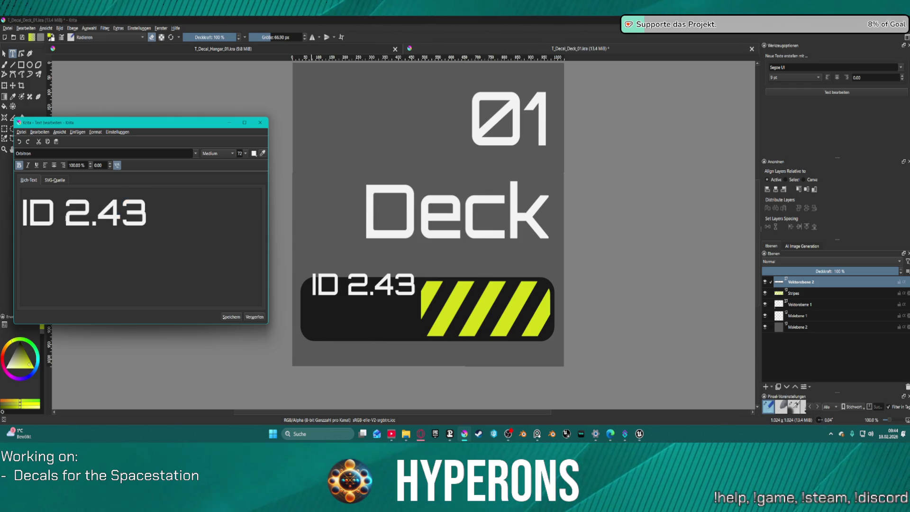
key(BackSpace)
key(Delete)
key(Delete)
key(Delete)
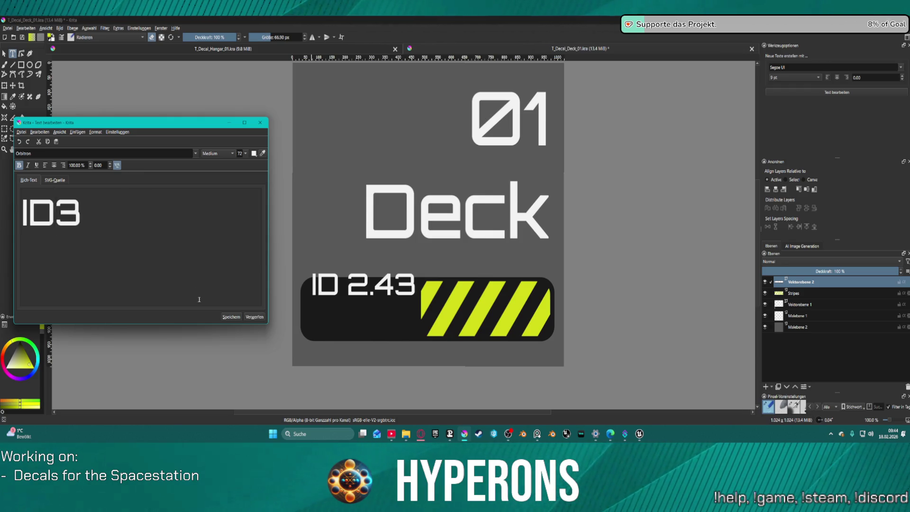
key(Delete)
click(226, 316)
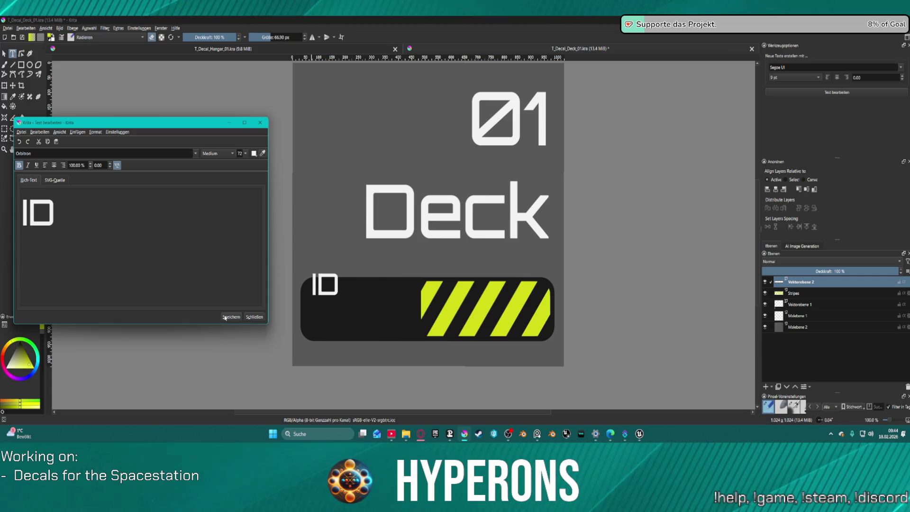
click(255, 317)
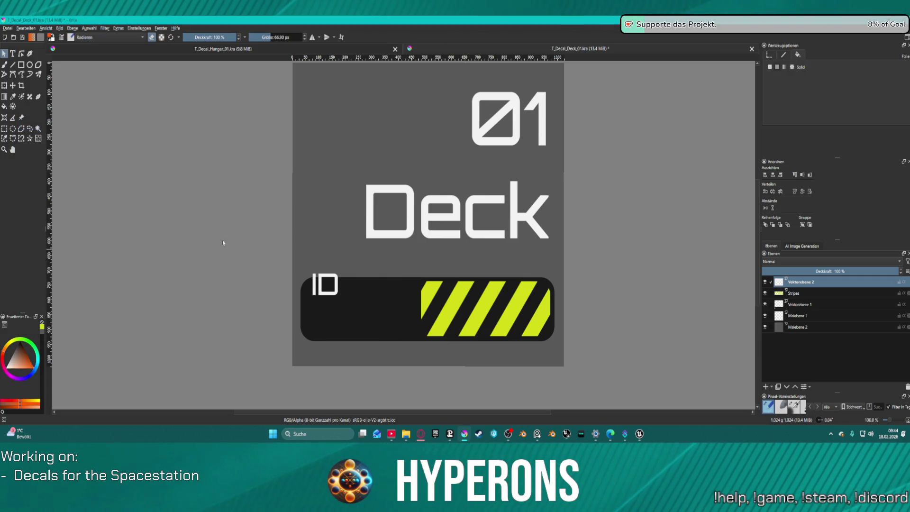
Step: Create a separate Orbitron text shape reading 2.43 near ID and apply it
click(13, 53)
drag(352, 272, 374, 279)
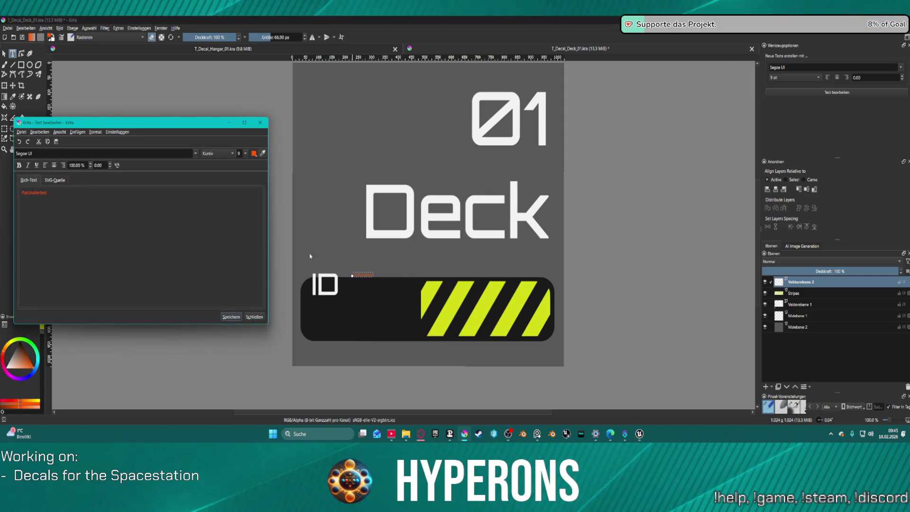
triple_click(53, 152)
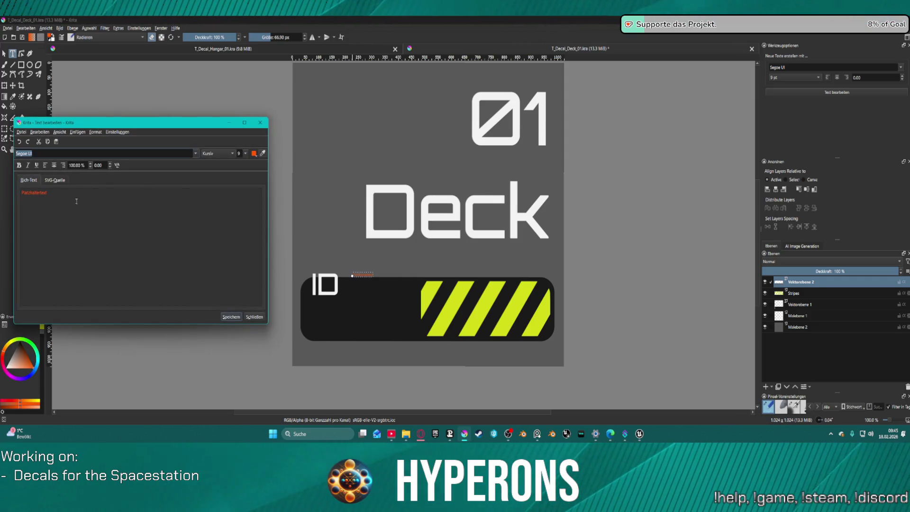
text(Orbitron)
key(Return)
text(2.43)
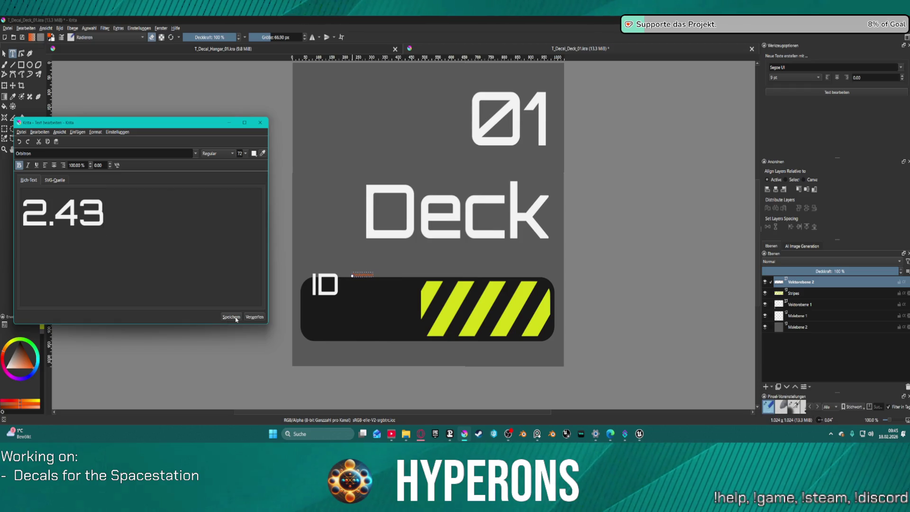
click(236, 318)
click(261, 122)
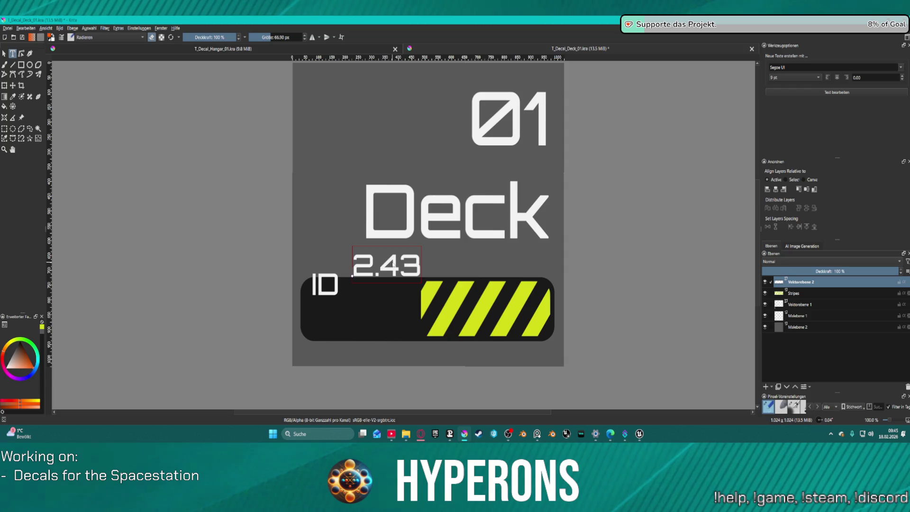
drag(317, 256, 381, 299)
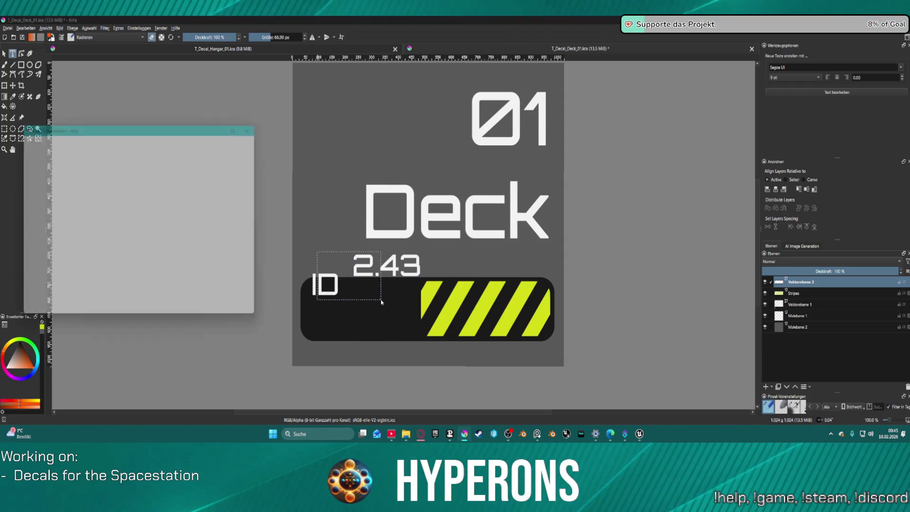
click(255, 316)
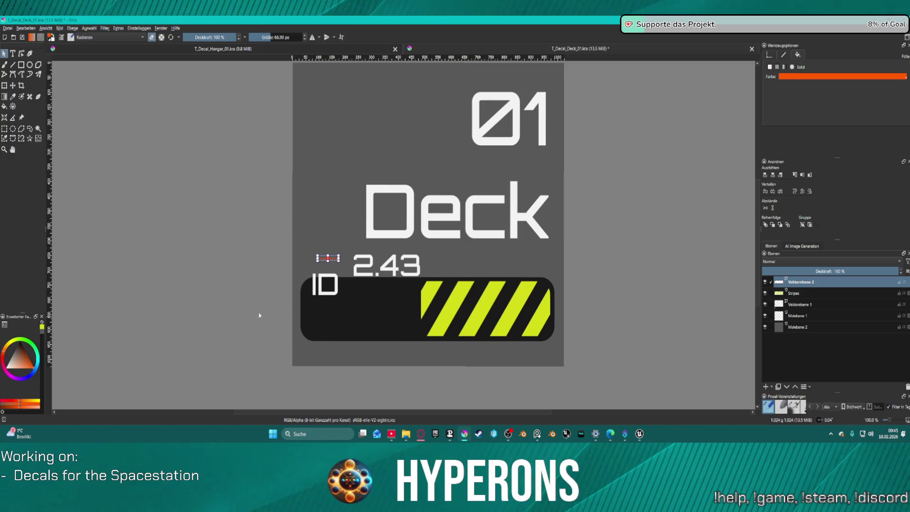
click(308, 245)
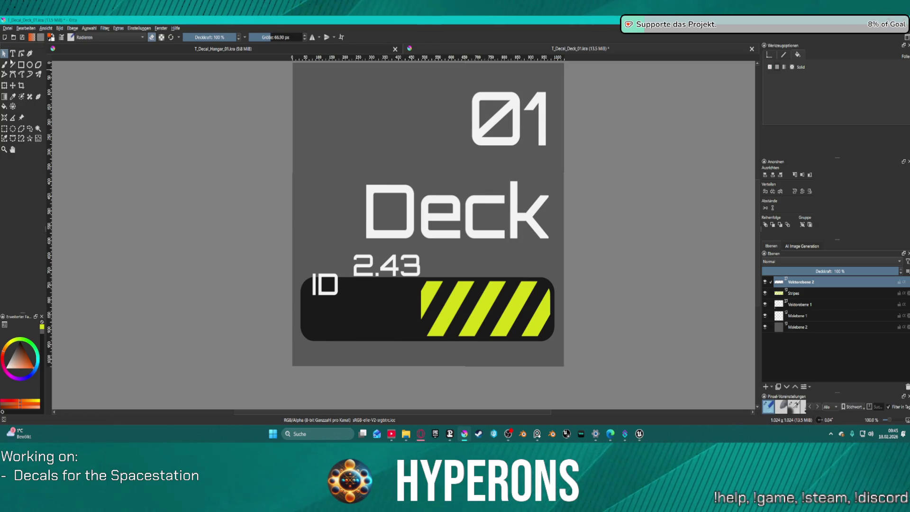
Step: Move both texts down into the black bar and centre ID and 2.43 vertically on one line
click(12, 85)
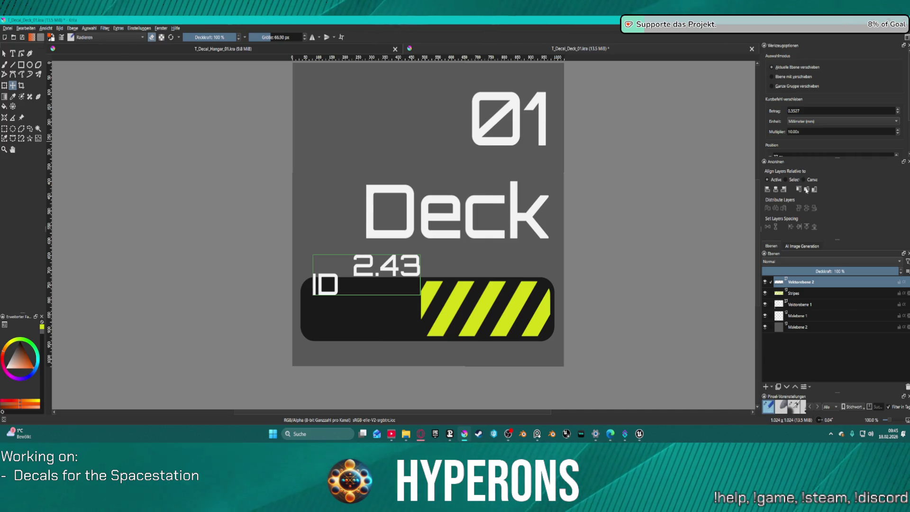
click(790, 179)
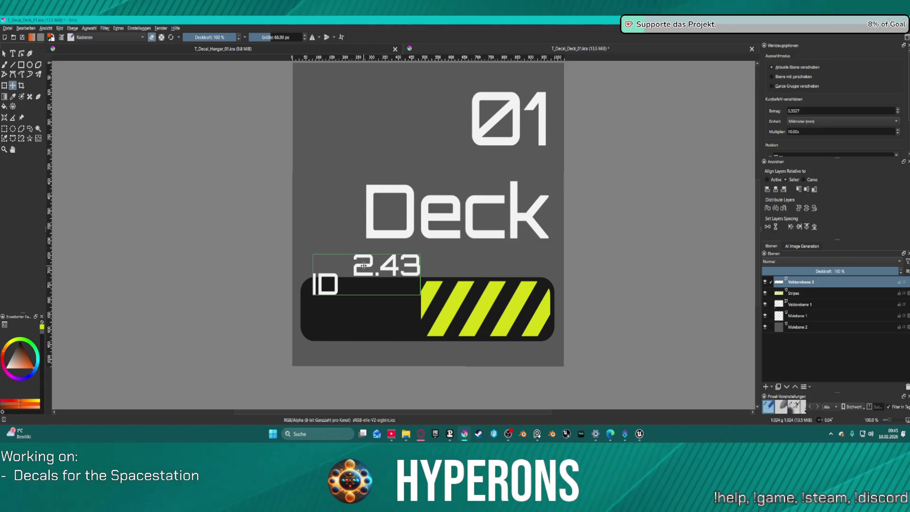
drag(365, 264, 359, 293)
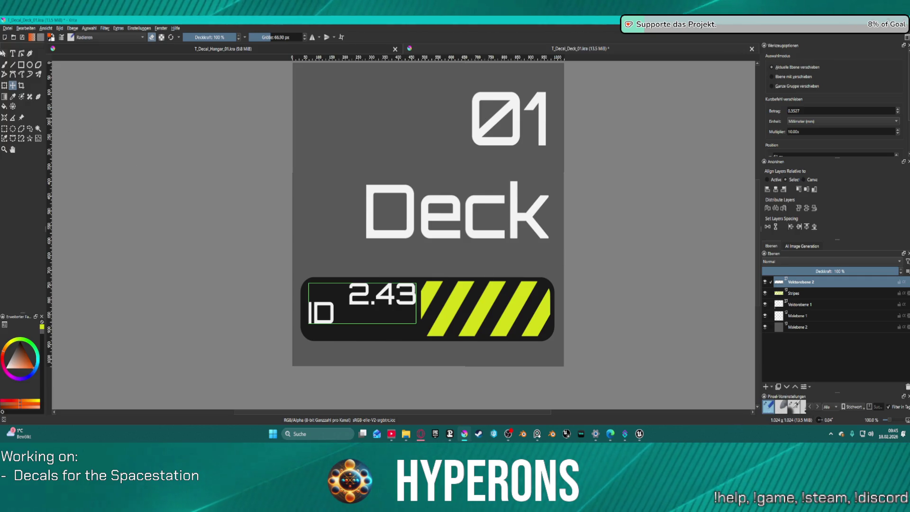
key(v)
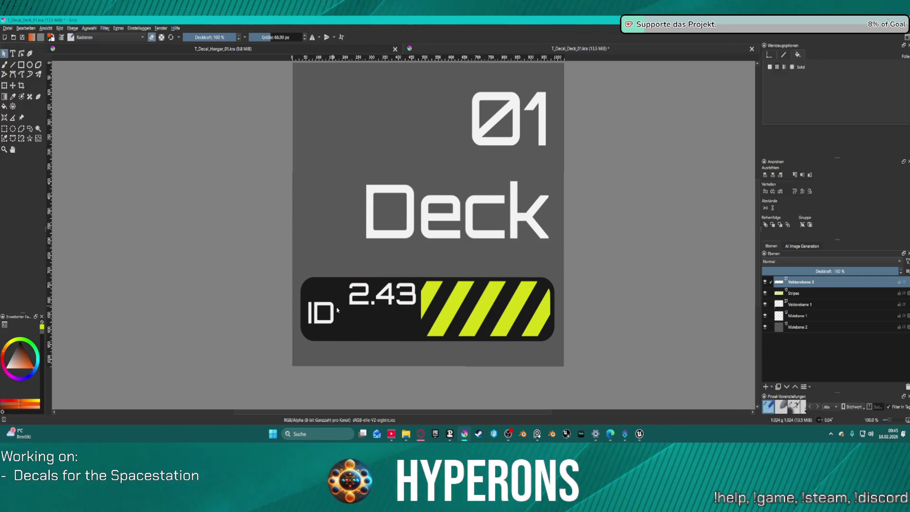
click(320, 313)
shift+click(362, 302)
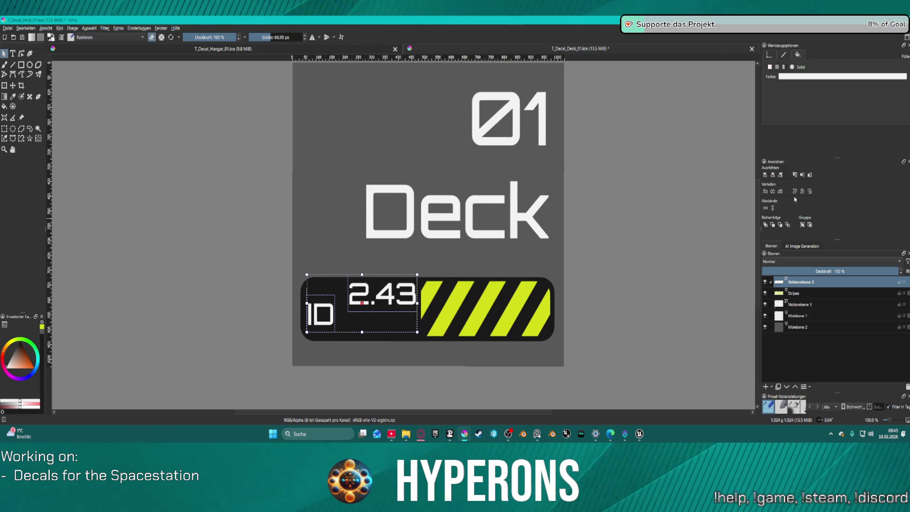
click(804, 176)
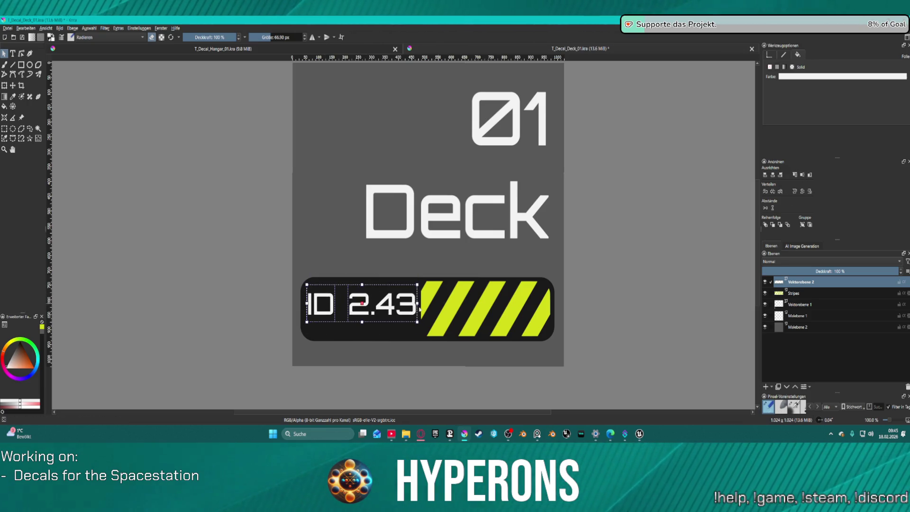
Step: Fine-tune both texts' position and nudge 2.43 slightly right of ID beside the stripes
drag(389, 307, 362, 307)
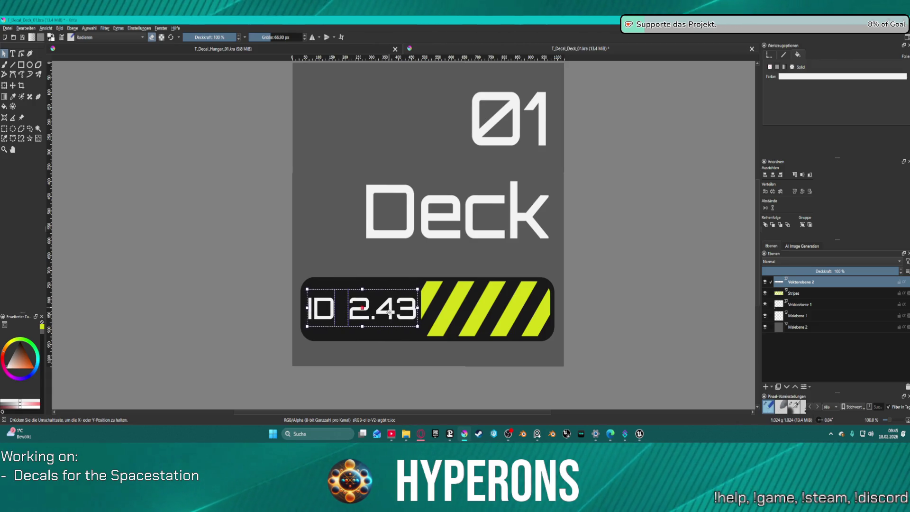
drag(362, 308, 360, 308)
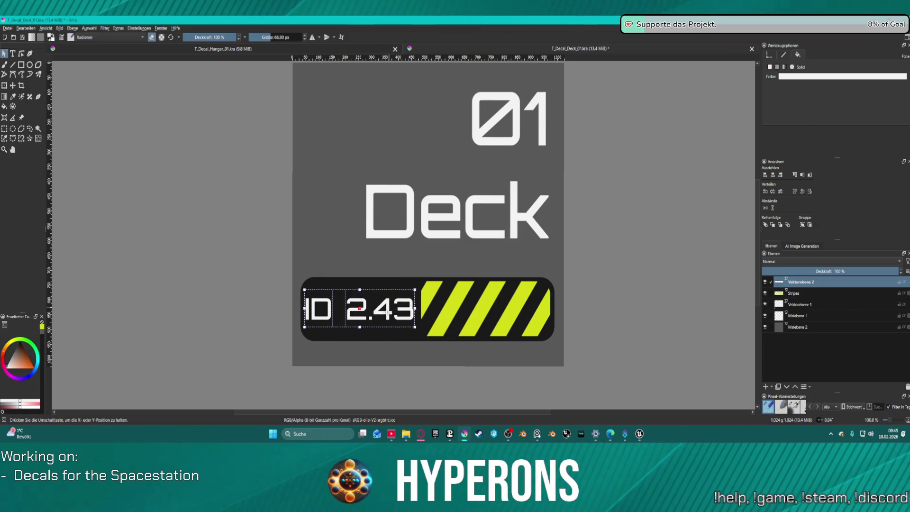
drag(360, 307, 361, 307)
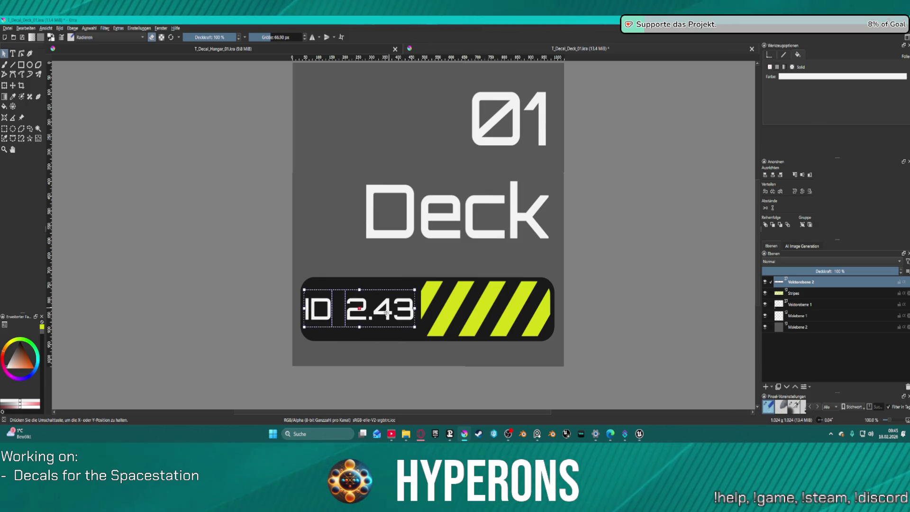
click(412, 263)
click(402, 310)
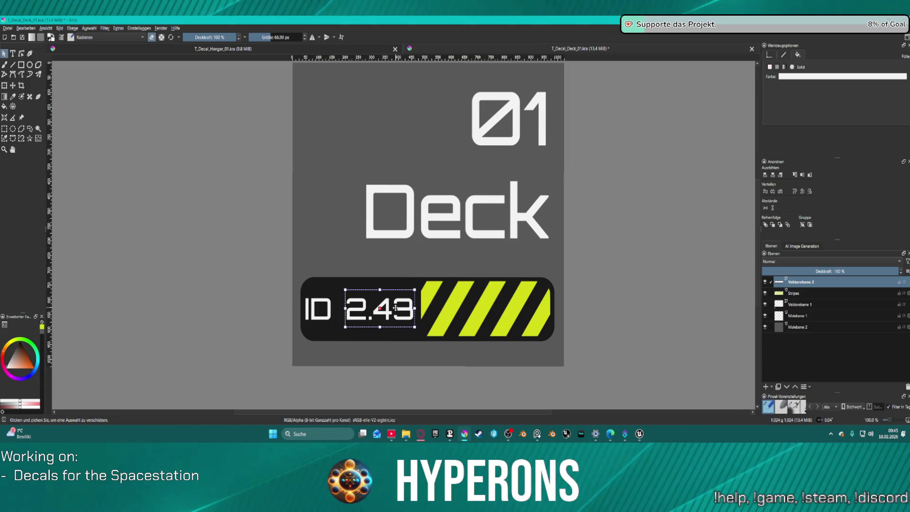
drag(401, 310, 407, 310)
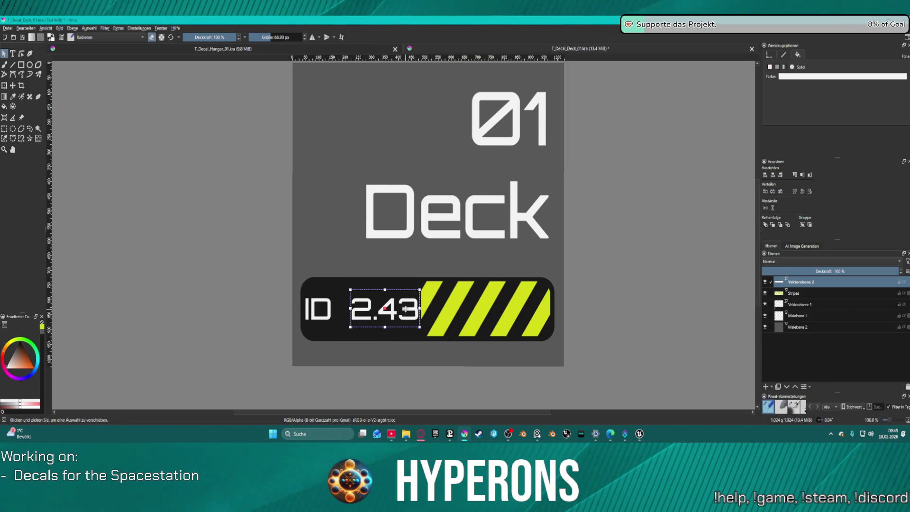
click(319, 309)
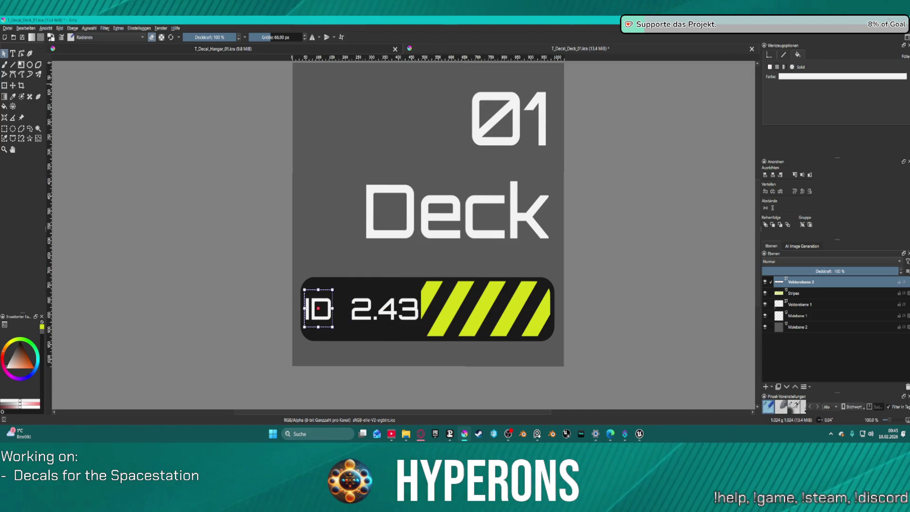
click(14, 54)
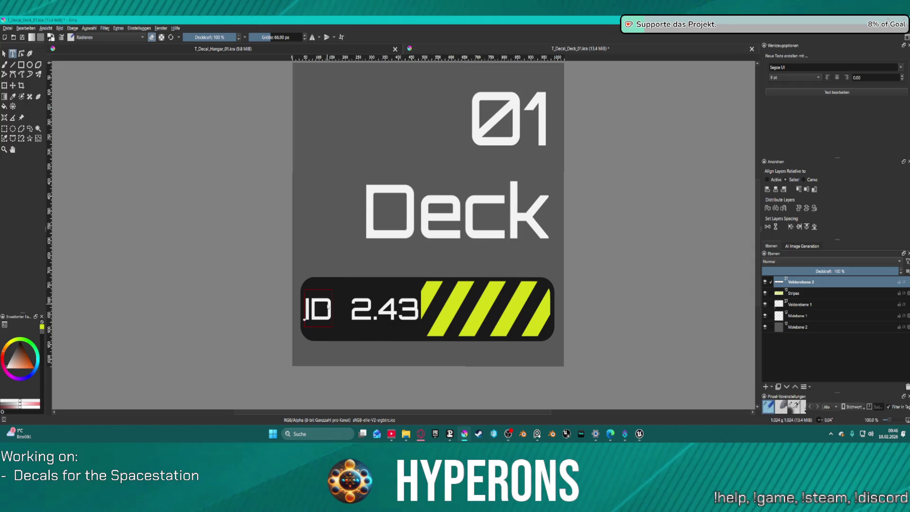
Step: Reduce the ID label's font size to 48 and apply it to the canvas
click(306, 313)
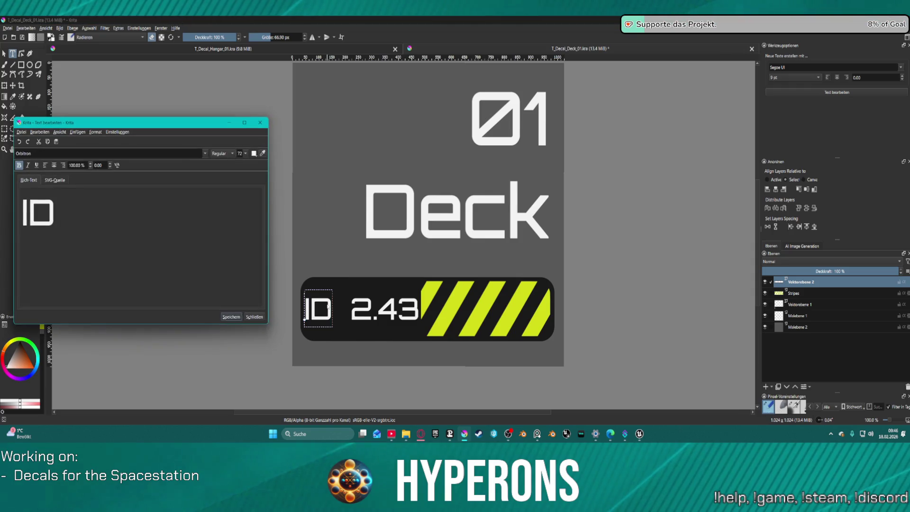
click(245, 154)
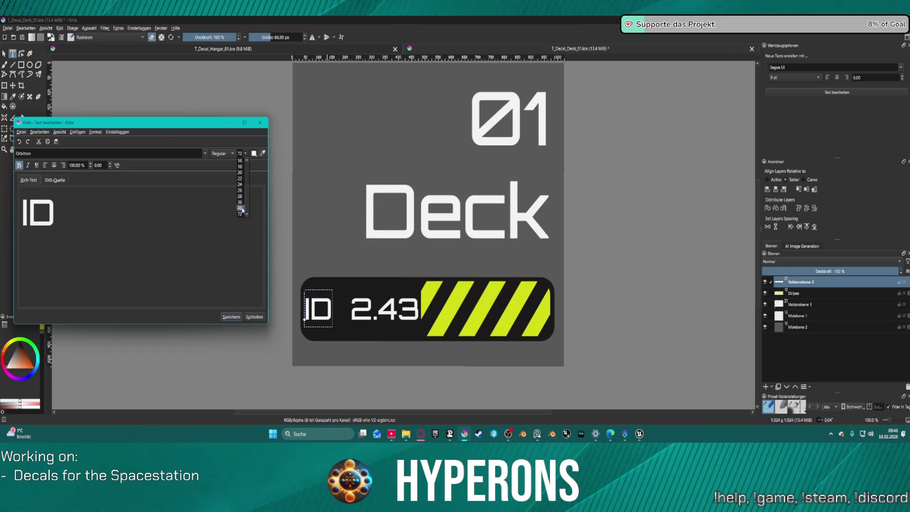
click(241, 207)
click(236, 317)
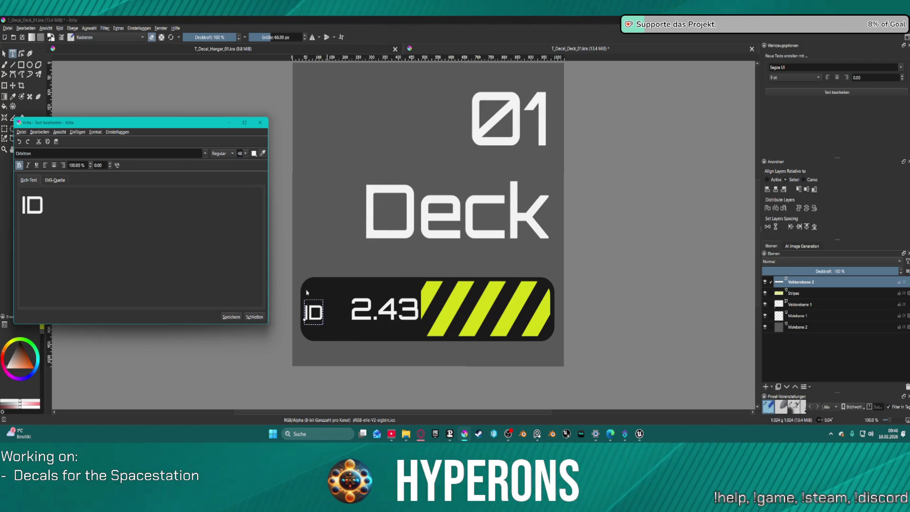
click(252, 317)
Step: Reduce the 2.43 label to the matching smaller font size
click(384, 311)
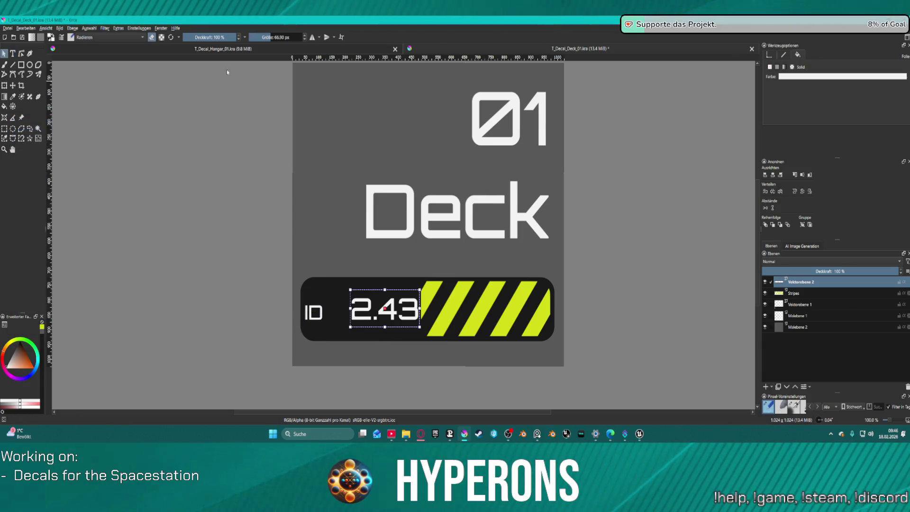
click(13, 53)
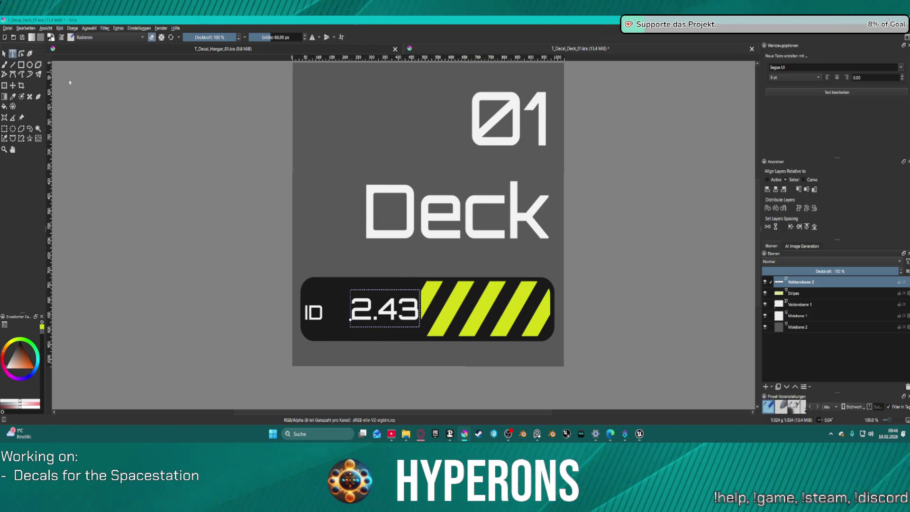
double_click(365, 313)
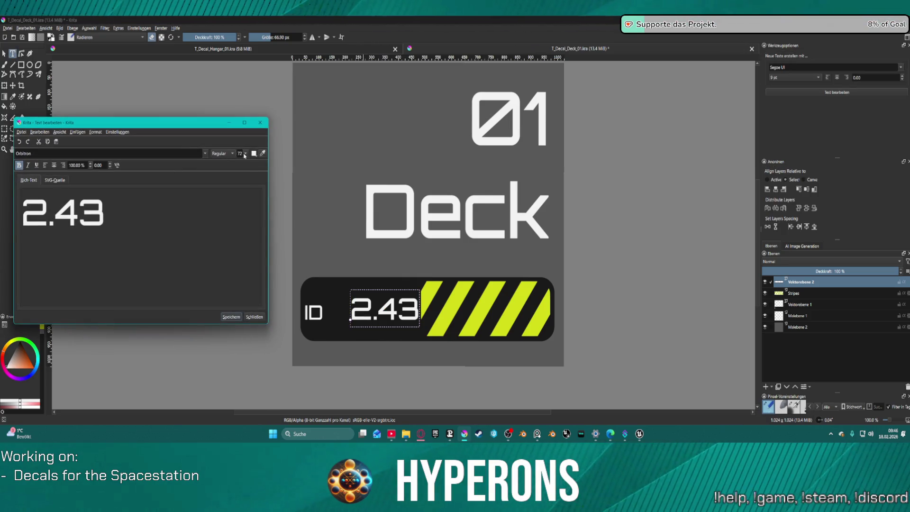
click(244, 154)
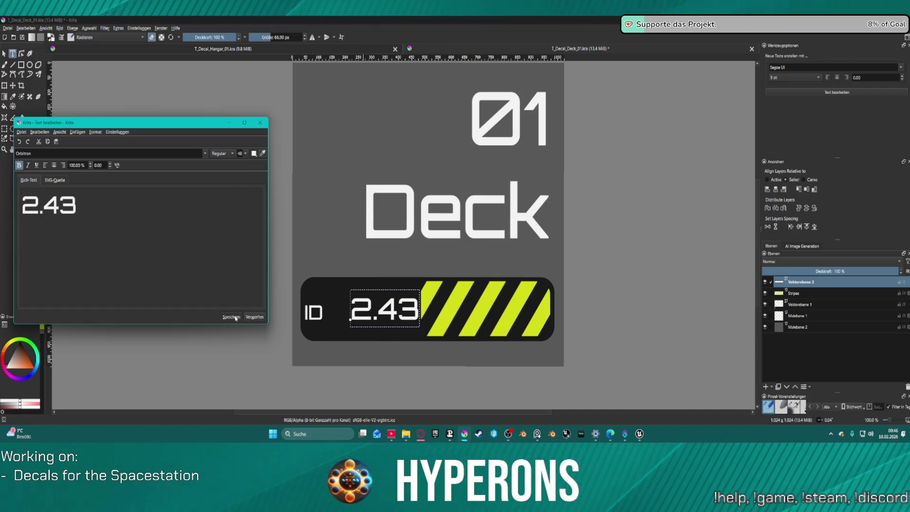
click(231, 318)
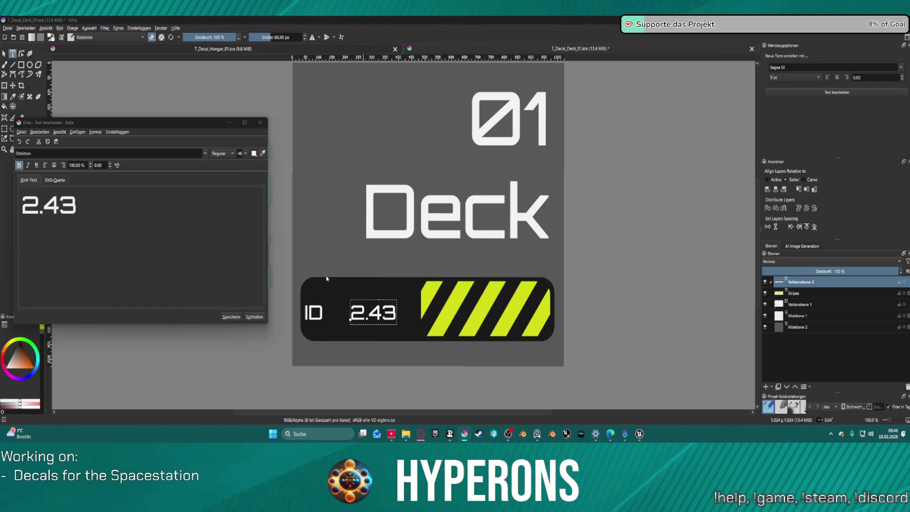
Step: Nudge the ID label beside 2.43 in the dark bar and select both text shapes together
click(257, 318)
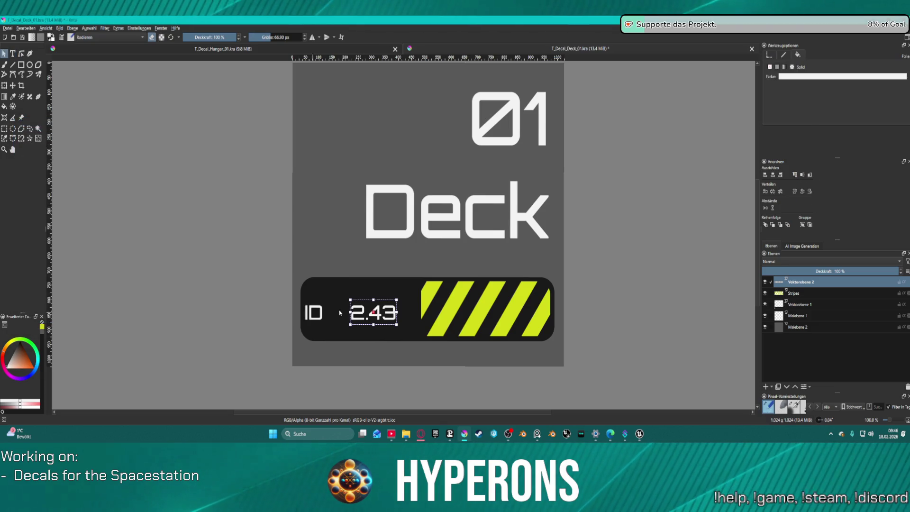
click(313, 312)
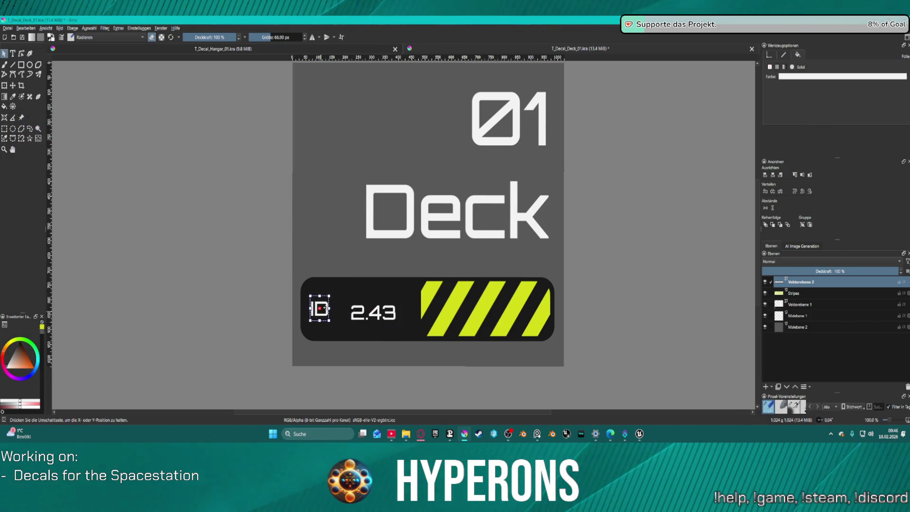
drag(318, 306, 391, 310)
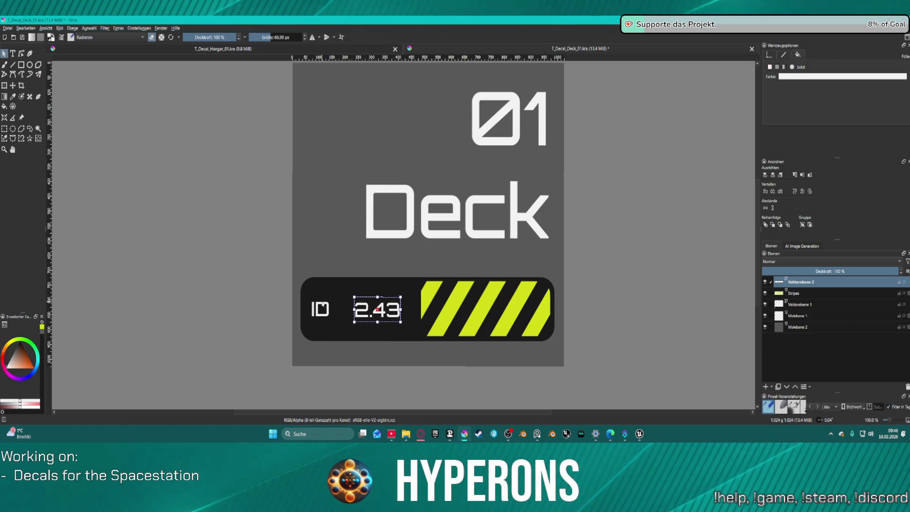
drag(308, 294, 404, 324)
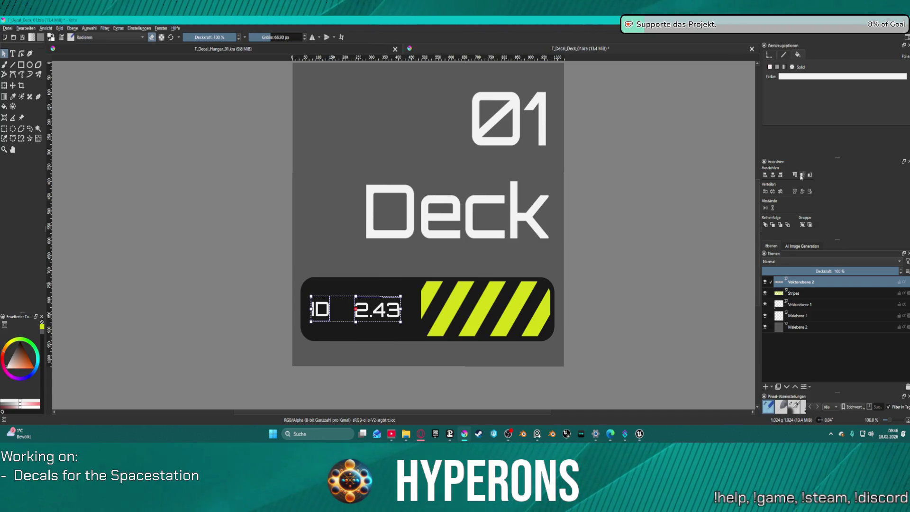
Step: Hide the Malebene 2 grey background layer so the decal sits on transparency
click(638, 224)
scroll(638, 224, down, 5)
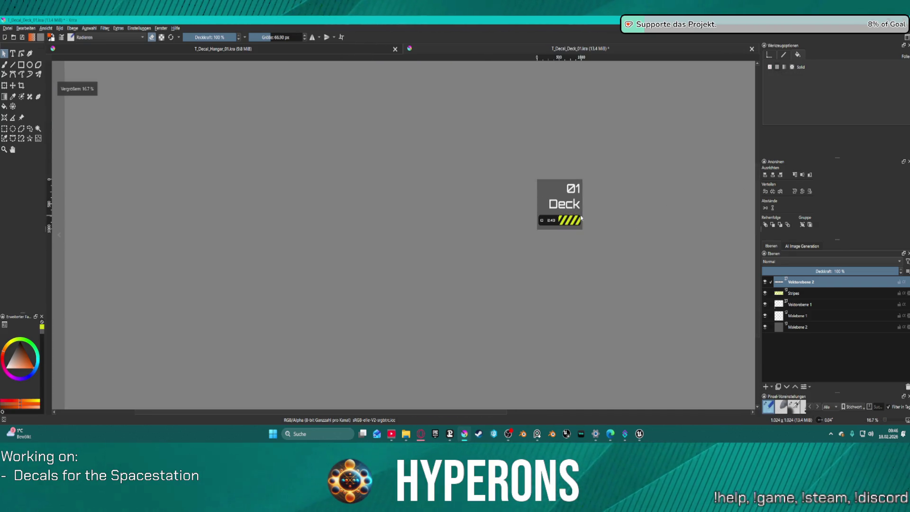
scroll(681, 204, up, 3)
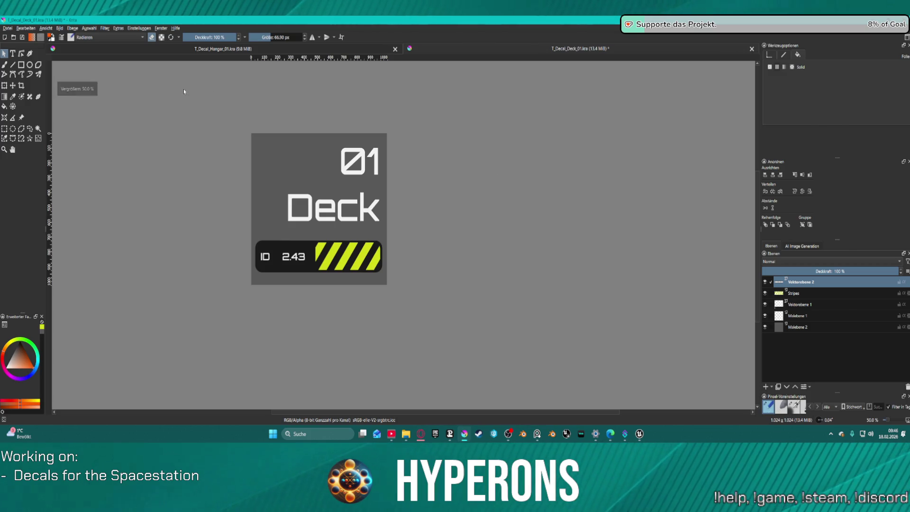
click(822, 328)
click(765, 328)
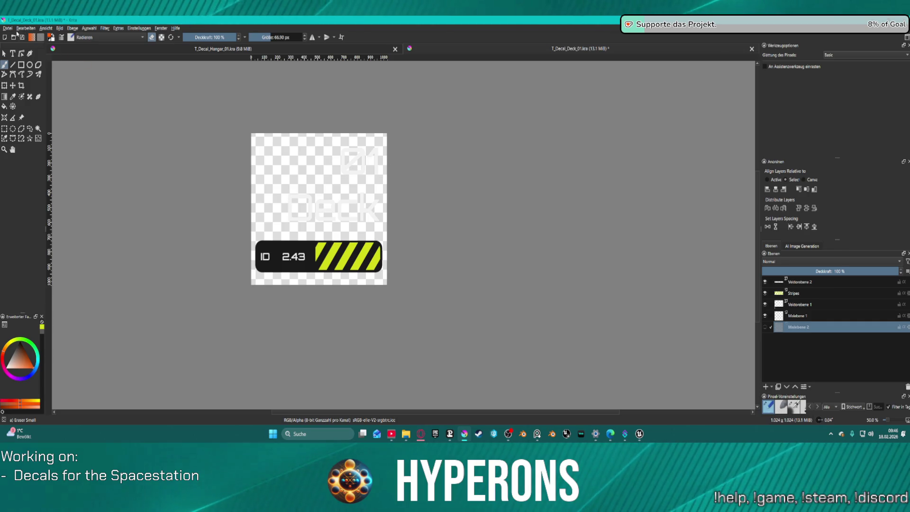
click(2, 27)
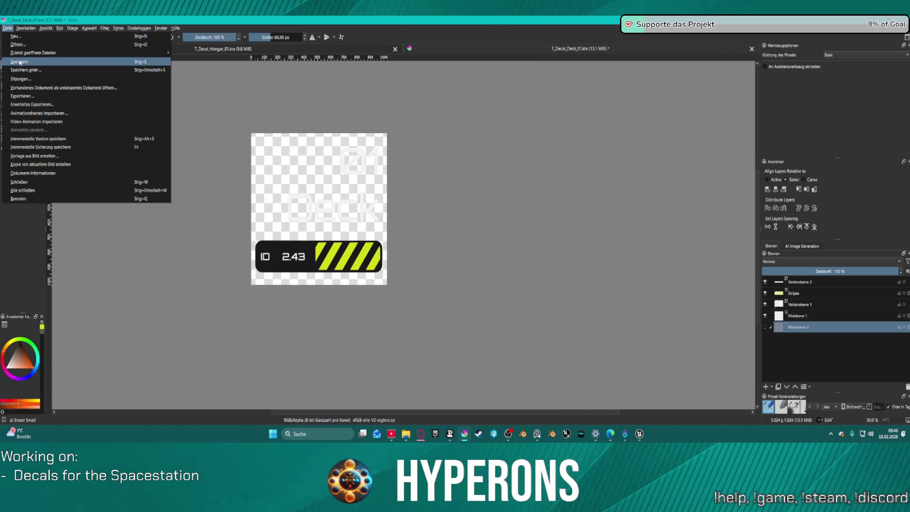
click(313, 106)
scroll(373, 256, up, 3)
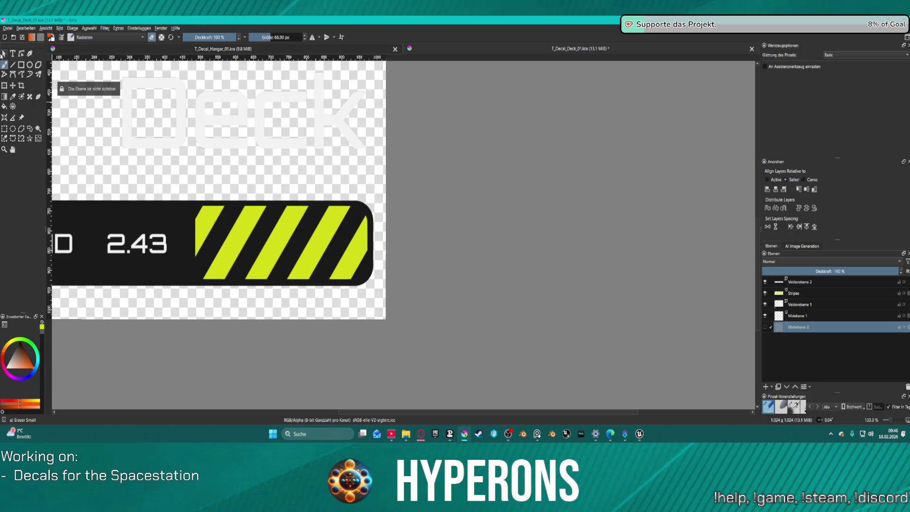
Step: Sample the stripes' yellow-green as foreground colour and start a selection on the canvas
click(14, 96)
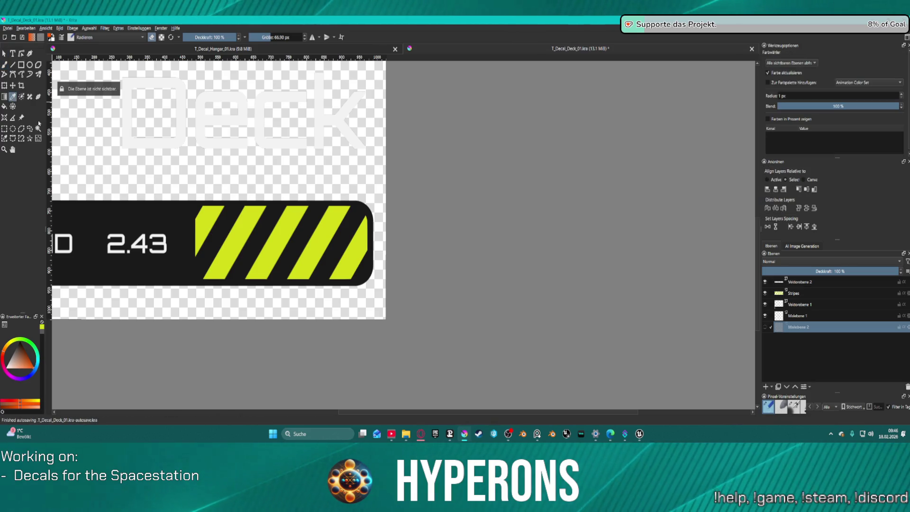
click(222, 232)
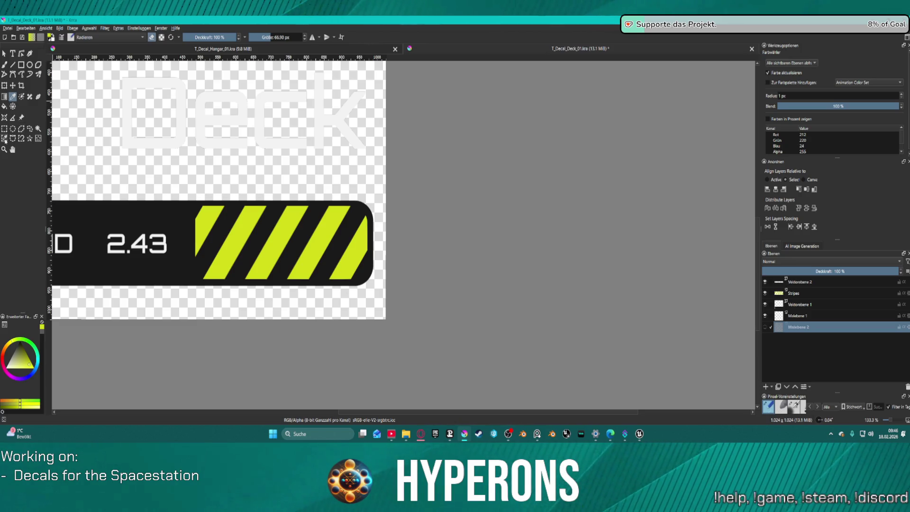
click(4, 138)
click(29, 139)
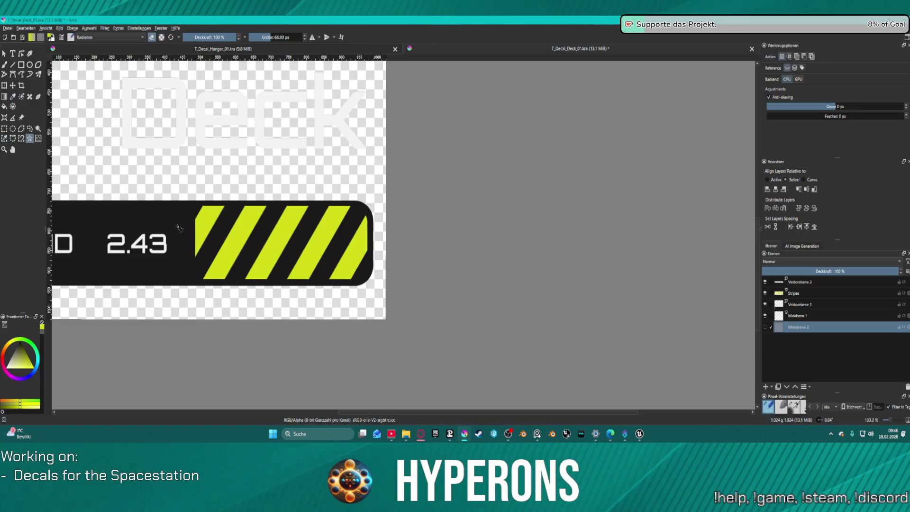
click(208, 220)
scroll(349, 274, down, 3)
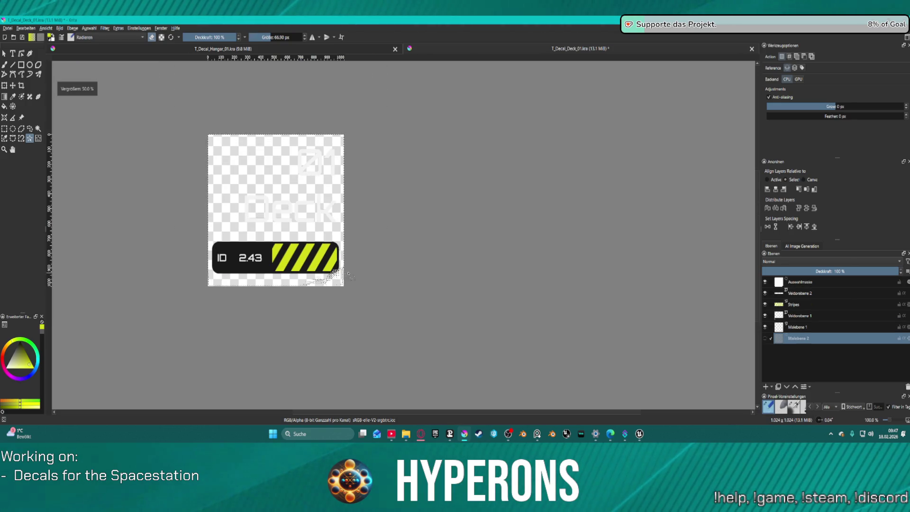
Step: Clear the selection, activate the Stripes layer and select the yellow-green stripes by contiguous colour
key(ctrl+shift+a)
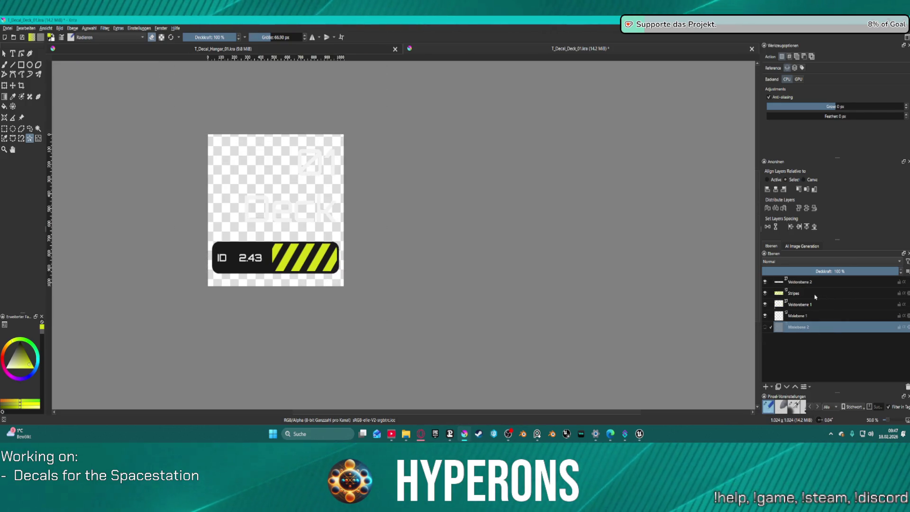
click(815, 295)
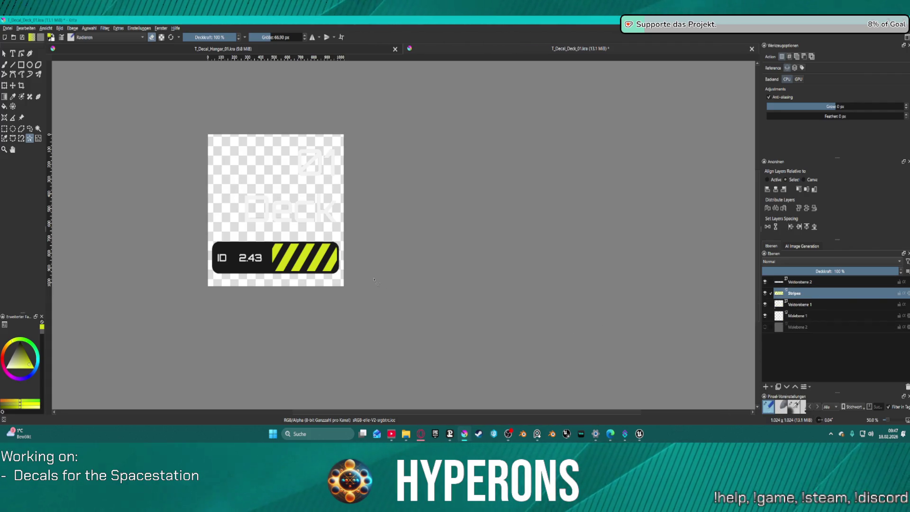
scroll(245, 290, up, 3)
click(281, 213)
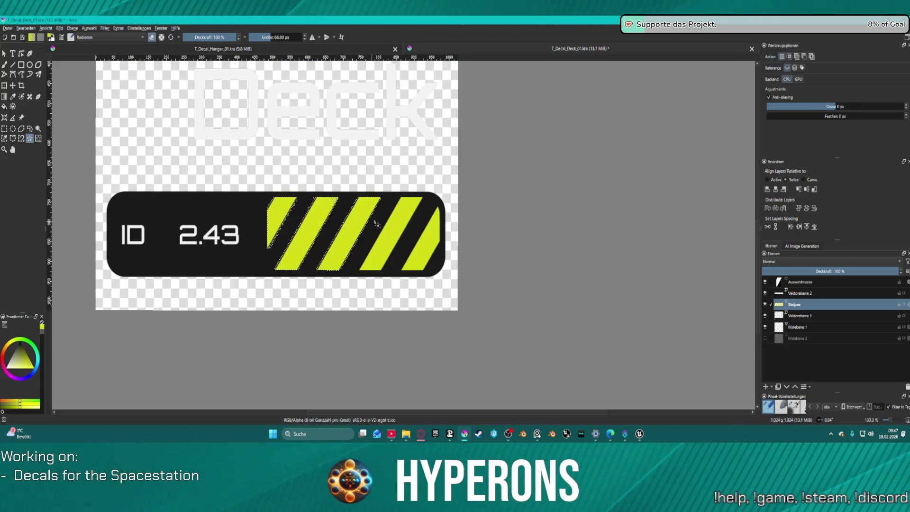
scroll(362, 257, up, 2)
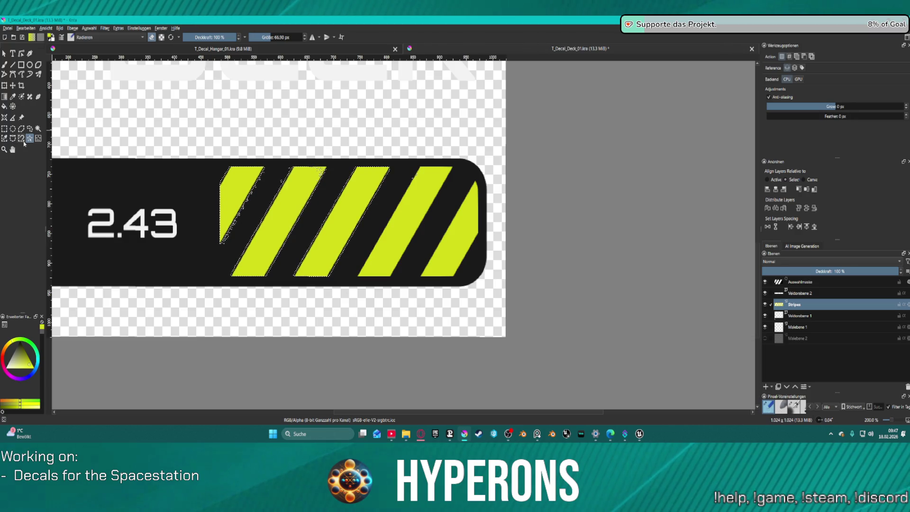
click(20, 139)
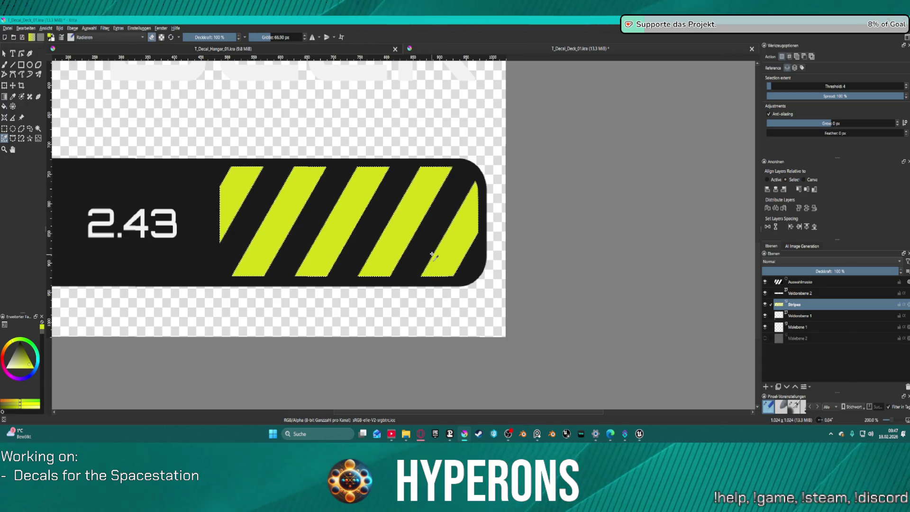
scroll(432, 254, down, 1)
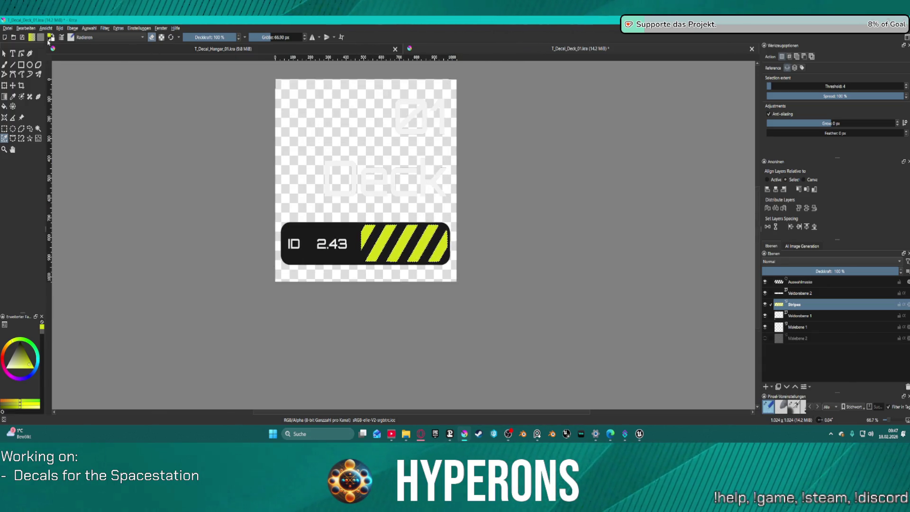
Step: Set the foreground colour to Cadmium yellow in the colour chooser
click(31, 37)
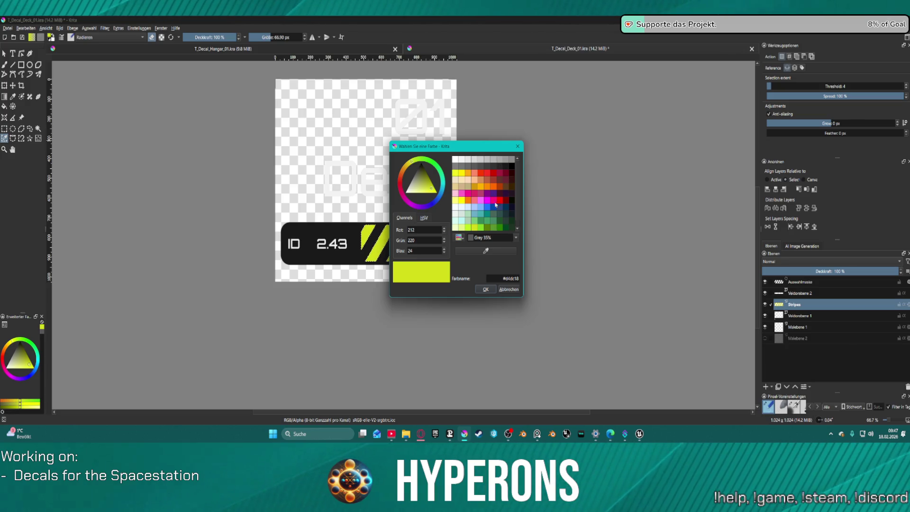
click(462, 173)
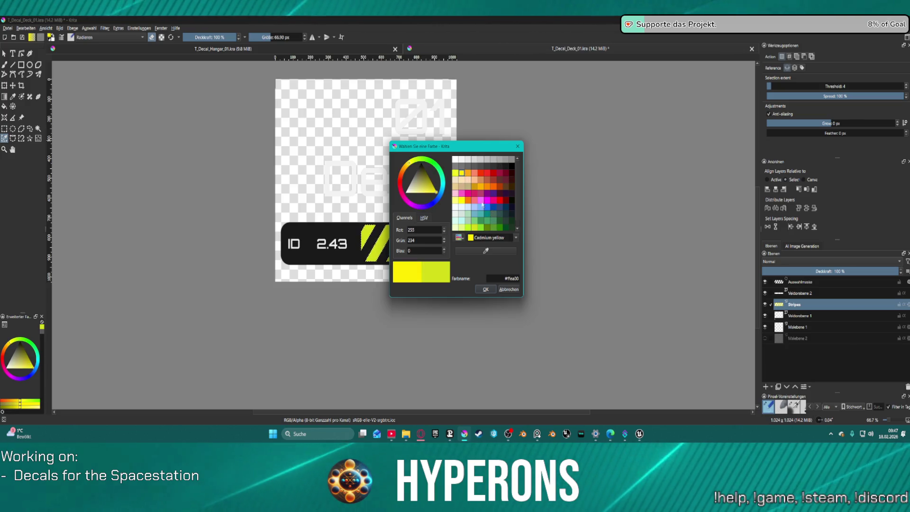
click(486, 290)
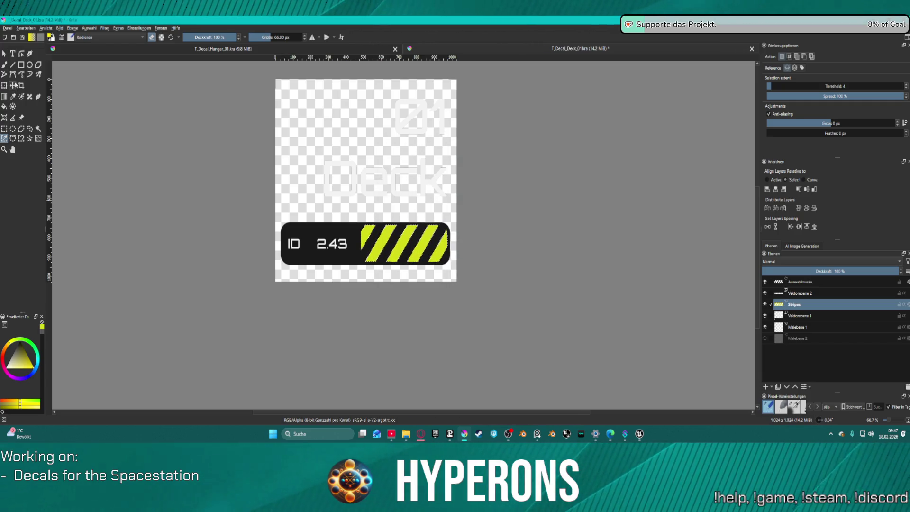
Step: Pick the Basic-1 brush preset and enlarge the brush to about 147 px
key(b)
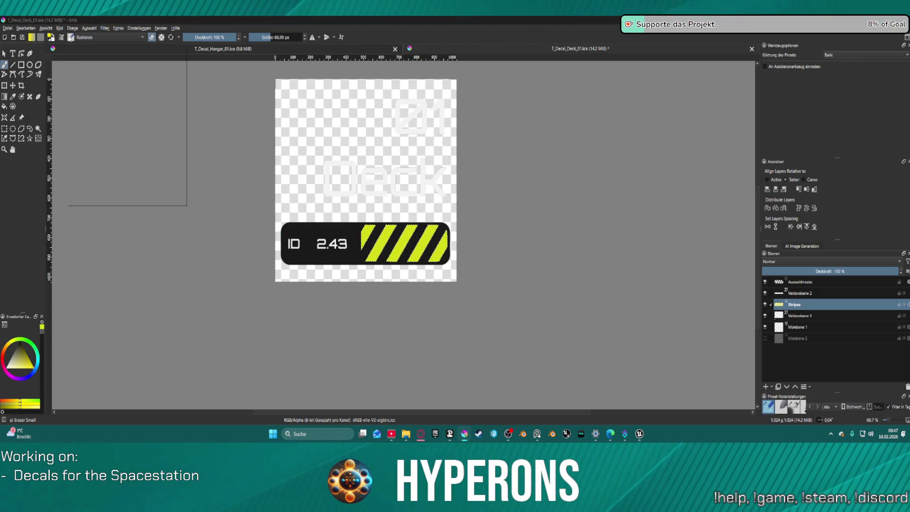
click(70, 37)
click(142, 62)
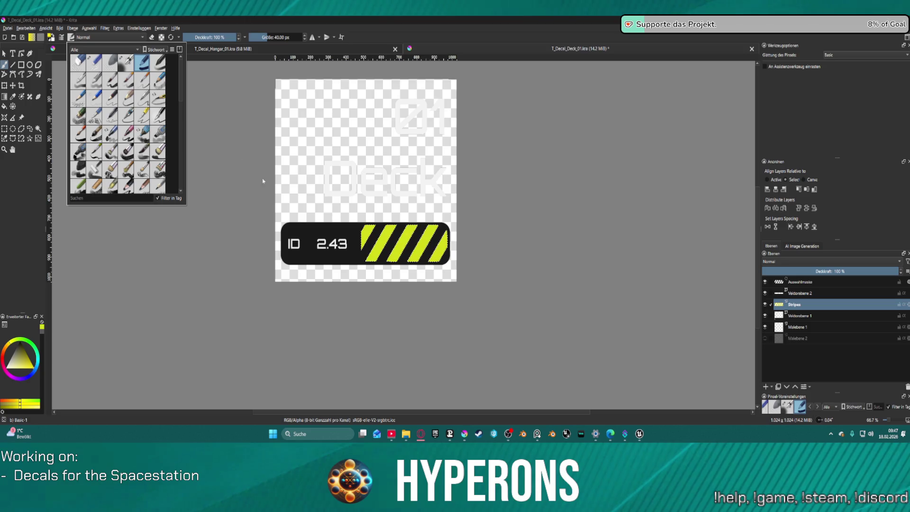
click(254, 179)
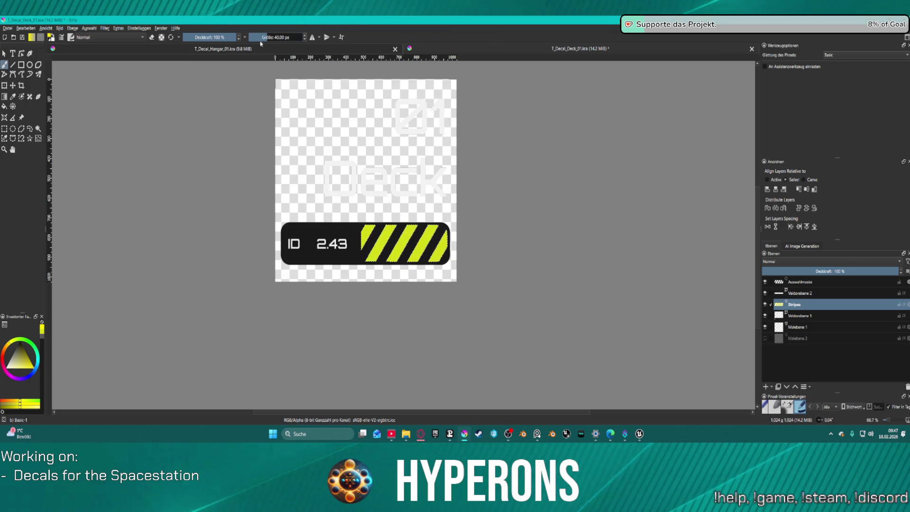
drag(269, 37, 282, 37)
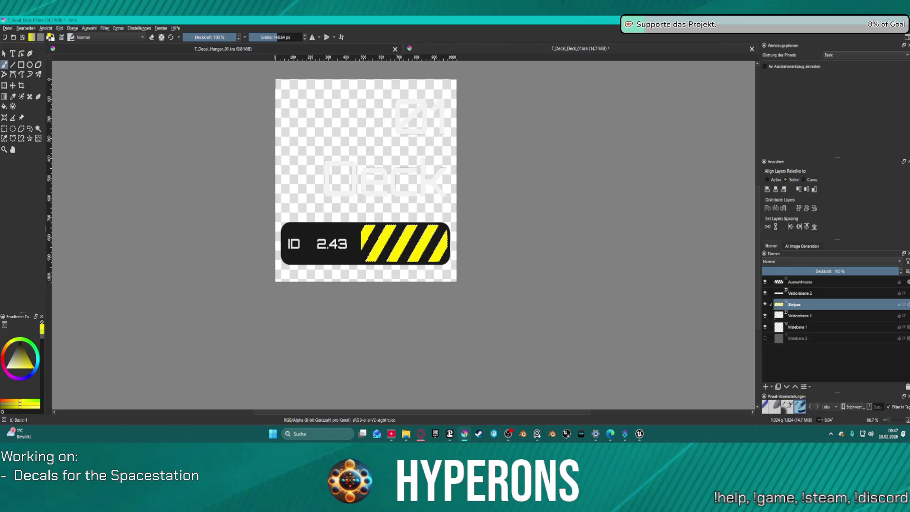
Step: Browse the Concept-cookie, Default, Gradient, PixelArt 32, Web and CMYK palettes, then keep yellow (255, 234, 0)
click(32, 37)
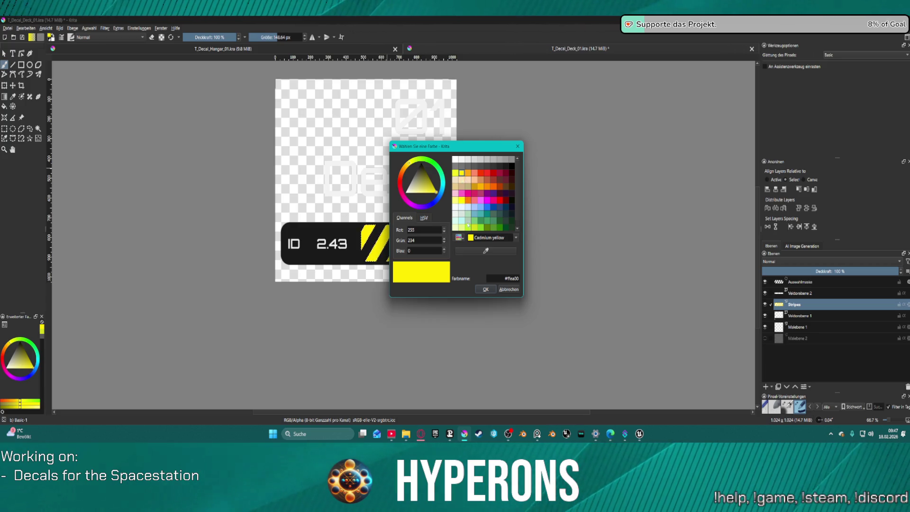
scroll(483, 228, down, 1)
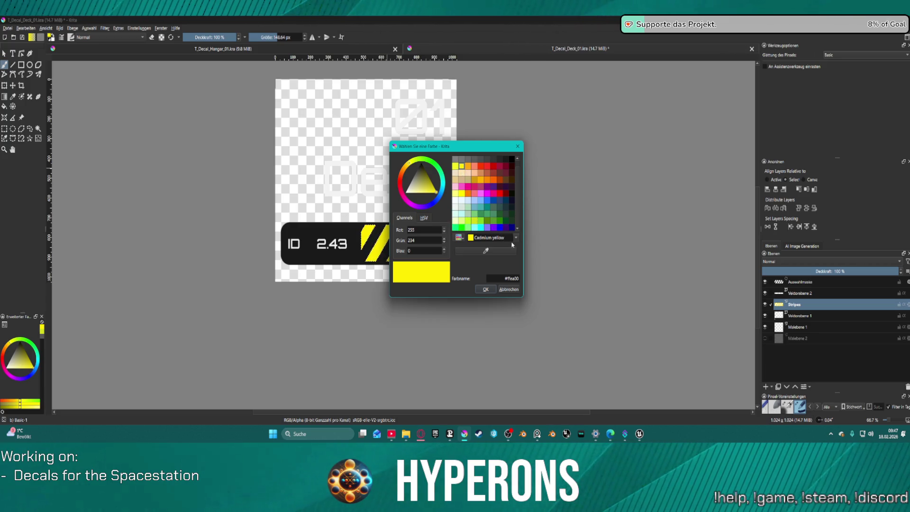
click(459, 237)
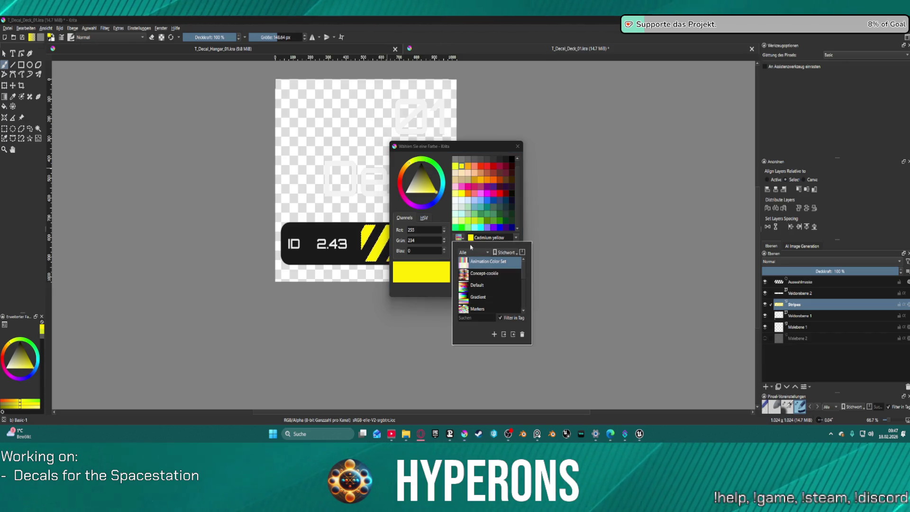
click(493, 275)
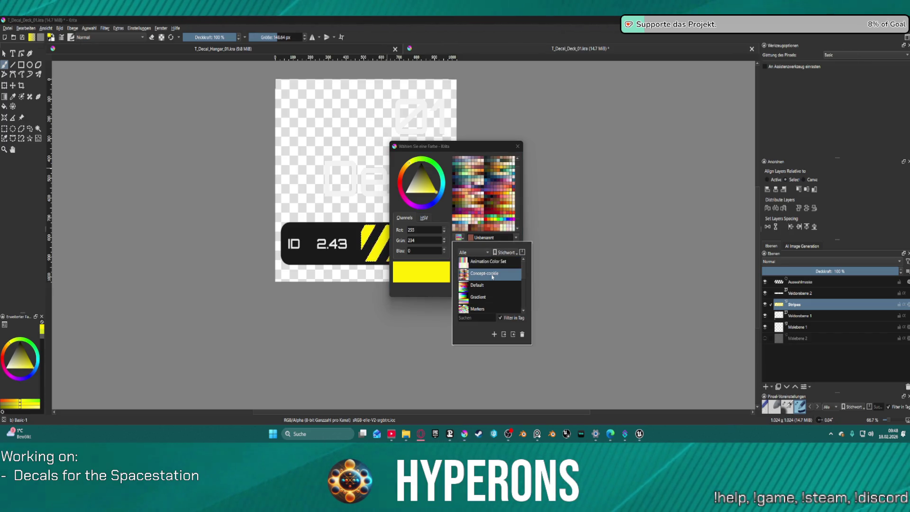
click(473, 285)
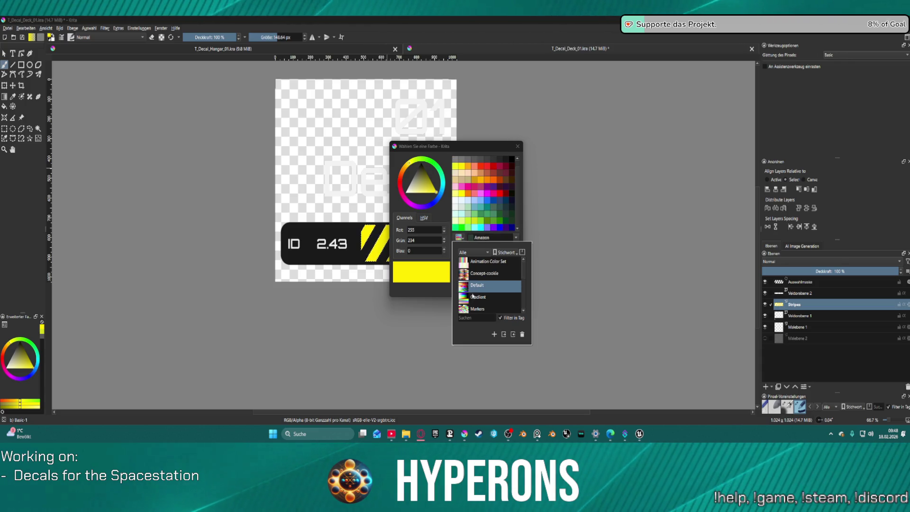
click(478, 297)
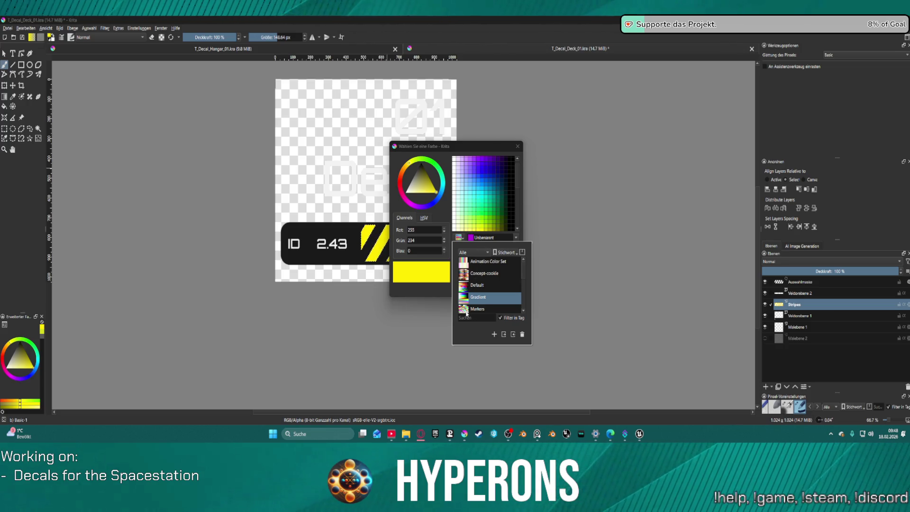
scroll(468, 313, down, 3)
click(462, 267)
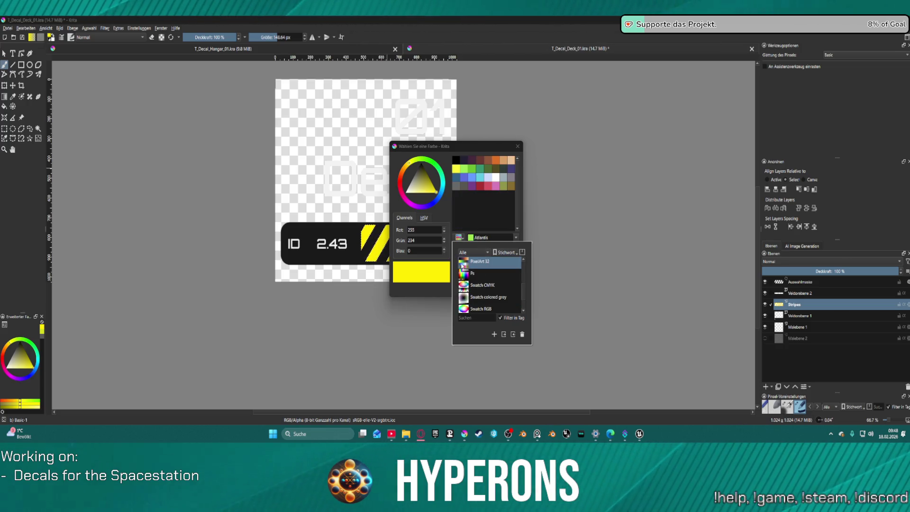
scroll(474, 274, down, 2)
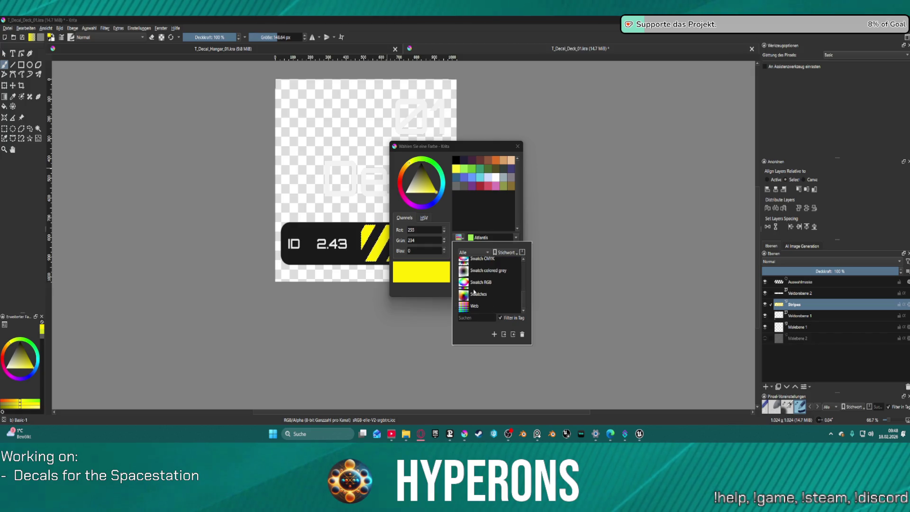
click(474, 306)
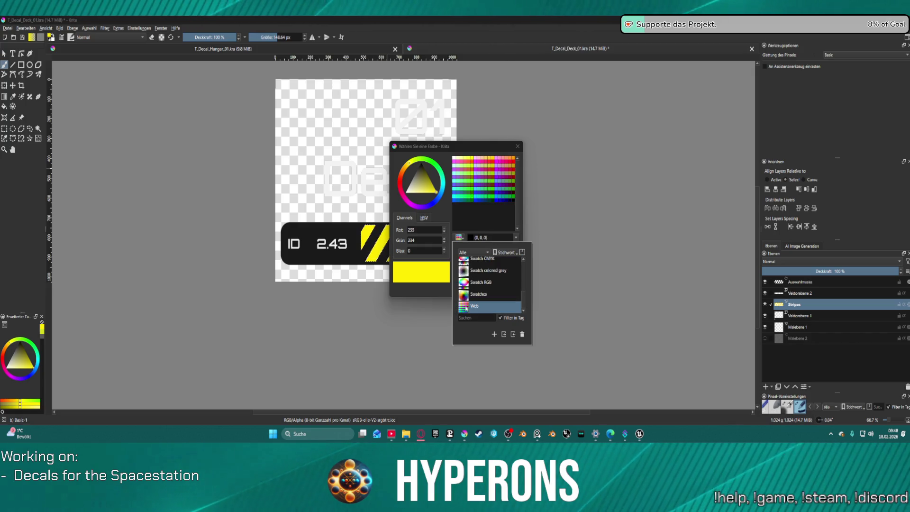
scroll(474, 284, up, 2)
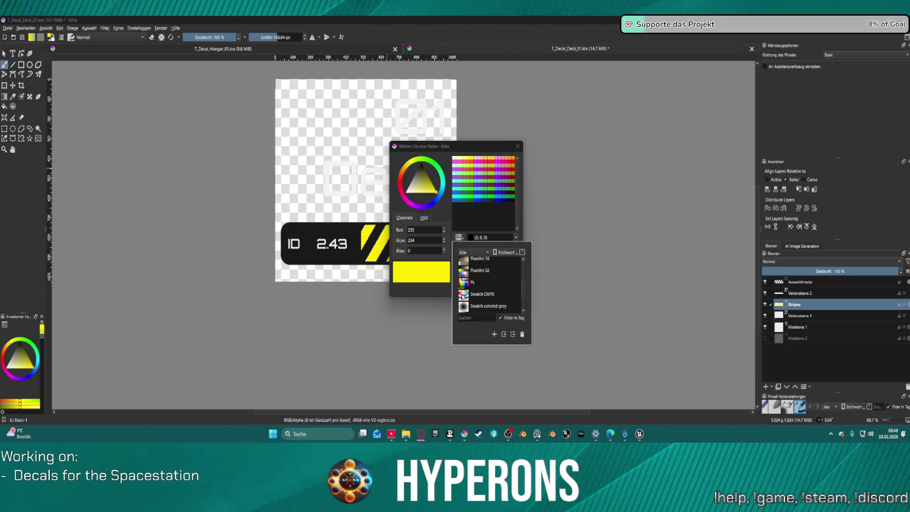
click(482, 294)
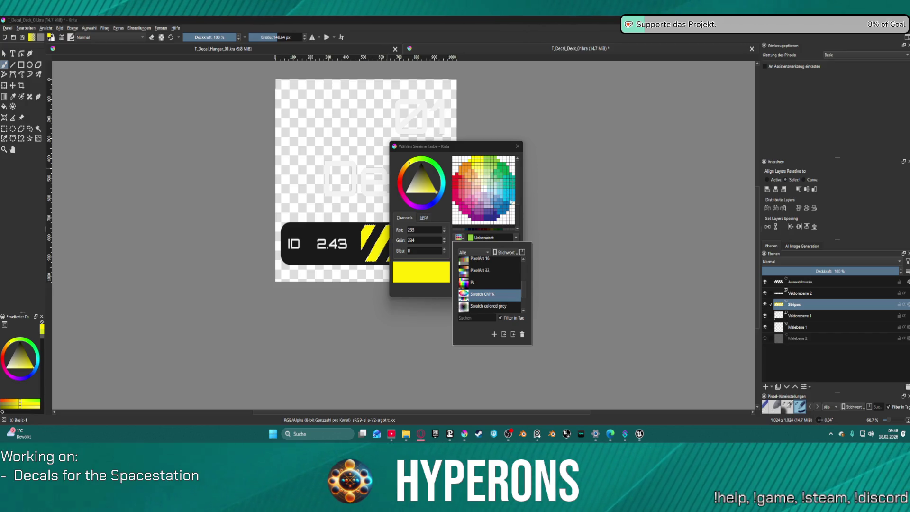
click(535, 247)
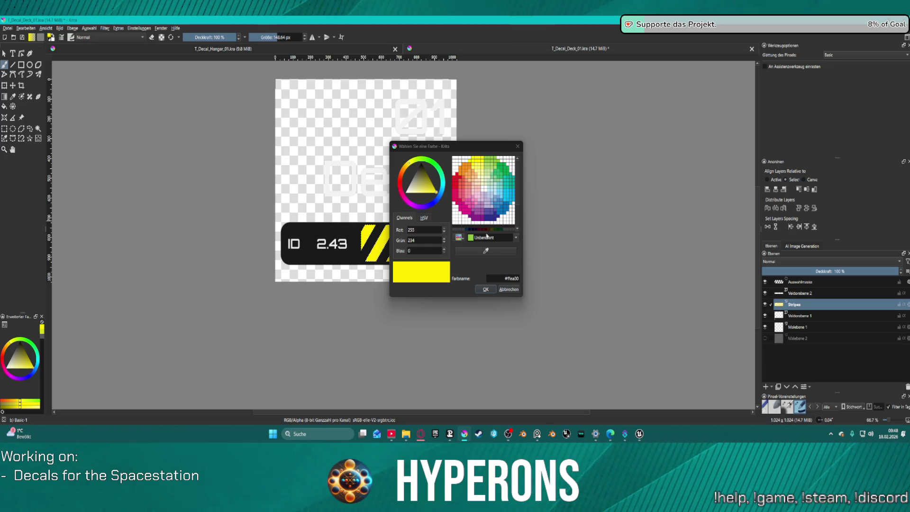
click(460, 237)
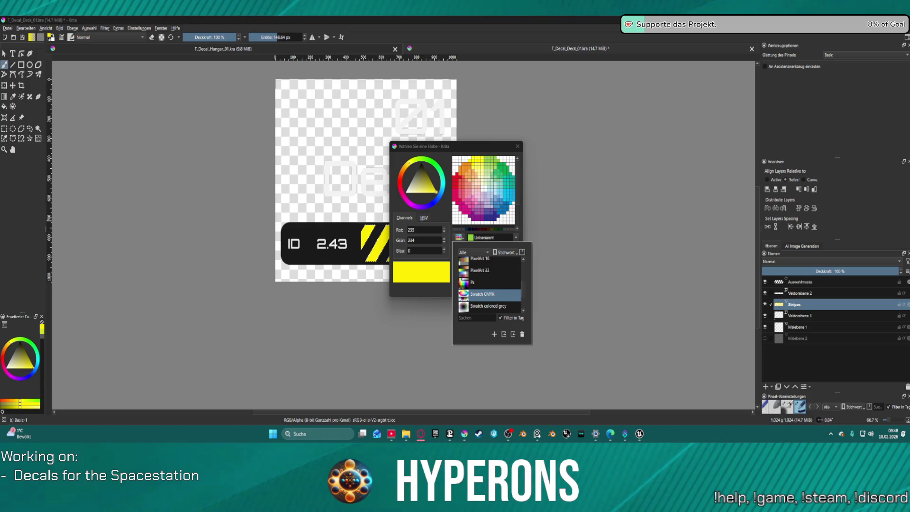
key(Escape)
click(465, 434)
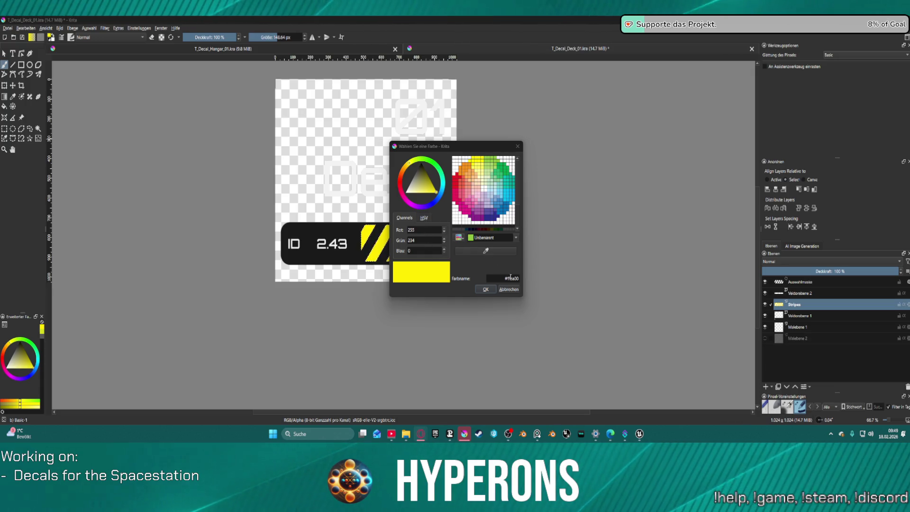
click(486, 289)
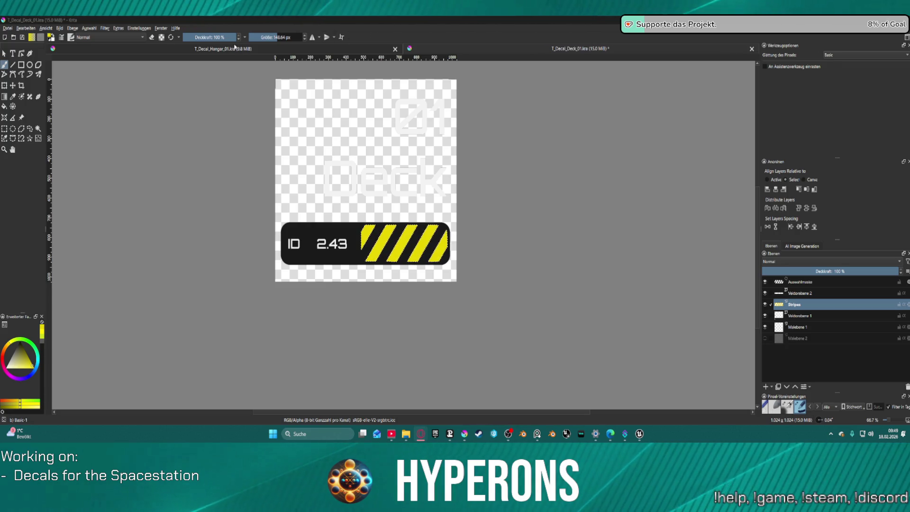
Step: Refill the stripes with a warmer orange-yellow hex colour and remove the selection mask layer
click(30, 37)
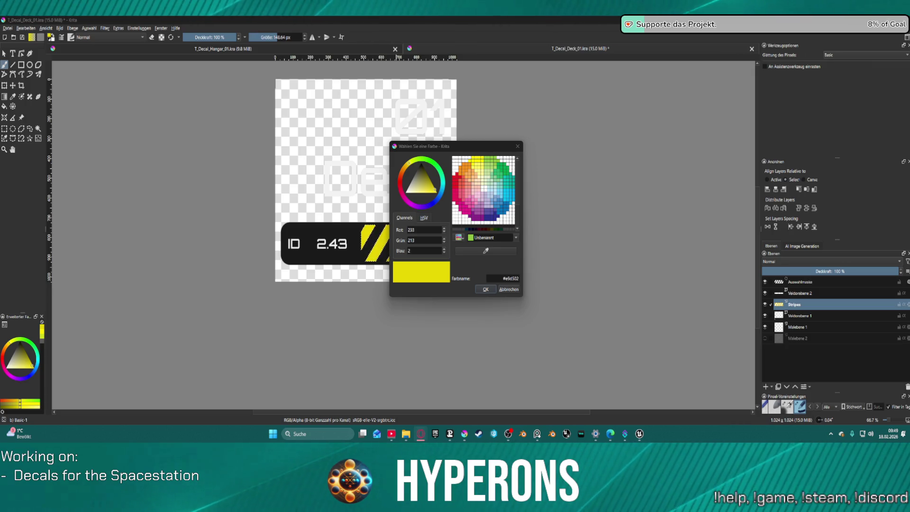
double_click(506, 278)
text(#ffcc0)
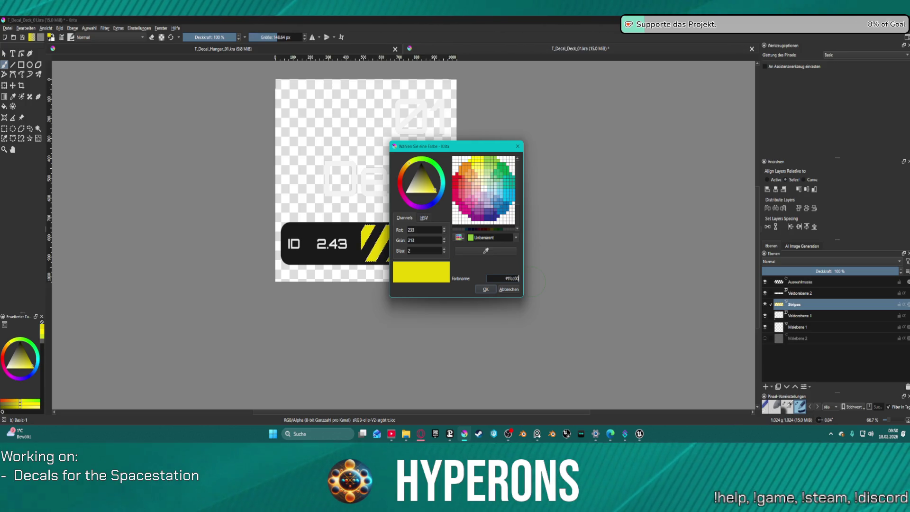
key(Return)
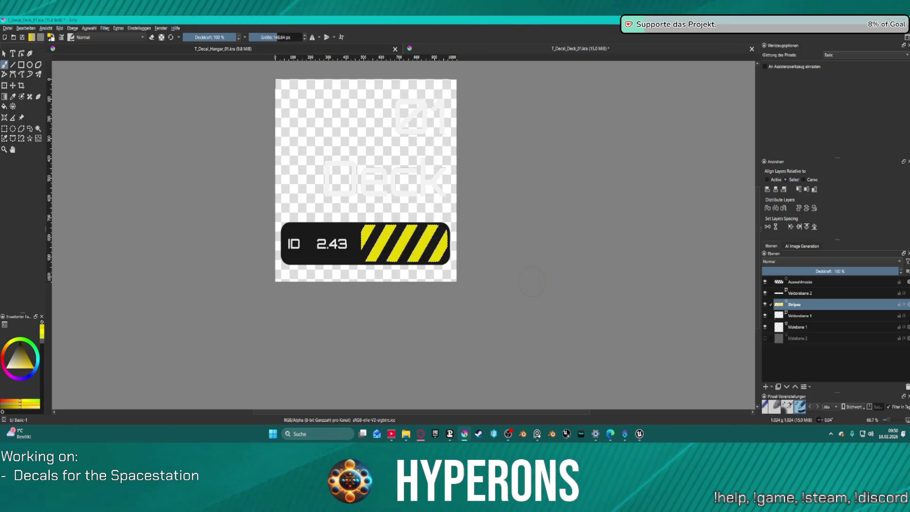
key(shift+BackSpace)
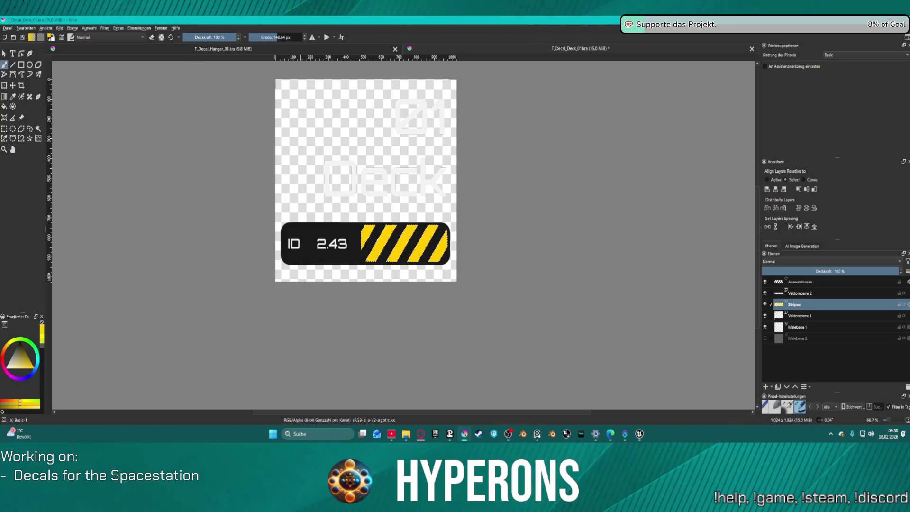
key(ctrl+shift+a)
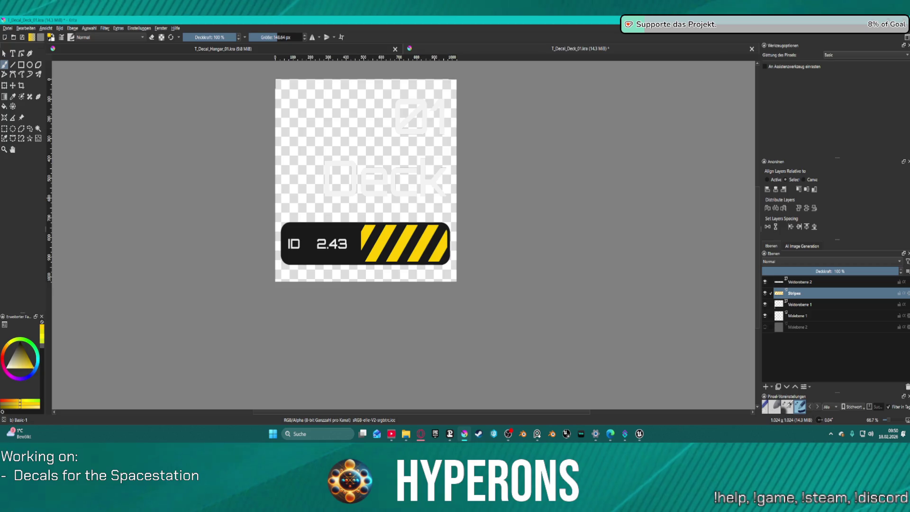
scroll(412, 245, up, 4)
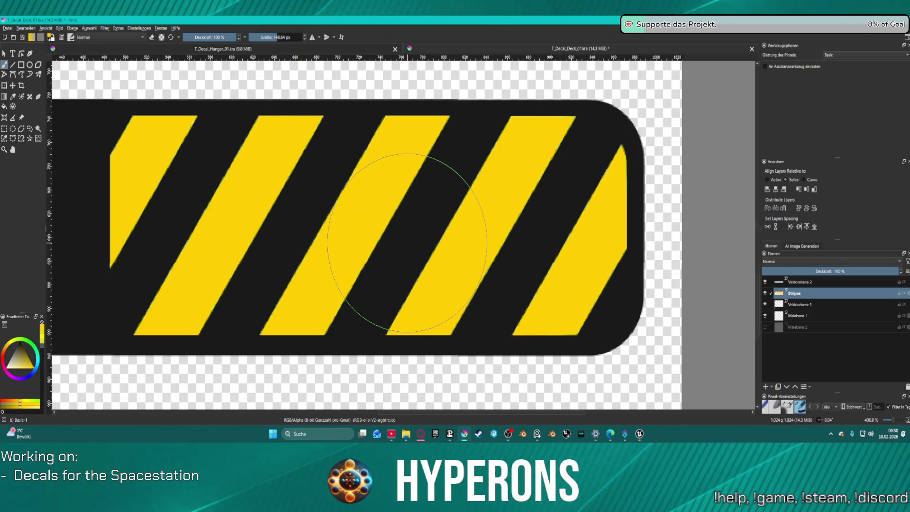
scroll(407, 240, down, 2)
scroll(398, 243, down, 1)
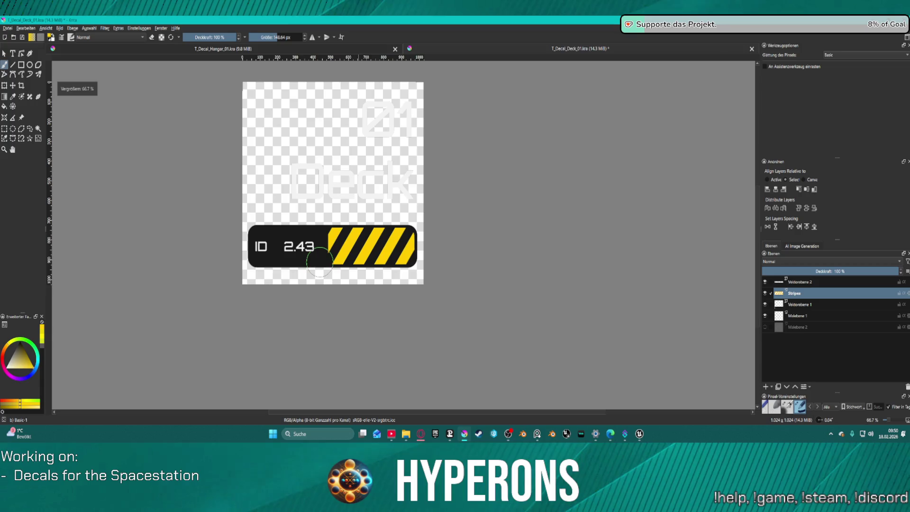
scroll(338, 249, up, 1)
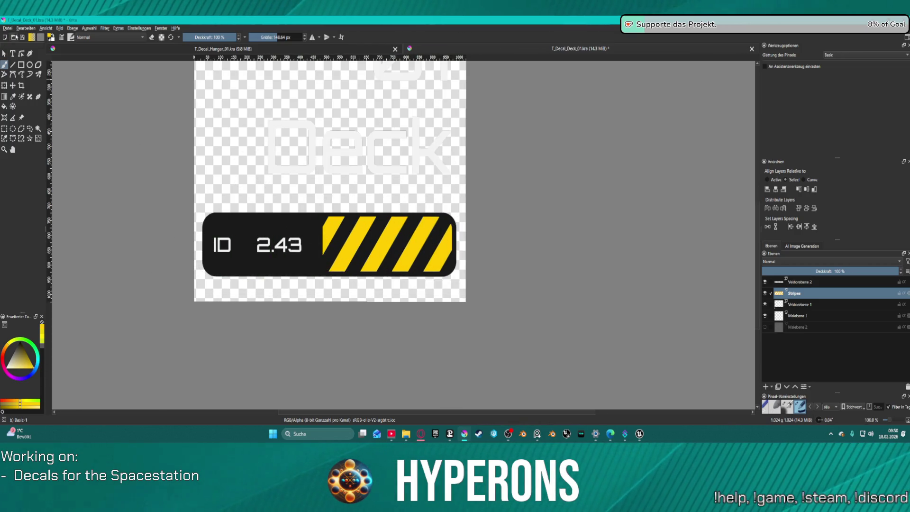
Step: Bring up the Bearbeiten (Edit) menu to look for the export command
click(9, 28)
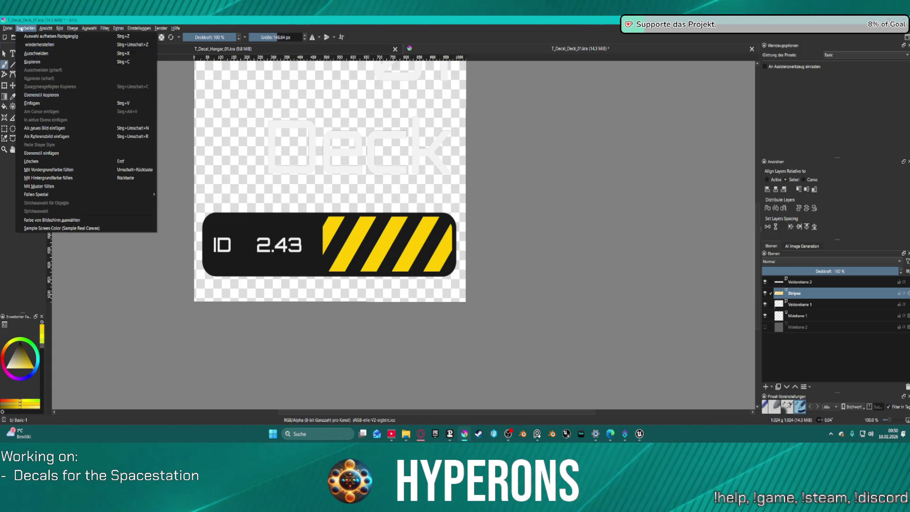
Step: Export the decal as T_Decal_Deck_01.png into the Decals textures folder with default PNG options
click(49, 97)
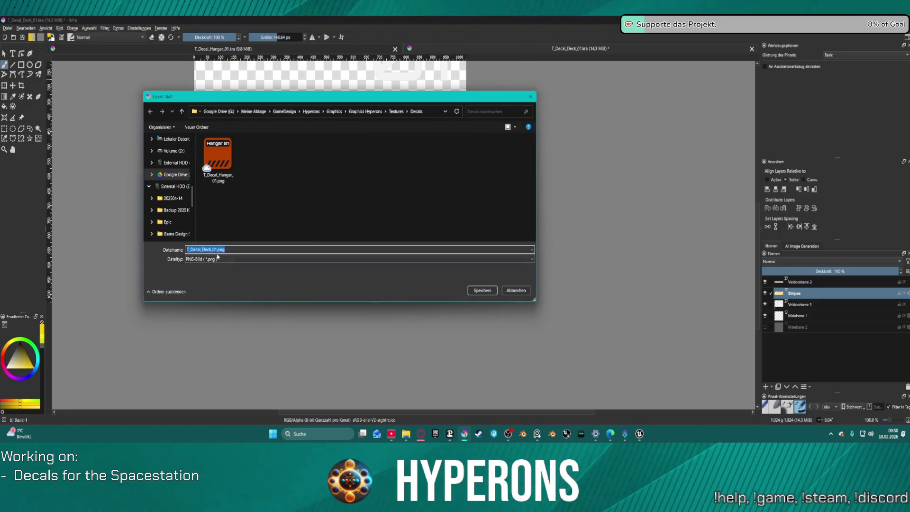
click(484, 292)
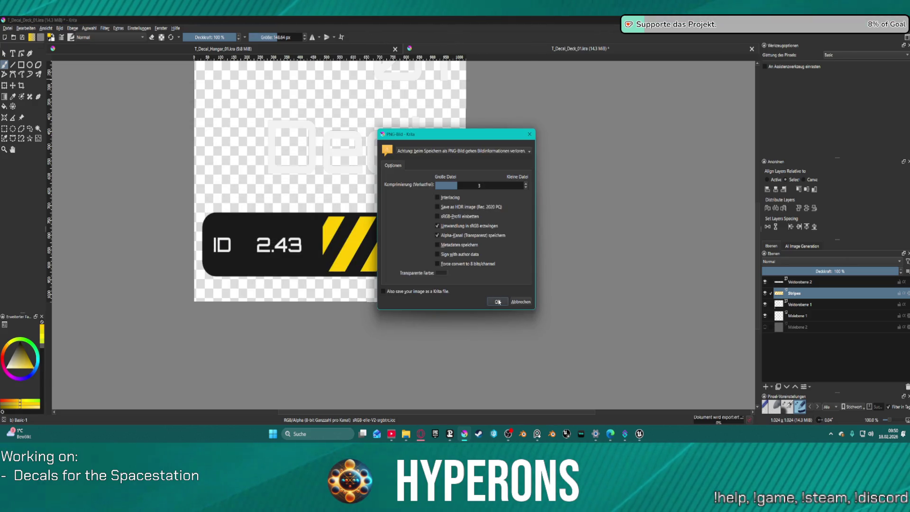
click(498, 301)
mouse_move(639, 434)
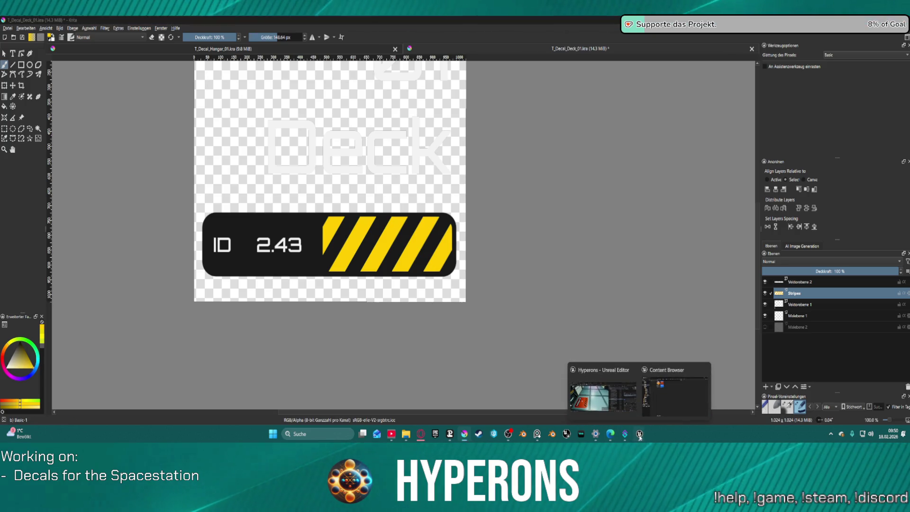
Step: Switch to Unreal Engine and import T_Decal_Deck_01 into the Decals content folder
click(604, 395)
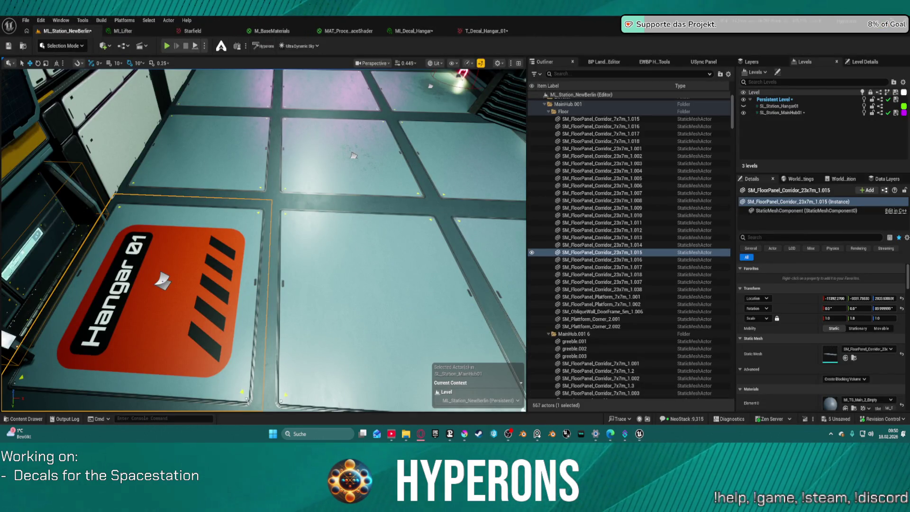
key(super+d)
key(super+d)
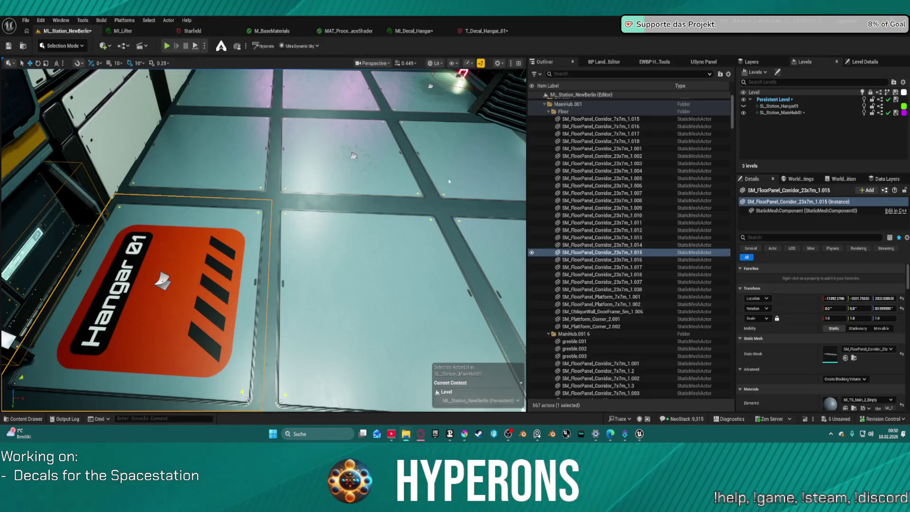
click(26, 418)
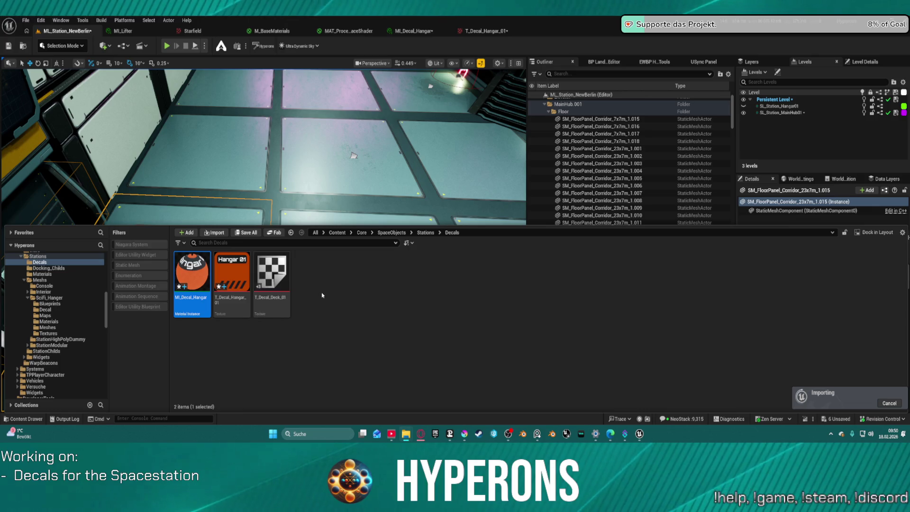
key(ctrl+space)
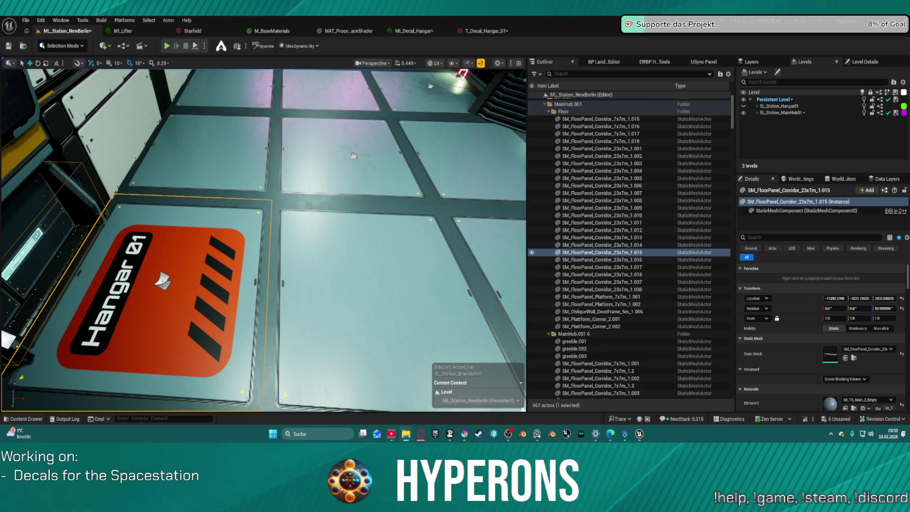
Step: Duplicate MI_Decal_Hangar as a new material instance named MI_Decal_Deck
click(34, 421)
right_click(192, 278)
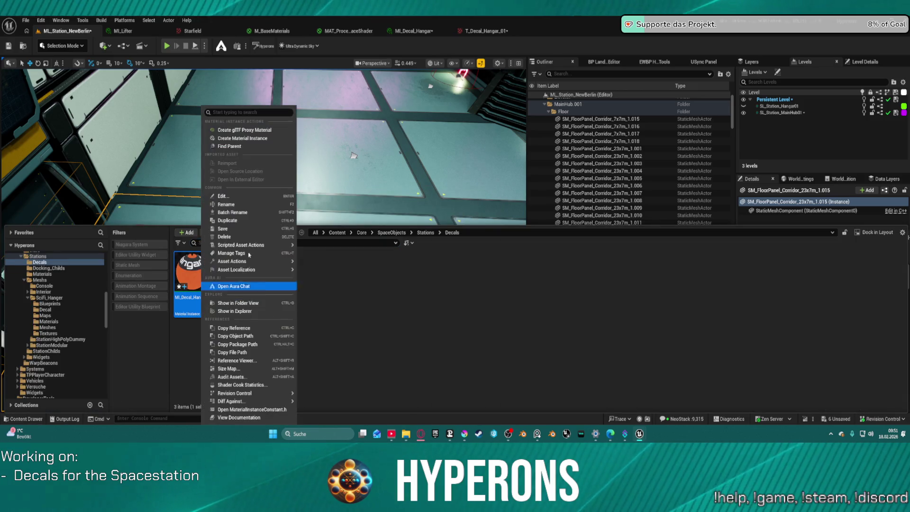
click(228, 221)
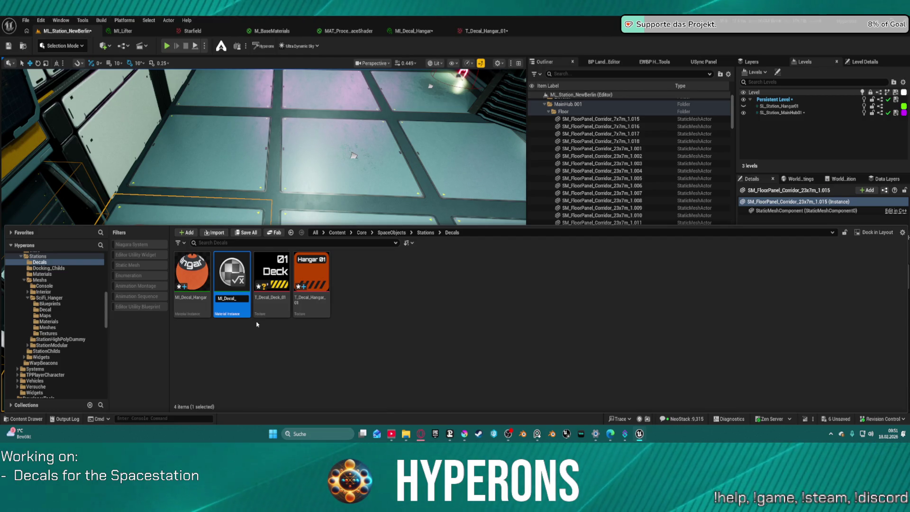
text(Deck)
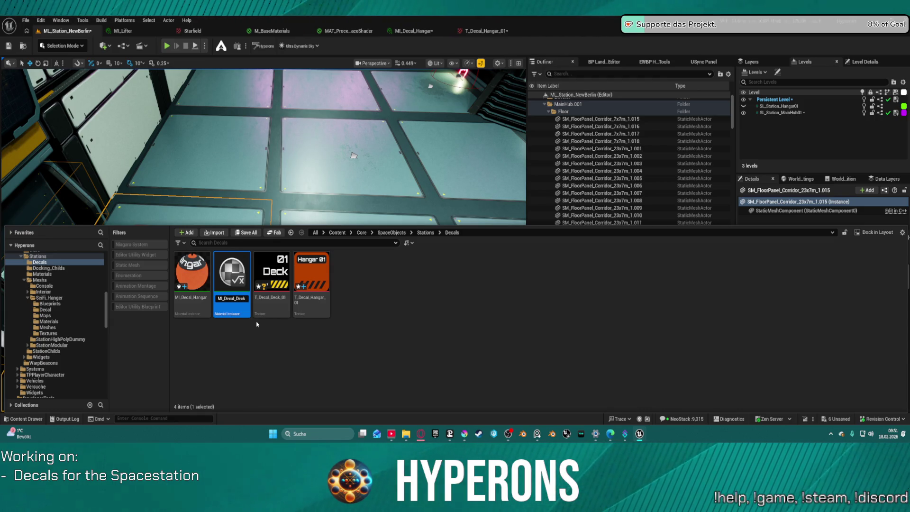
key(Return)
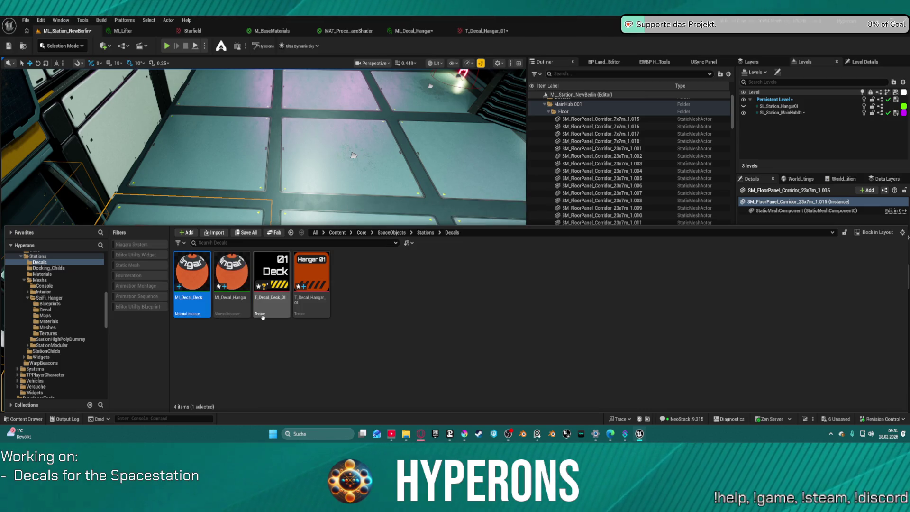
Step: Set MI_Decal_Deck's texture to T_Decal_Deck_01 and return to the station level
double_click(195, 278)
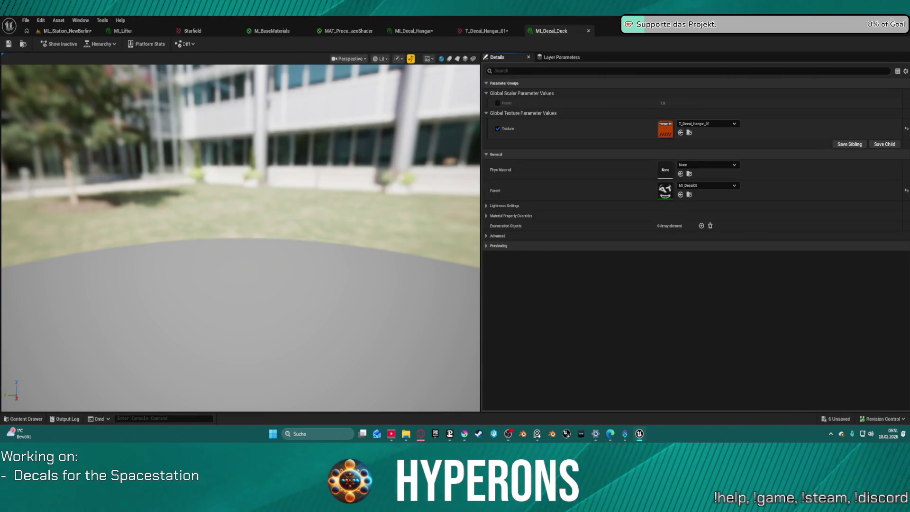
click(681, 132)
click(67, 30)
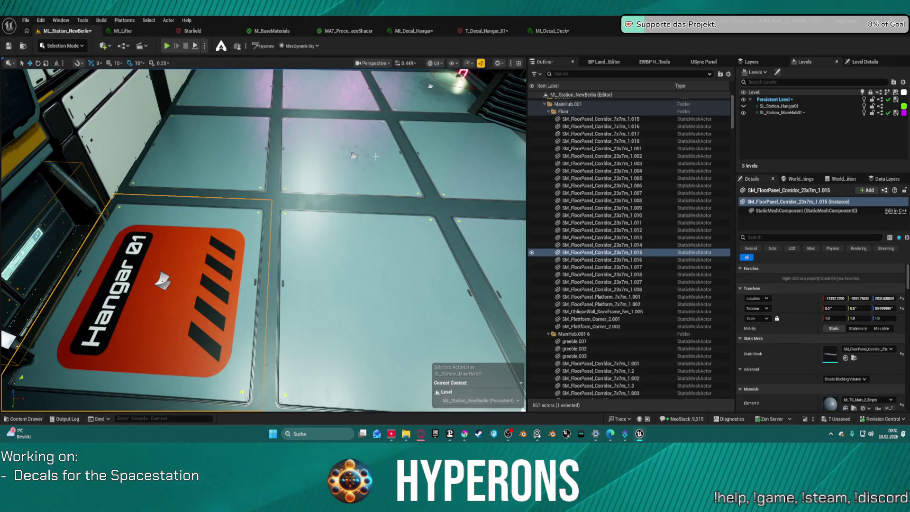
Step: Place the 01 Deck decal onto the station floor, discarding a misplaced Hangar 01 decal
key(ctrl+space)
mouse_move(231, 278)
mouse_down()
mouse_move(272, 208)
mouse_move(354, 156)
mouse_up()
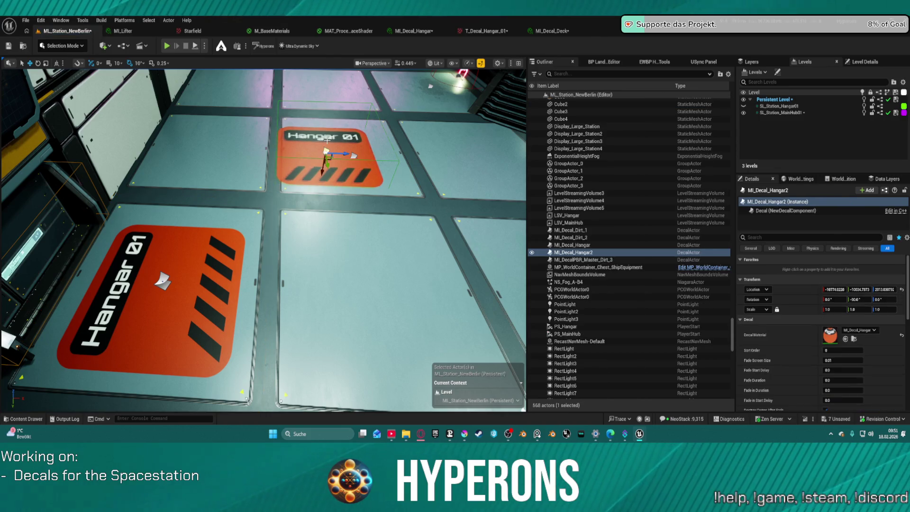
key(Delete)
key(ctrl+space)
drag(274, 276, 360, 285)
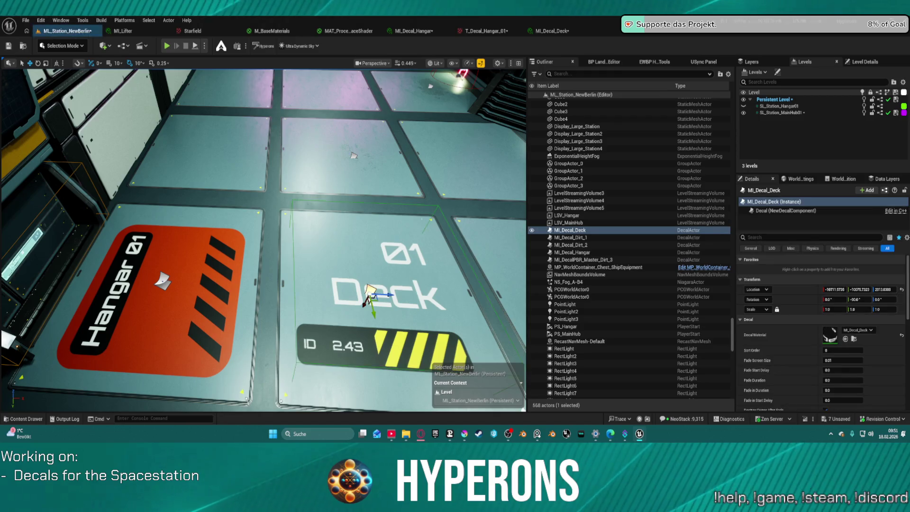
Step: Move the Deck decal further up the floor and bring up the Decals folder assets
key(d)
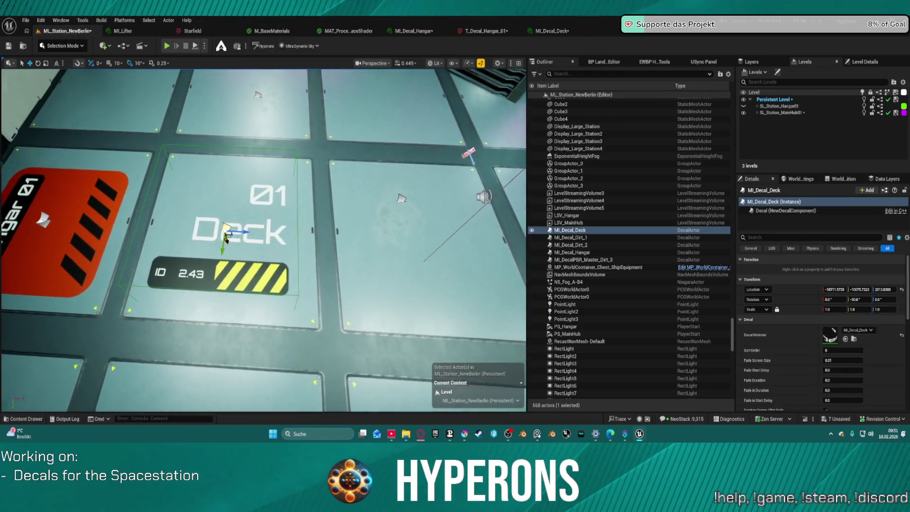
key(a)
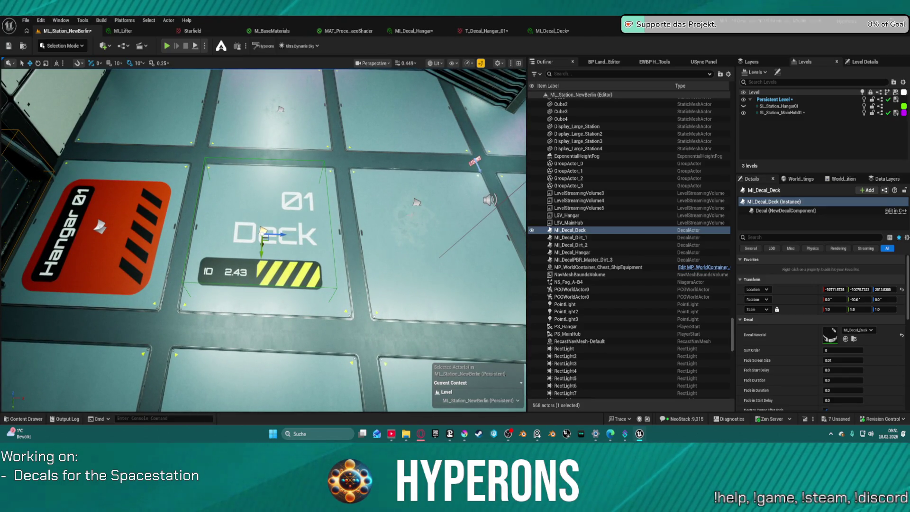
key(d)
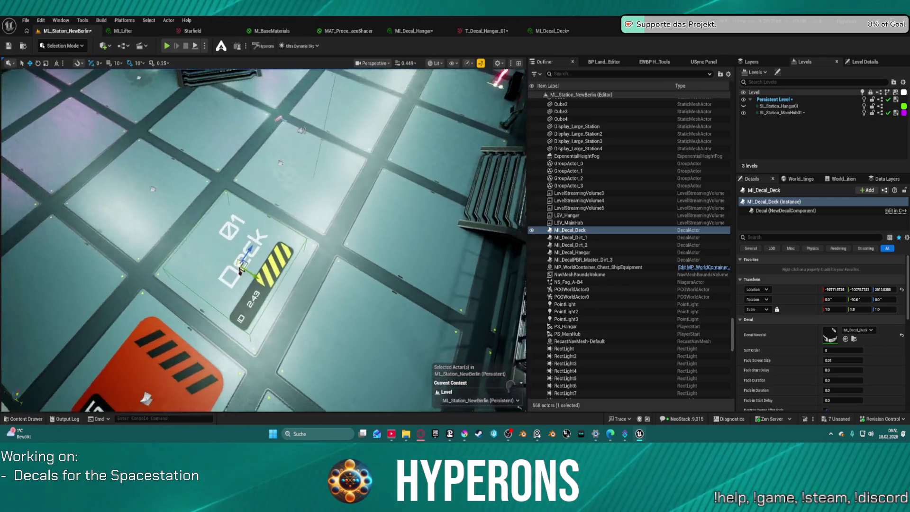
key(w)
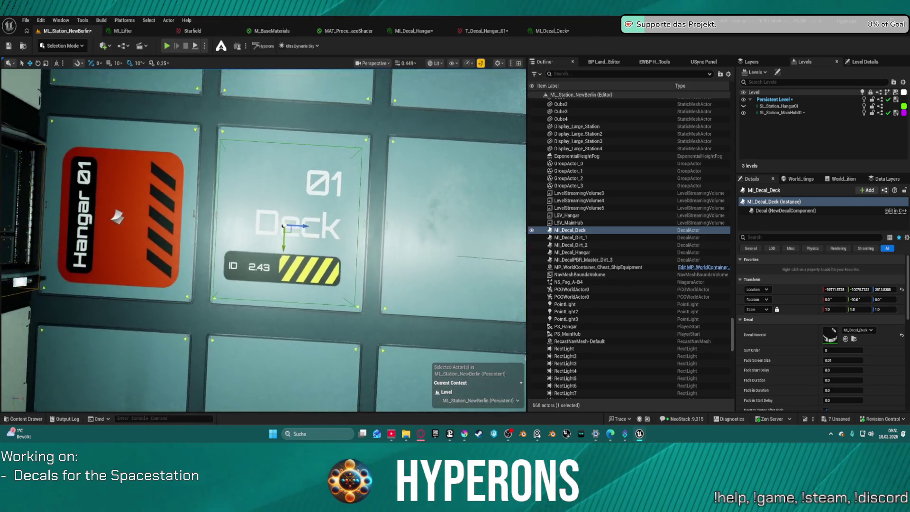
key(s)
mouse_move(286, 370)
mouse_down()
mouse_move(299, 192)
mouse_move(169, 189)
mouse_up()
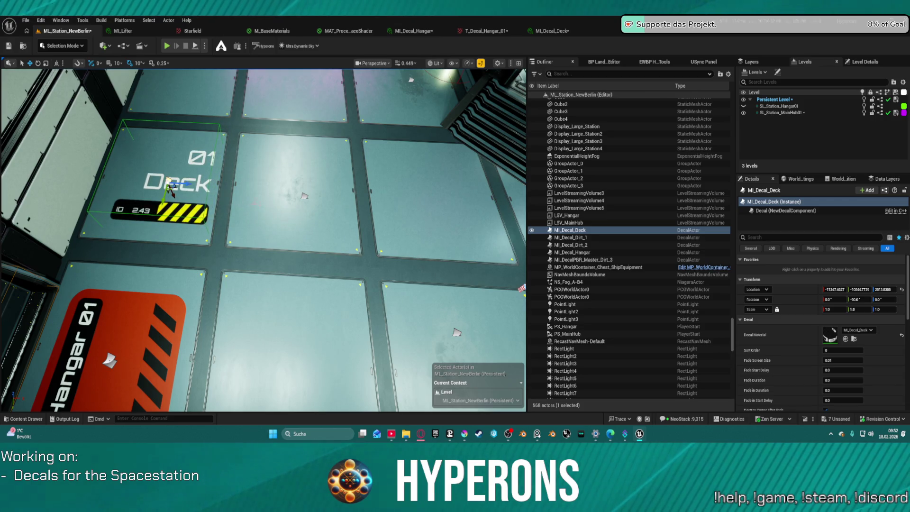
scroll(203, 199, up, 3)
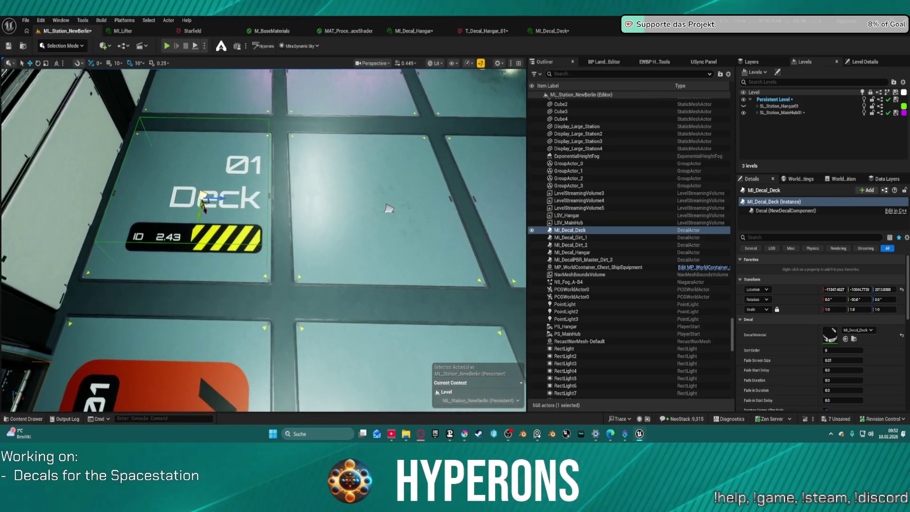
key(ctrl+space)
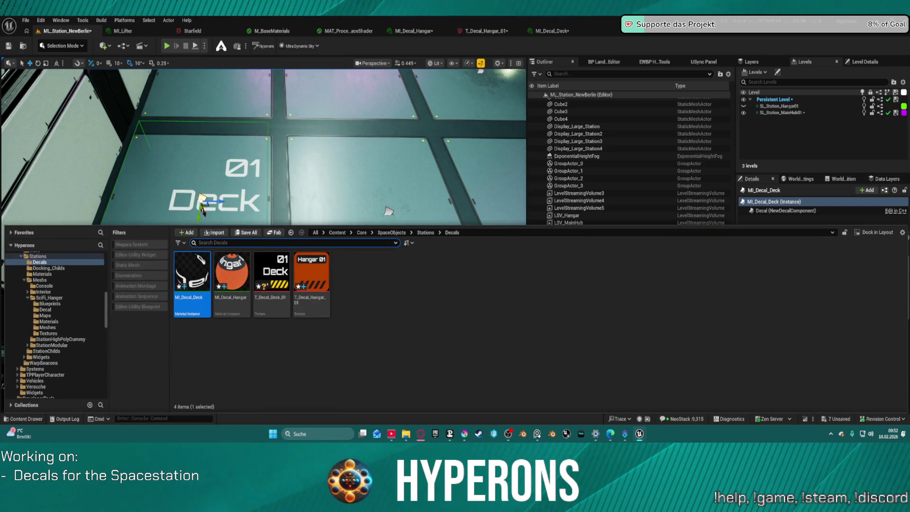
Step: Switch from Unreal Editor back to Krita with T_Decal_Deck_01.kra open
key(alt+Tab)
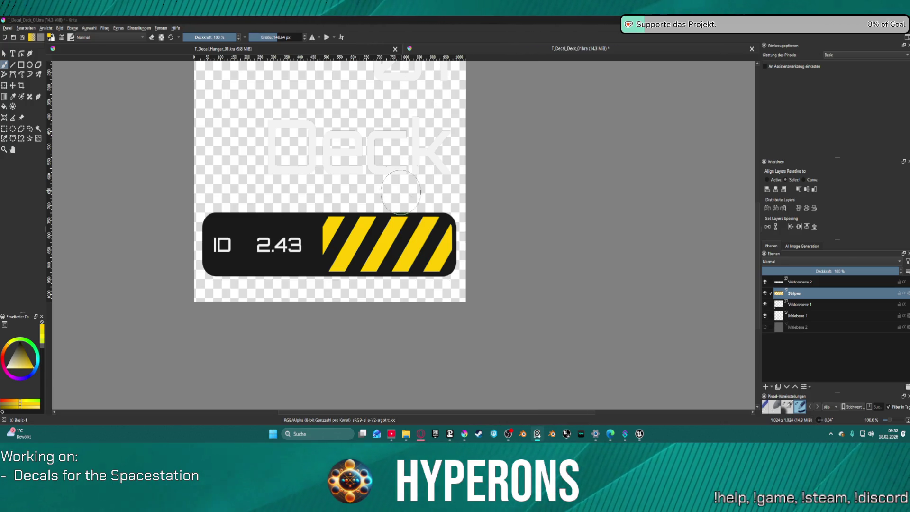
scroll(397, 131, down, 1)
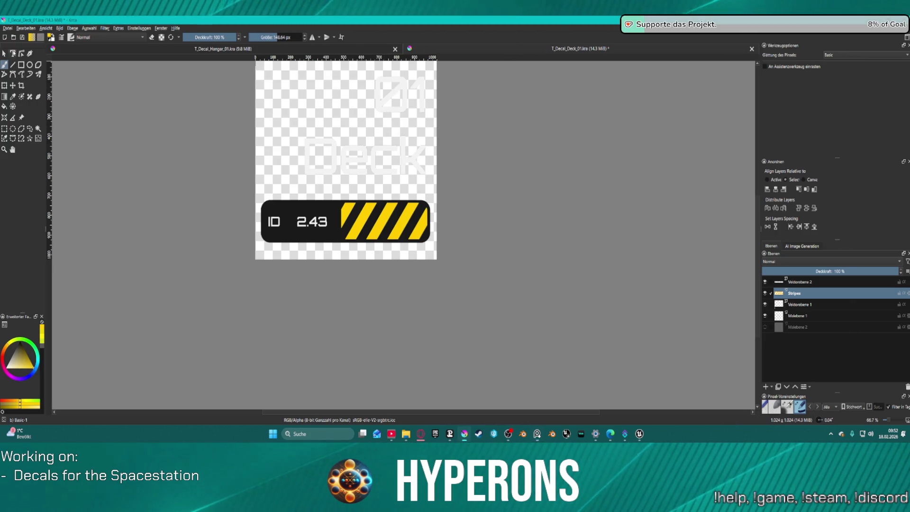
Step: Show the dark grey Malebene 2 background, reset the canvas rotation level, and select the Deck text layer
key(t)
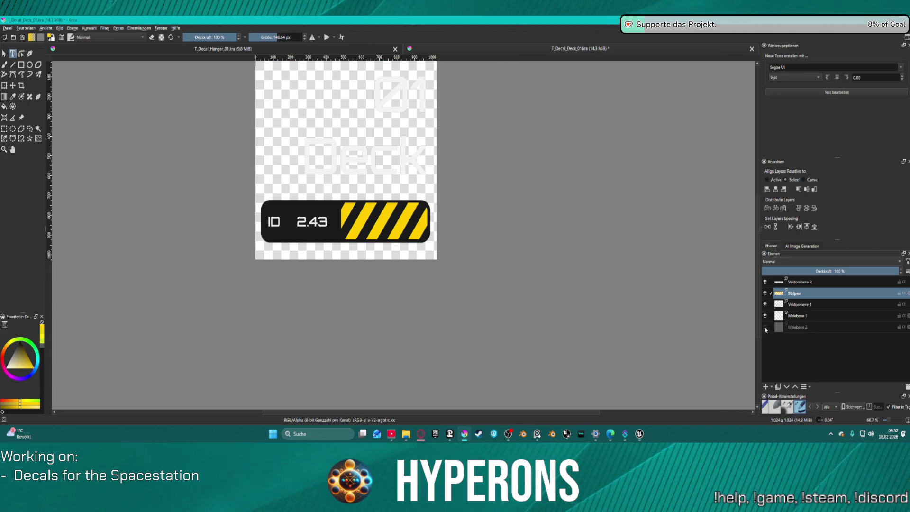
click(766, 328)
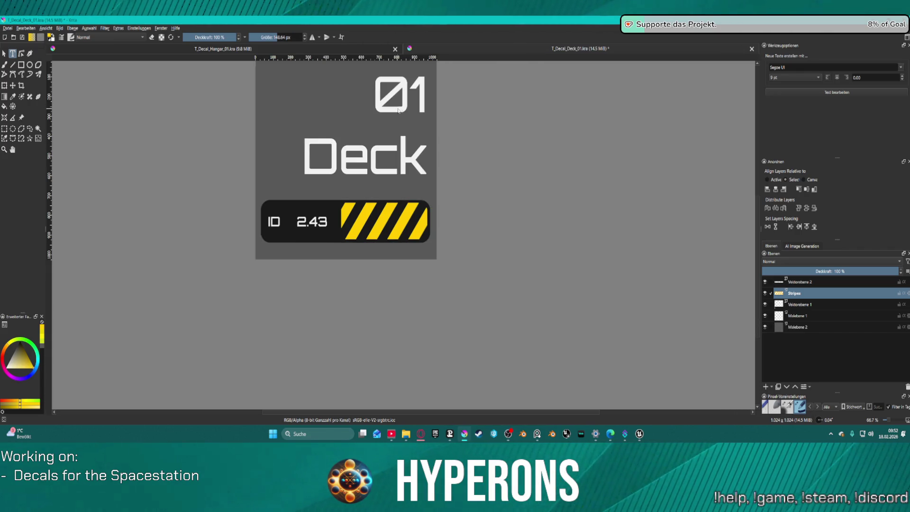
drag(447, 103, 473, 111)
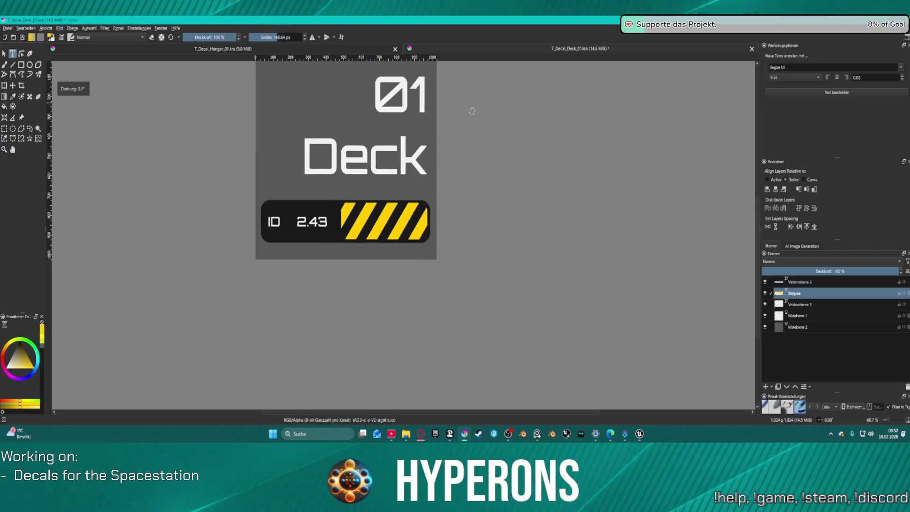
drag(473, 114, 563, 137)
scroll(461, 106, up, 2)
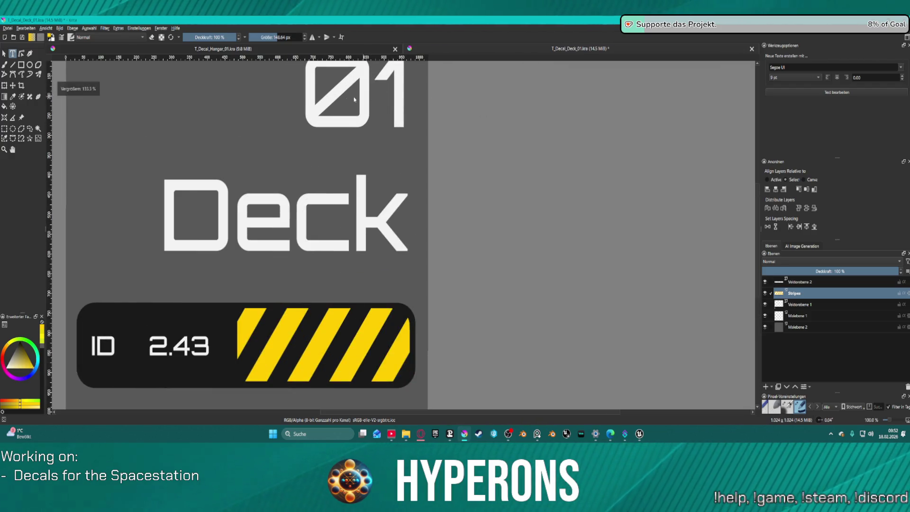
scroll(91, 68, down, 1)
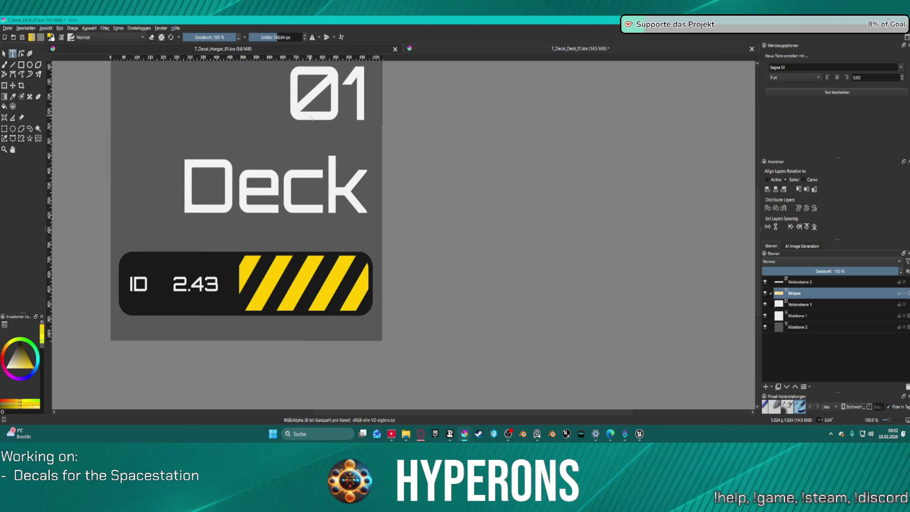
scroll(313, 116, down, 1)
scroll(409, 112, up, 1)
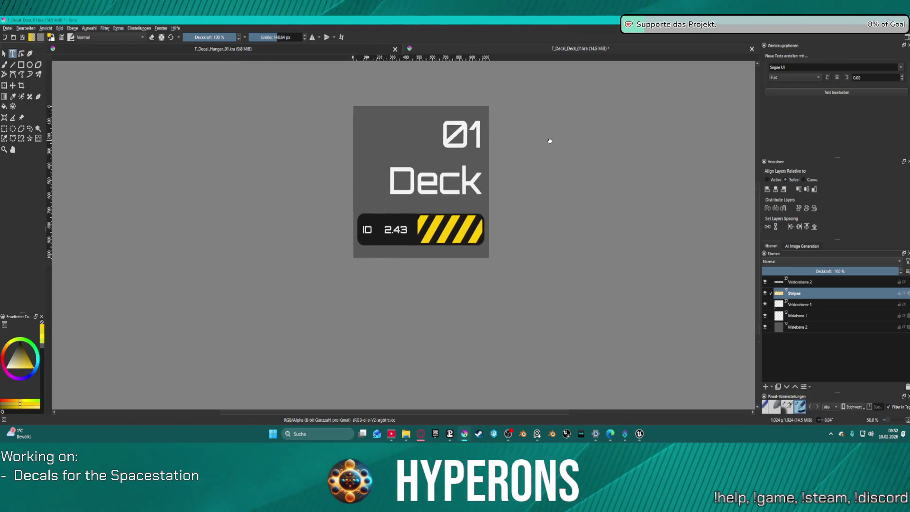
click(821, 308)
click(236, 163)
Step: Replace the 01 Deck lettering with GATE above 001 in the text editor and save it
double_click(236, 164)
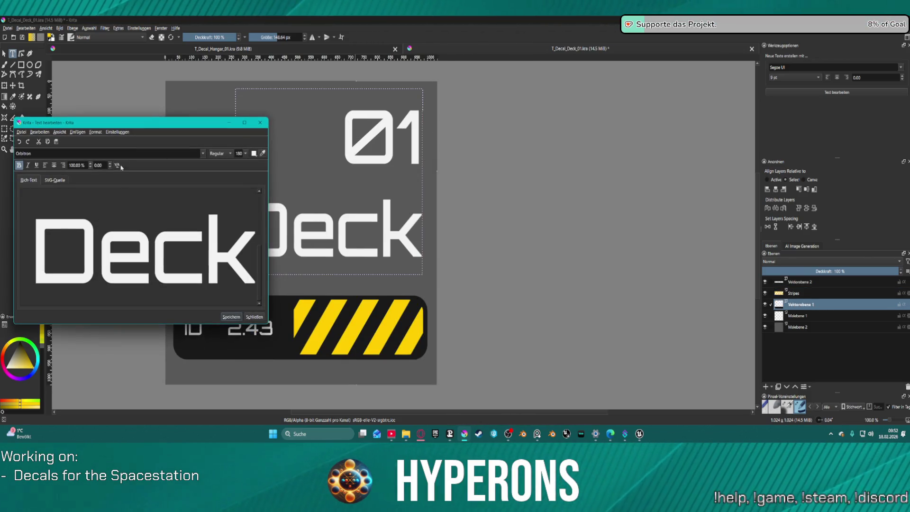
drag(24, 244, 278, 239)
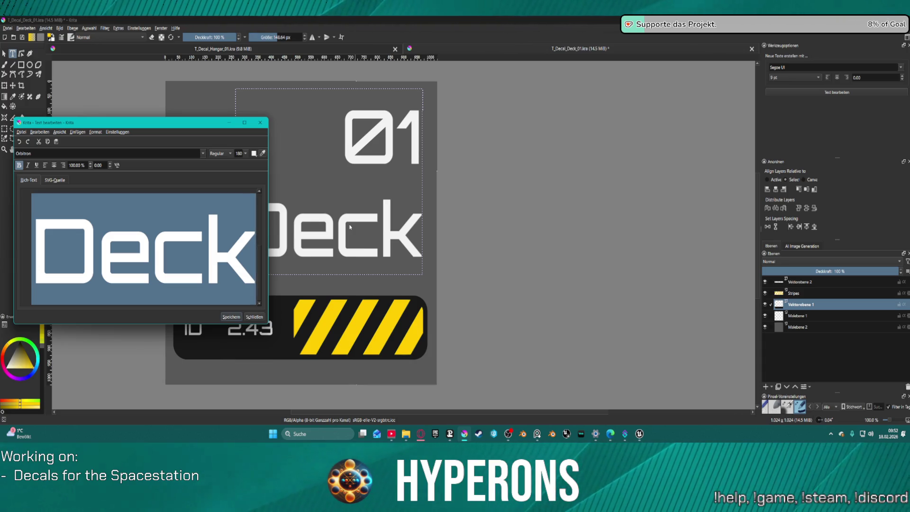
key(Delete)
text(0)
key(BackSpace)
text(G)
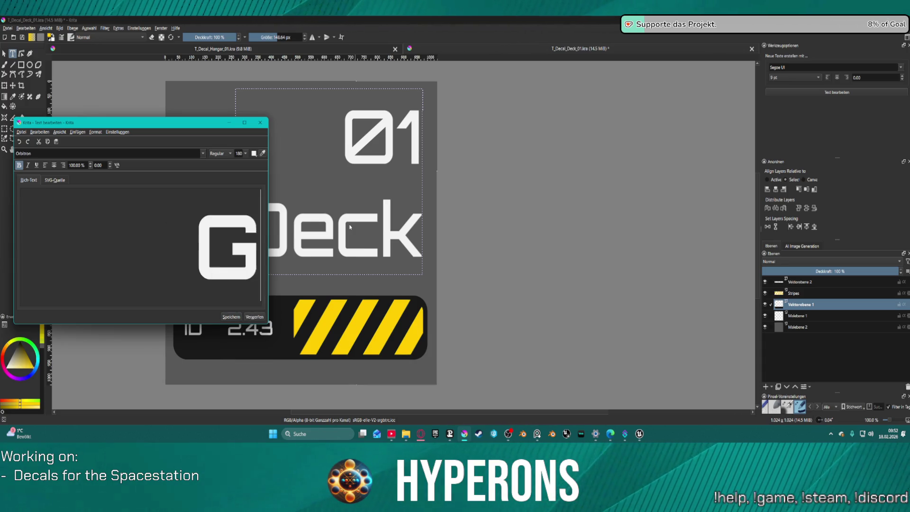
text(ate)
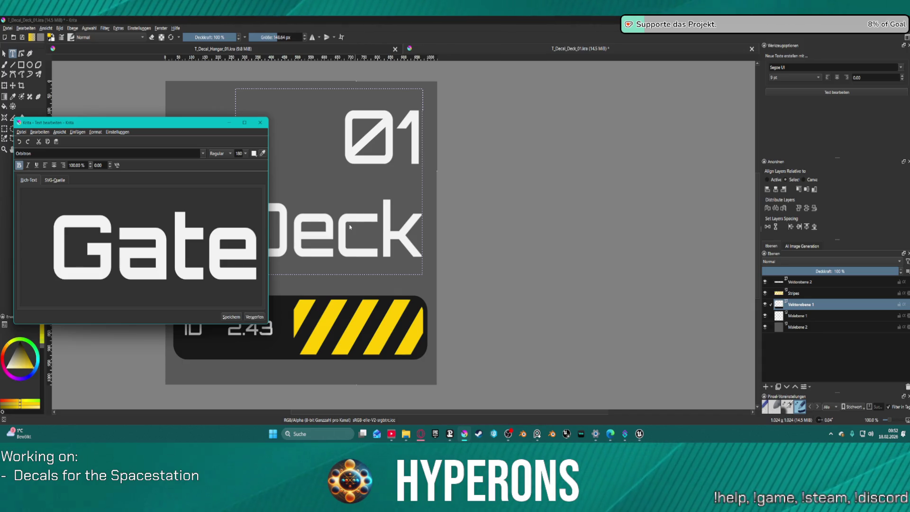
key(BackSpace)
key(BackSpace)
key(BackSpace)
text(ATE)
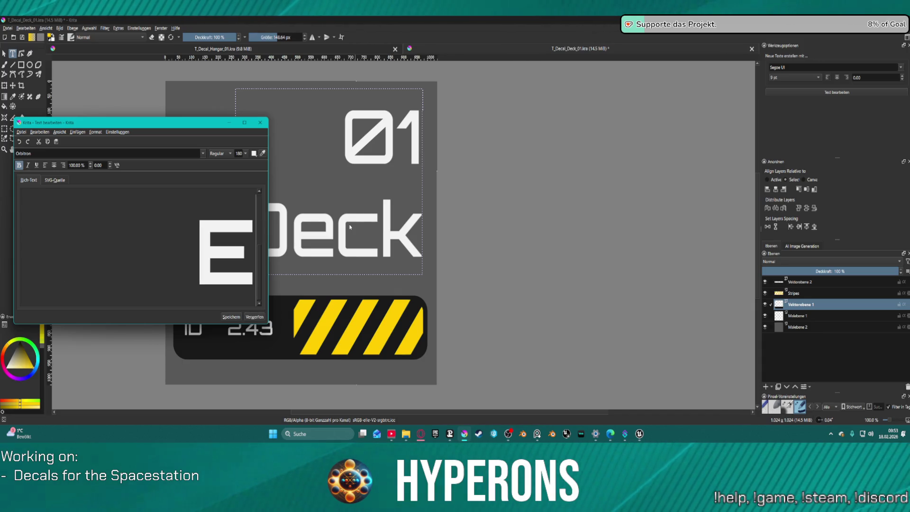
key(BackSpace)
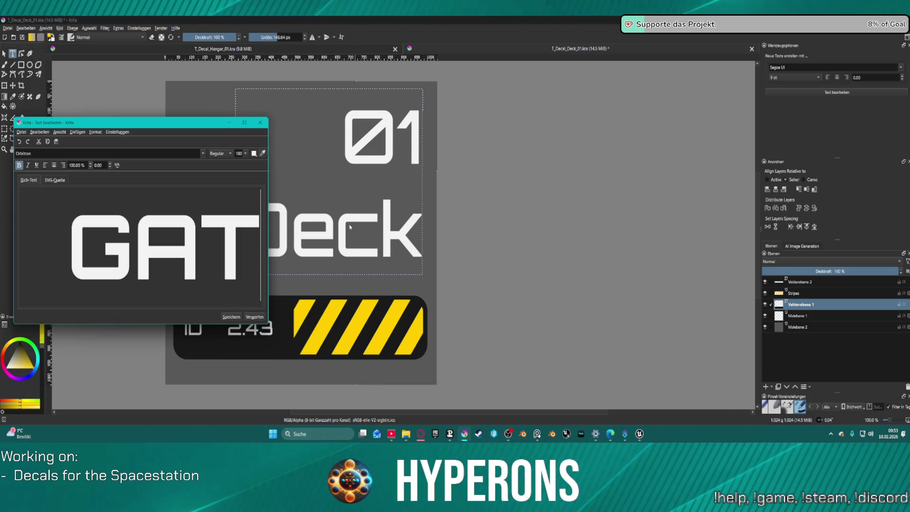
text(E)
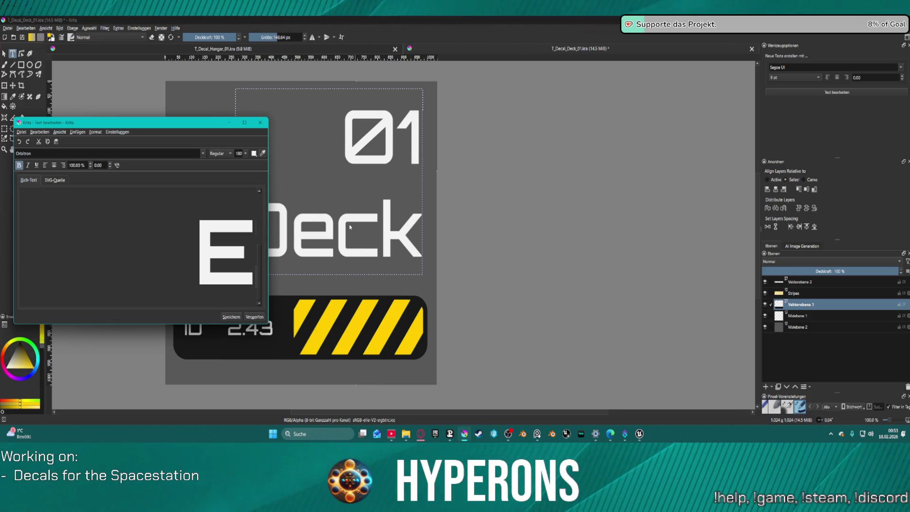
key(BackSpace)
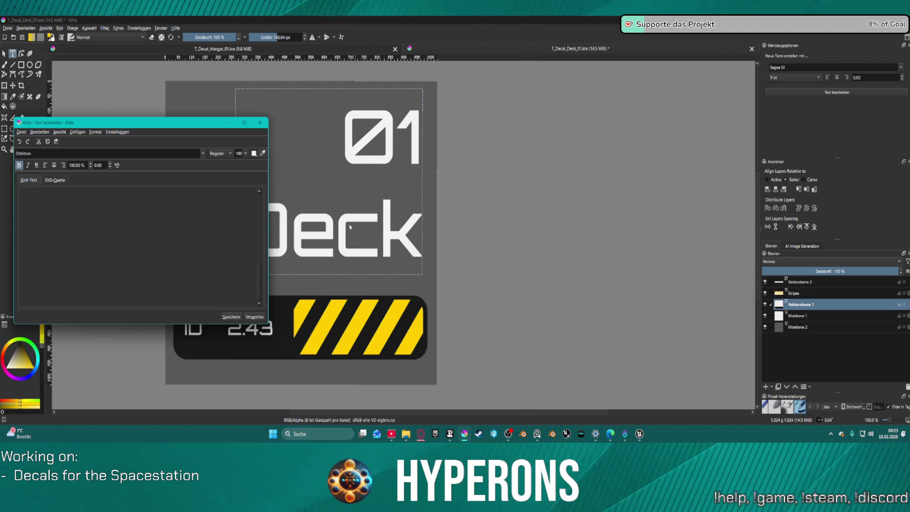
text(00)
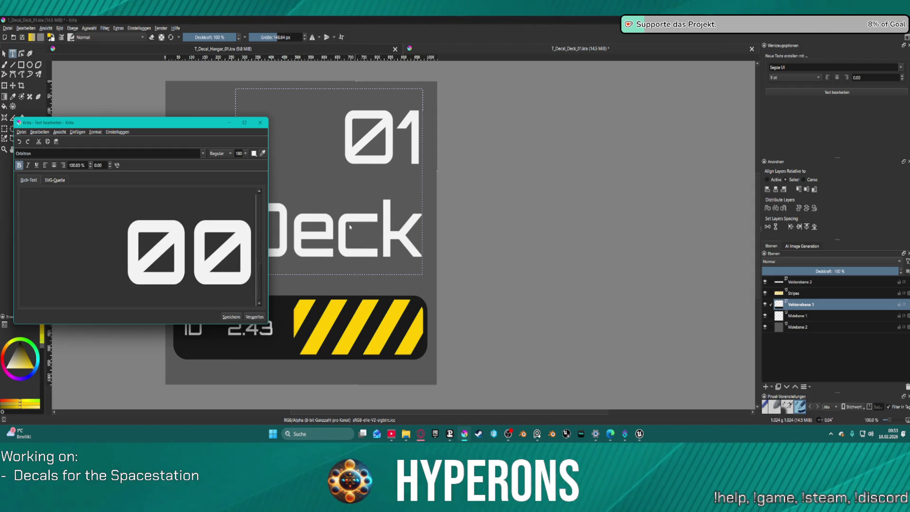
text(1)
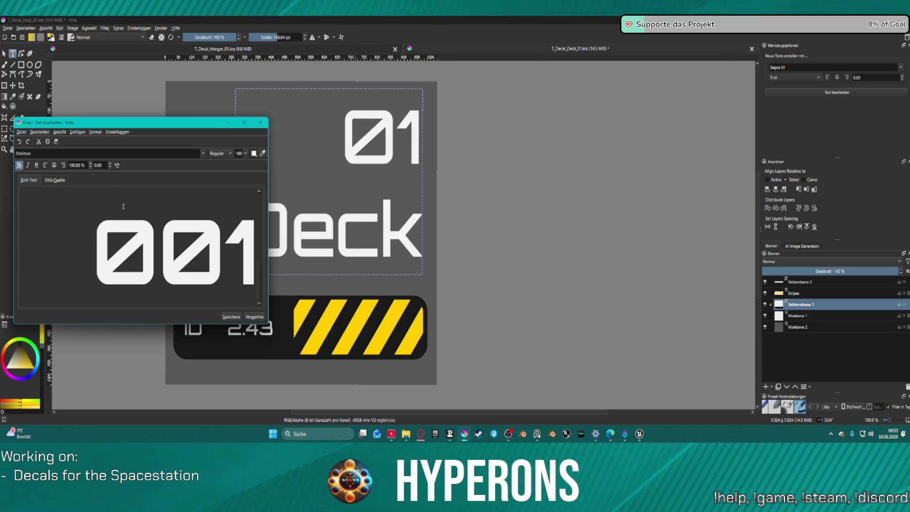
click(192, 282)
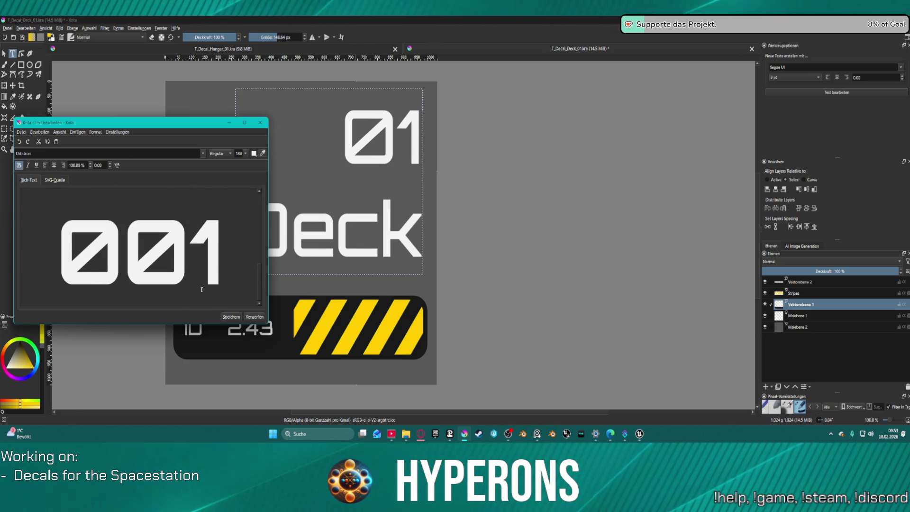
click(232, 317)
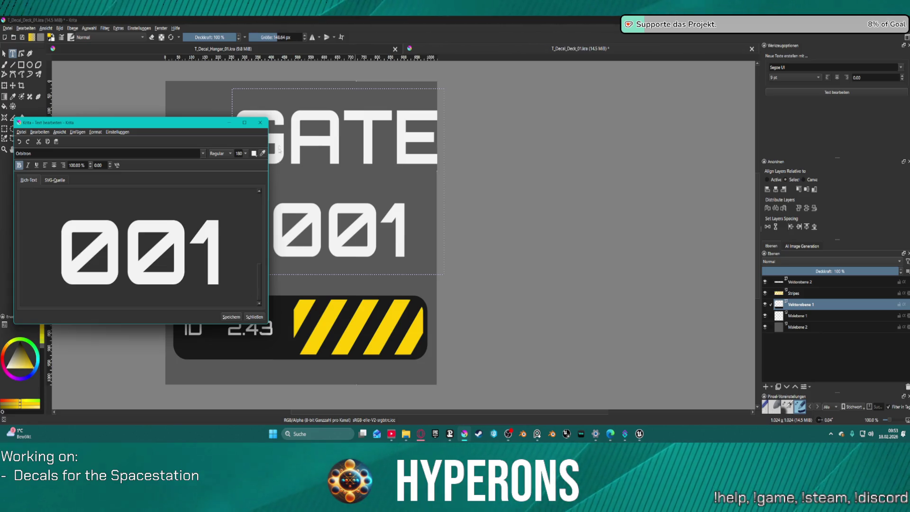
Step: Close the text editor and undo the edits back to 01 Deck on a transparent background
click(259, 317)
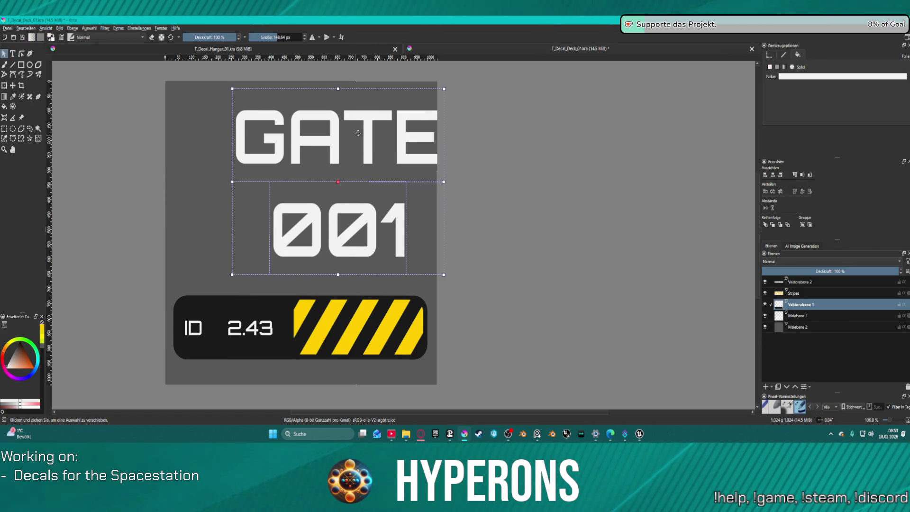
drag(369, 120, 336, 122)
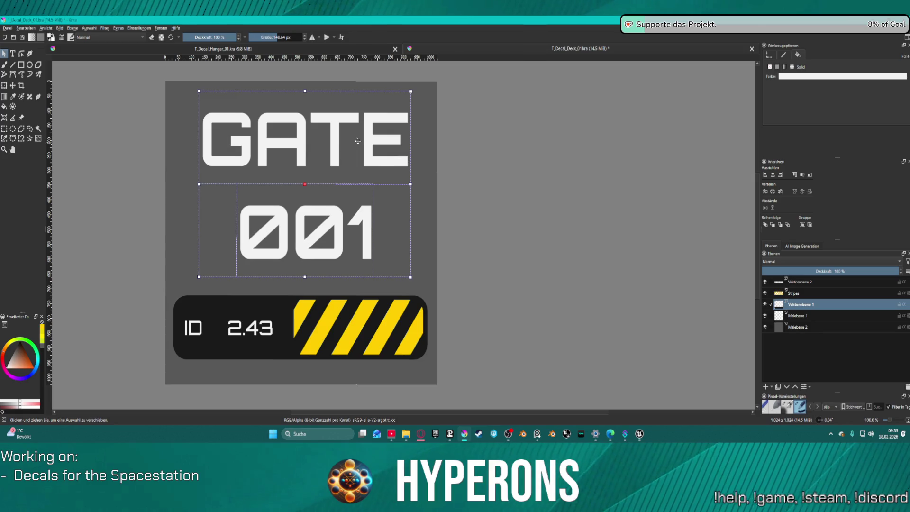
key(ctrl+z)
key(ctrl+z)
key(ctrl+z)
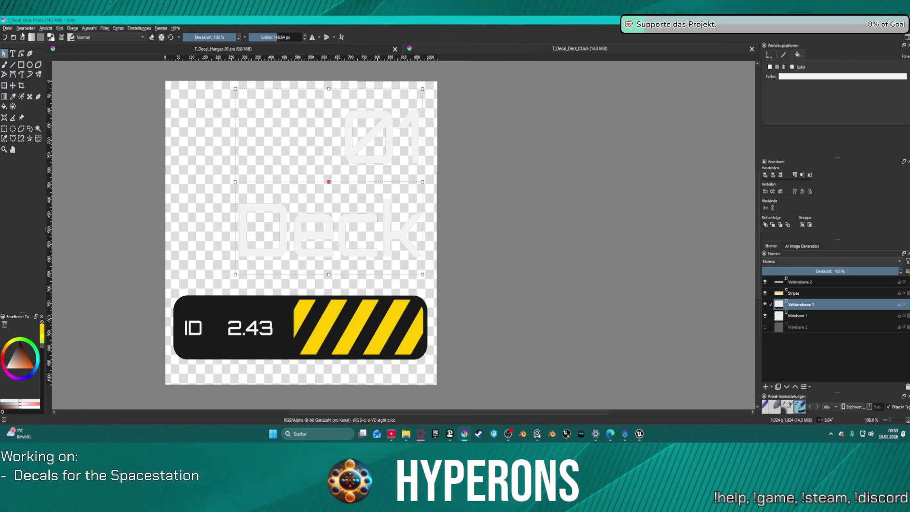
Step: Save the decal as a copy named T_Decal_Gate_01.kra in the Decals folder
click(4, 28)
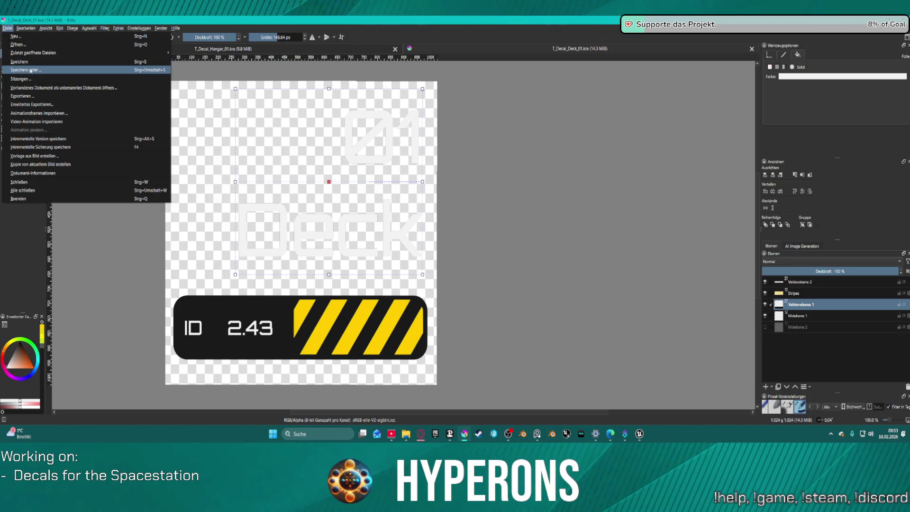
click(4, 28)
key(ctrl+shift+s)
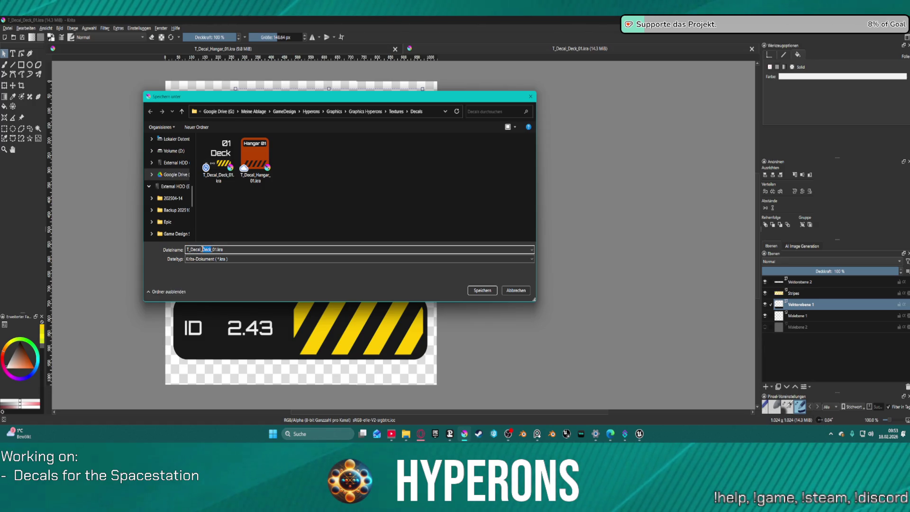
text(Gate)
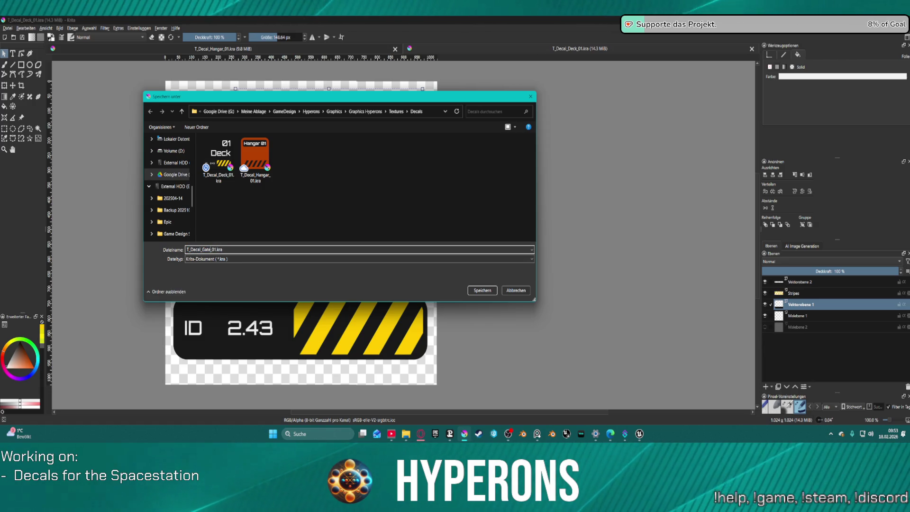
key(Return)
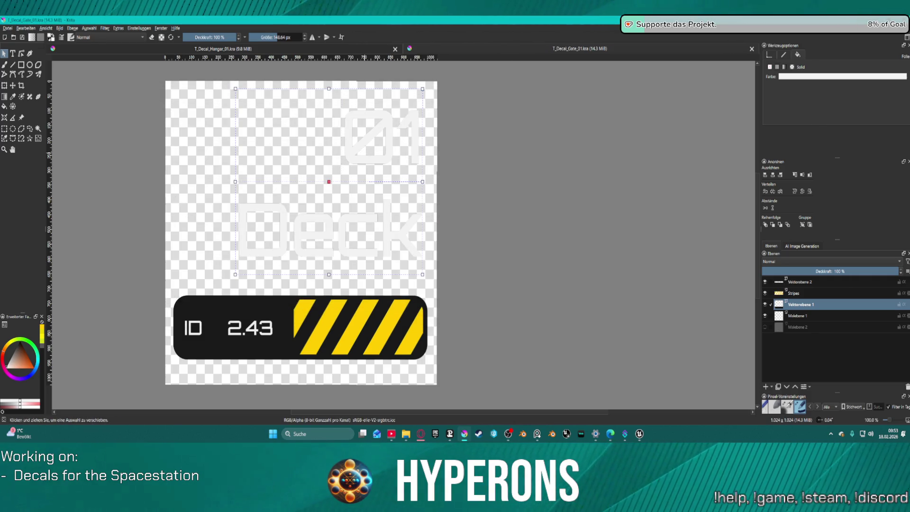
key(t)
Step: Change the lettering to Gate above 001, save it, and close the text editor
double_click(362, 141)
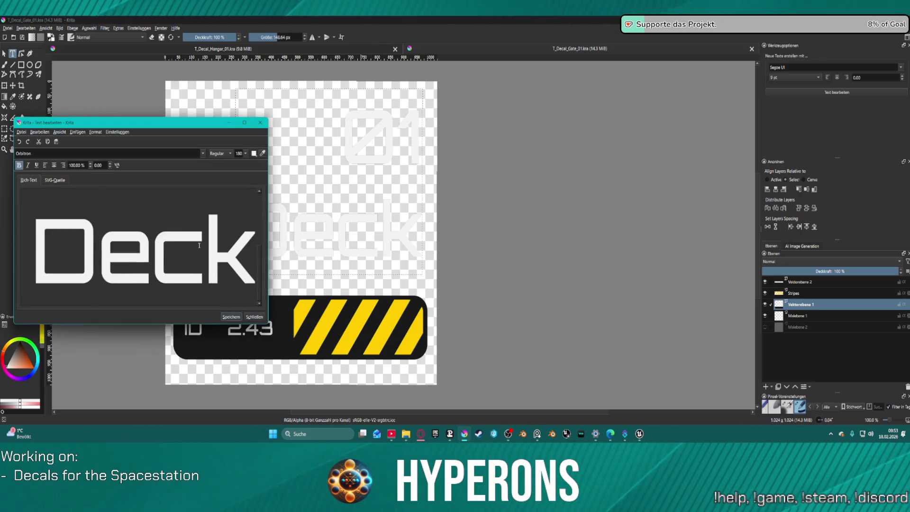
key(ctrl+a)
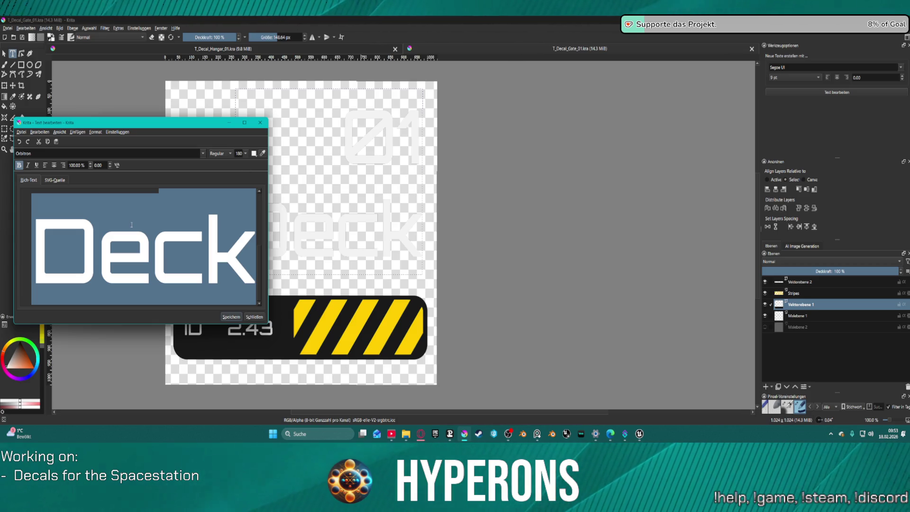
click(147, 243)
key(ctrl+a)
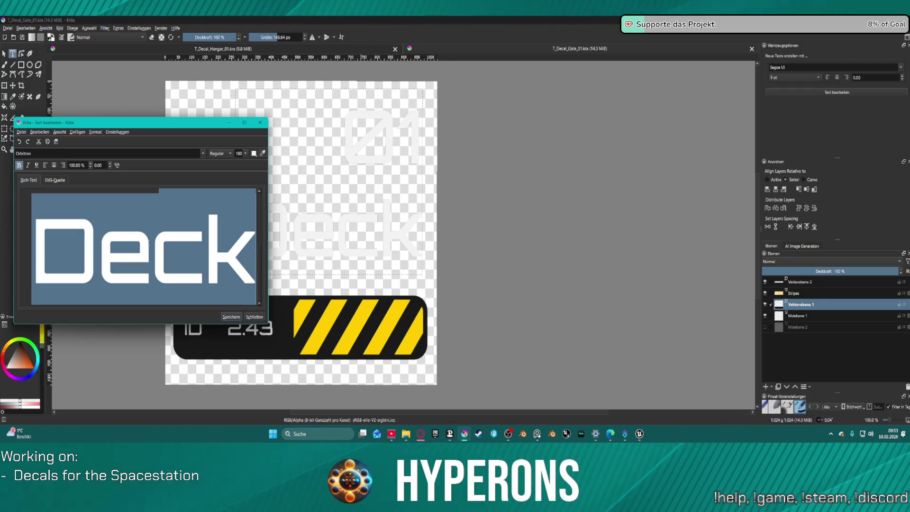
text(Gate)
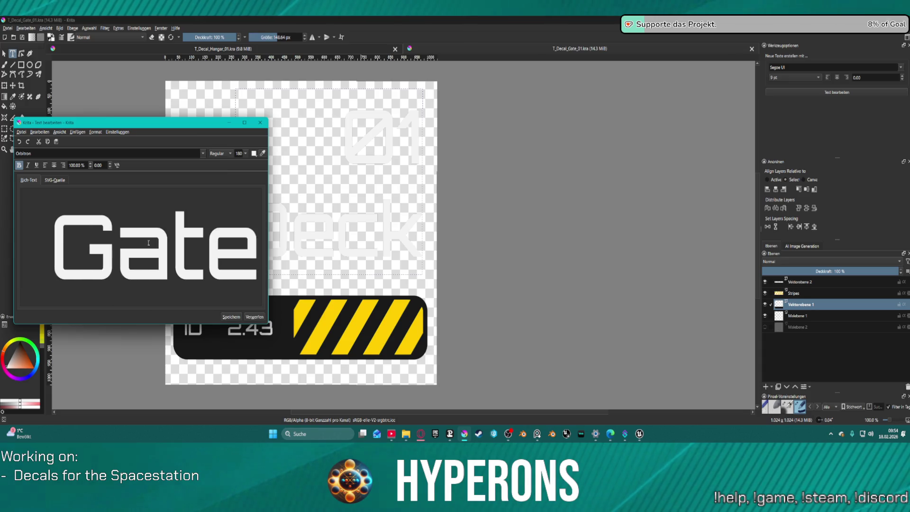
key(ctrl+a)
key(BackSpace)
text(0)
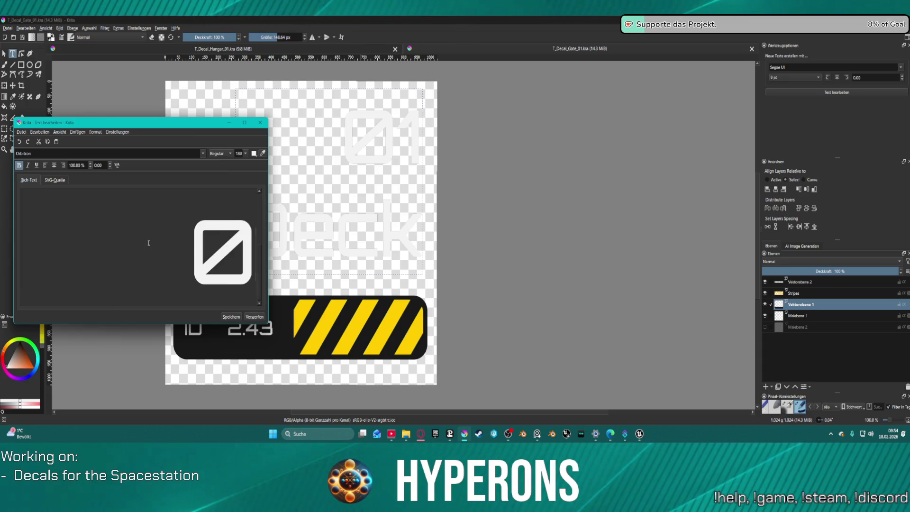
text(01)
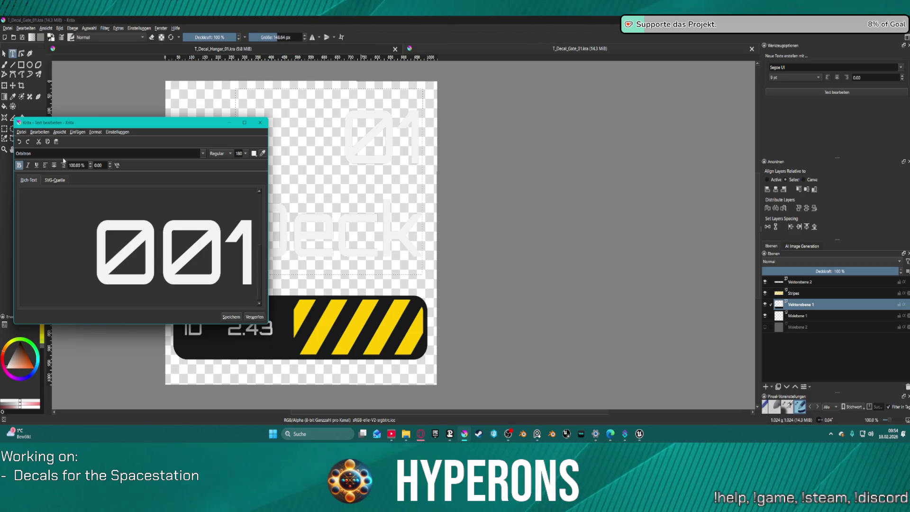
click(235, 318)
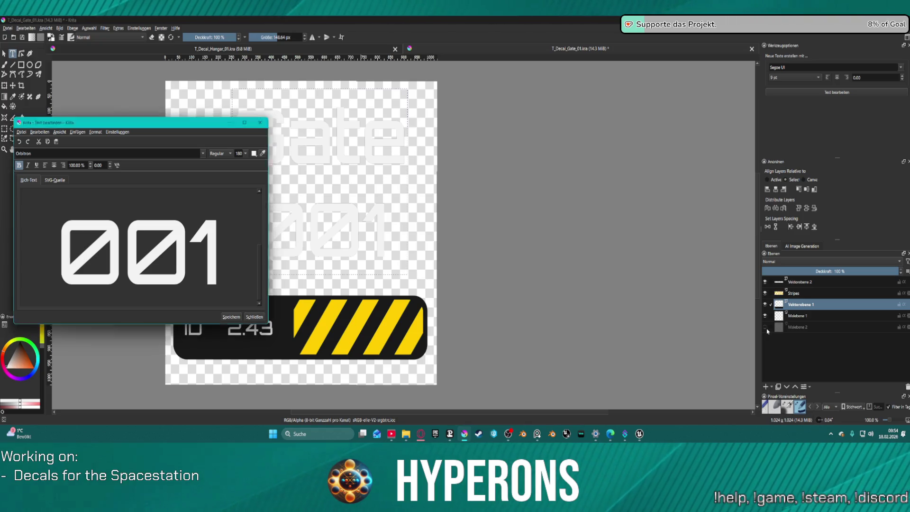
click(490, 314)
key(Escape)
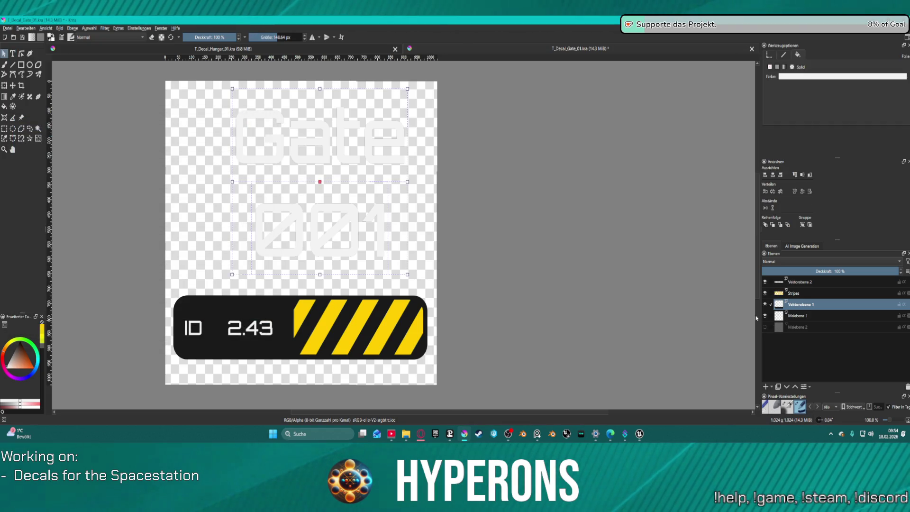
Step: Show the dark grey background, centre the Gate 001 text on the canvas, then undo the move
click(766, 327)
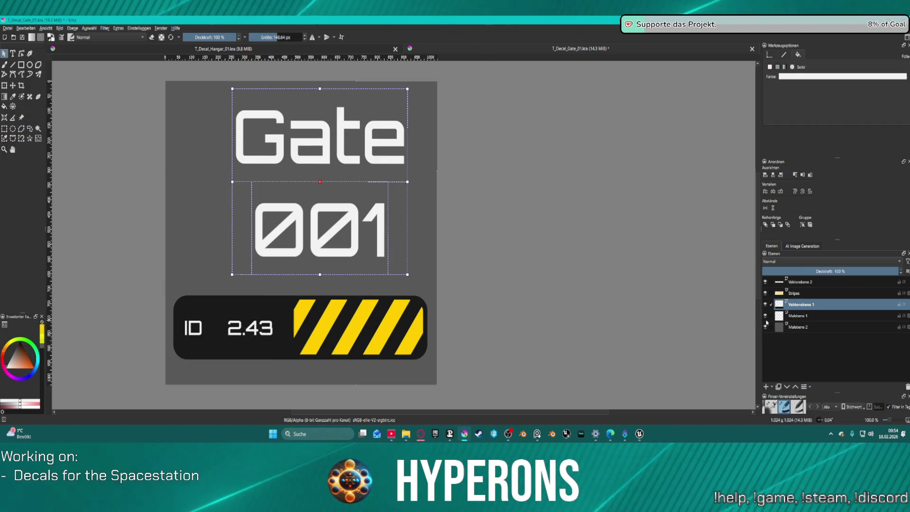
click(773, 174)
click(802, 175)
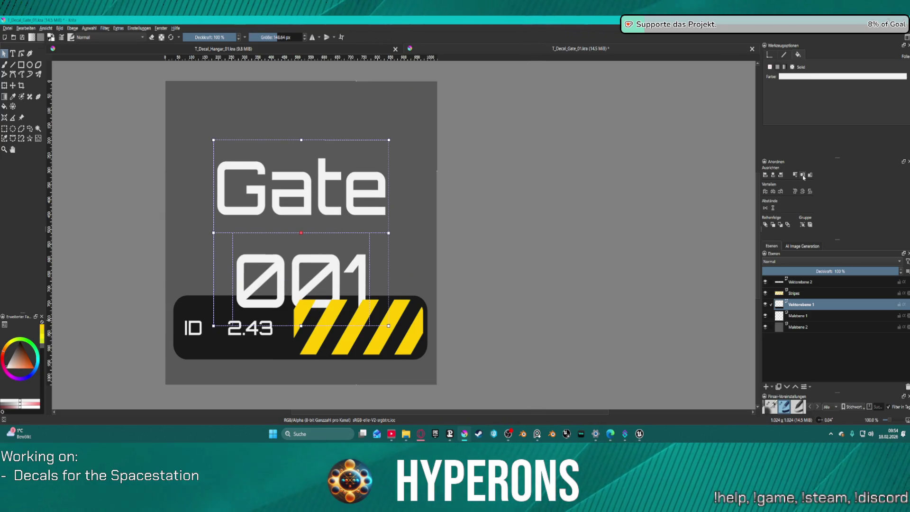
drag(322, 186, 327, 162)
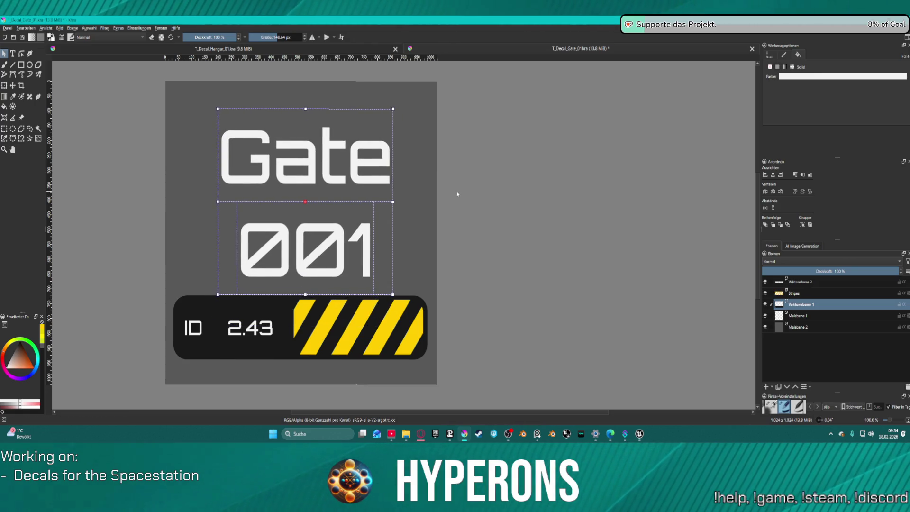
key(ctrl+z)
key(ctrl+z)
key(ctrl+z)
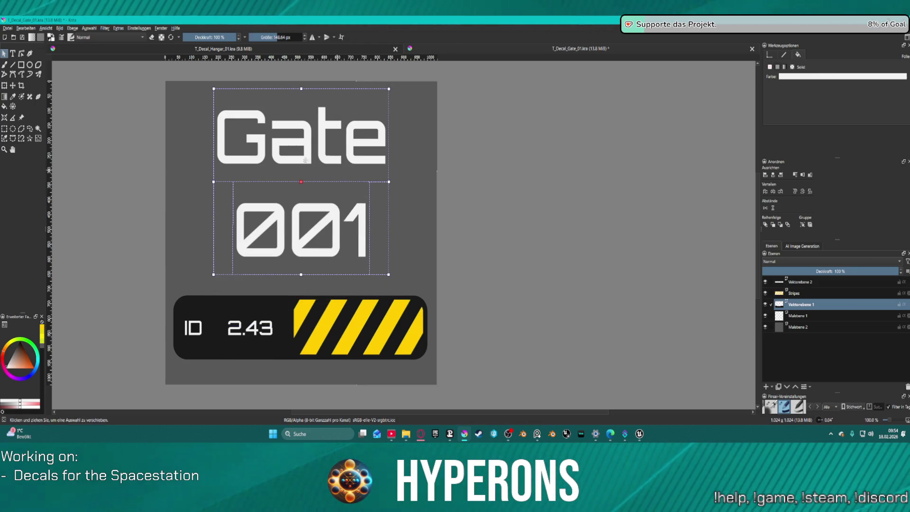
double_click(282, 128)
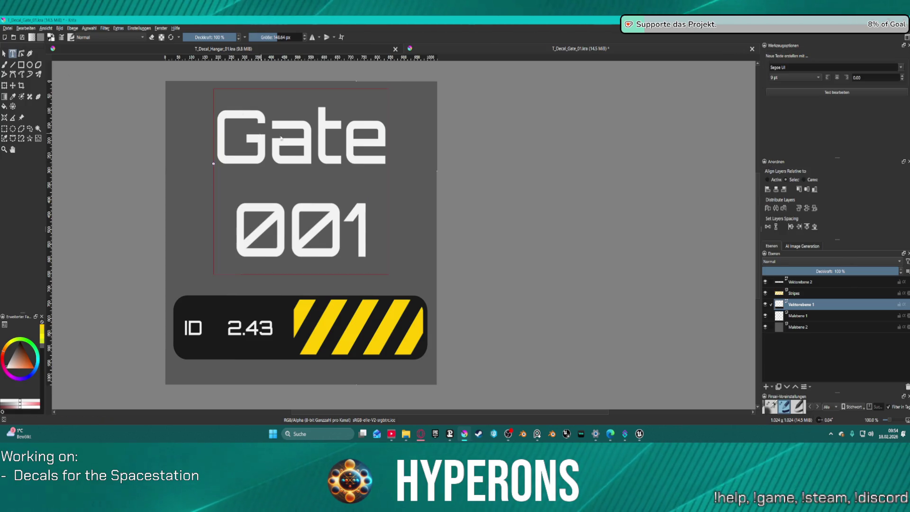
scroll(194, 228, up, 2)
Step: Capitalise Gate to GATE above 001, save it, and close the text editor
drag(105, 211, 220, 220)
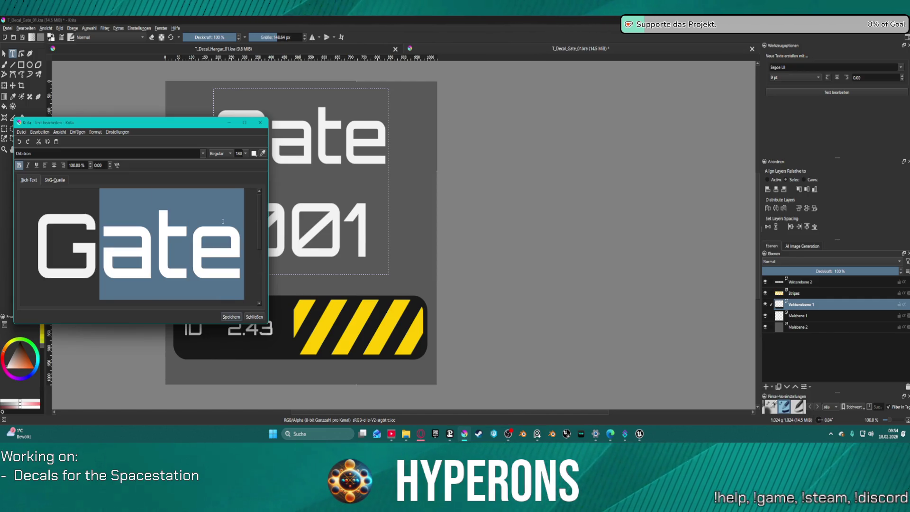
text(ATE)
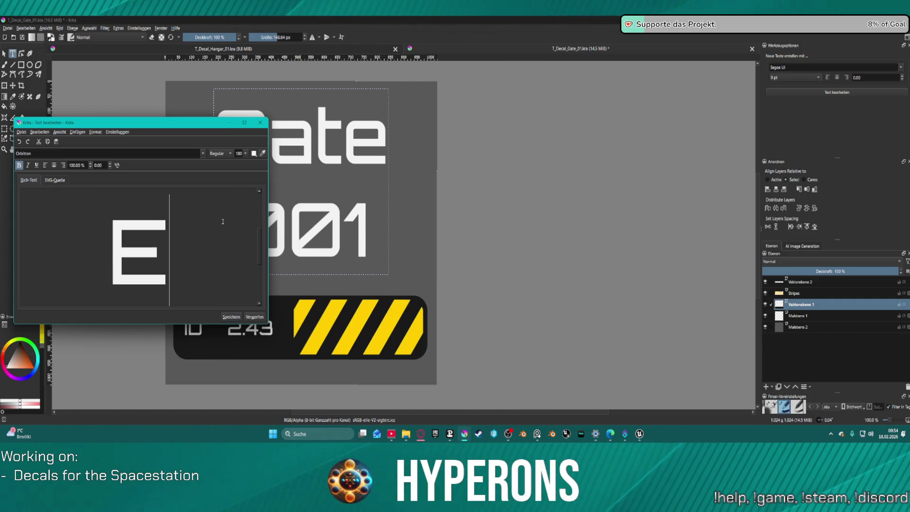
click(232, 318)
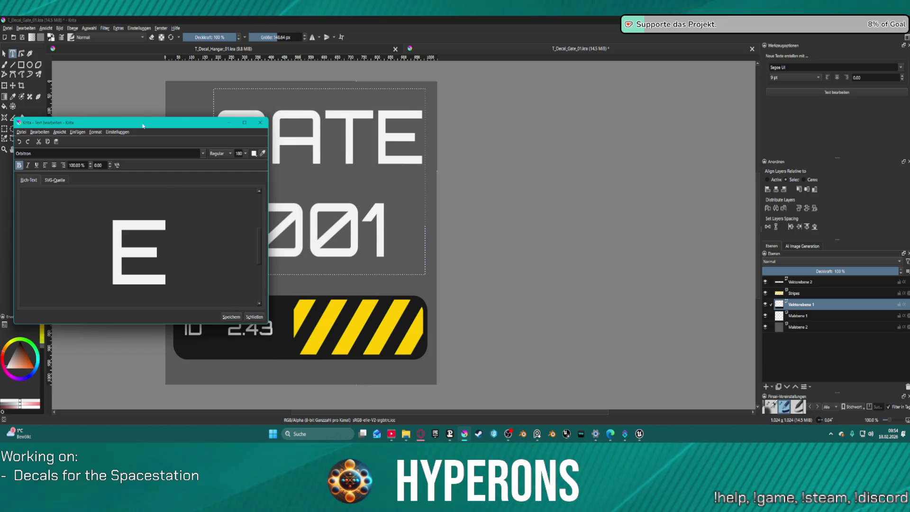
drag(138, 125, 618, 150)
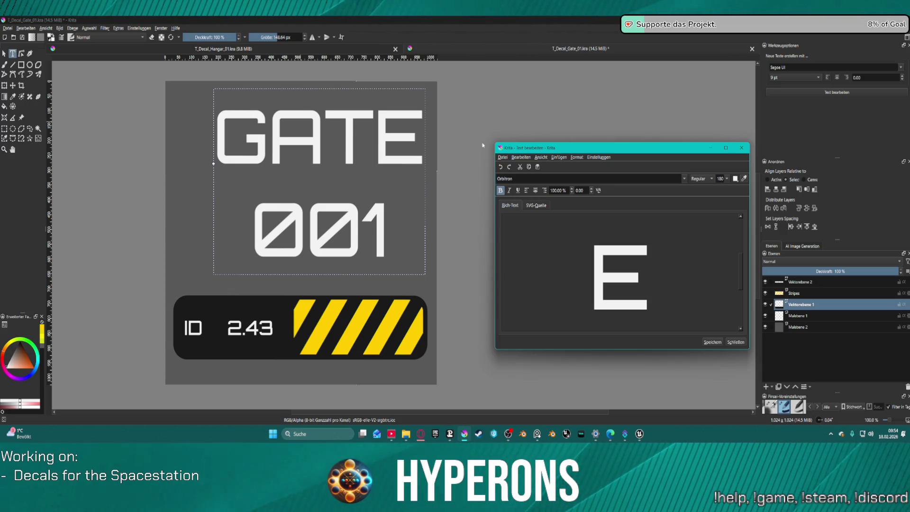
click(735, 343)
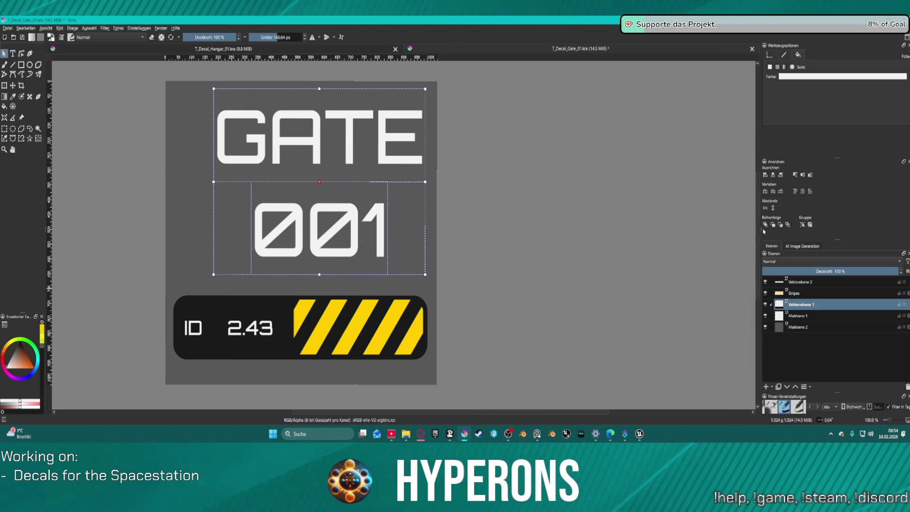
Step: Centre the GATE 001 text horizontally and move it down to just above the ID bar
click(776, 175)
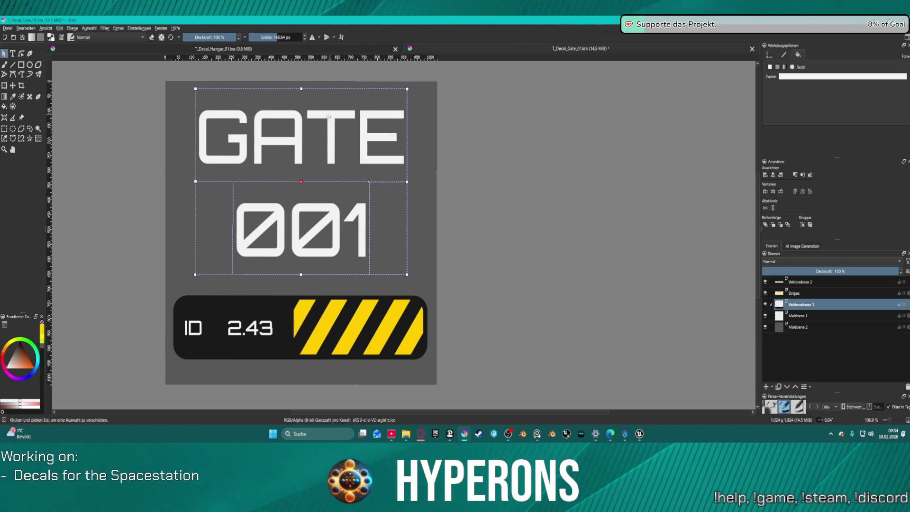
drag(329, 119, 327, 131)
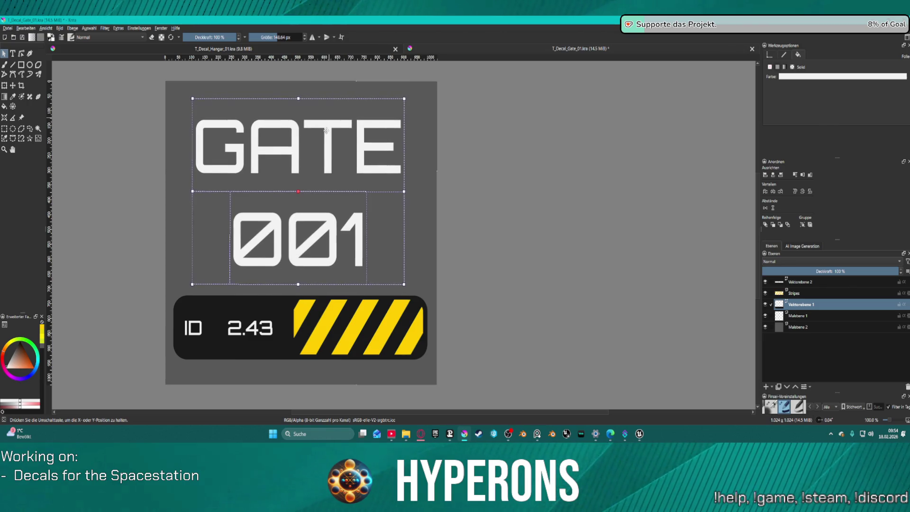
drag(327, 131, 297, 135)
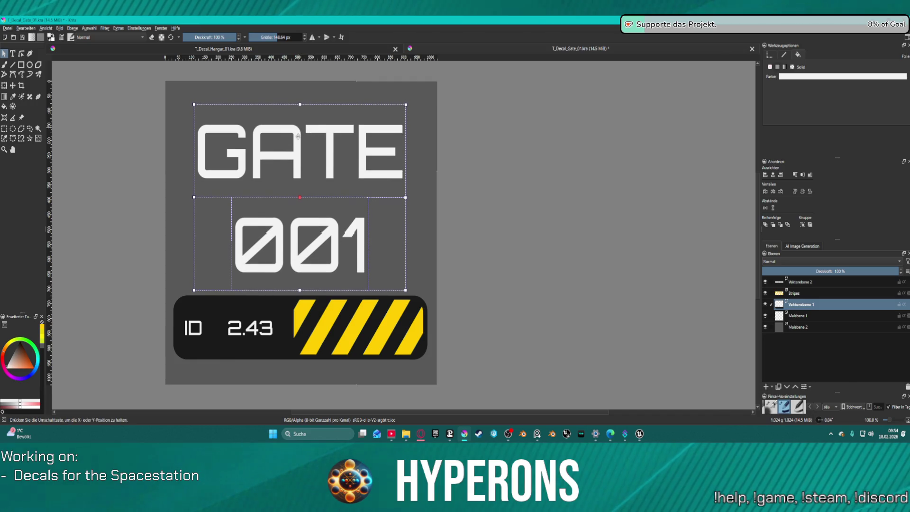
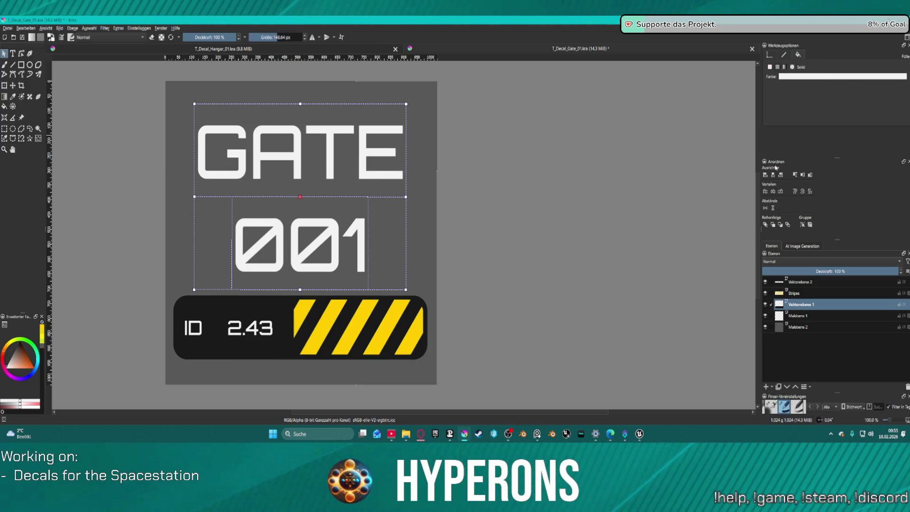
Step: Nudge the GATE 001 text right and delete the ID 2.43 text layer
key(Right)
key(Right)
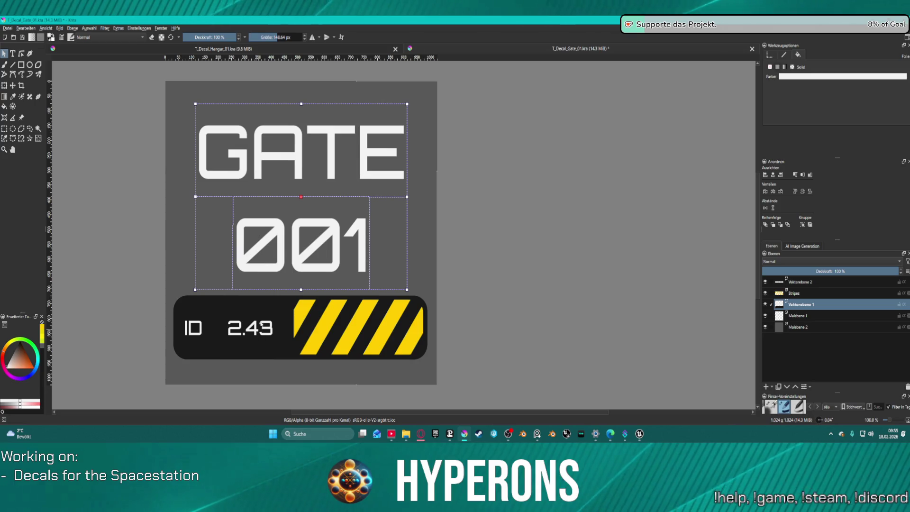
click(320, 313)
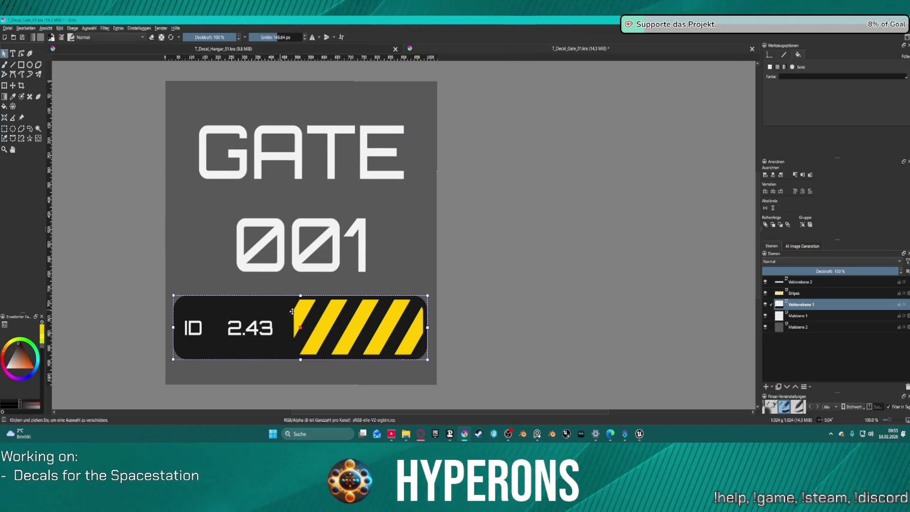
click(805, 282)
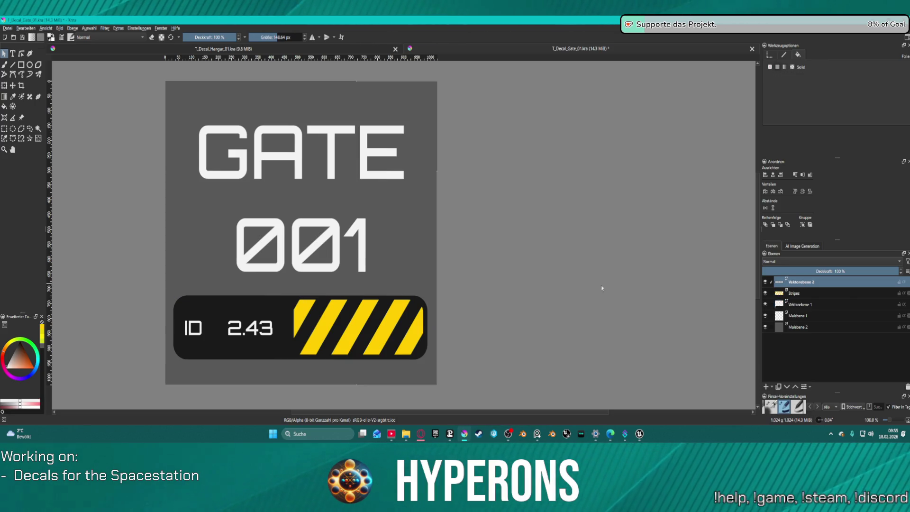
click(908, 387)
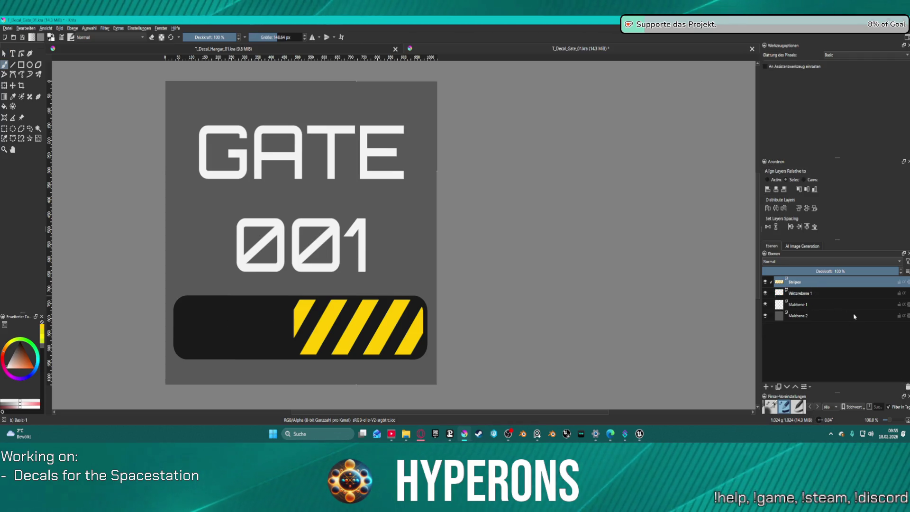
Step: Undo the accidental layer deletion, then delete the black rounded bar behind the stripes
click(825, 293)
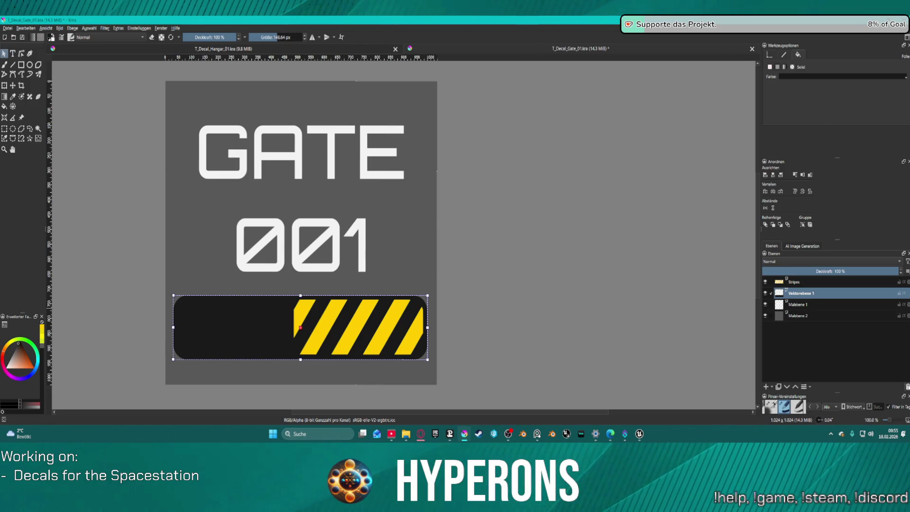
key(shift+Delete)
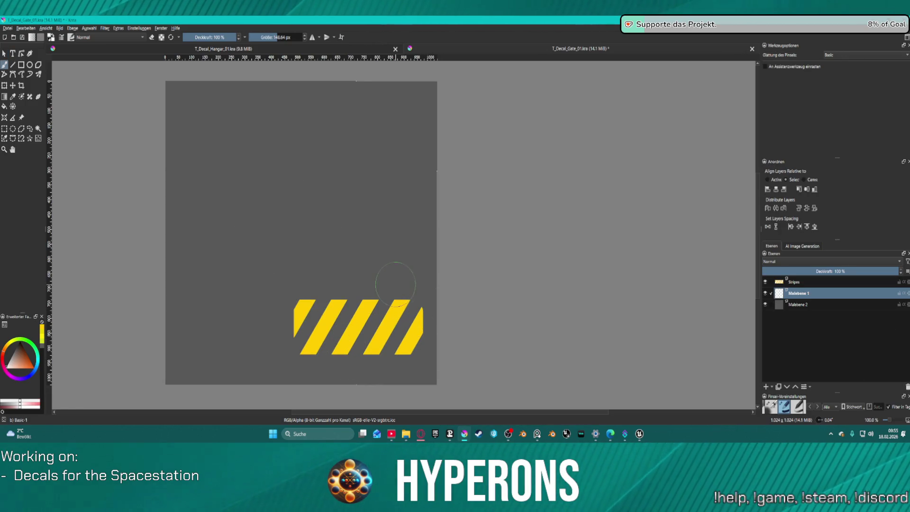
key(ctrl+z)
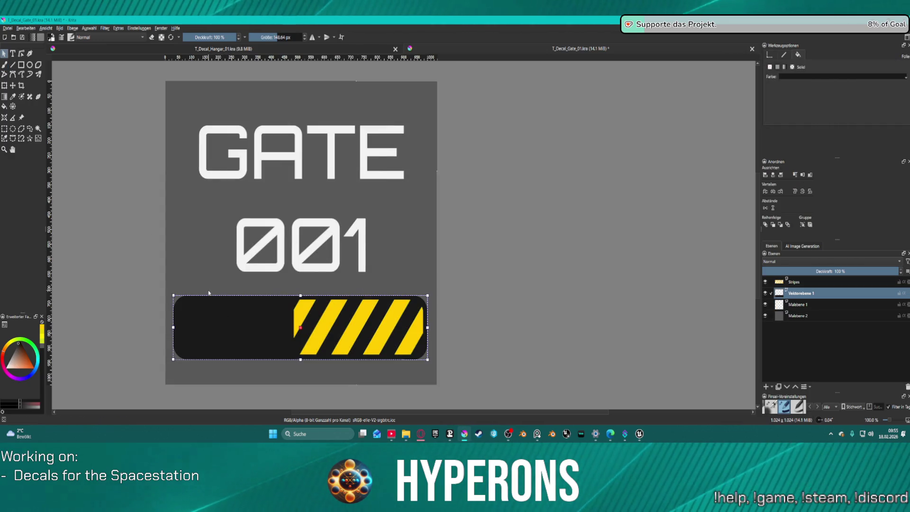
key(Delete)
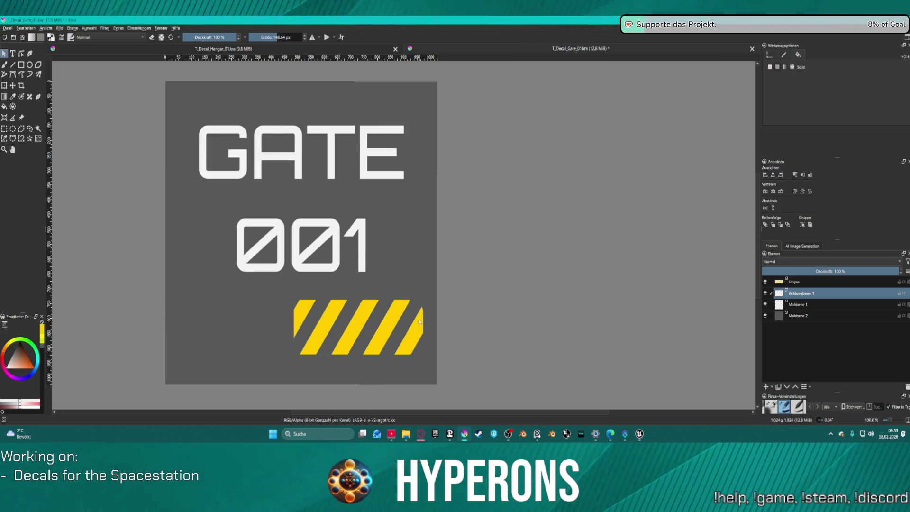
scroll(420, 322, down, 1)
scroll(421, 322, up, 3)
click(819, 285)
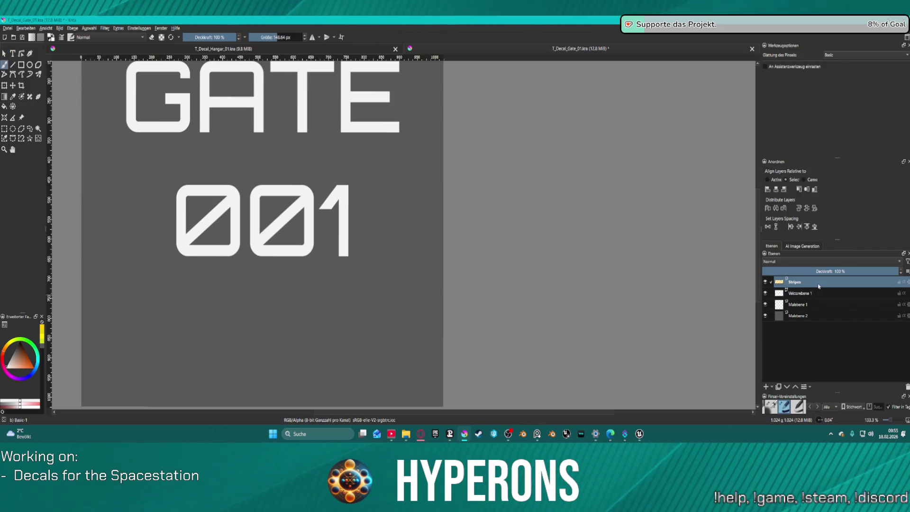
scroll(534, 209, down, 3)
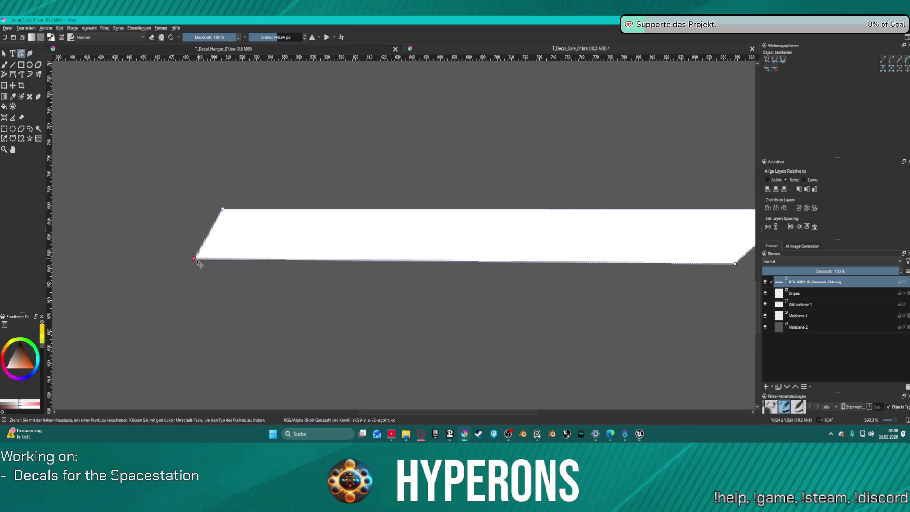
scroll(399, 238, down, 4)
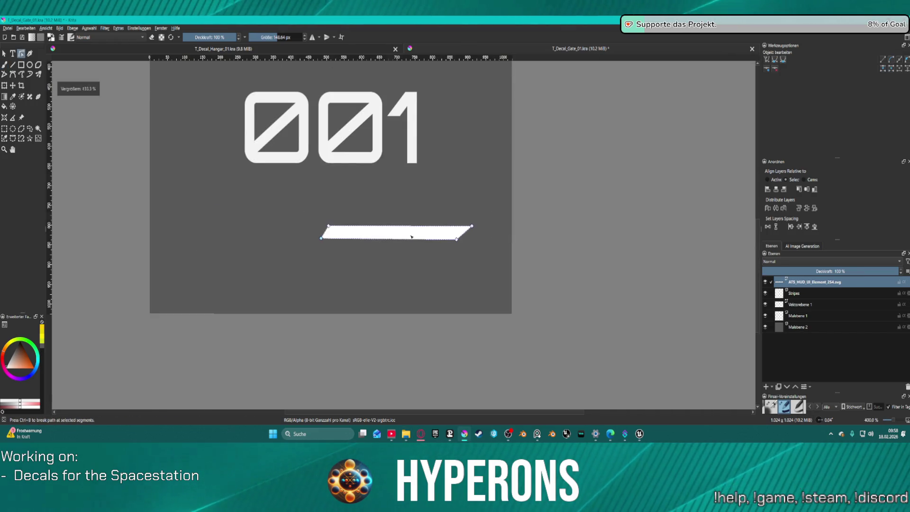
Step: Reshape the white parallelogram's corners so its left end becomes straight
key(shift+Left)
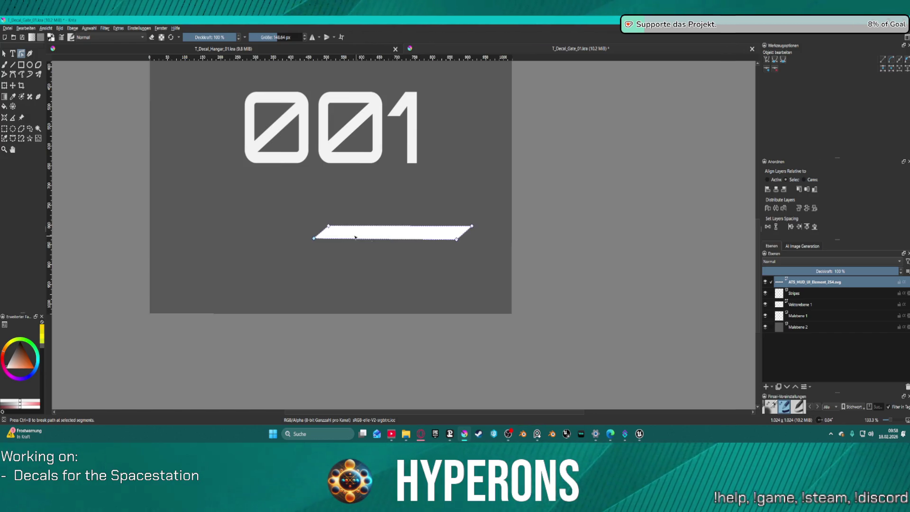
scroll(355, 237, up, 3)
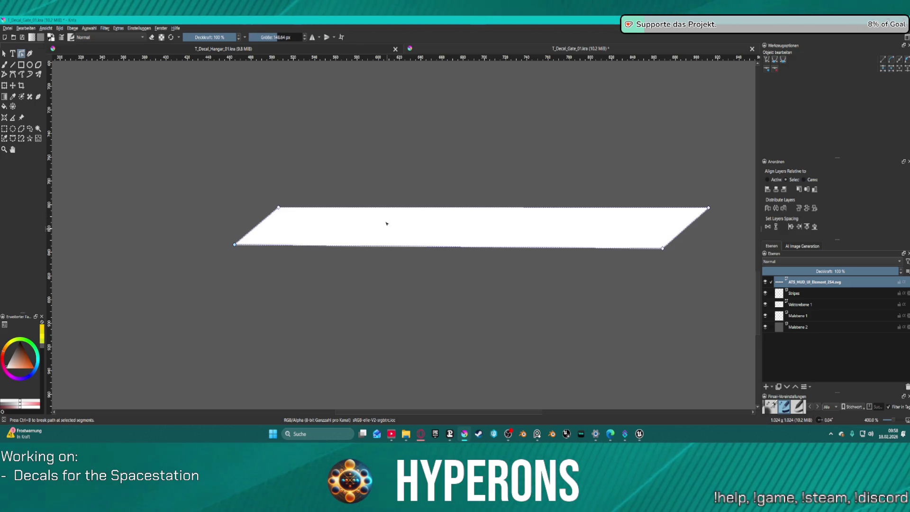
key(shift+Down)
key(shift+Down)
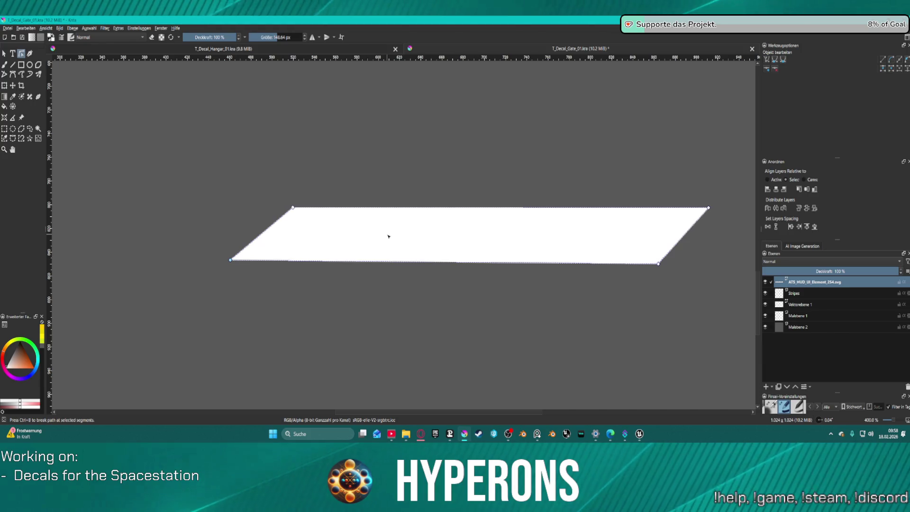
scroll(389, 236, down, 1)
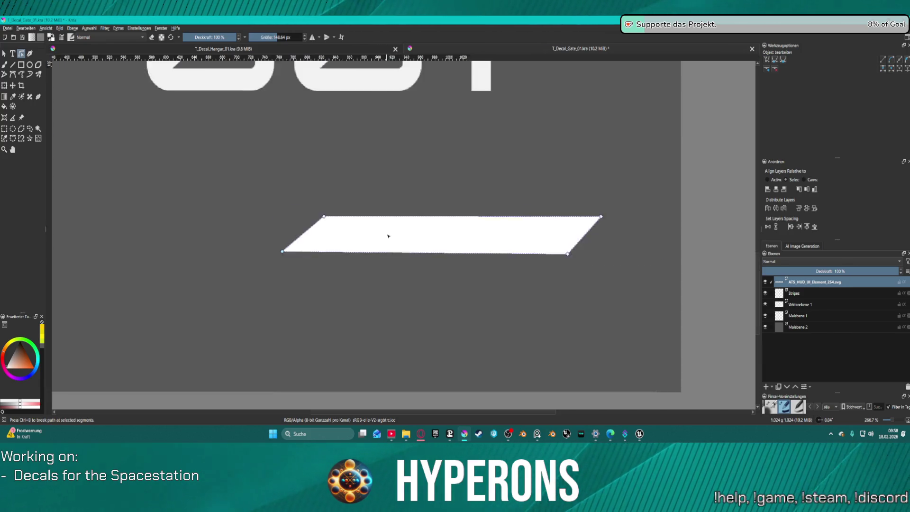
scroll(397, 237, down, 1)
scroll(397, 237, down, 1)
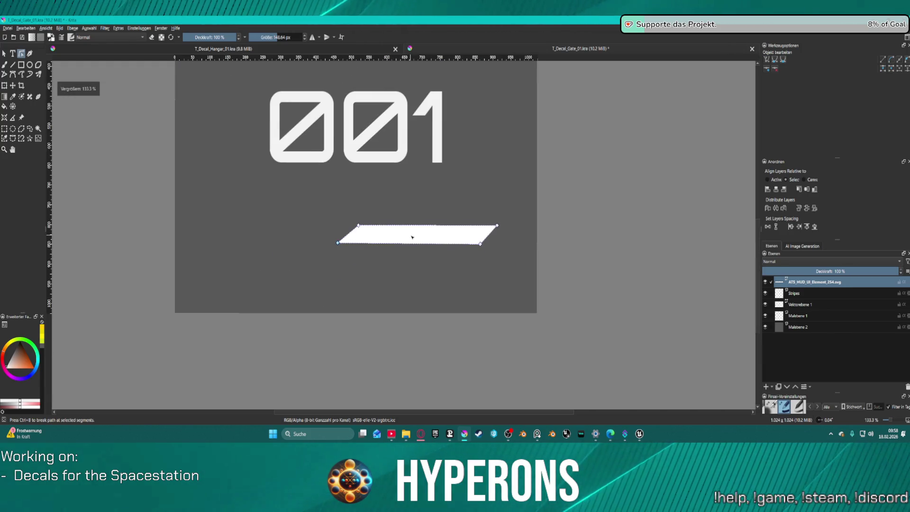
click(105, 28)
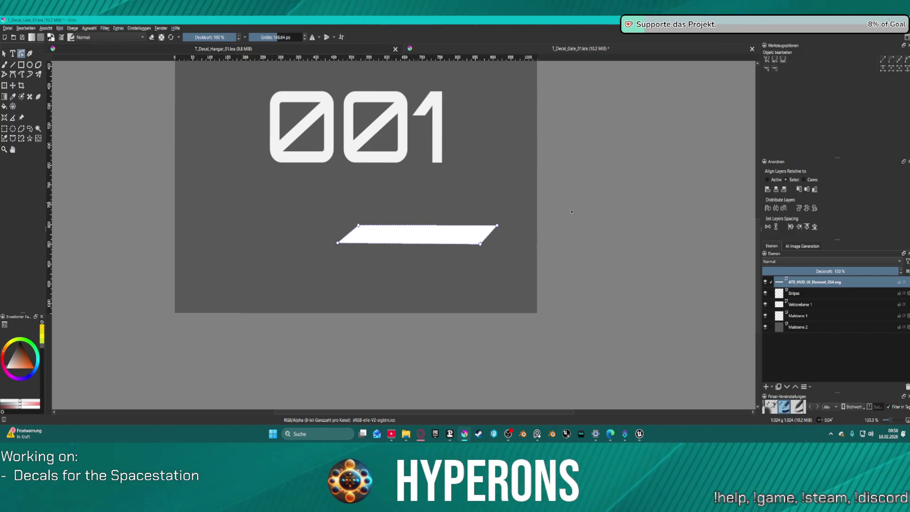
key(ctrl+z)
key(ctrl+z)
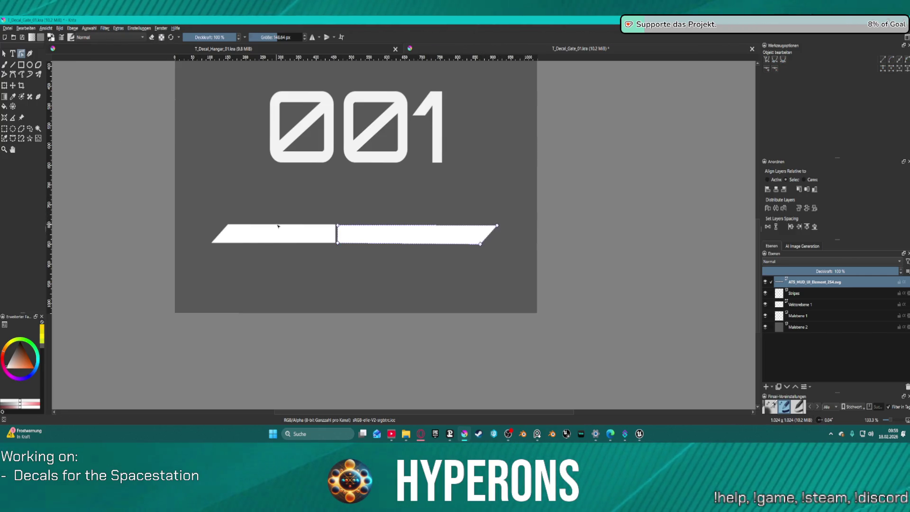
Step: Delete the leftover left bar piece and reselect the remaining white bar for node editing
mouse_move(193, 211)
mouse_down()
mouse_move(328, 264)
mouse_move(338, 257)
mouse_up()
key(Delete)
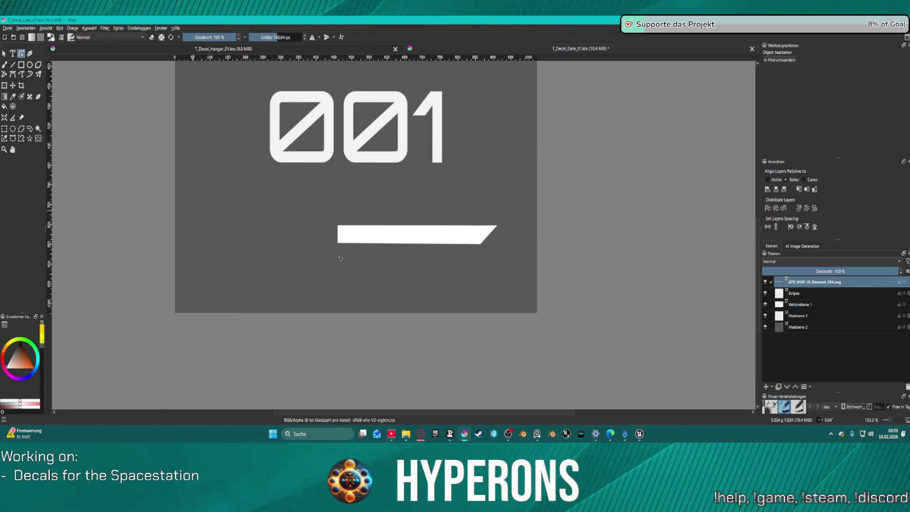
click(142, 27)
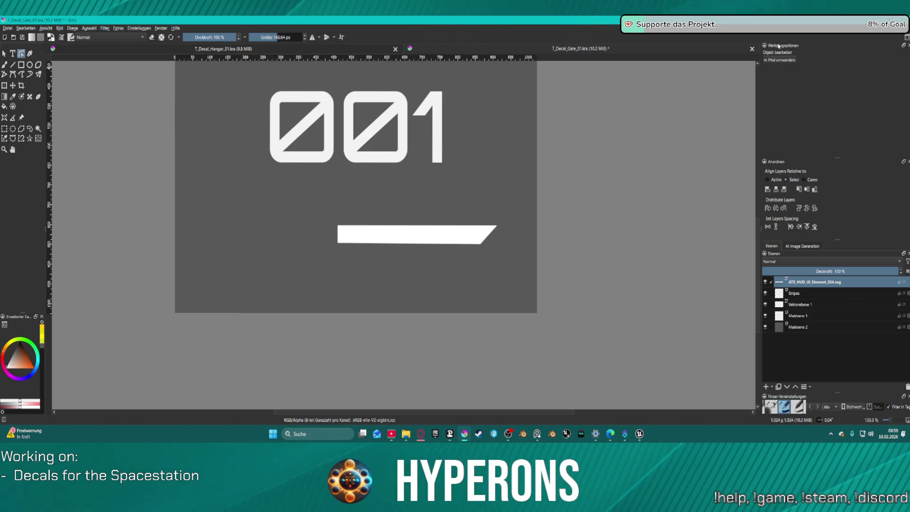
click(454, 241)
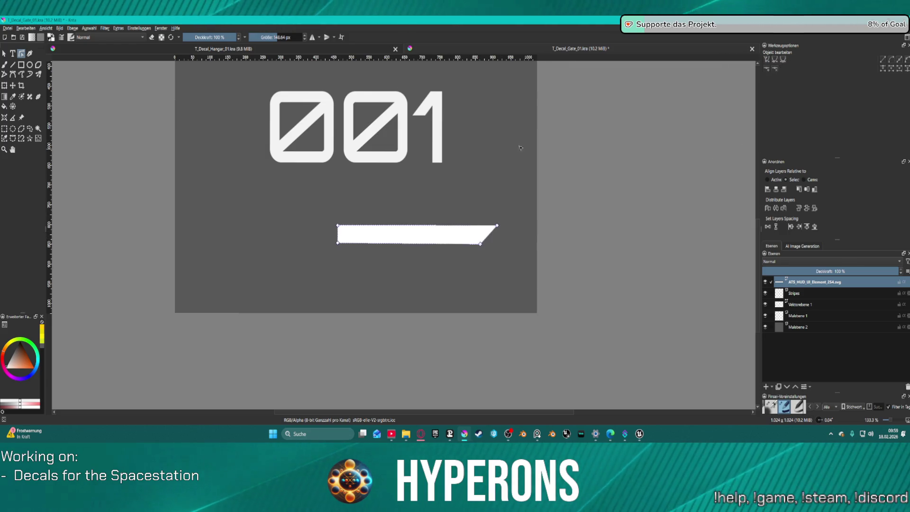
click(139, 28)
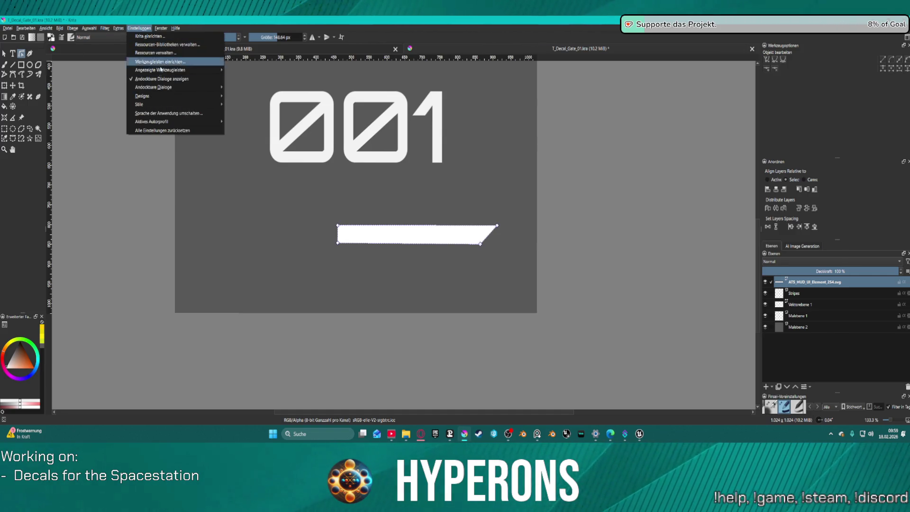
Step: Turn on grid snapping and show the grid over the Gate decal canvas
click(139, 28)
click(105, 28)
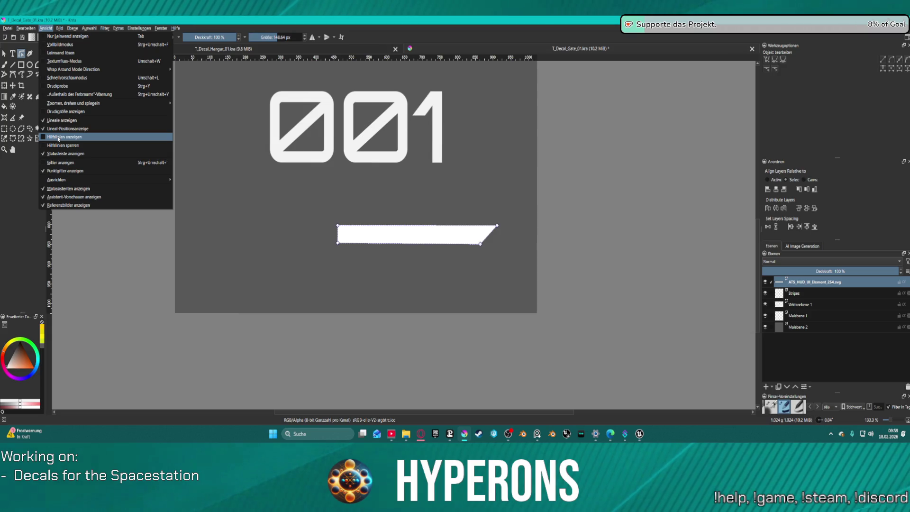
mouse_move(57, 179)
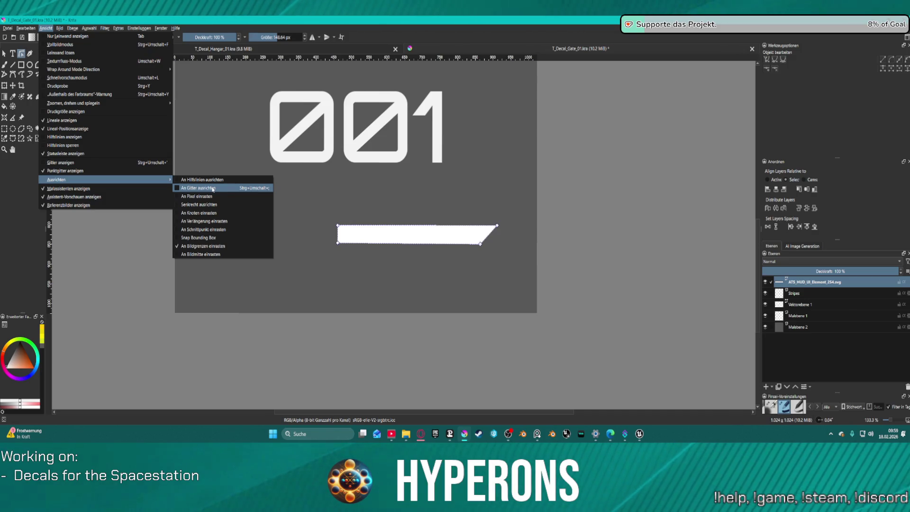
click(212, 188)
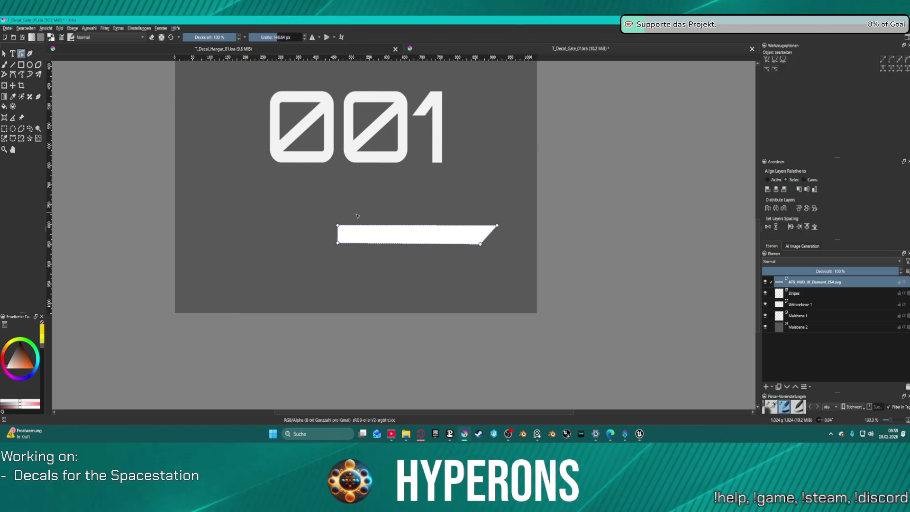
scroll(453, 260, up, 2)
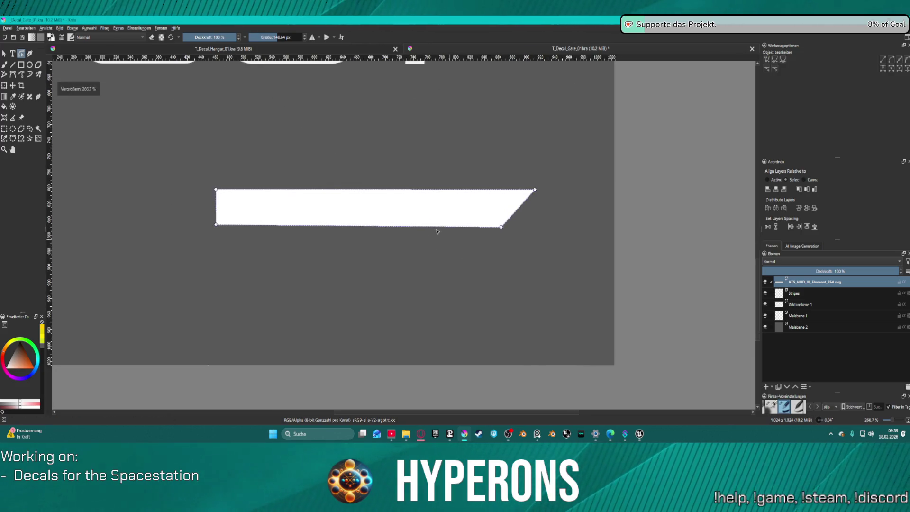
click(60, 29)
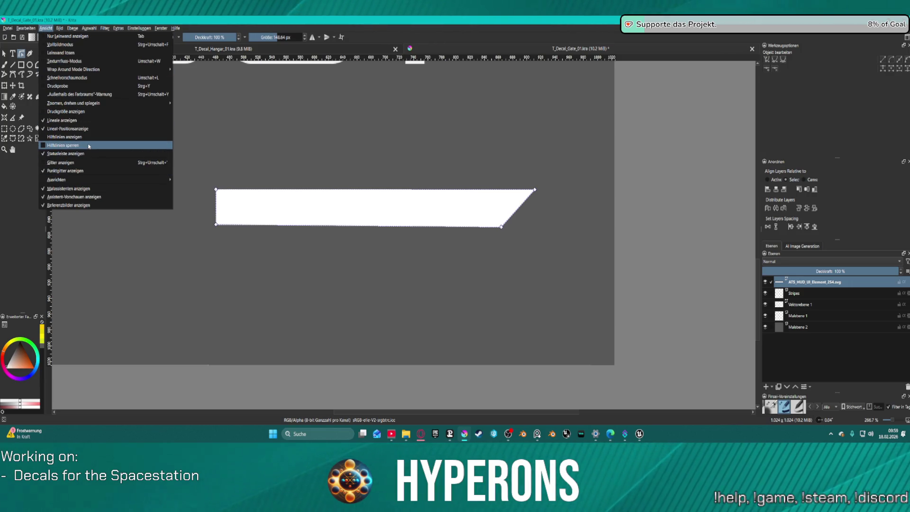
click(89, 163)
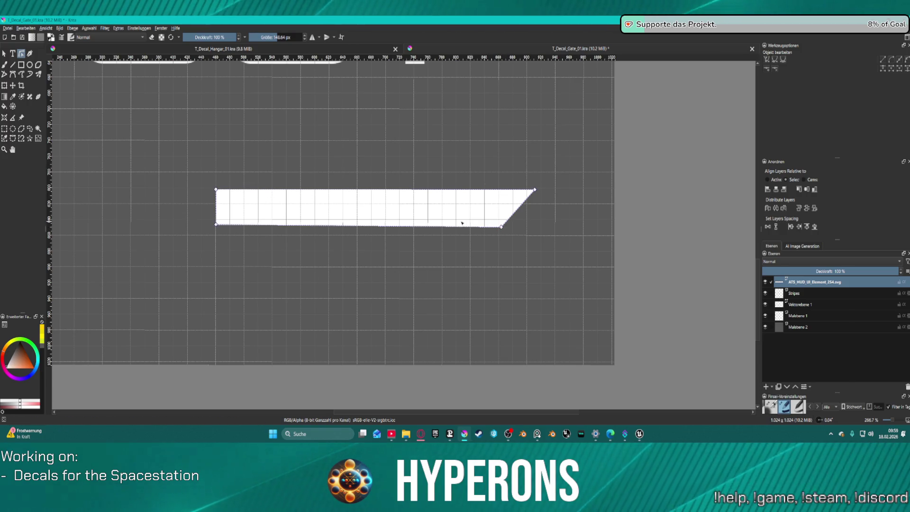
Step: Level the bar's corners and stretch both ends to span almost the full decal width
drag(217, 224, 216, 218)
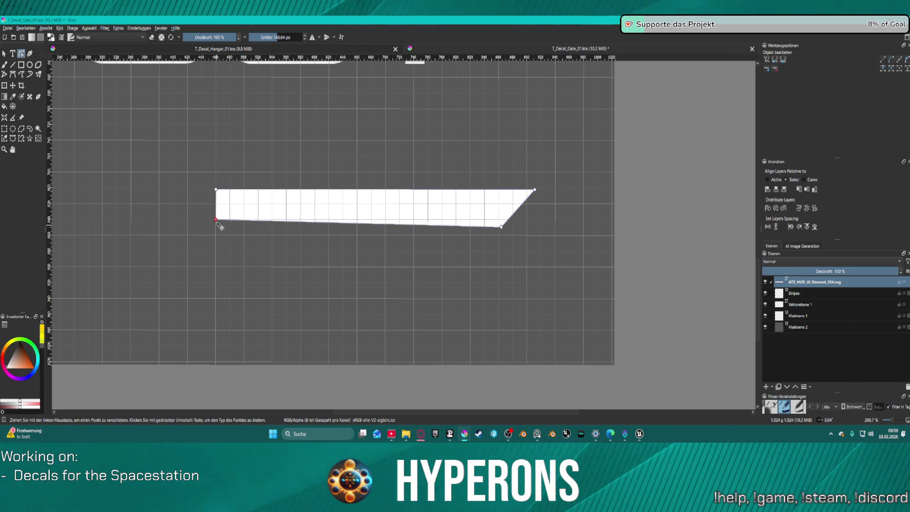
drag(502, 227, 501, 219)
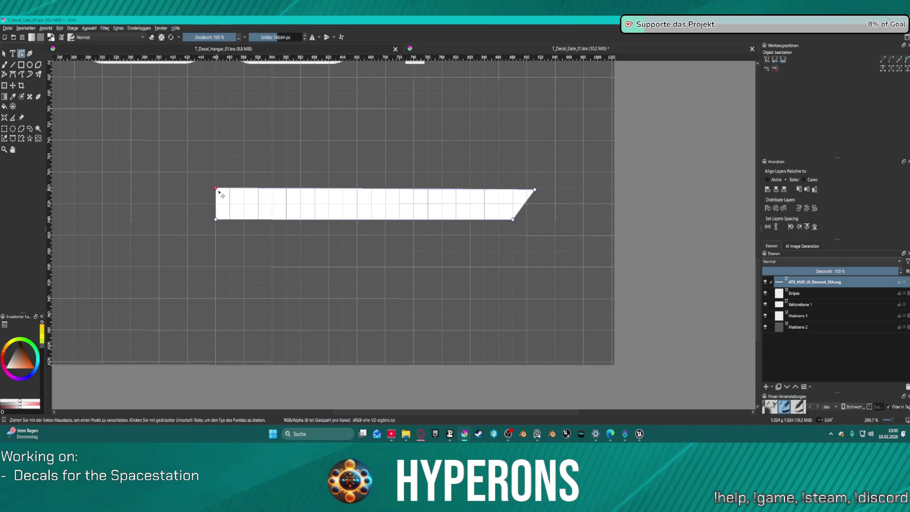
drag(534, 191, 527, 189)
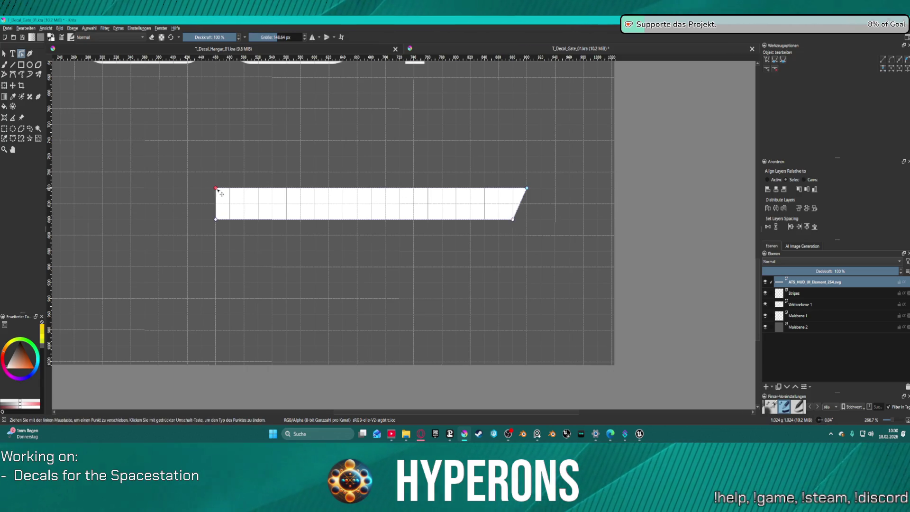
drag(223, 192, 226, 191)
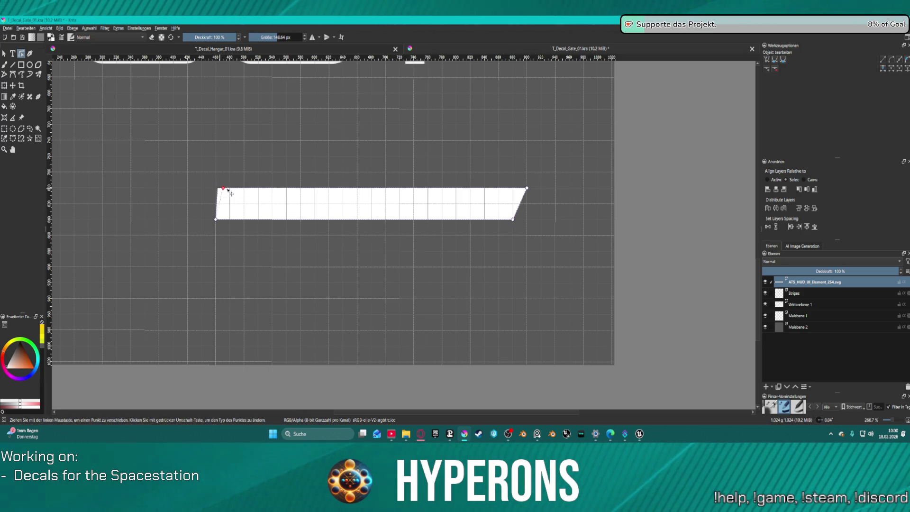
scroll(235, 193, down, 6)
scroll(272, 198, up, 5)
scroll(272, 198, down, 3)
scroll(244, 190, up, 1)
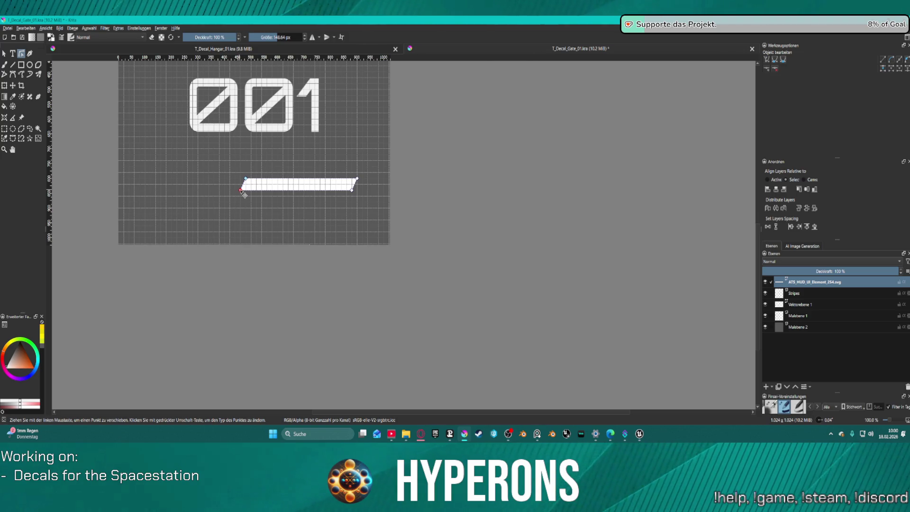
drag(244, 190, 166, 189)
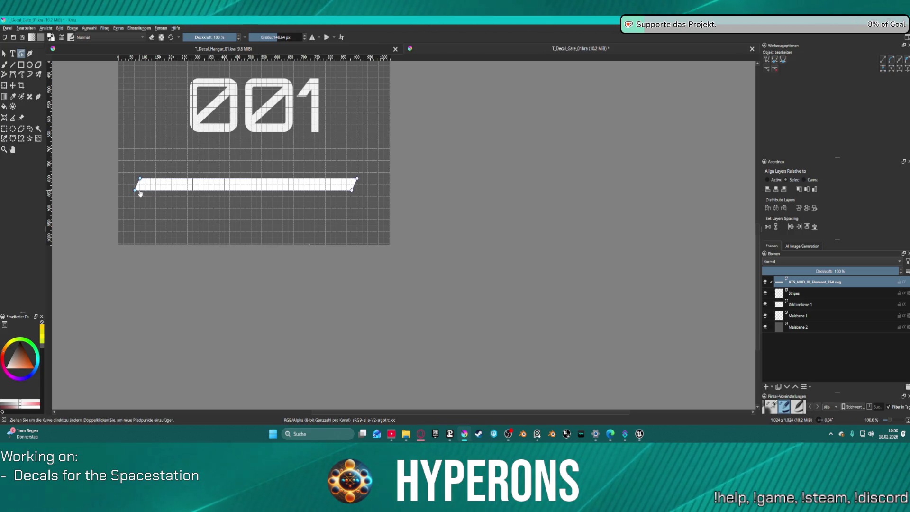
scroll(134, 181, up, 3)
scroll(130, 189, up, 2)
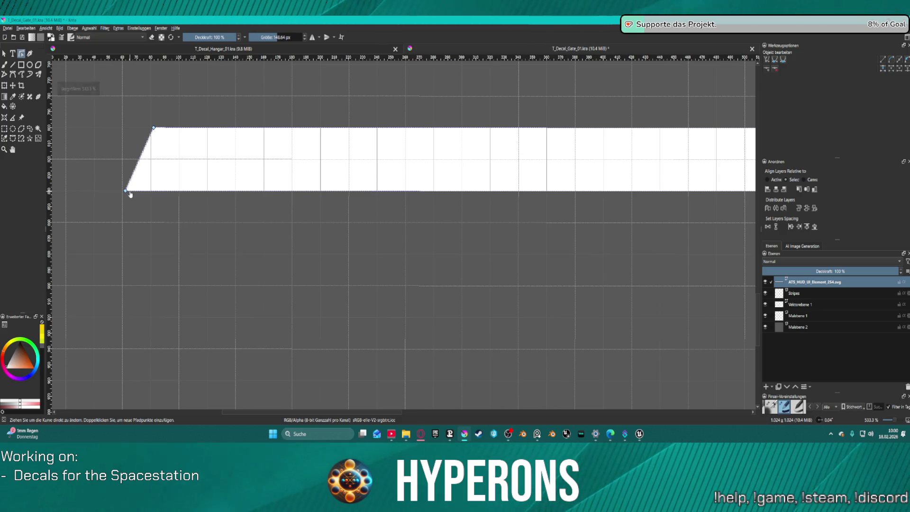
drag(132, 195, 130, 195)
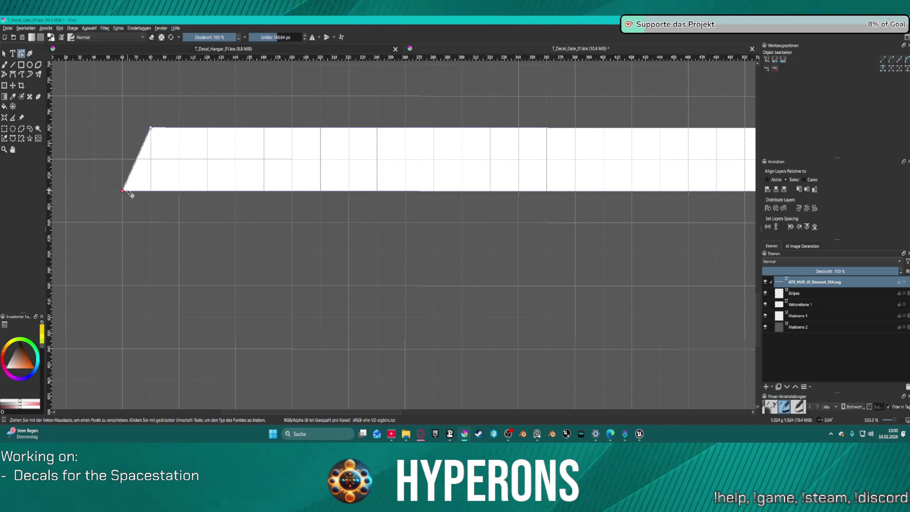
key(ctrl+z)
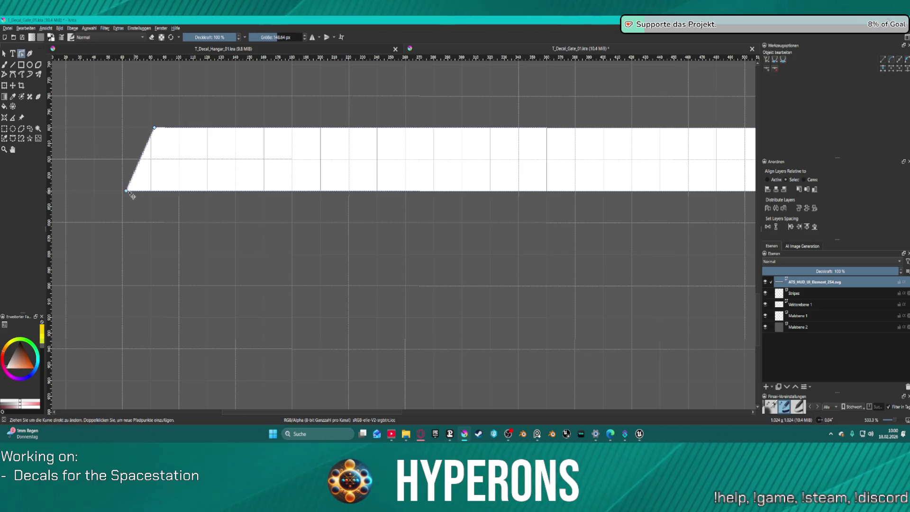
scroll(285, 178, down, 3)
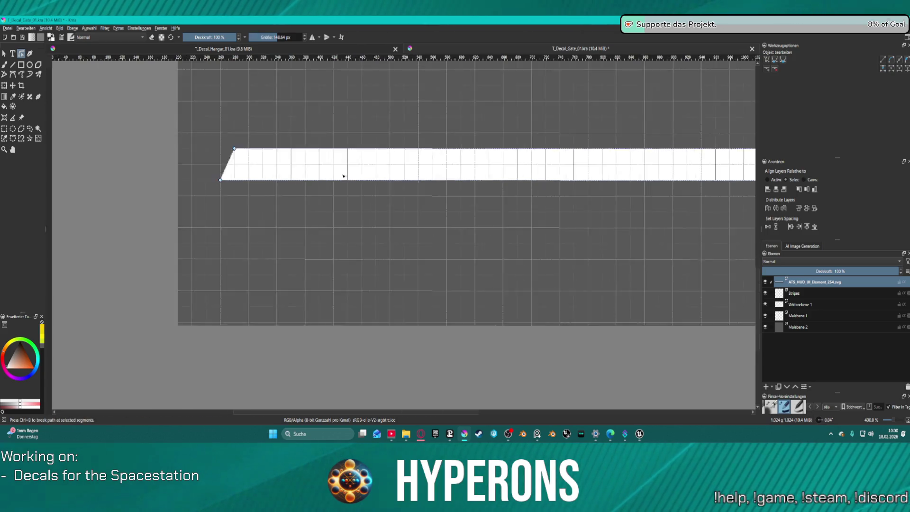
scroll(428, 182, down, 3)
scroll(495, 186, down, 2)
scroll(495, 187, up, 2)
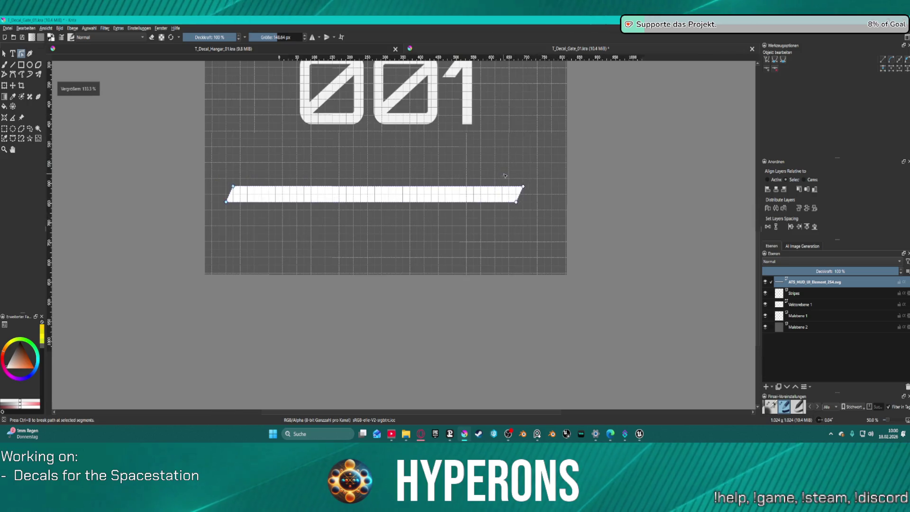
scroll(543, 212, up, 3)
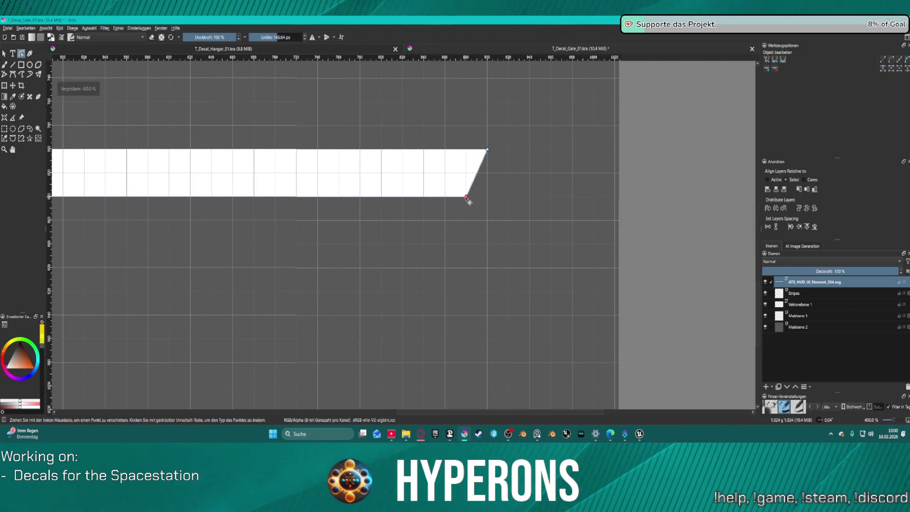
drag(467, 197, 526, 201)
scroll(525, 202, down, 7)
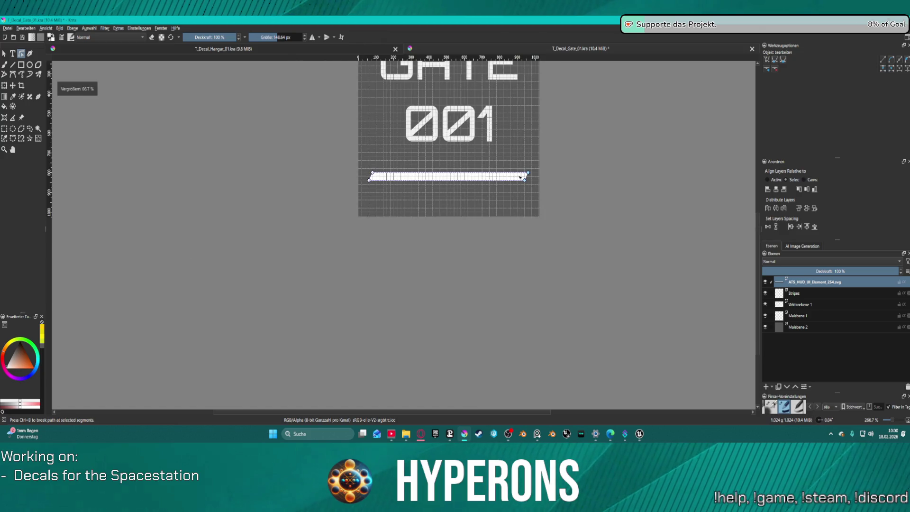
scroll(456, 206, down, 1)
scroll(456, 205, up, 1)
scroll(334, 169, up, 2)
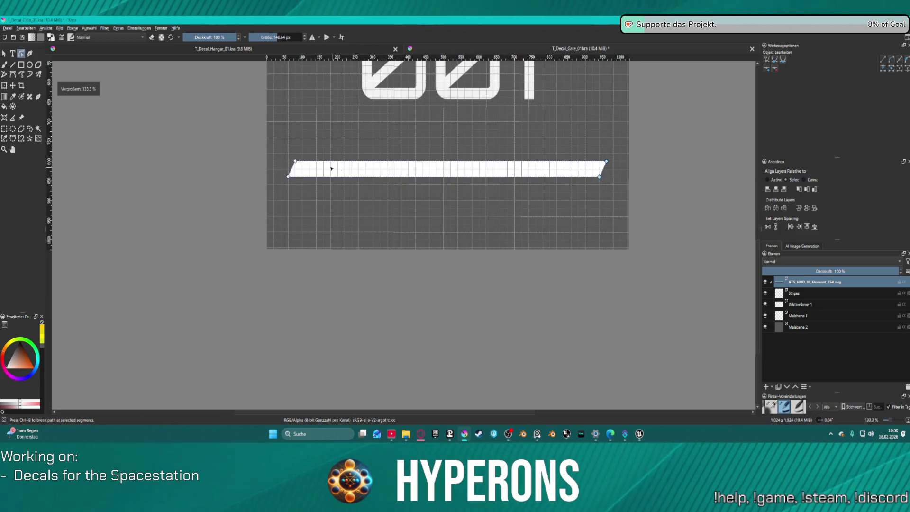
Step: Select the whole bar and shift it right into line on the grid
drag(275, 149, 613, 201)
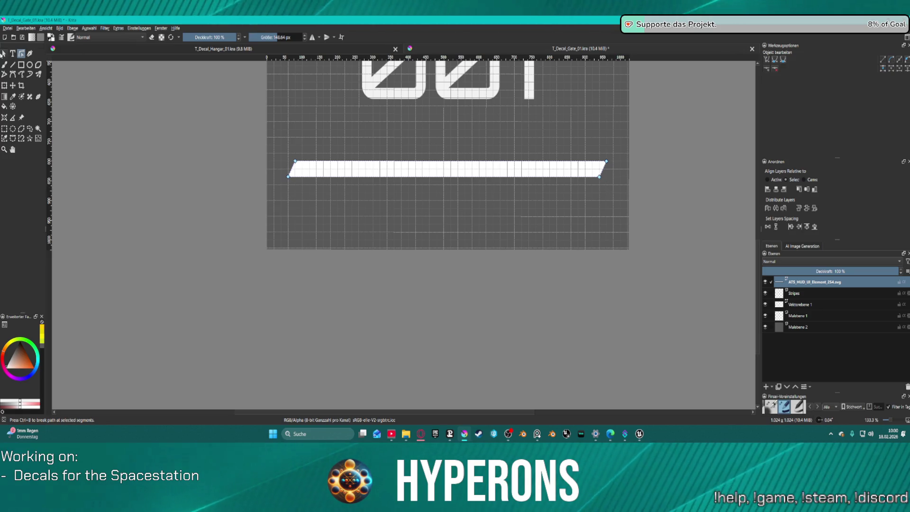
click(4, 54)
mouse_move(464, 171)
mouse_down()
mouse_move(496, 171)
mouse_move(457, 190)
mouse_up()
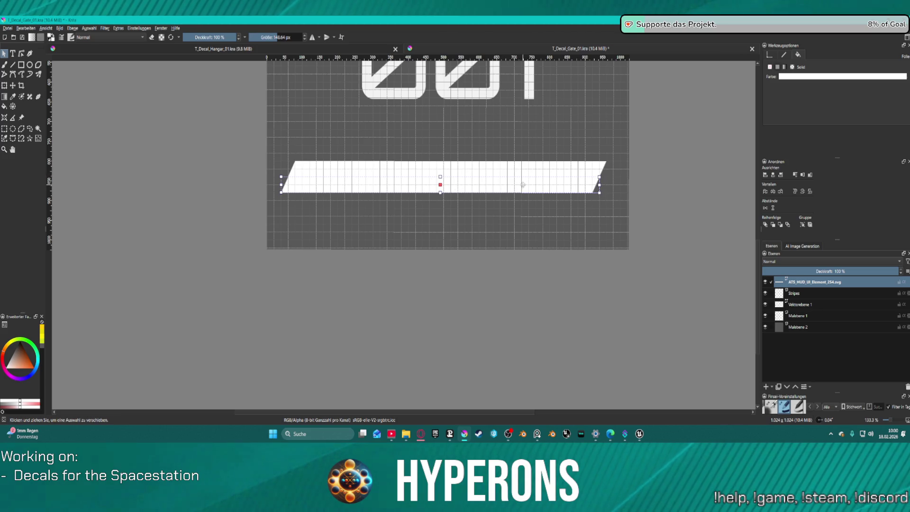
scroll(522, 185, down, 5)
scroll(515, 180, up, 6)
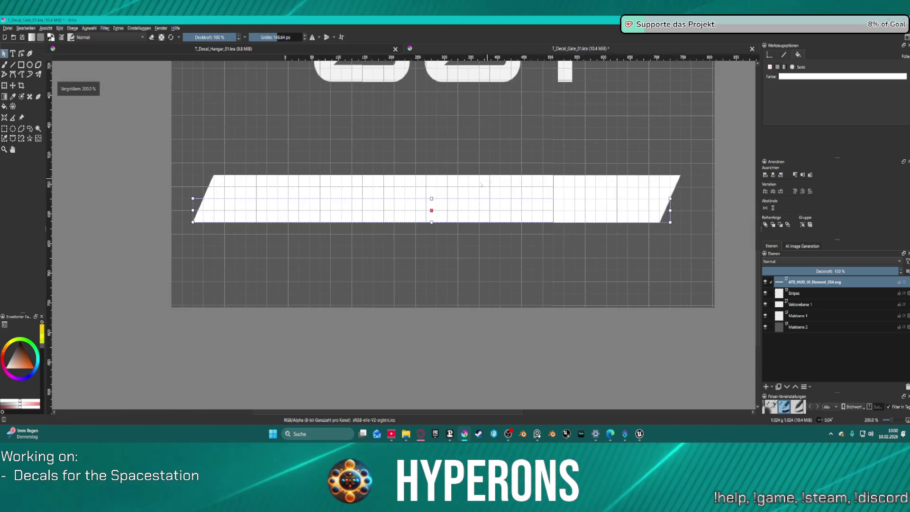
click(520, 188)
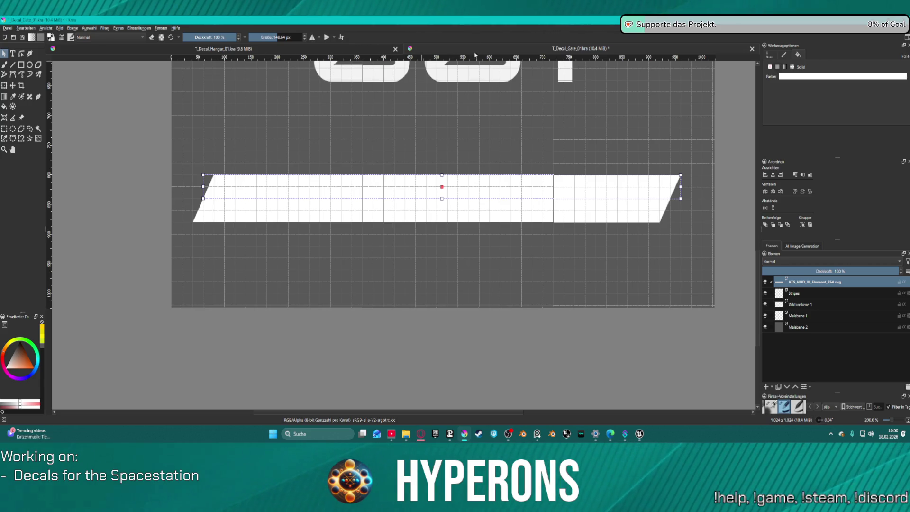
scroll(470, 163, down, 3)
scroll(470, 164, down, 2)
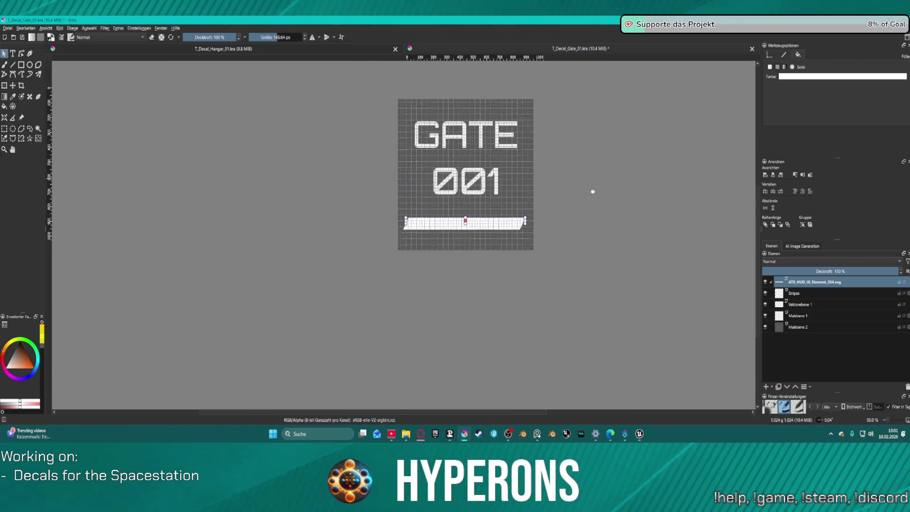
Step: Open the saved T_Decal_Gate_01.kra main file in another tab
click(223, 49)
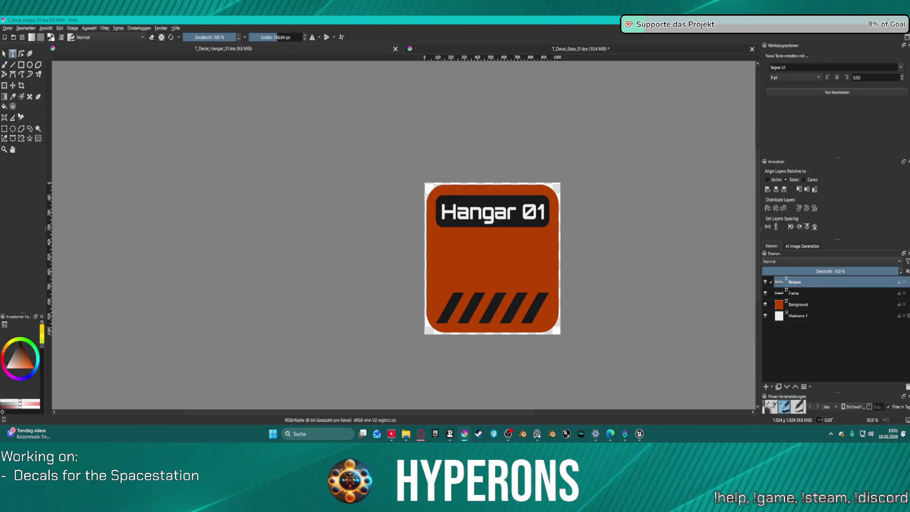
click(515, 48)
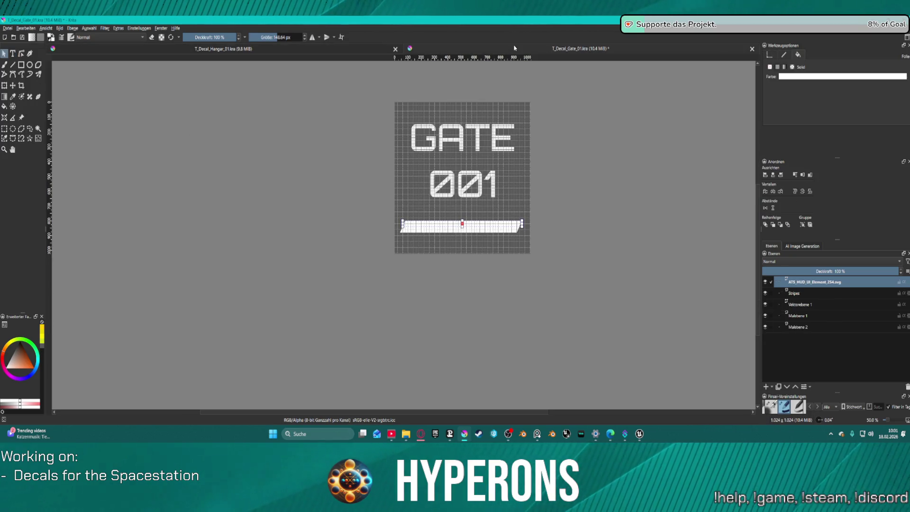
click(12, 38)
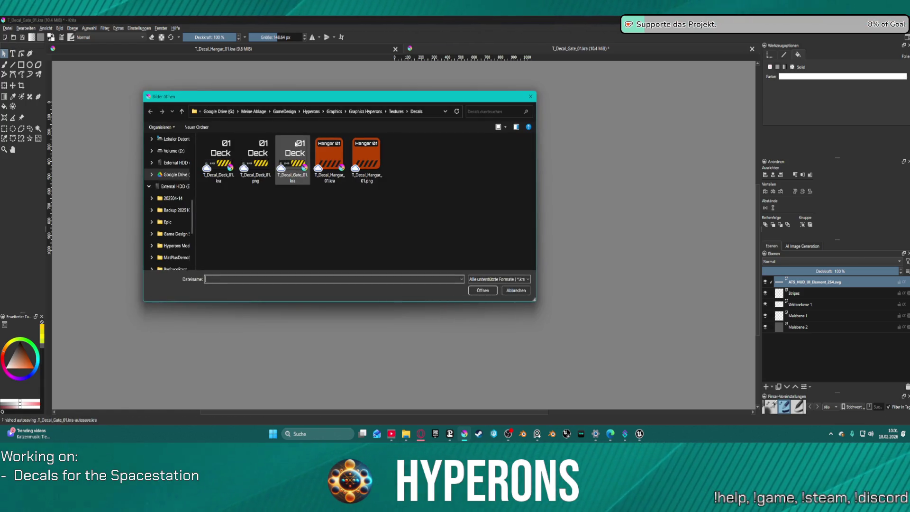
click(298, 144)
double_click(295, 152)
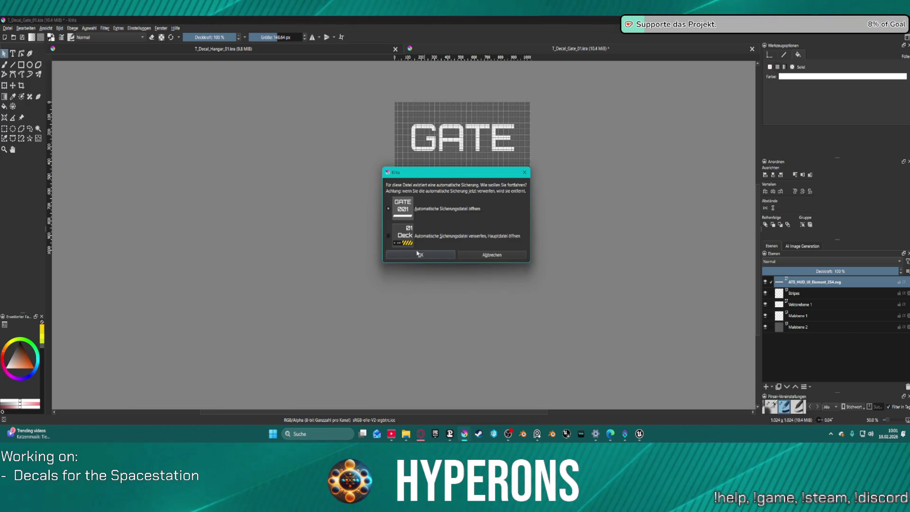
click(417, 255)
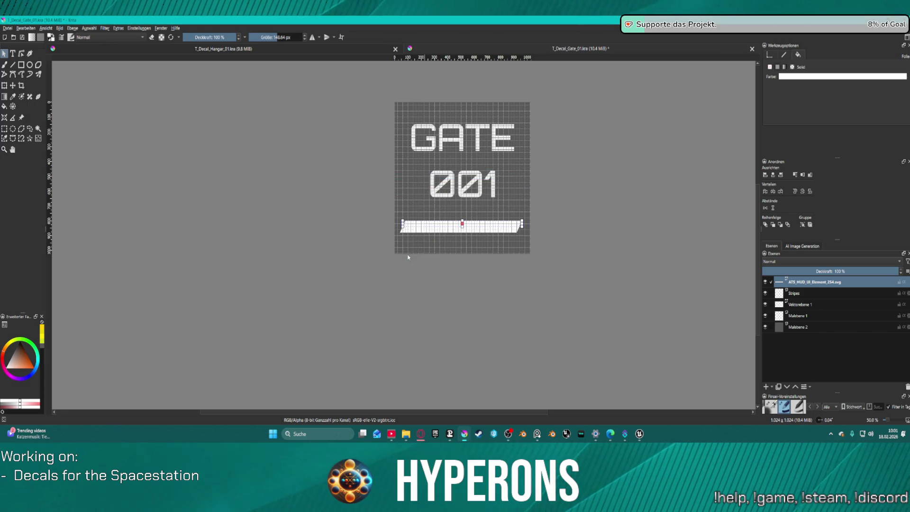
scroll(415, 257, down, 2)
scroll(253, 201, up, 3)
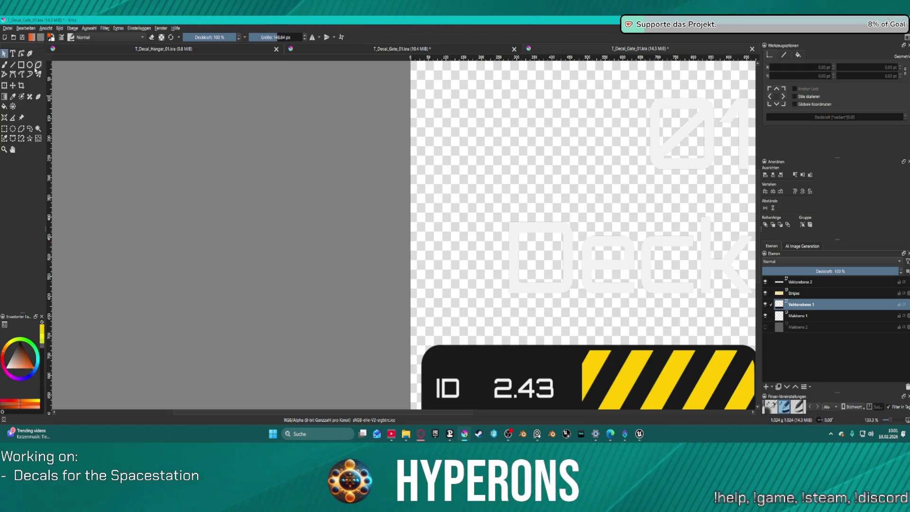
Step: Sample the yellow of its hazard stripes and return to the GATE 001 decal
click(12, 96)
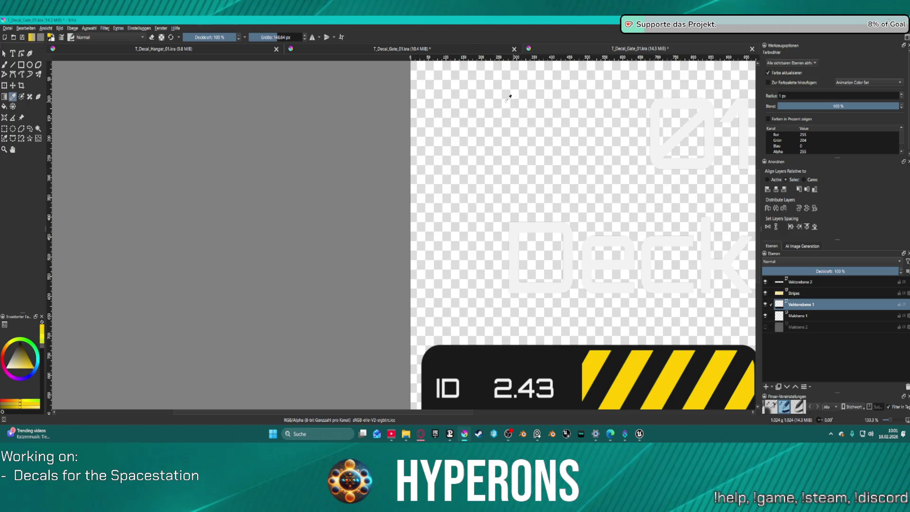
click(419, 49)
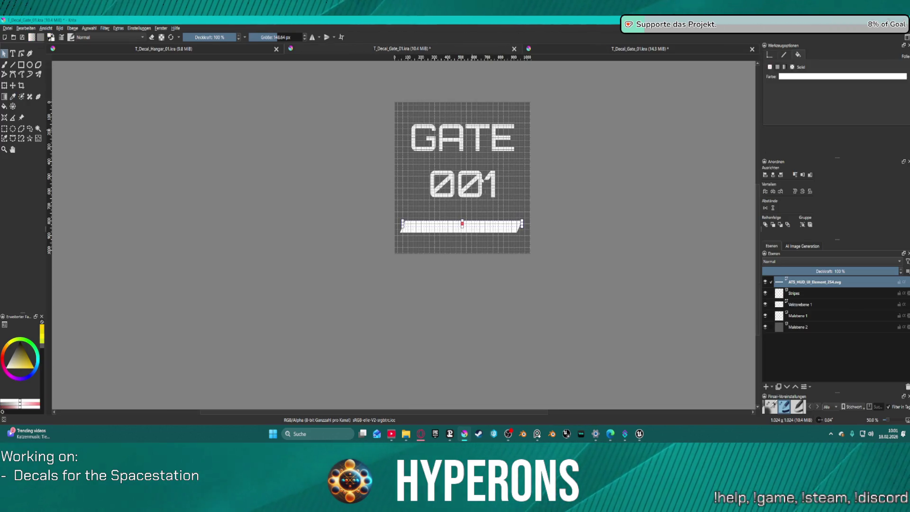
Step: Fill the top stripe yellow and the lower stripe black
click(809, 75)
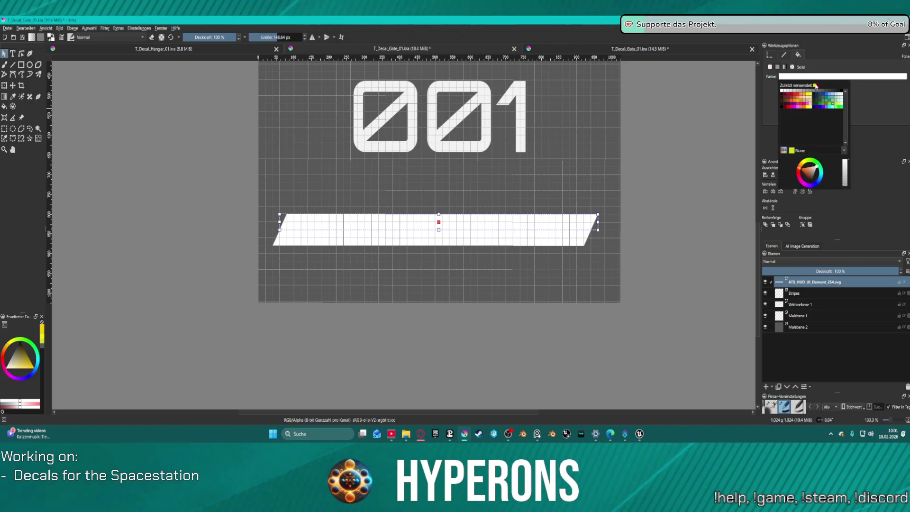
click(816, 85)
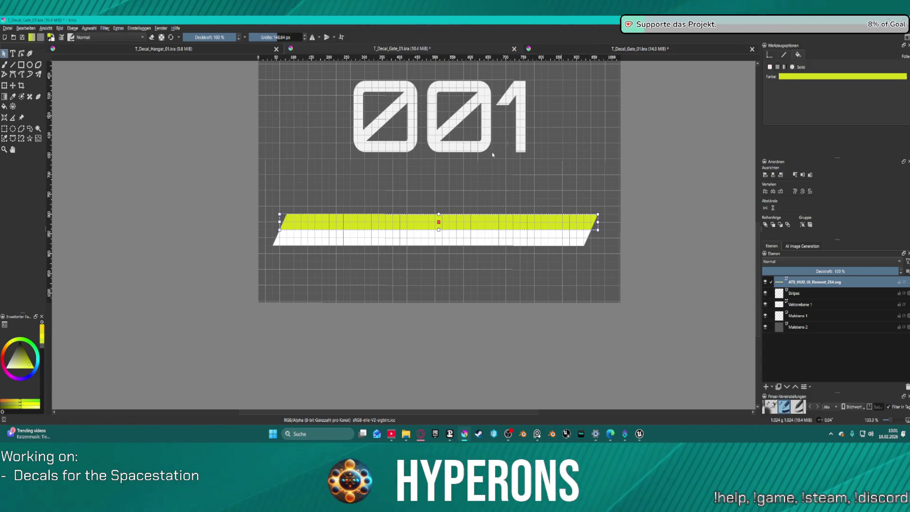
click(501, 245)
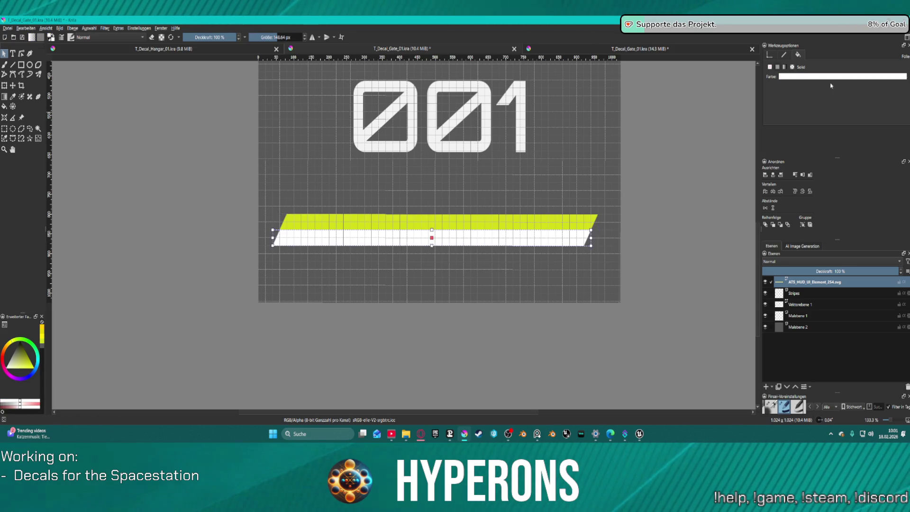
click(805, 77)
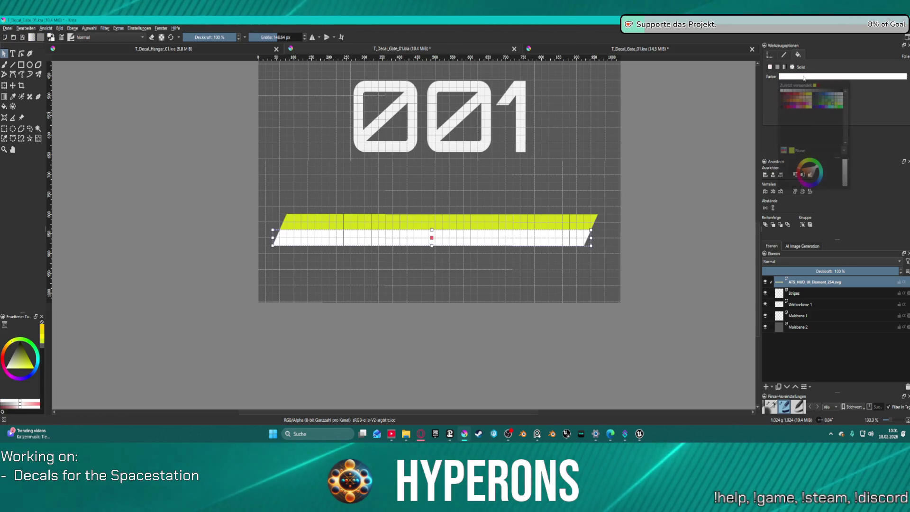
click(841, 93)
scroll(713, 190, down, 5)
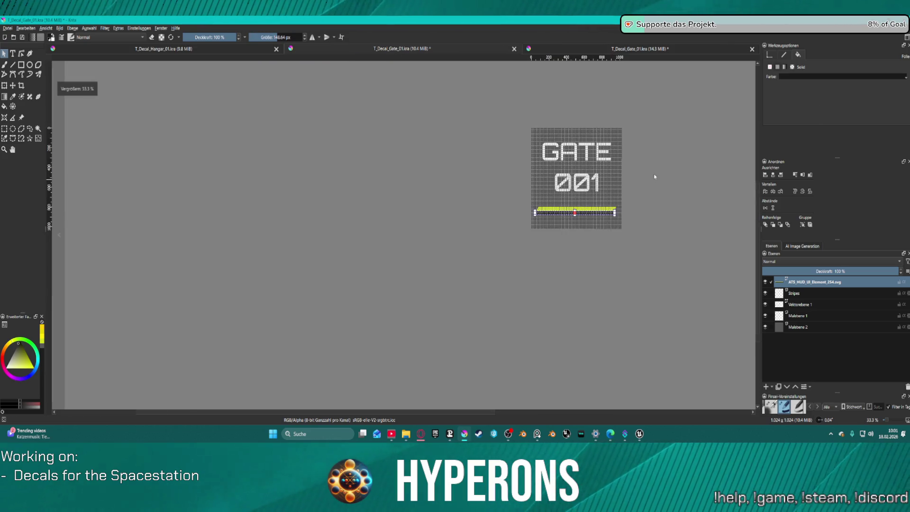
scroll(654, 175, up, 4)
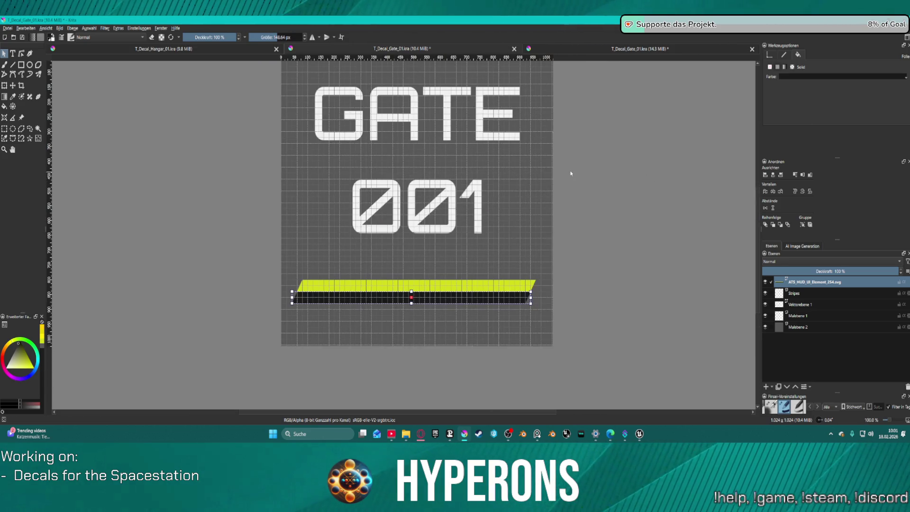
scroll(570, 172, down, 1)
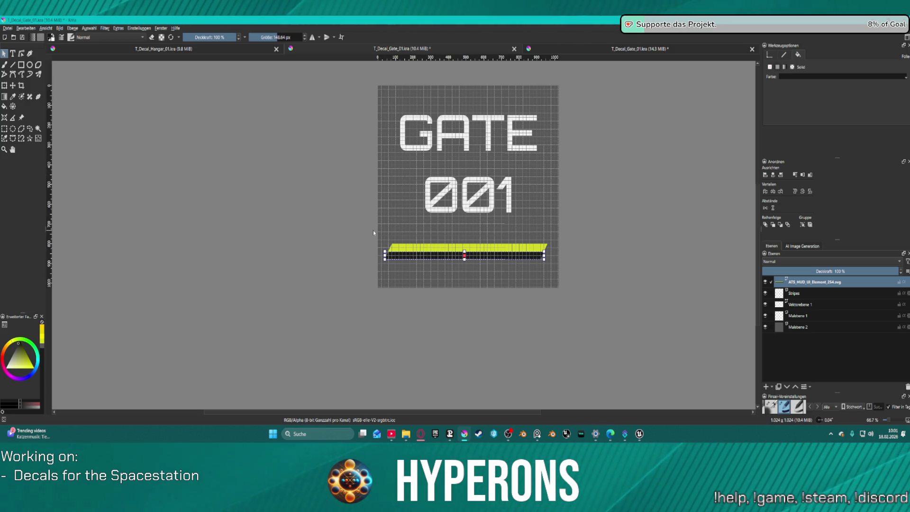
Step: Align the yellow and black stripes horizontally with each other
drag(370, 228, 561, 271)
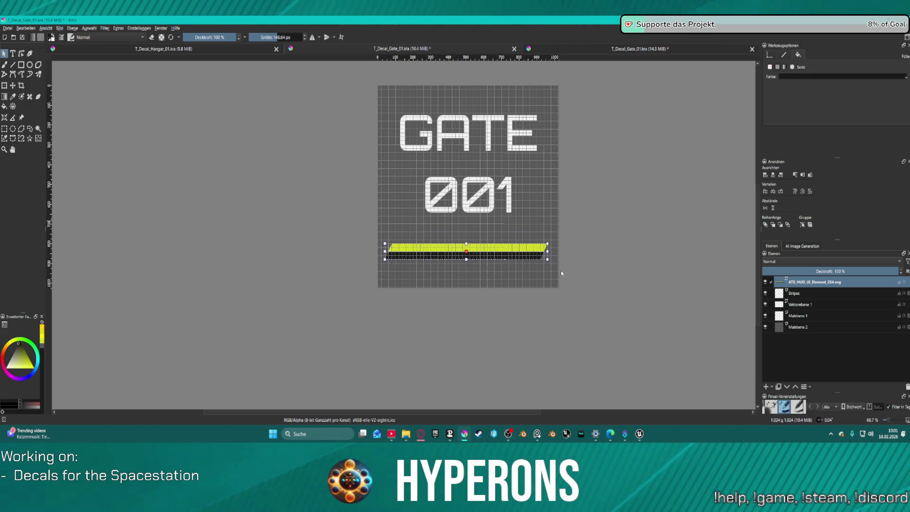
click(777, 174)
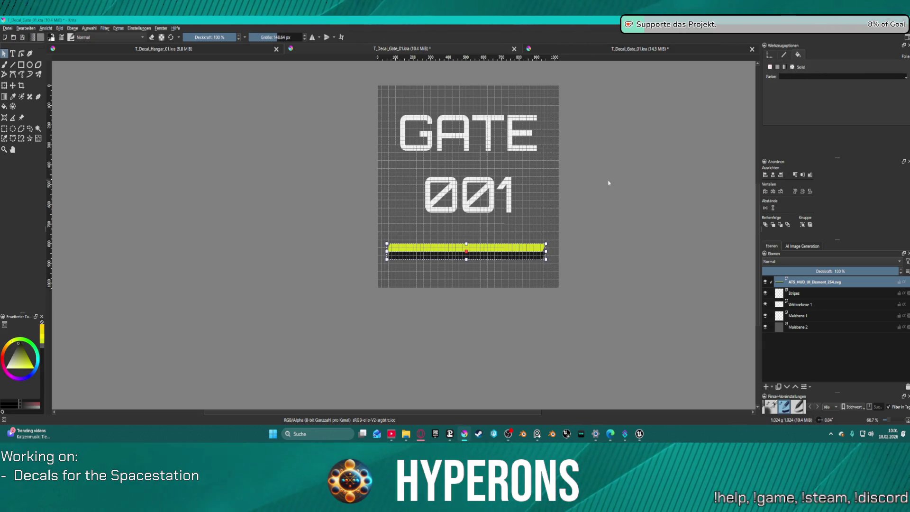
scroll(455, 269, up, 3)
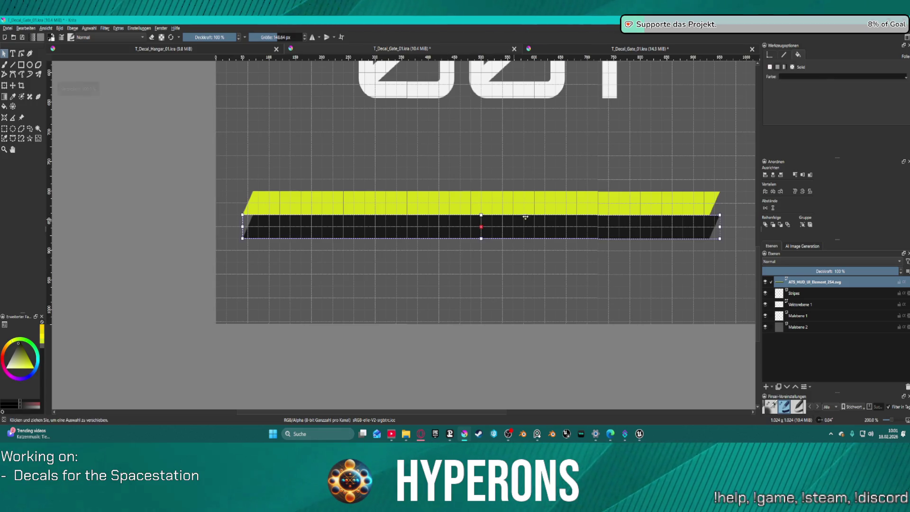
Step: Nudge the yellow and black stripes into line and thin the yellow bar from below
drag(526, 206, 541, 203)
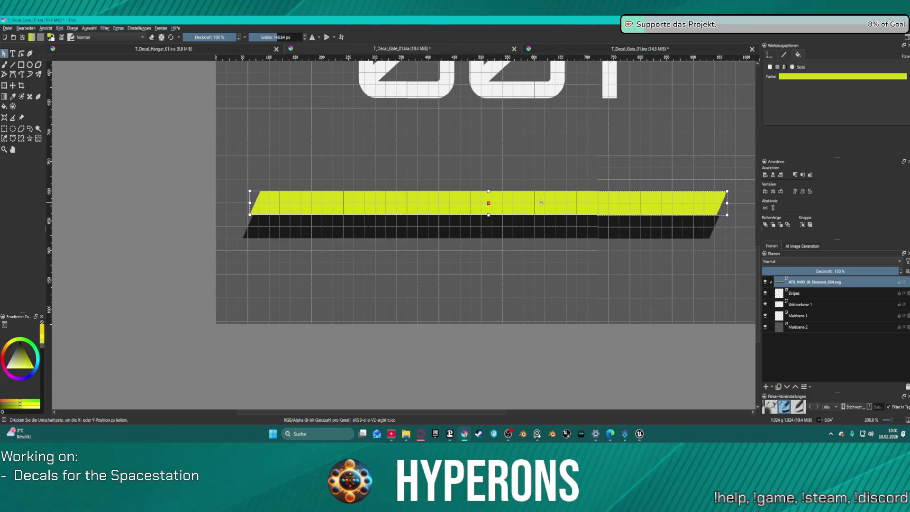
drag(602, 232, 606, 232)
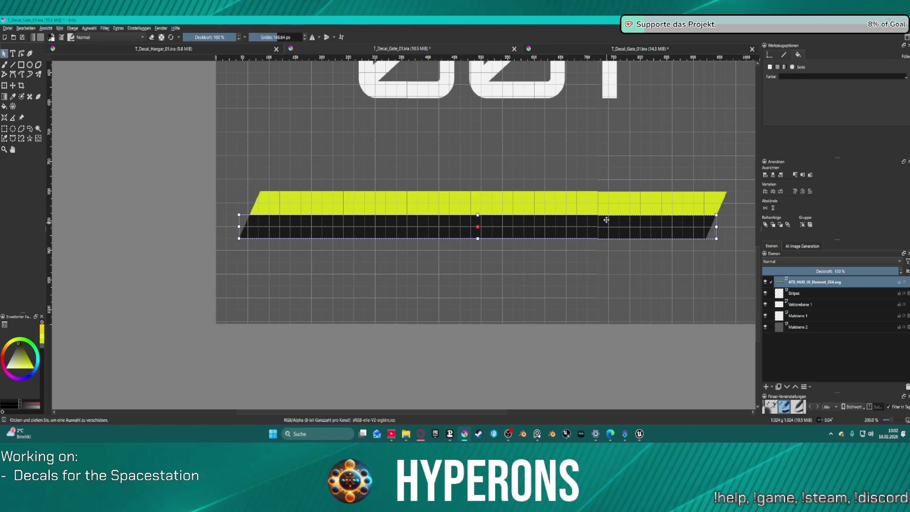
click(611, 159)
scroll(610, 159, down, 3)
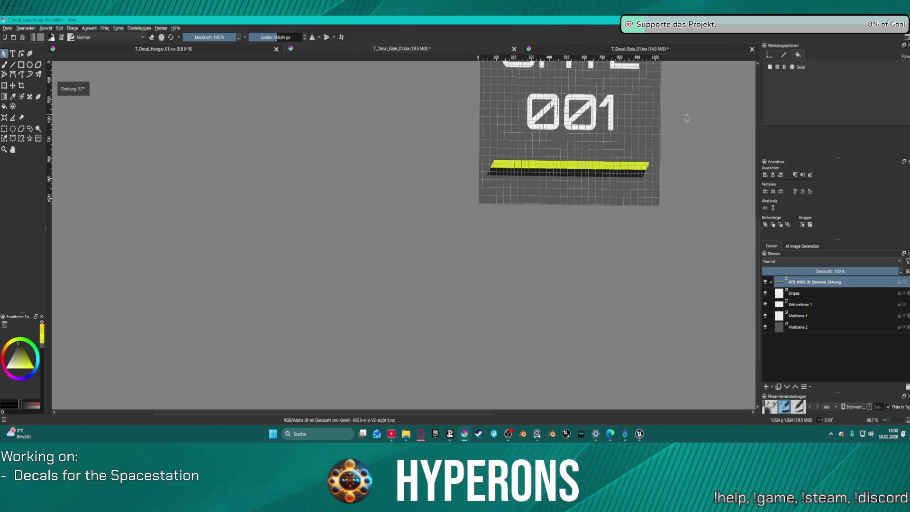
scroll(580, 171, up, 3)
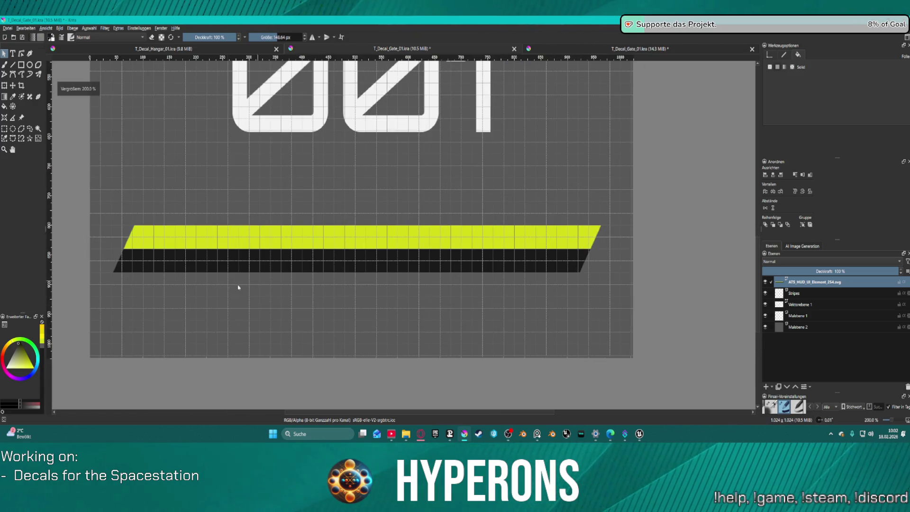
drag(97, 214, 133, 221)
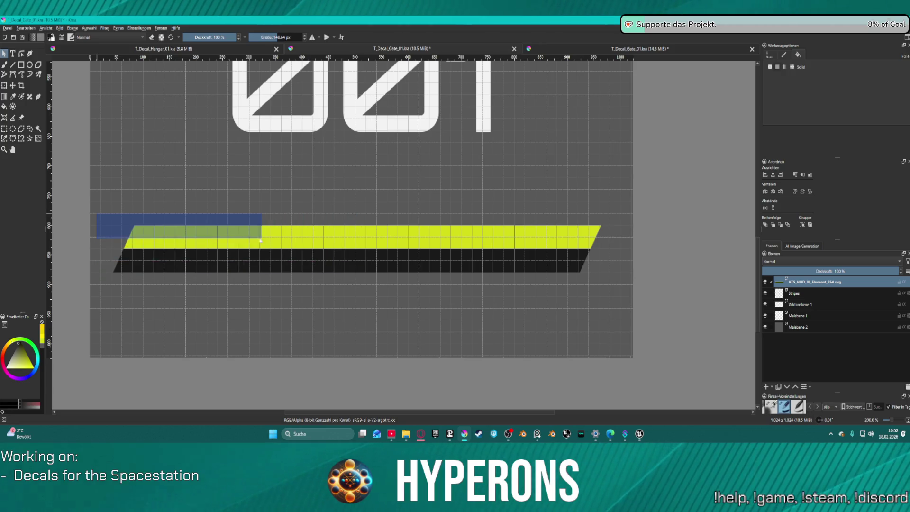
scroll(476, 250, down, 2)
scroll(476, 249, down, 1)
scroll(477, 250, up, 2)
scroll(449, 210, up, 2)
click(445, 206)
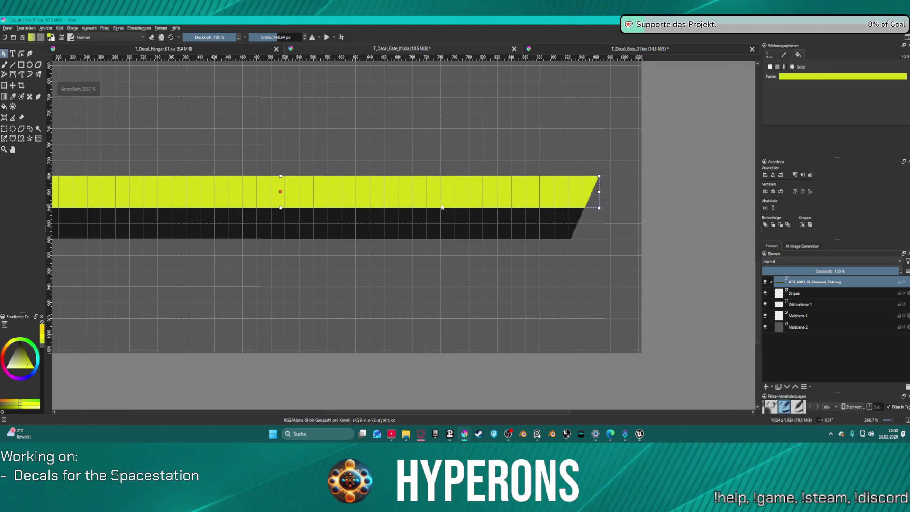
scroll(445, 205, down, 2)
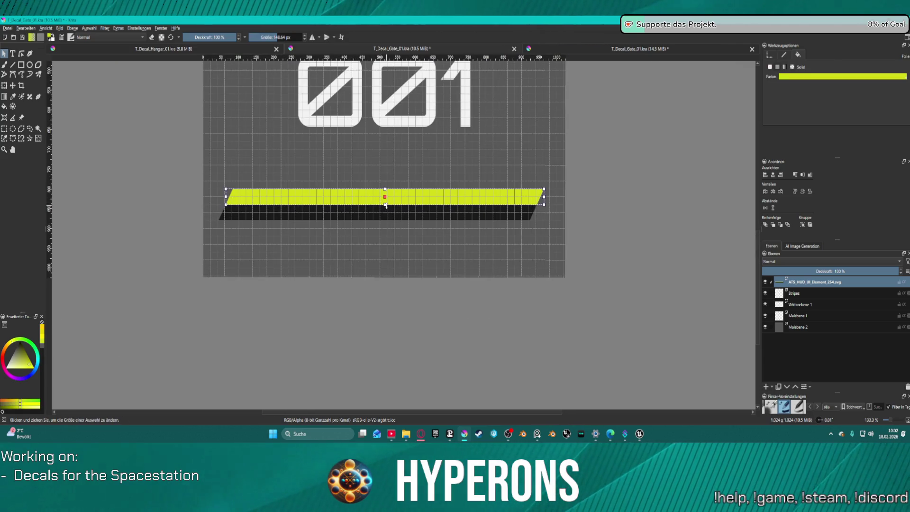
drag(385, 205, 385, 197)
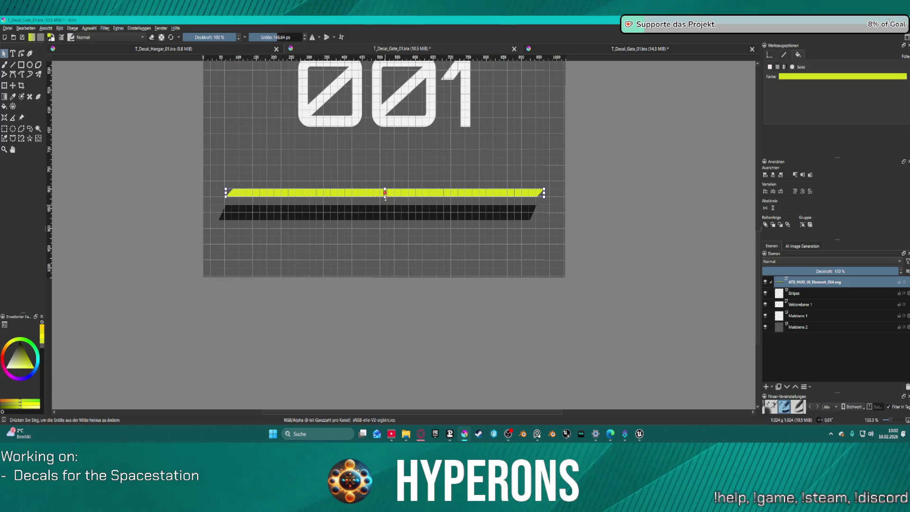
Step: Thin the black bar from below and nudge it up against the yellow stripe
click(387, 217)
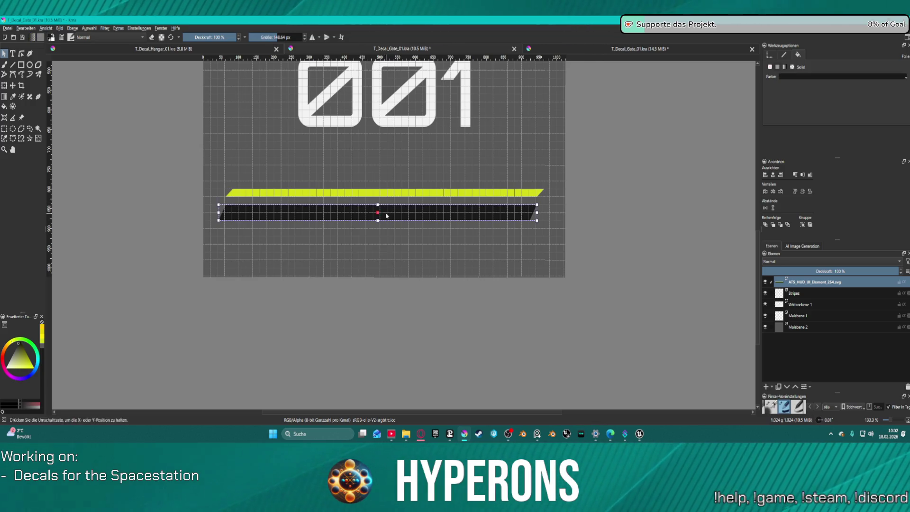
drag(379, 218, 394, 202)
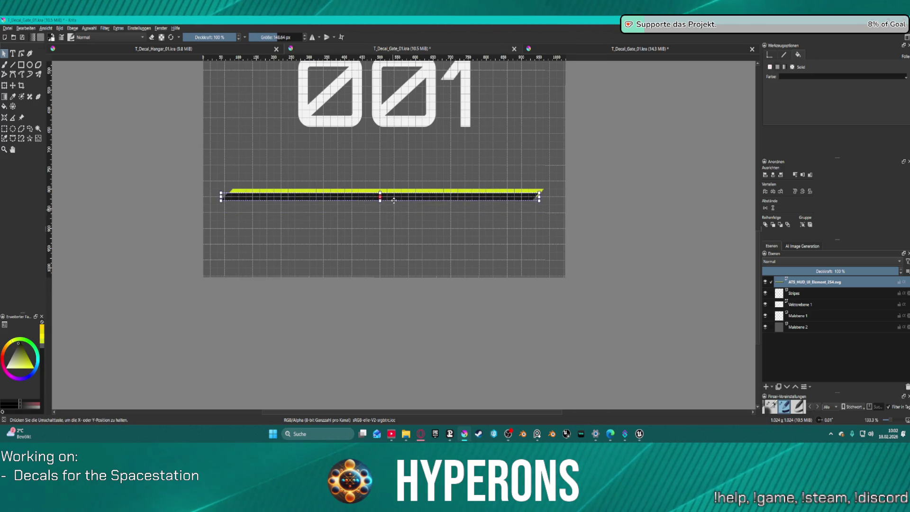
ctrl+scroll(381, 201, up, 3)
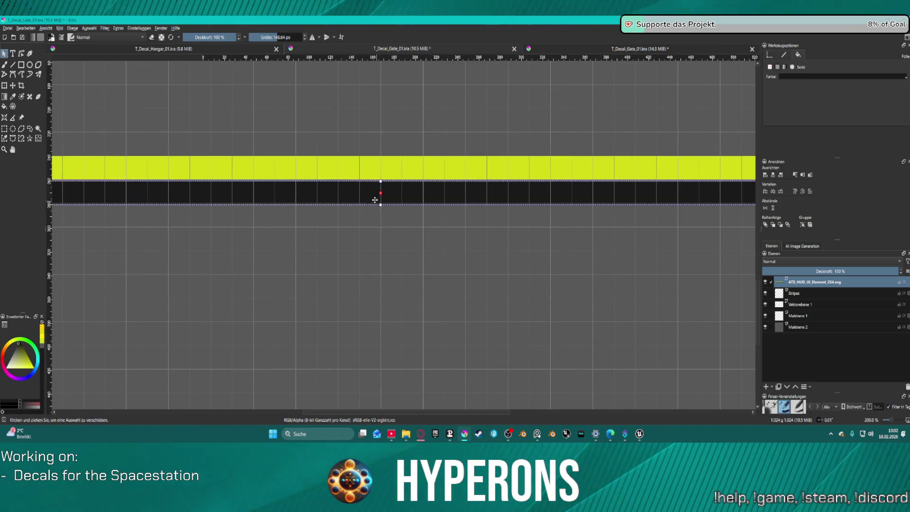
scroll(683, 225, down, 1)
drag(688, 248, 534, 253)
scroll(535, 252, up, 1)
mouse_move(549, 203)
mouse_down()
mouse_move(543, 225)
mouse_move(542, 210)
mouse_up()
click(584, 185)
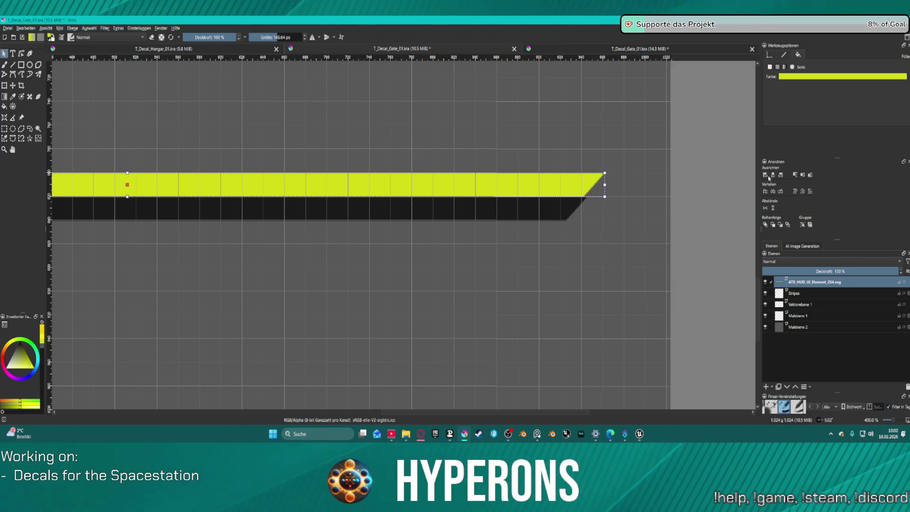
click(573, 210)
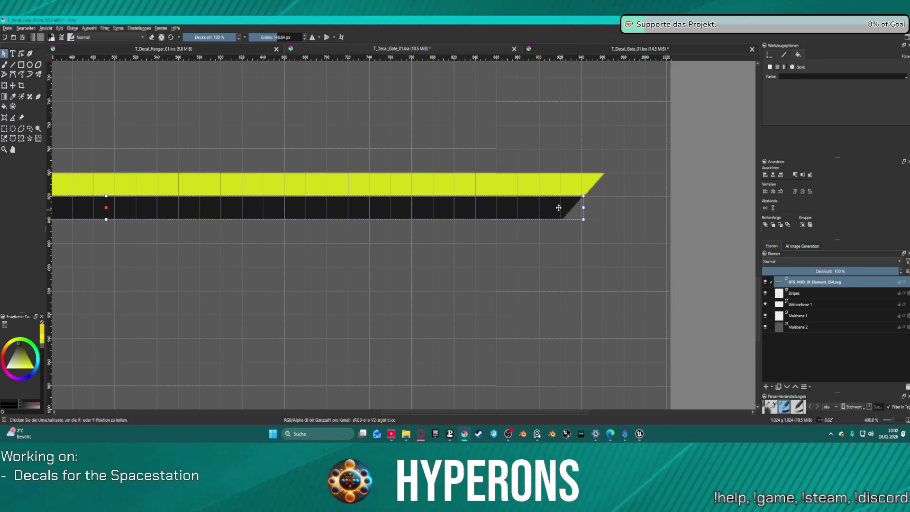
scroll(541, 213, down, 4)
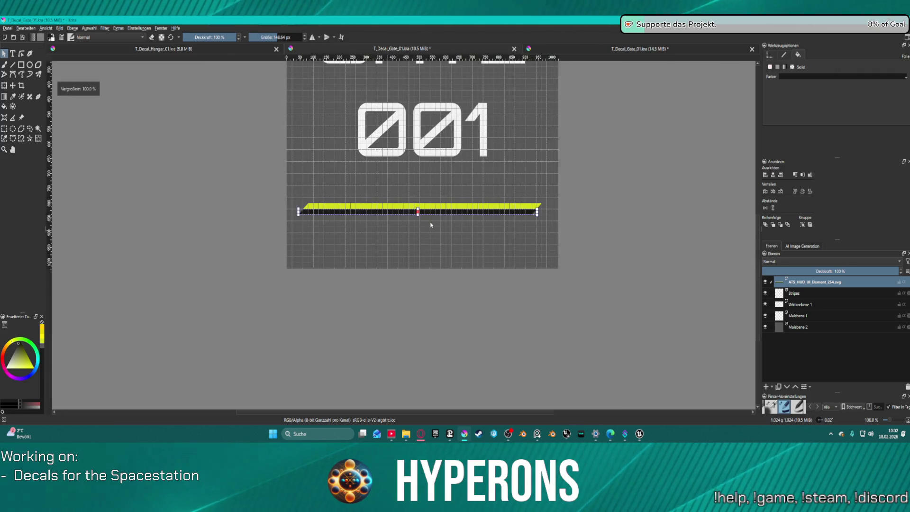
scroll(639, 215, down, 5)
scroll(638, 189, up, 1)
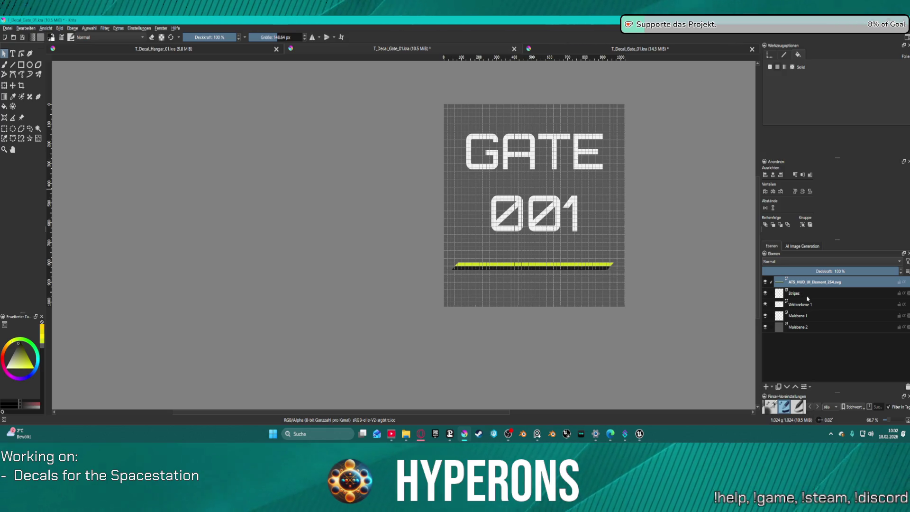
Step: Delete the leftover Stripes and Malebene 1 layers from the decal
click(797, 294)
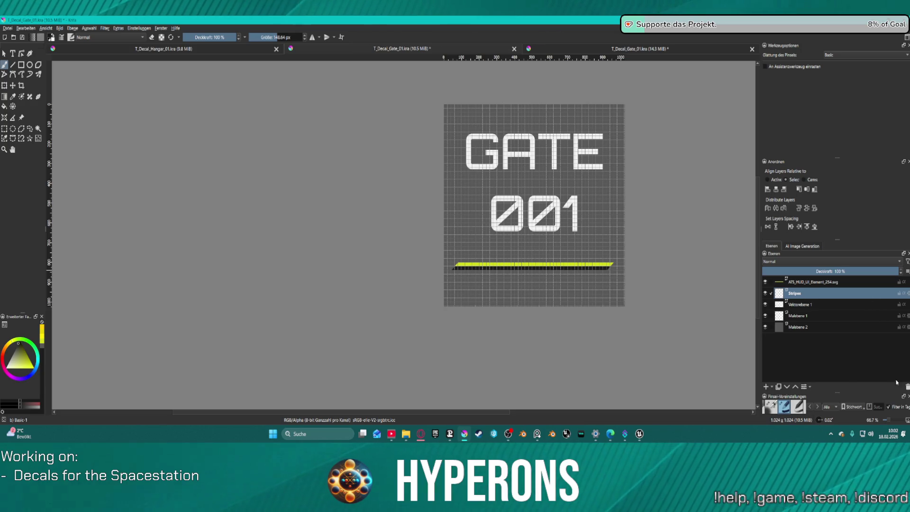
key(shift+Delete)
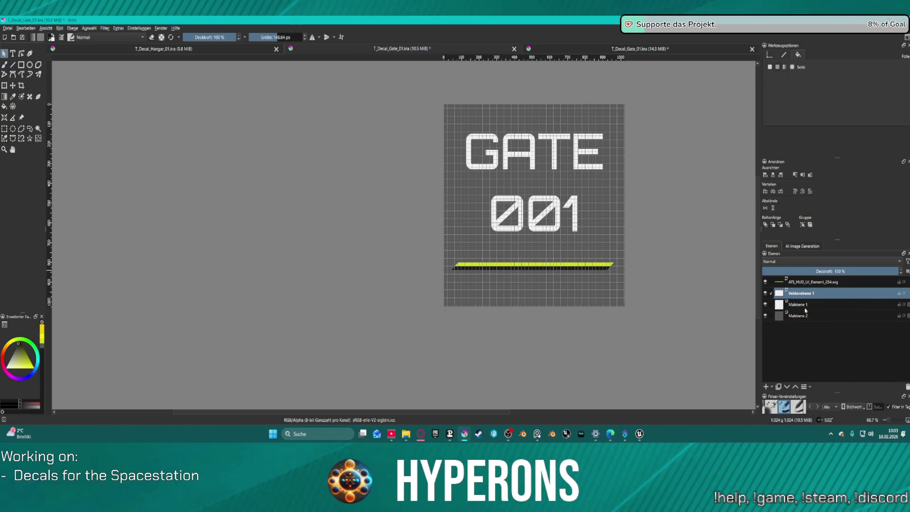
click(807, 307)
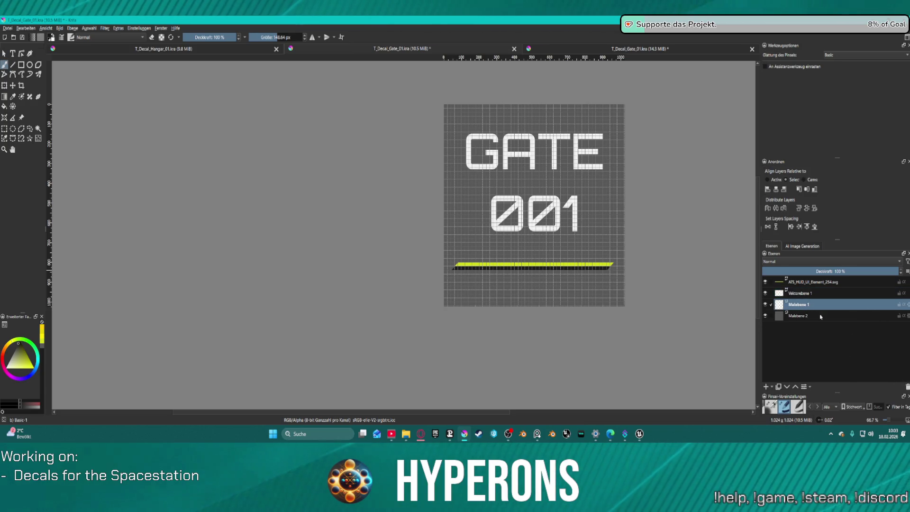
click(909, 388)
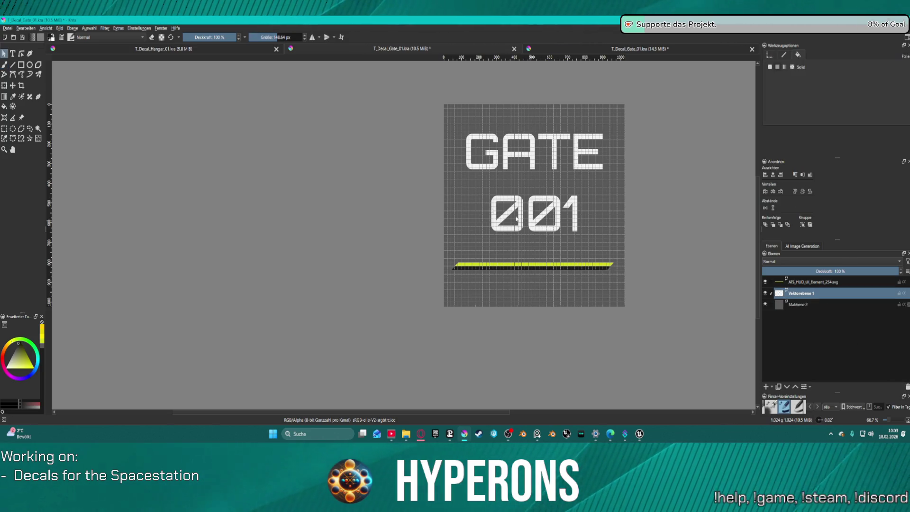
key(t)
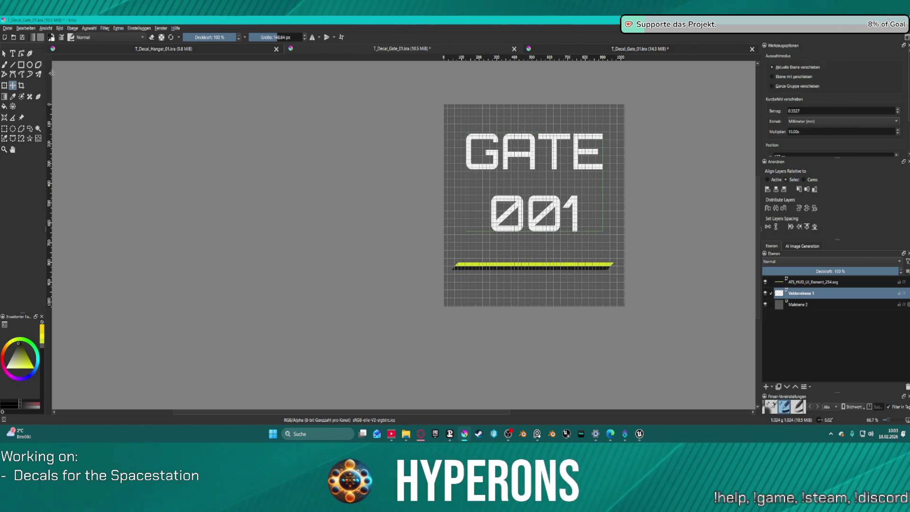
Step: Hide the canvas grid via Ansicht > Gitter anzeigen
click(72, 31)
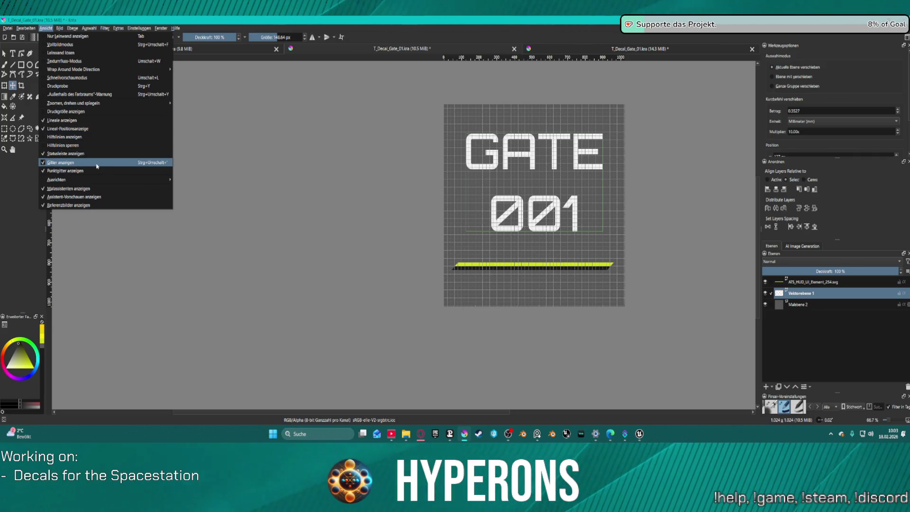
click(296, 205)
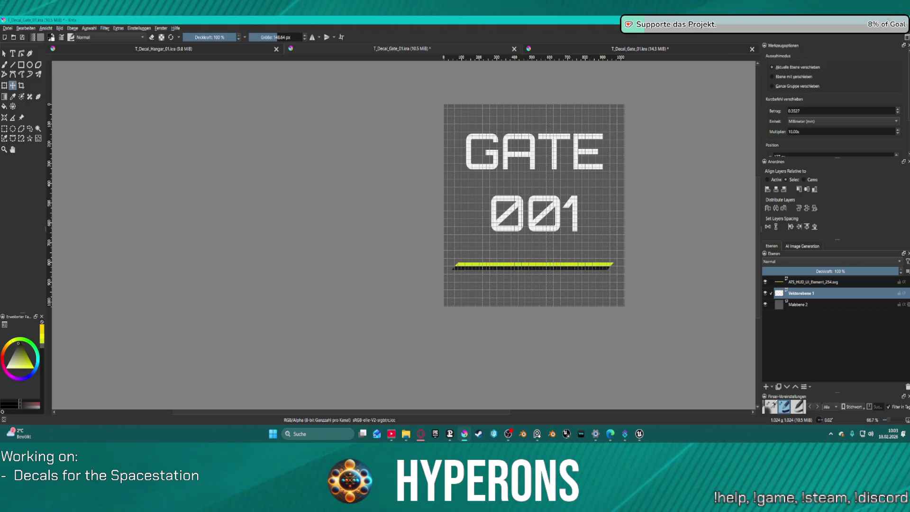
click(45, 28)
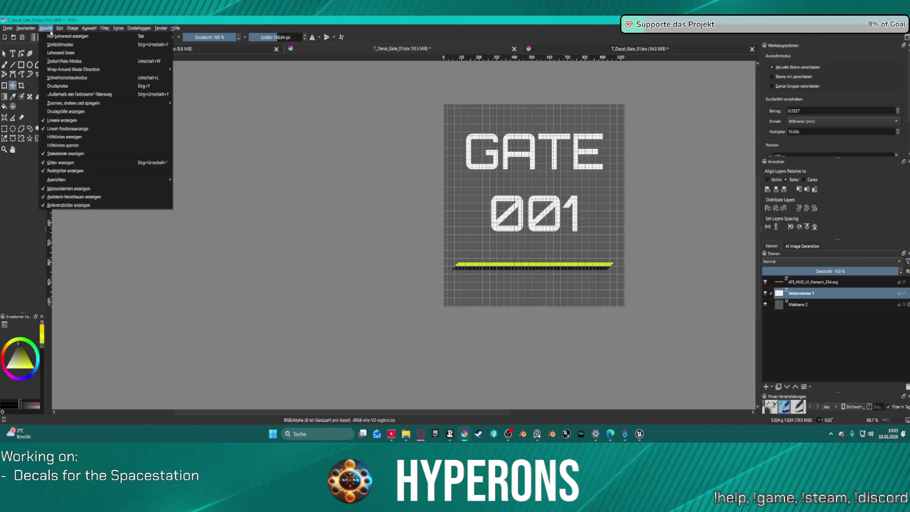
click(321, 180)
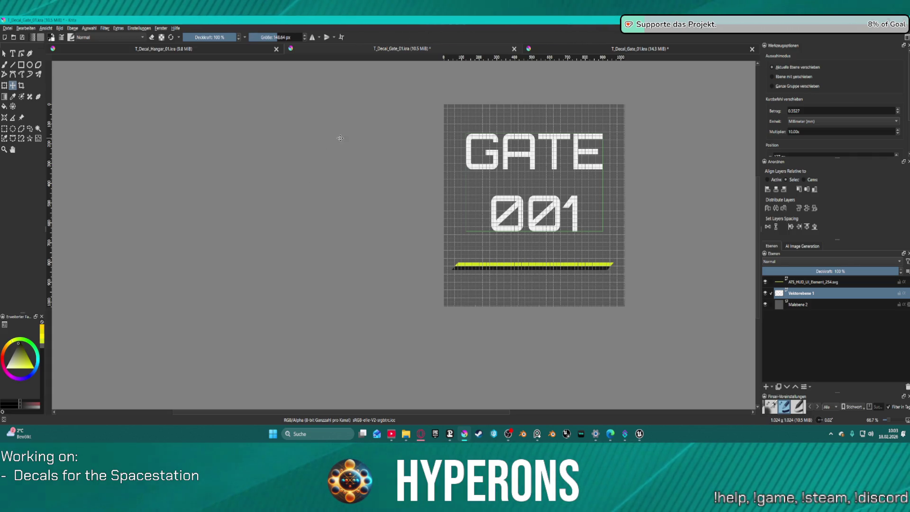
click(60, 28)
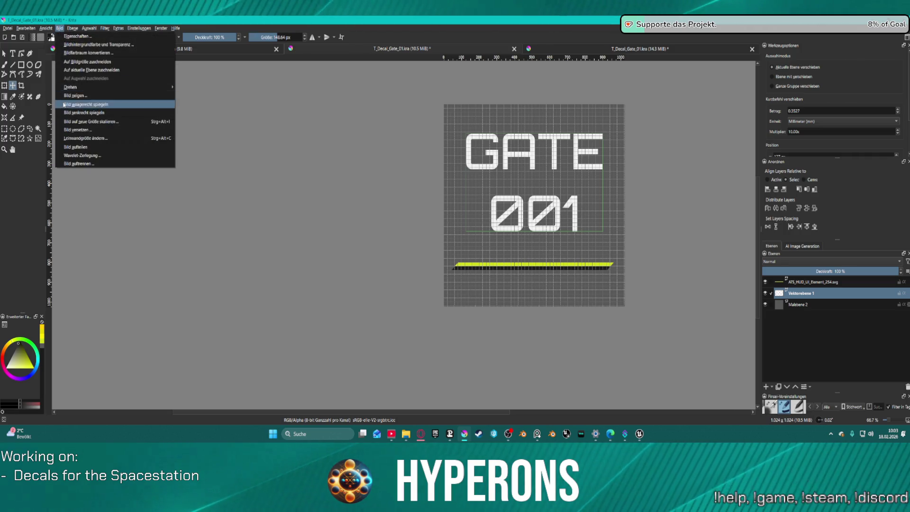
click(71, 163)
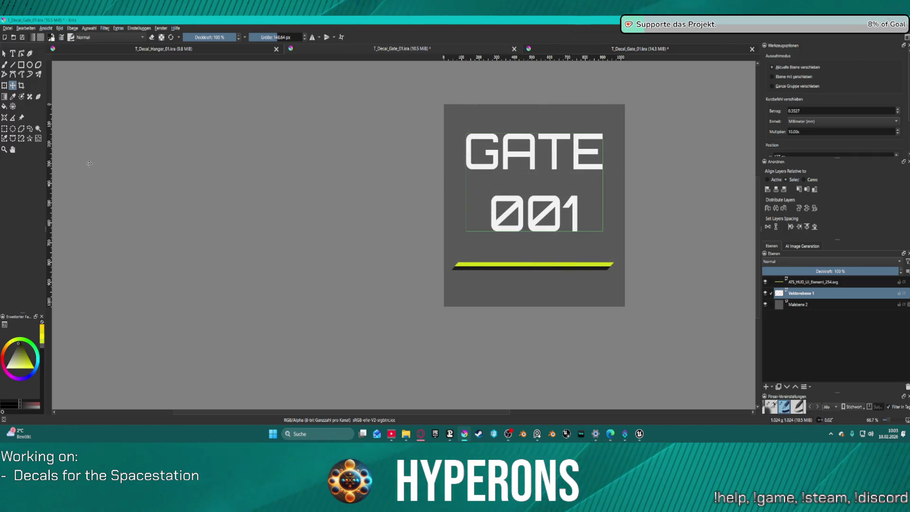
scroll(631, 197, up, 3)
scroll(516, 222, down, 3)
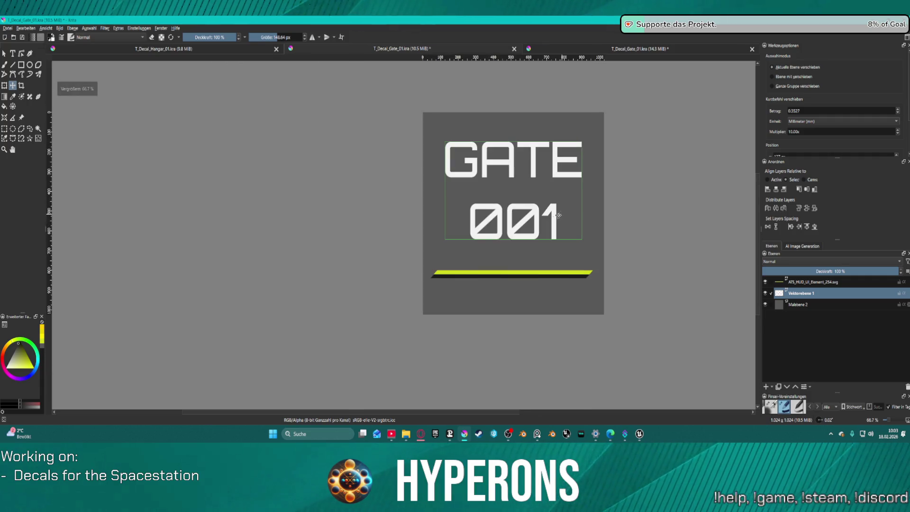
Step: Try moving the GATE 001 text, then undo so it returns to its original spot
drag(513, 209, 511, 220)
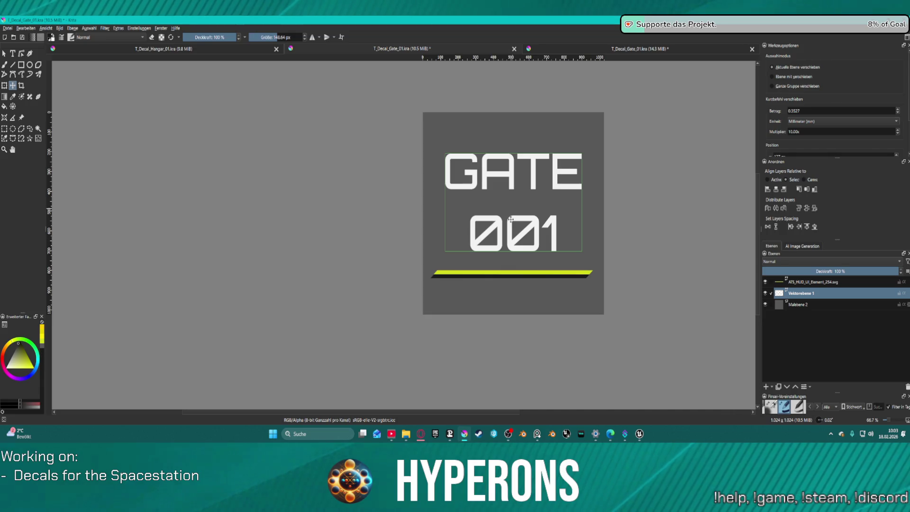
key(shift+Up)
key(shift+Up)
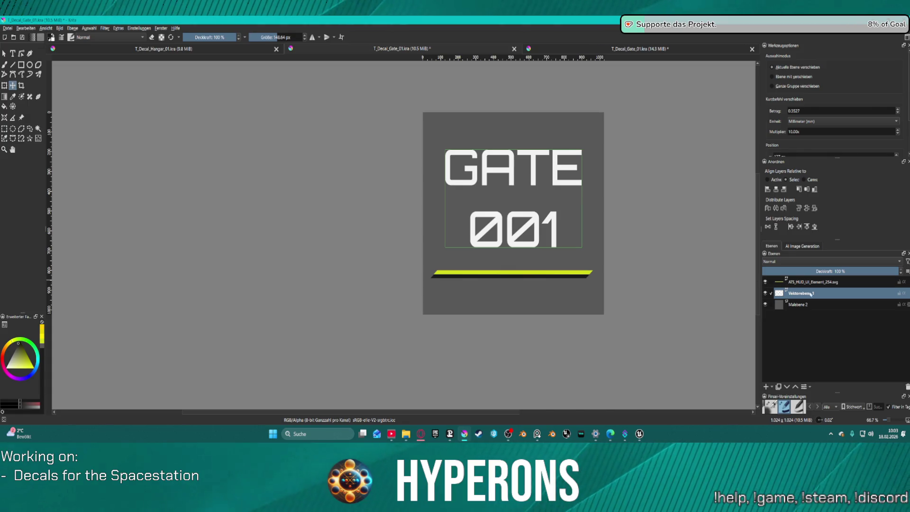
drag(600, 289, 578, 283)
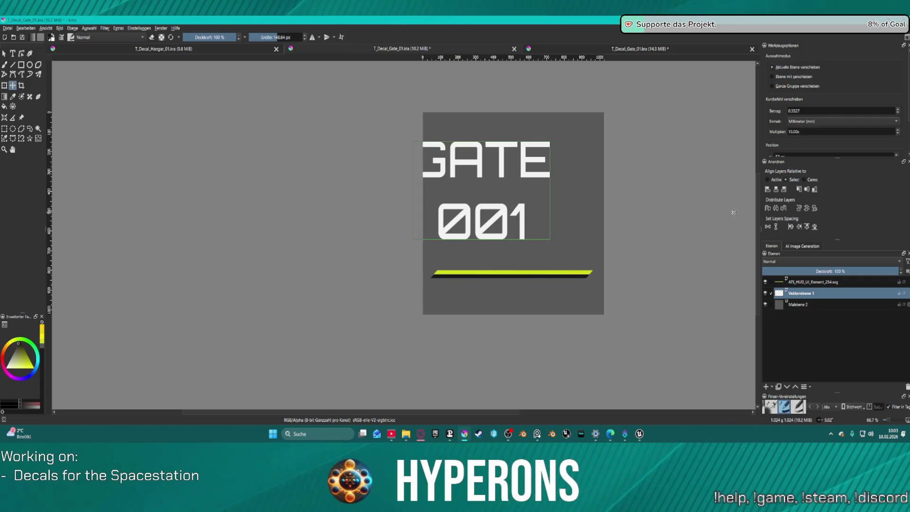
key(ctrl+z)
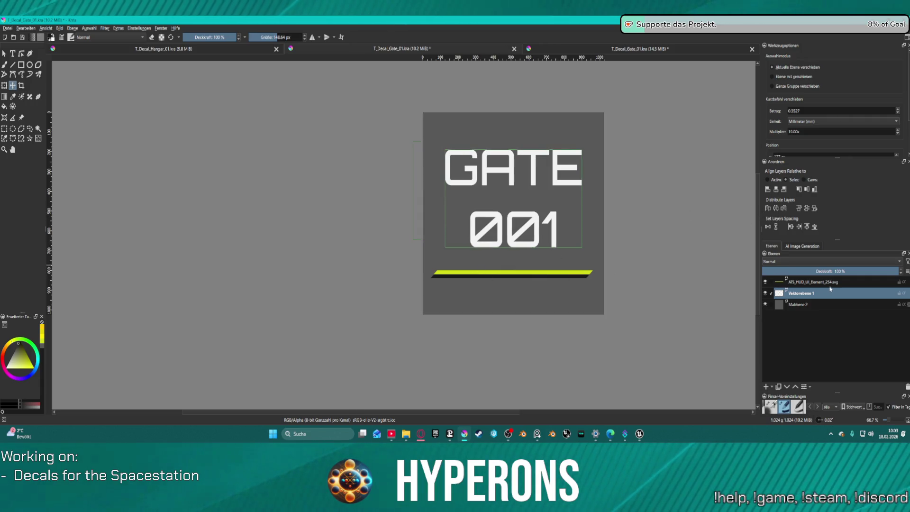
Step: Select the top ATS_HUD_UI_Element_254.svg layer and nudge the yellow-green bar slightly upward
click(830, 283)
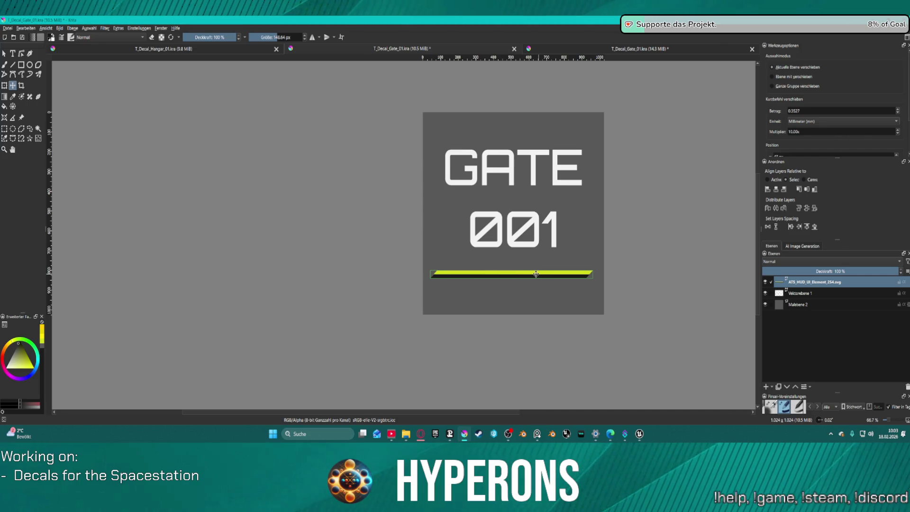
drag(511, 274, 510, 267)
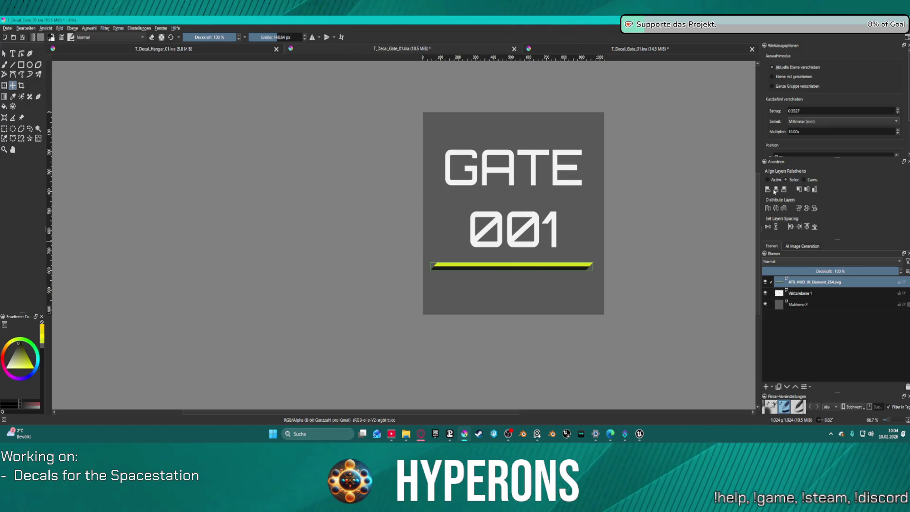
click(7, 28)
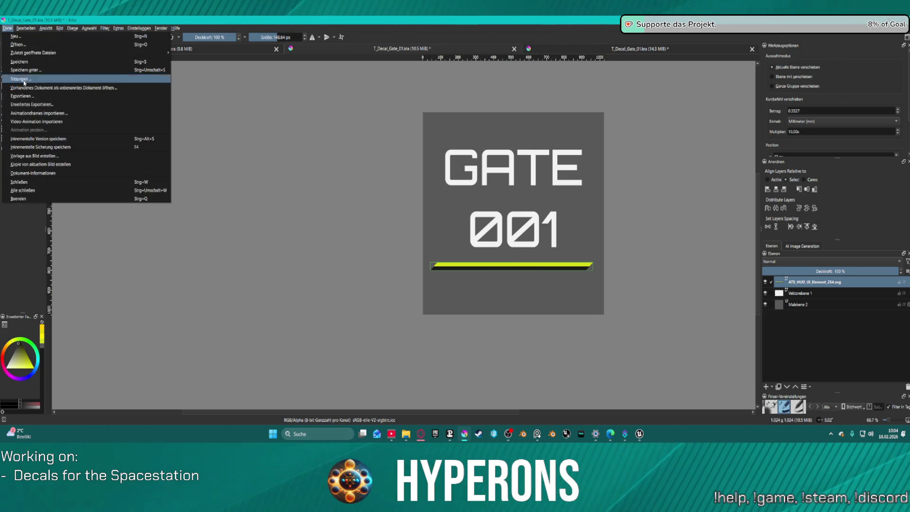
Step: Export the decal as T_Decal_Gate_01.png to the Decals folder with default PNG options, then switch to Unreal
click(34, 96)
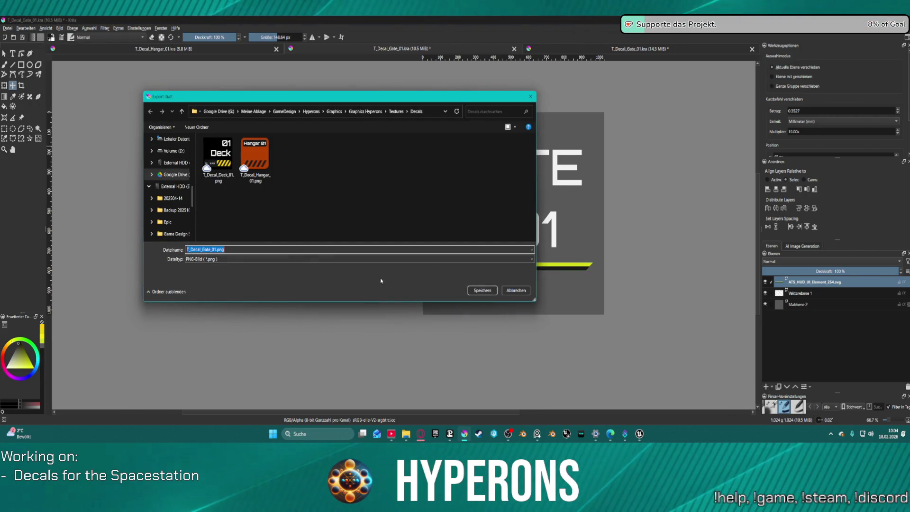
click(482, 290)
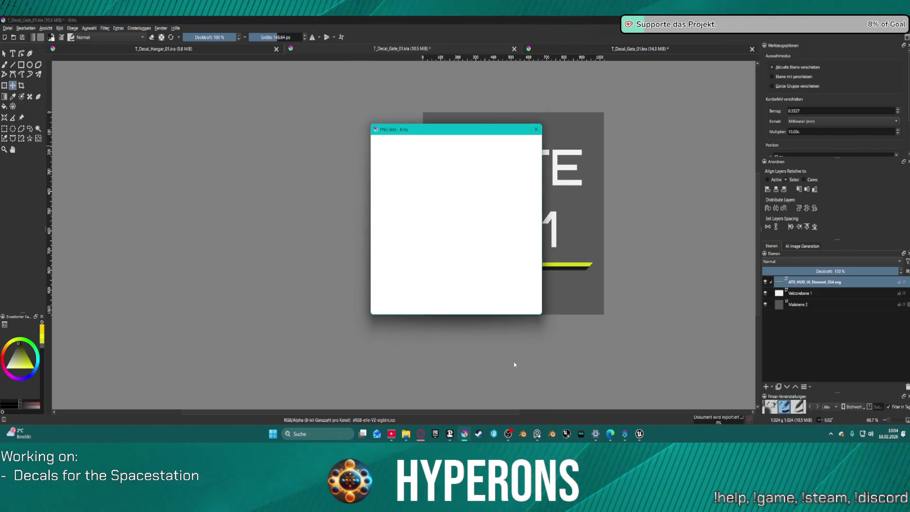
click(500, 305)
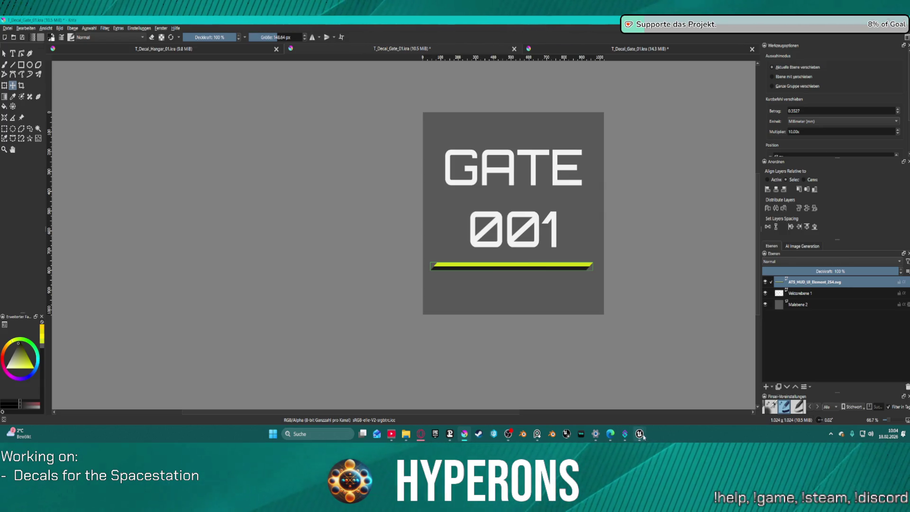
mouse_move(640, 435)
click(659, 406)
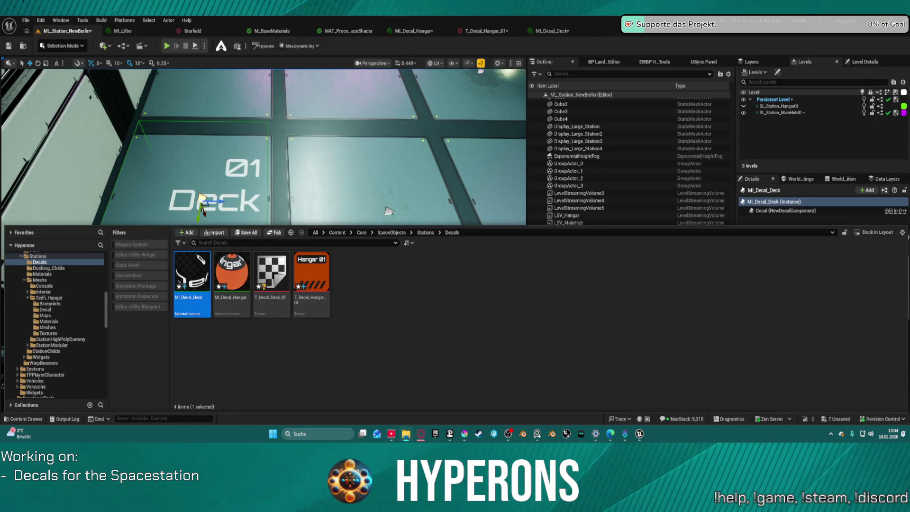
Step: Bring Unreal to the front to check the imported T_Decal_Gate_01 texture, then return to Krita
key(super+d)
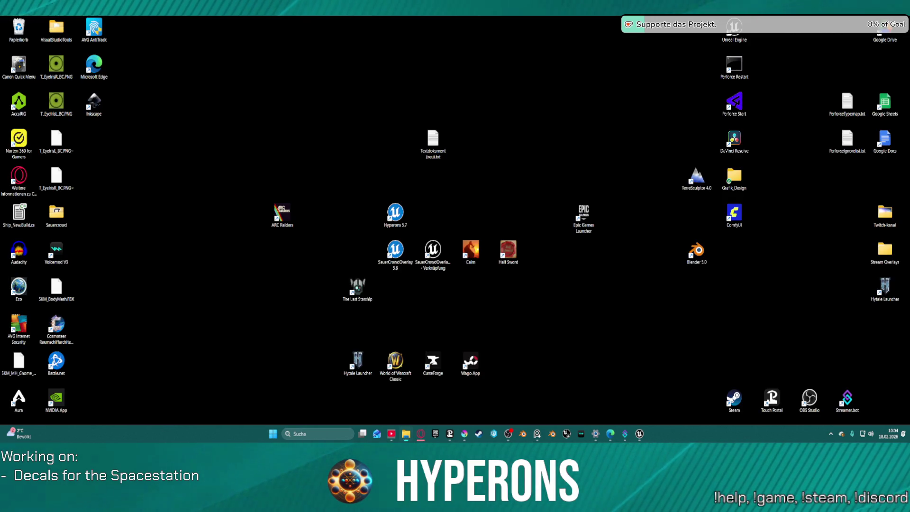
key(super+d)
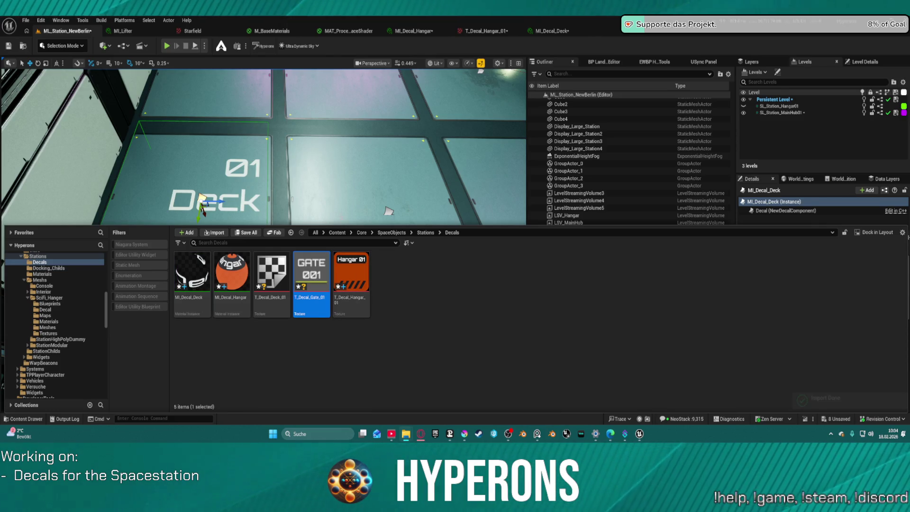
click(465, 435)
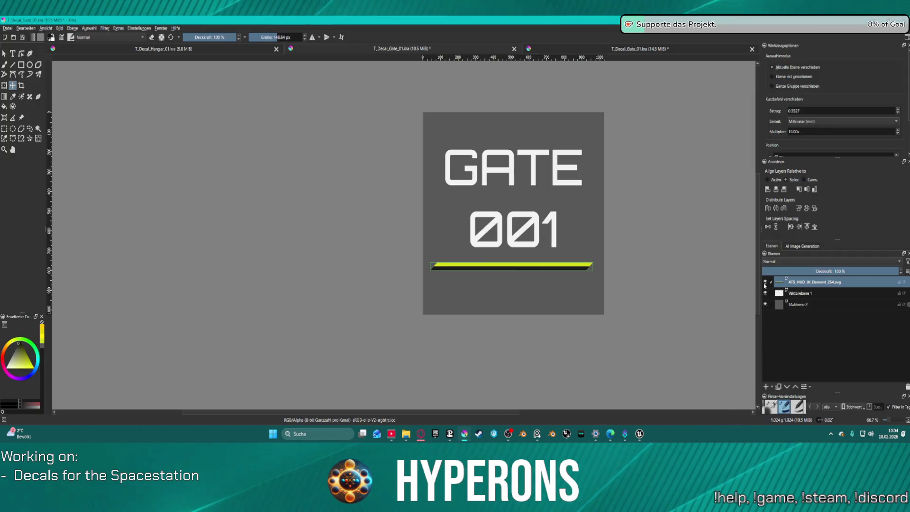
Step: Hide the grey Malebene 2 background and re-export T_Decal_Gate_01.png with transparency, then switch to Unreal
click(766, 305)
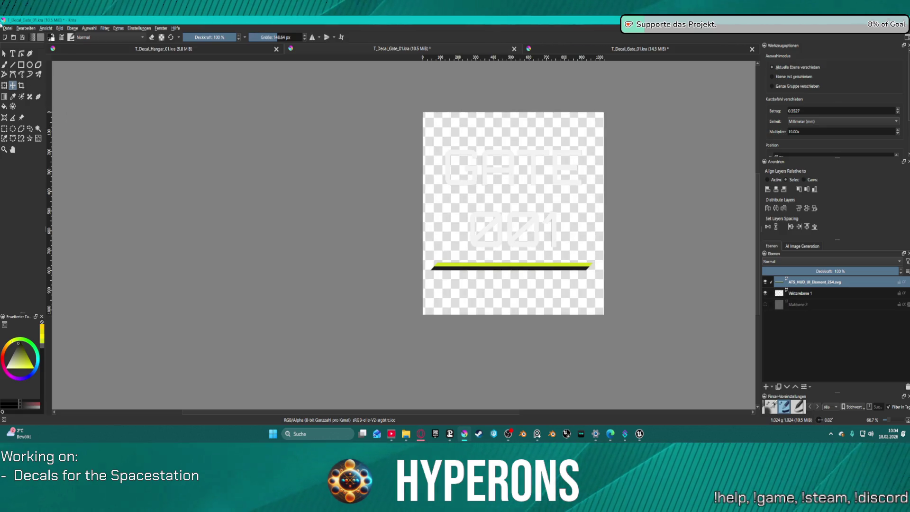
click(7, 28)
click(36, 96)
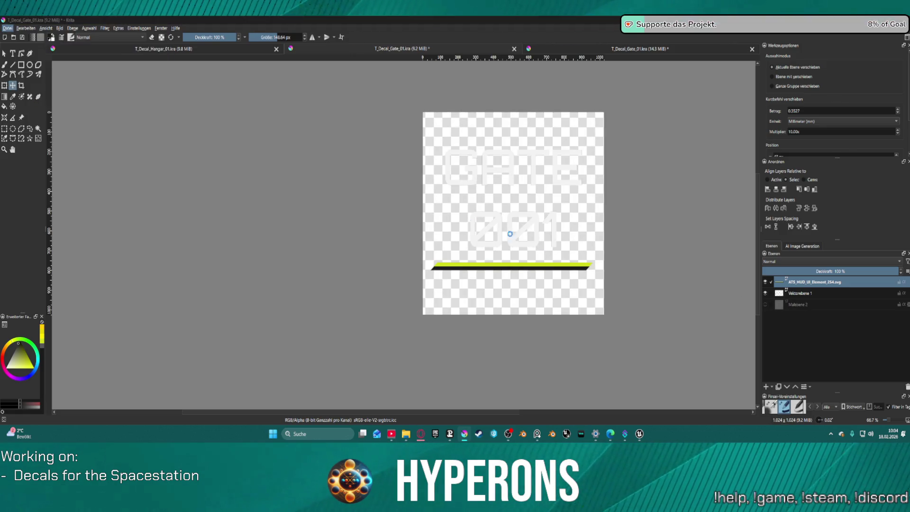
click(482, 291)
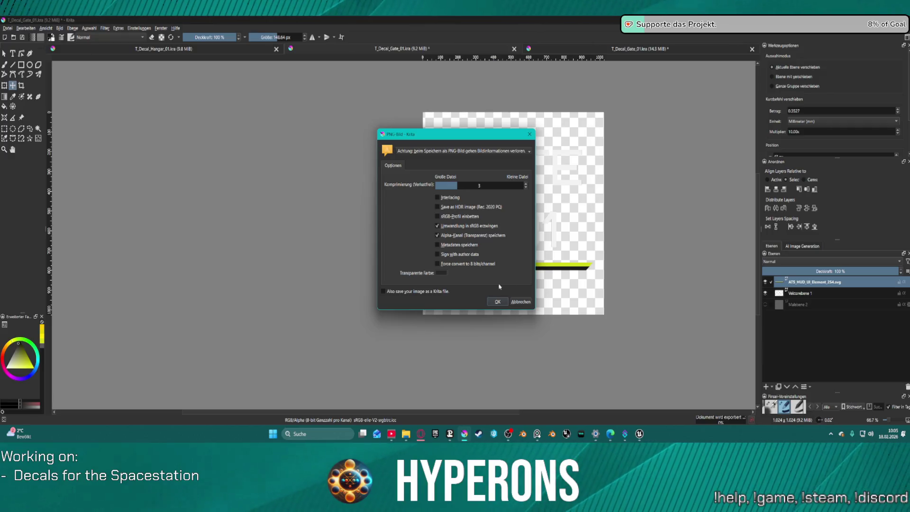
click(496, 301)
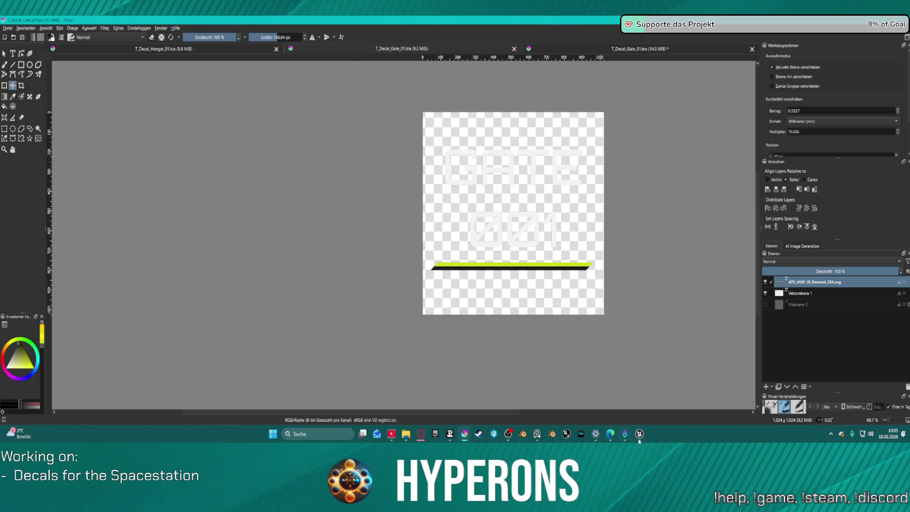
click(615, 385)
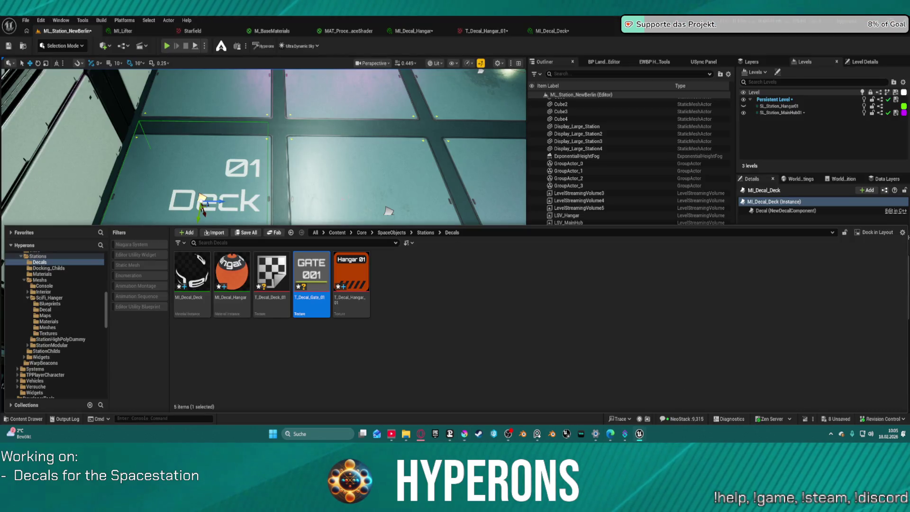
Step: Reimport the T_Decal_Gate_01 texture with its new transparency and return to the station level
double_click(328, 265)
click(92, 44)
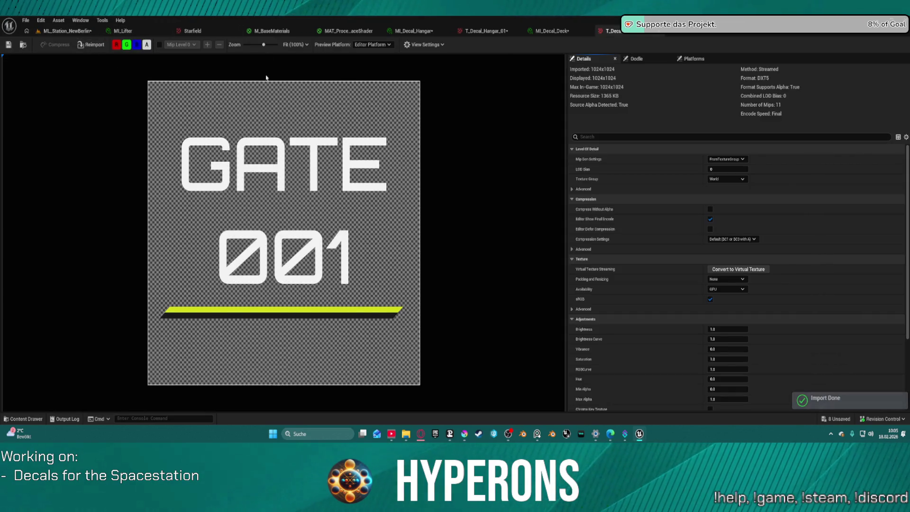
click(64, 30)
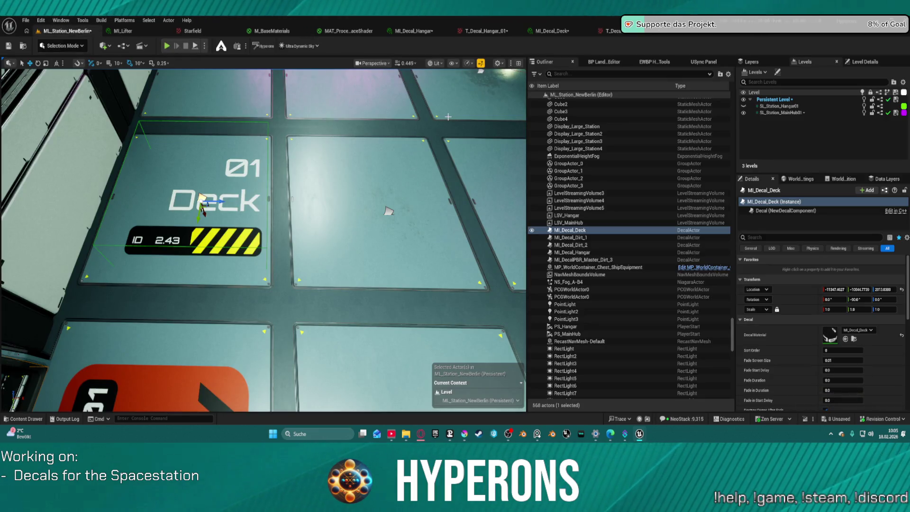
key(ctrl+space)
Step: Duplicate MI_Decal_Hangar as MI_Decal_Gate in the Decals folder and open it for editing
click(231, 274)
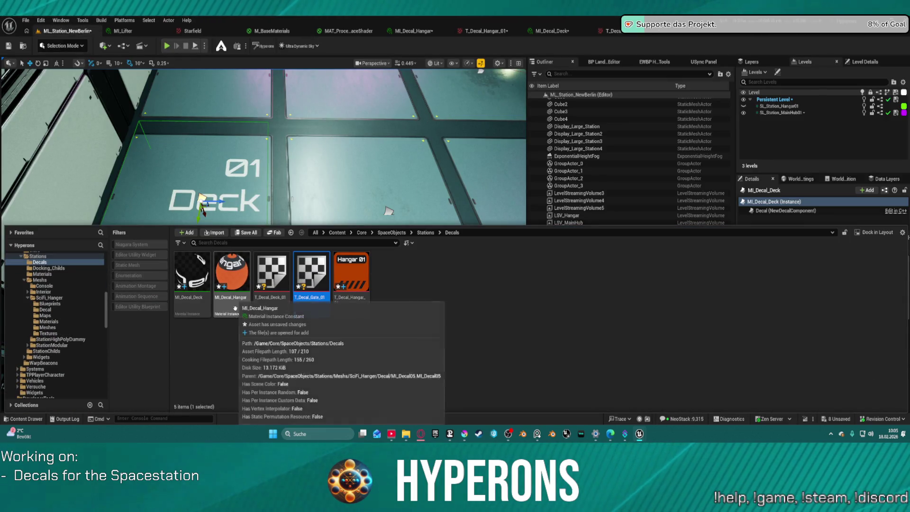
right_click(235, 285)
click(294, 221)
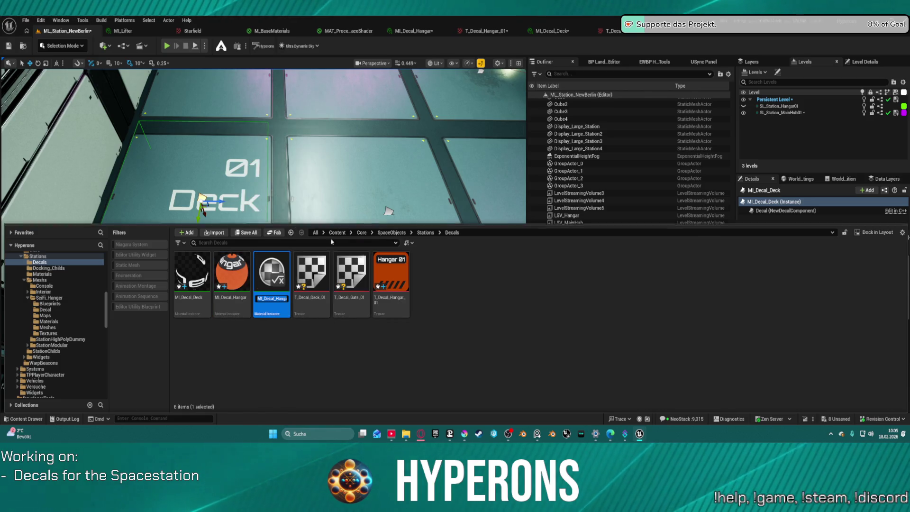
key(End)
key(BackSpace)
key(BackSpace)
key(BackSpace)
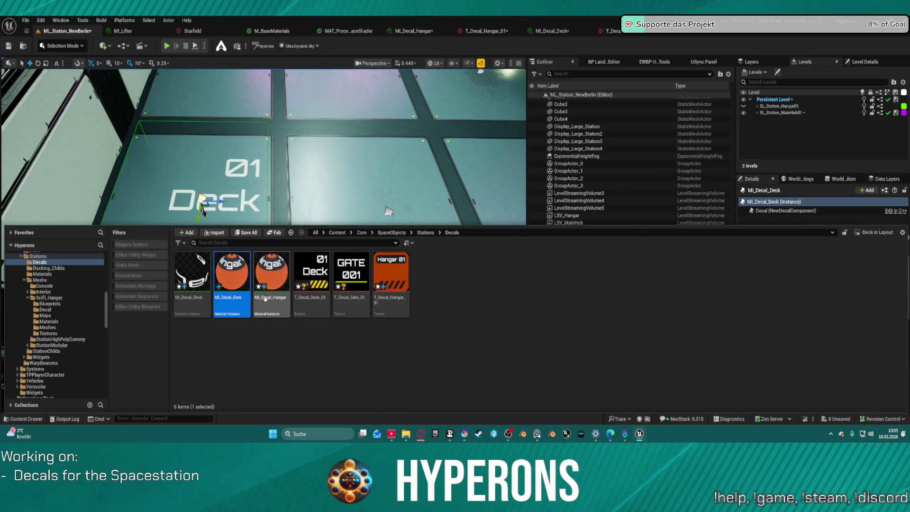
mouse_move(231, 276)
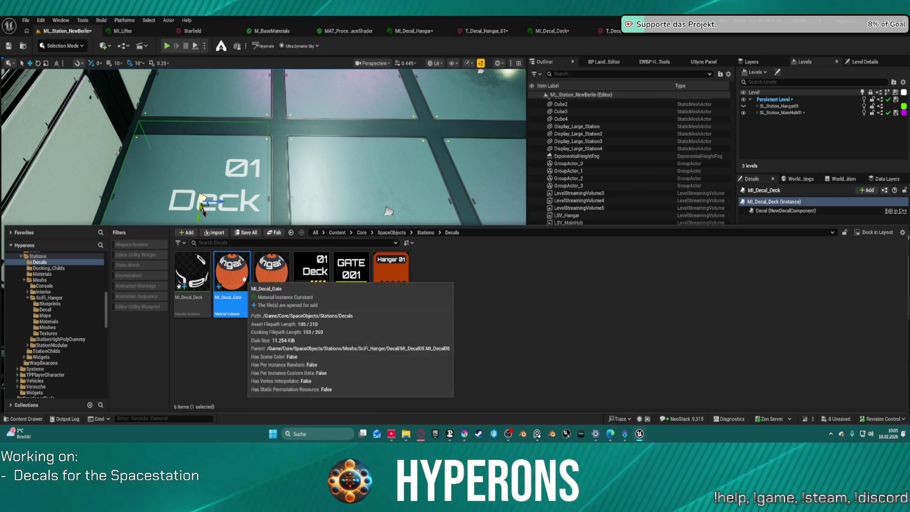
double_click(224, 273)
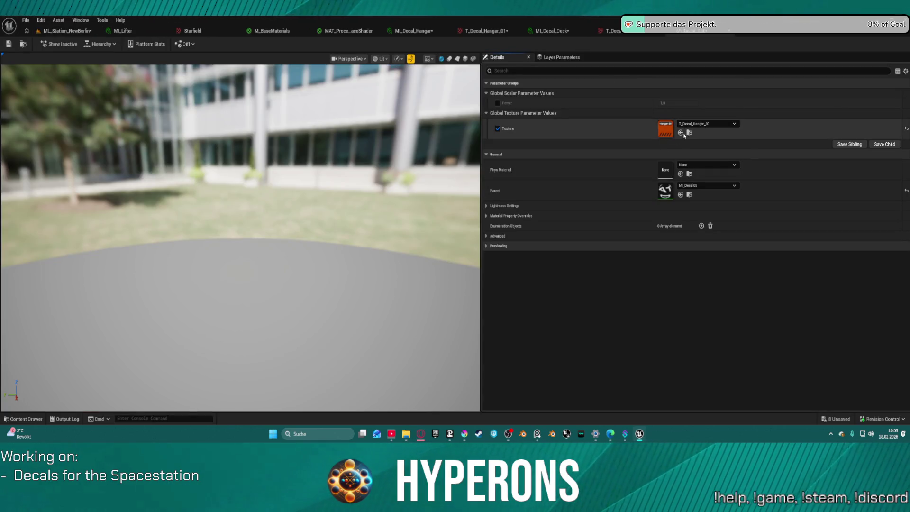
Step: Point MI_Decal_Gate's Texture parameter at T_Decal_Gate_01 from the content browser
click(611, 30)
click(23, 45)
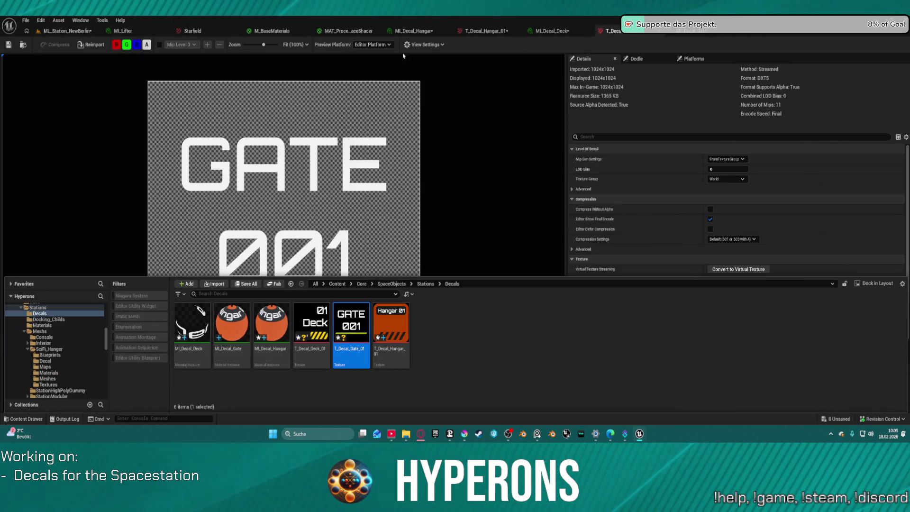
click(412, 31)
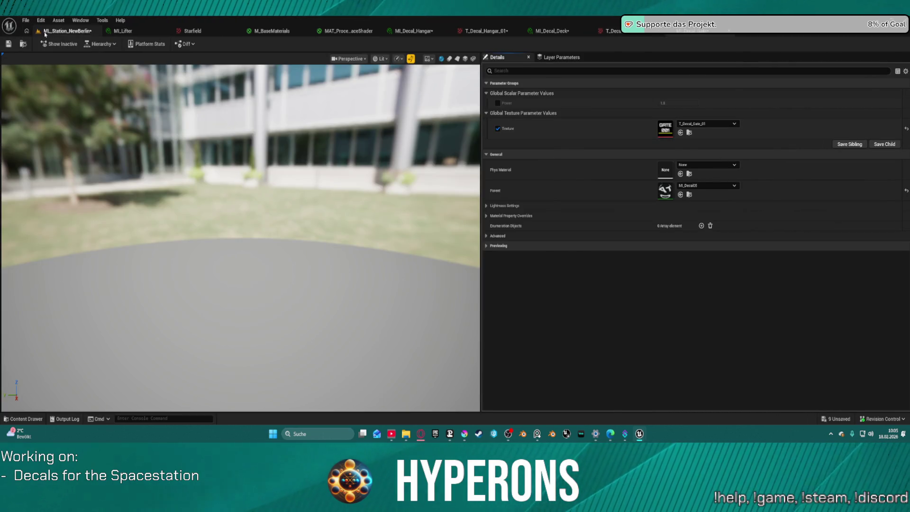
Step: Drag MI_Decal_Gate from the Content Drawer onto the floor tile beside the Deck decal
click(67, 30)
key(ctrl+space)
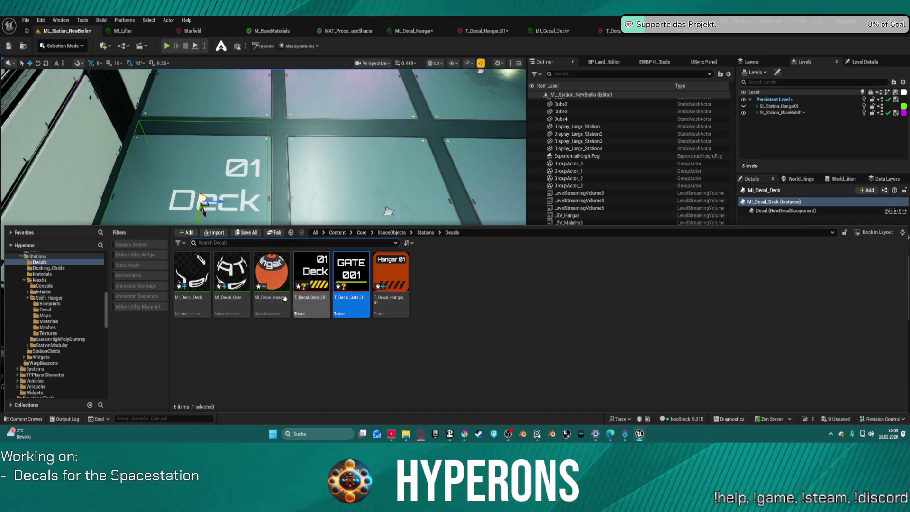
drag(232, 271, 374, 203)
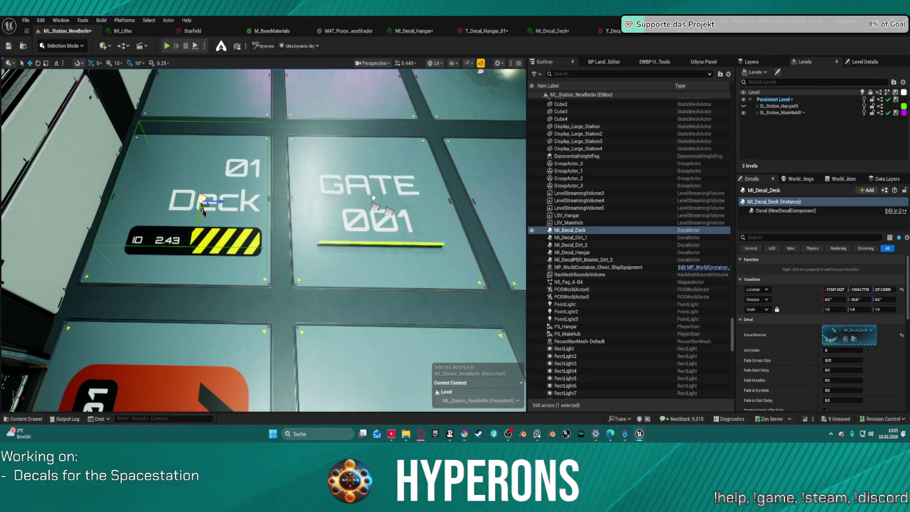
Step: Focus on the placed Gate decal, orbit to view it at an angle, then Alt+Tab back to Krita
key(f)
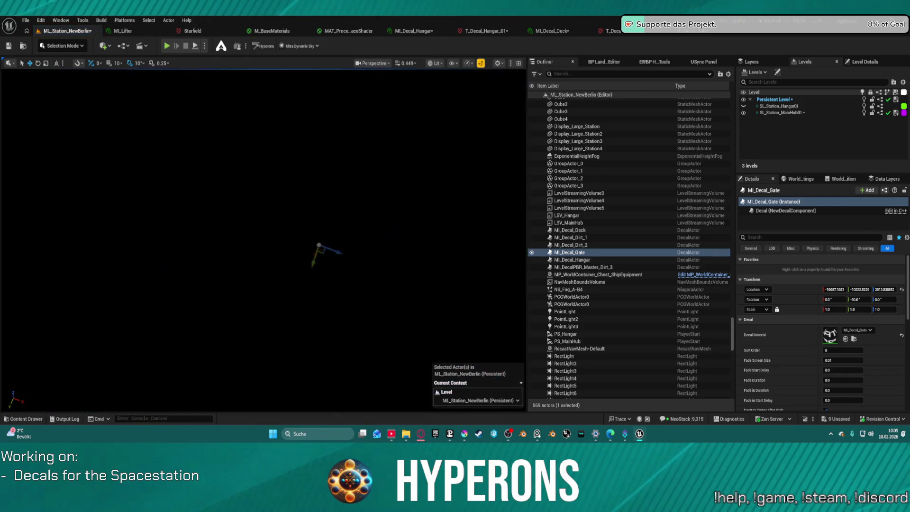
scroll(285, 298, up, 3)
scroll(313, 306, up, 3)
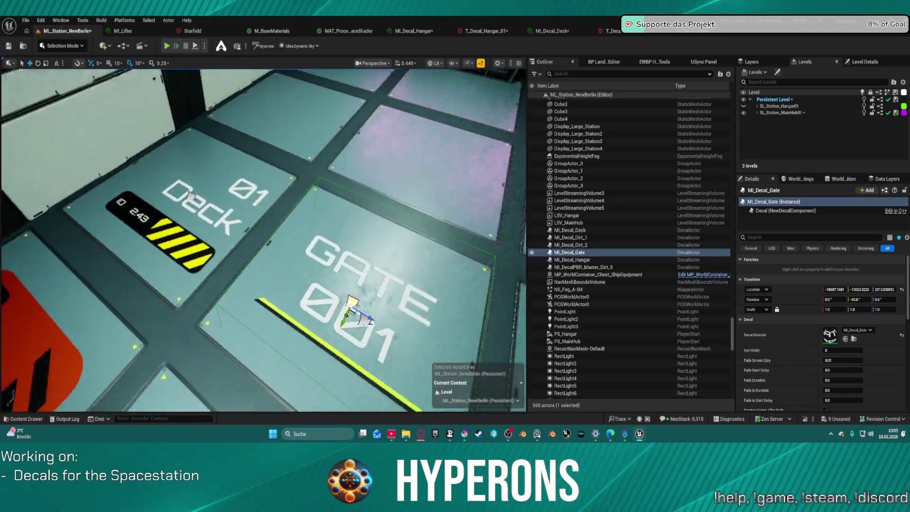
scroll(331, 257, up, 3)
scroll(264, 242, up, 3)
scroll(263, 242, up, 3)
scroll(263, 241, up, 2)
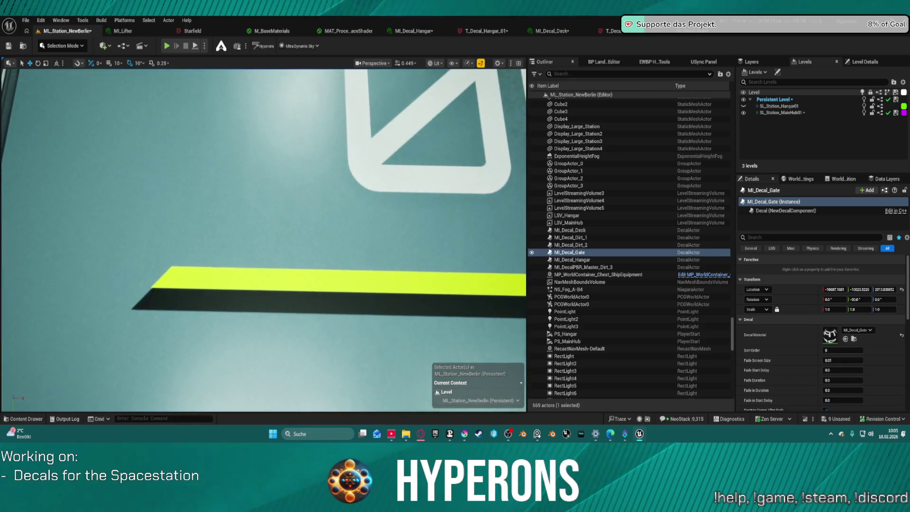
scroll(263, 242, up, 2)
scroll(263, 242, up, 3)
scroll(263, 242, up, 3)
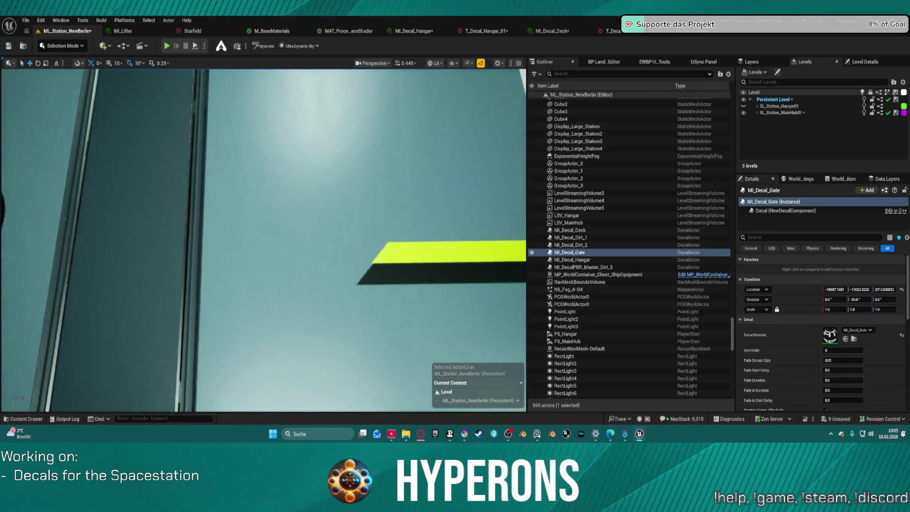
scroll(263, 242, up, 3)
scroll(264, 242, down, 2)
scroll(218, 106, down, 3)
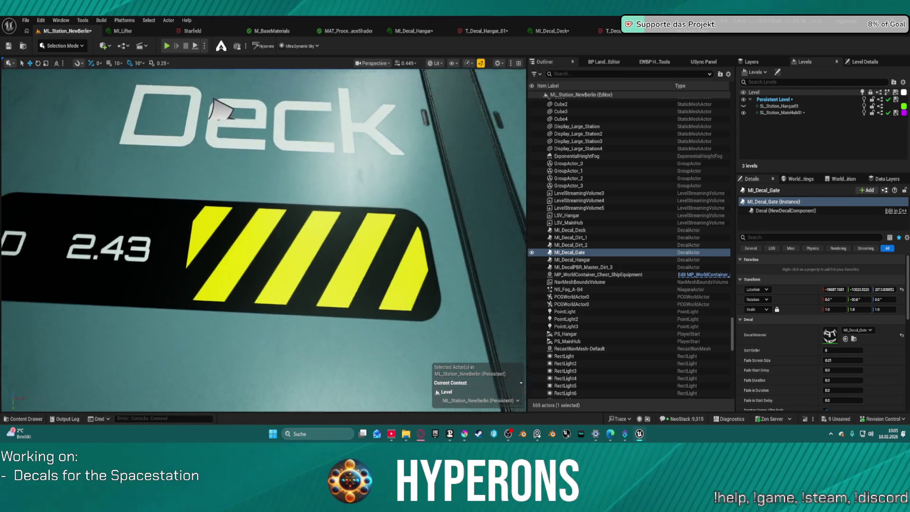
scroll(224, 162, down, 1)
key(f)
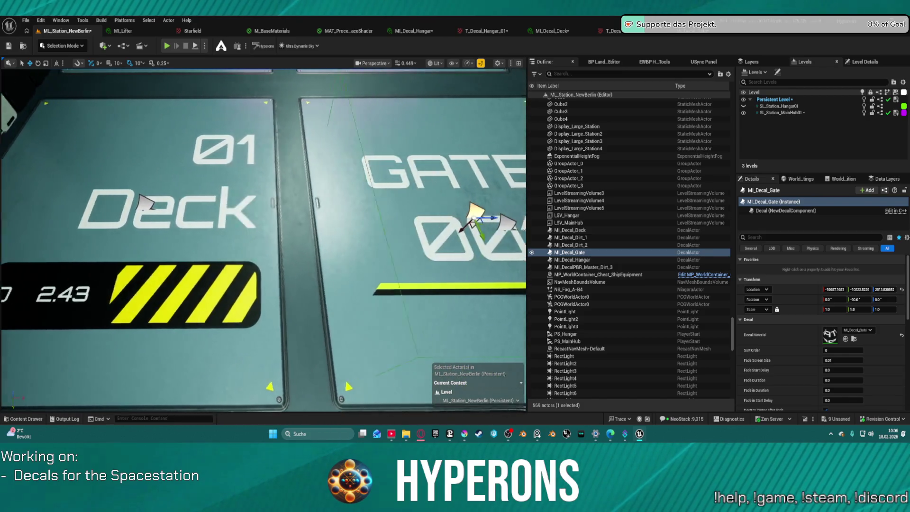
mouse_move(306, 221)
mouse_down()
mouse_move(339, 240)
mouse_move(325, 313)
mouse_move(334, 334)
mouse_up()
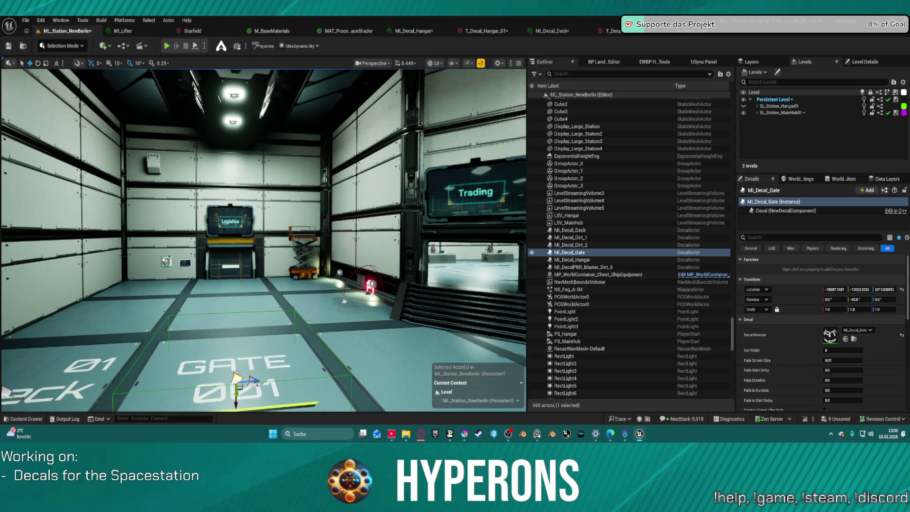
key(alt+Tab)
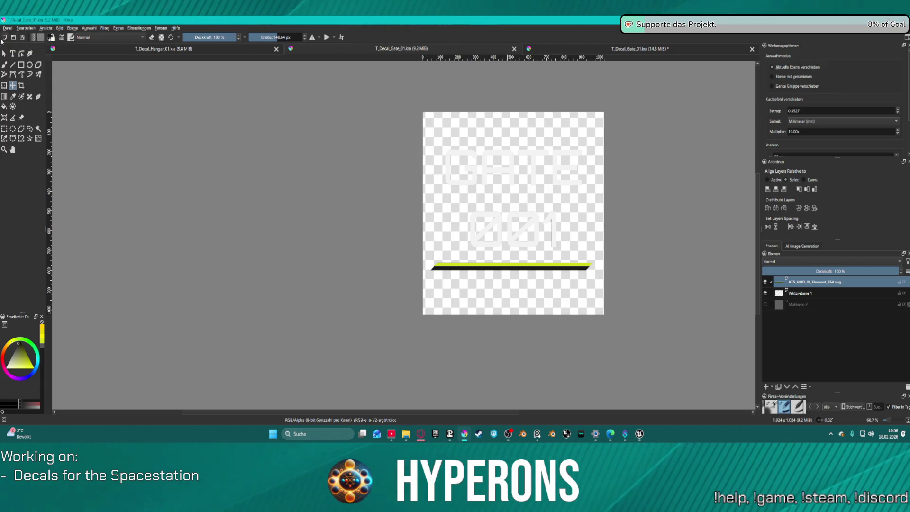
Step: Bring up Speichern unter for the Gate decal and cancel it without saving a new name
click(8, 28)
key(Escape)
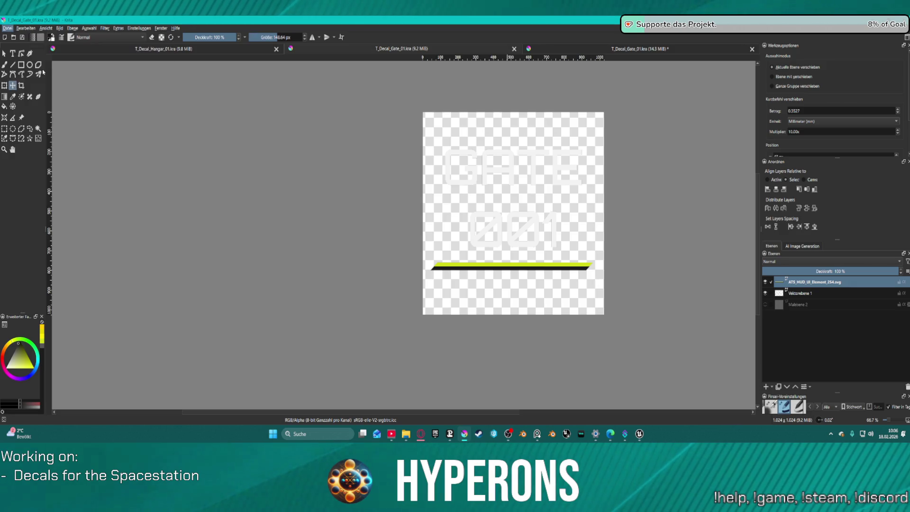
key(ctrl+shift+s)
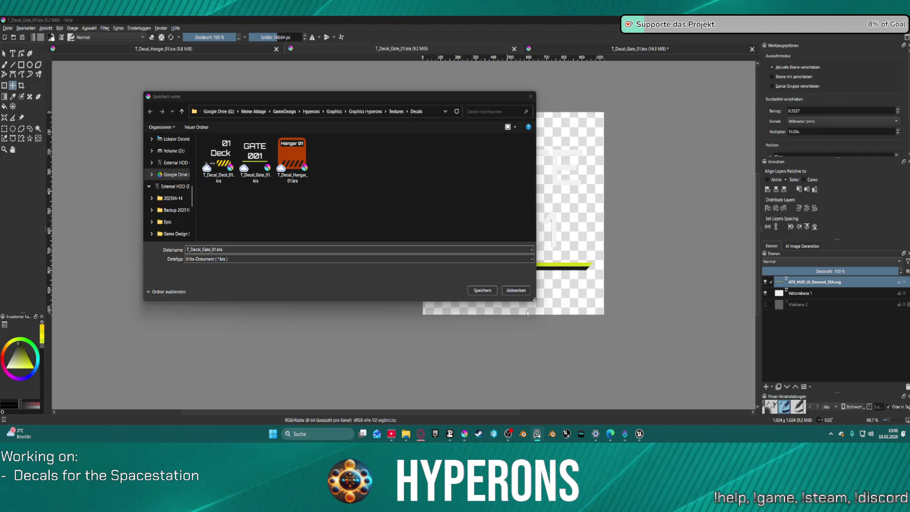
click(517, 290)
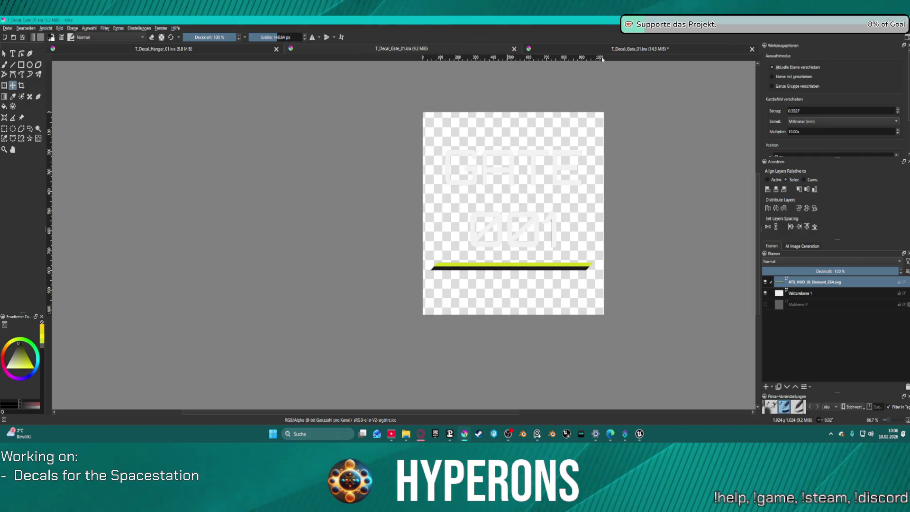
Step: Close the T_Decal_Gate_01.kra document, agreeing to save its changes
click(752, 49)
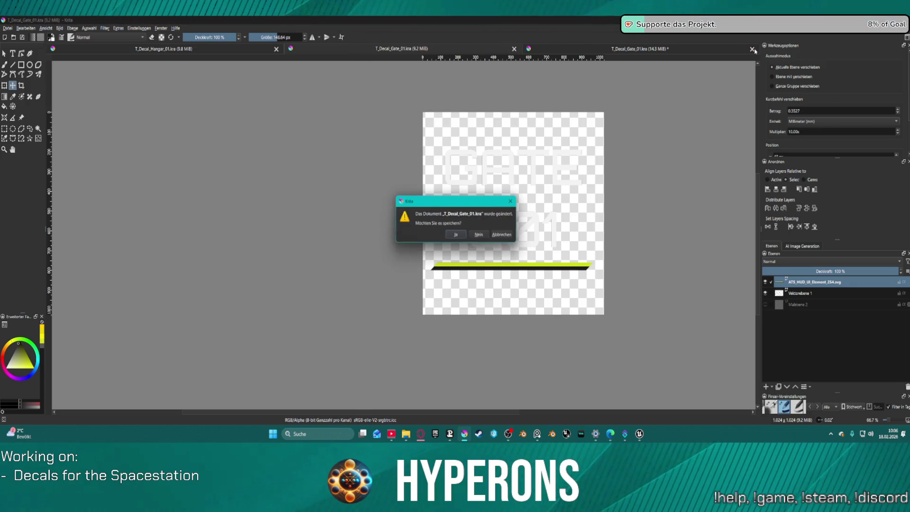
click(464, 236)
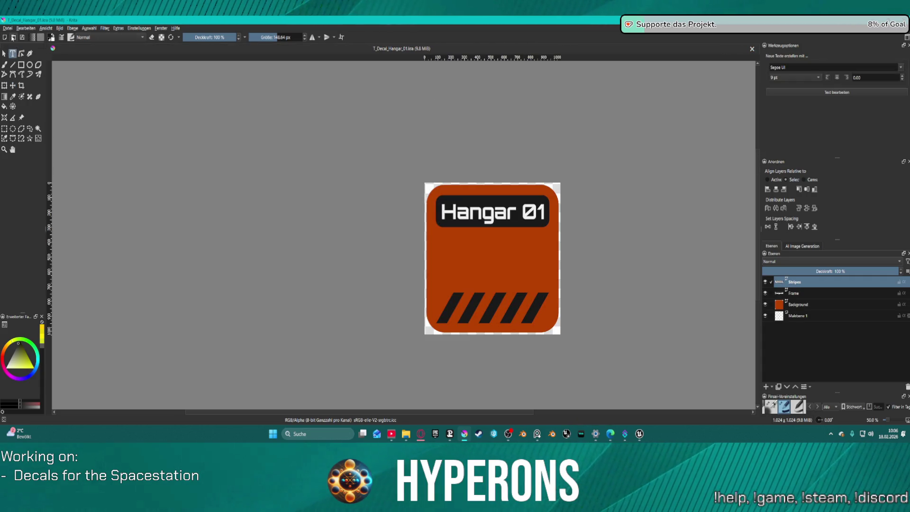
Step: Browse the Decals folder and open T_Decal_Deck_01.kra in Krita
click(13, 37)
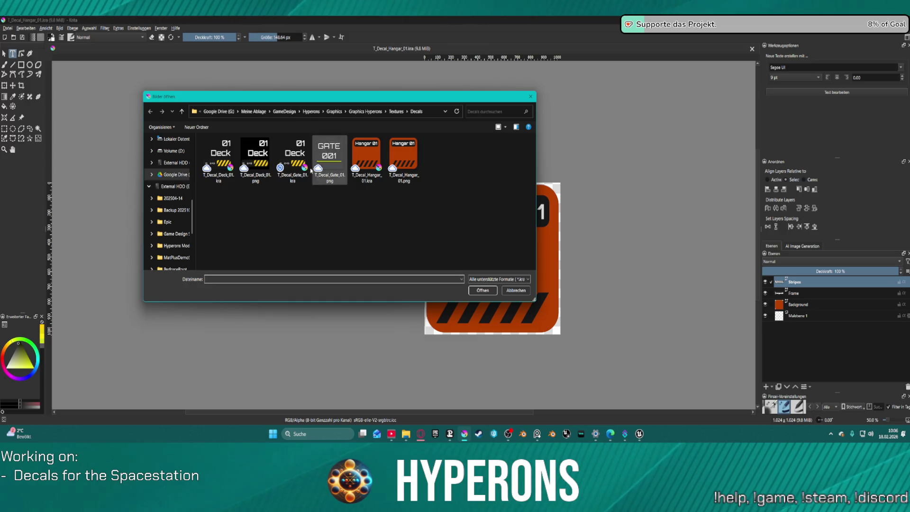
click(256, 158)
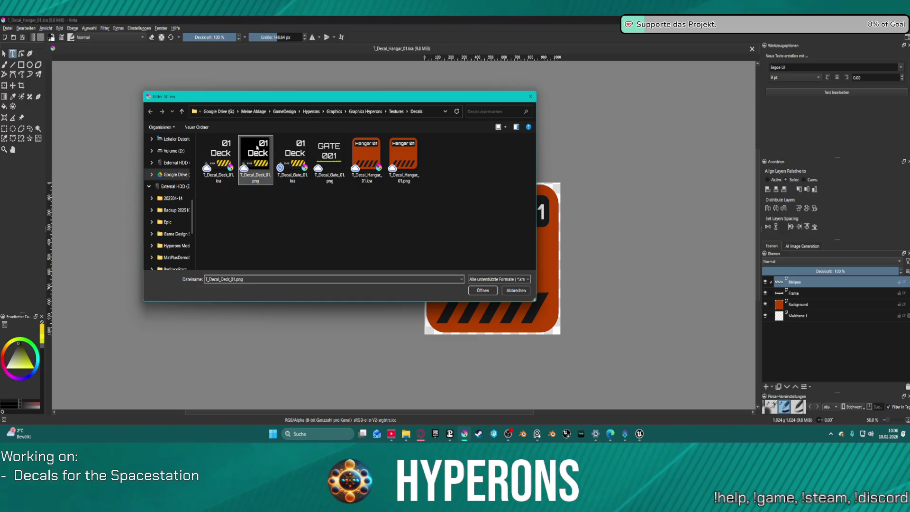
click(295, 161)
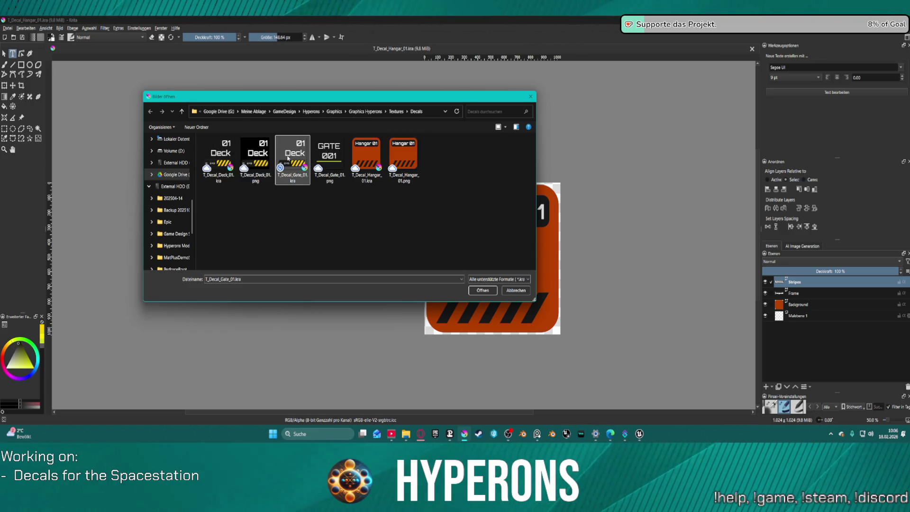
double_click(218, 153)
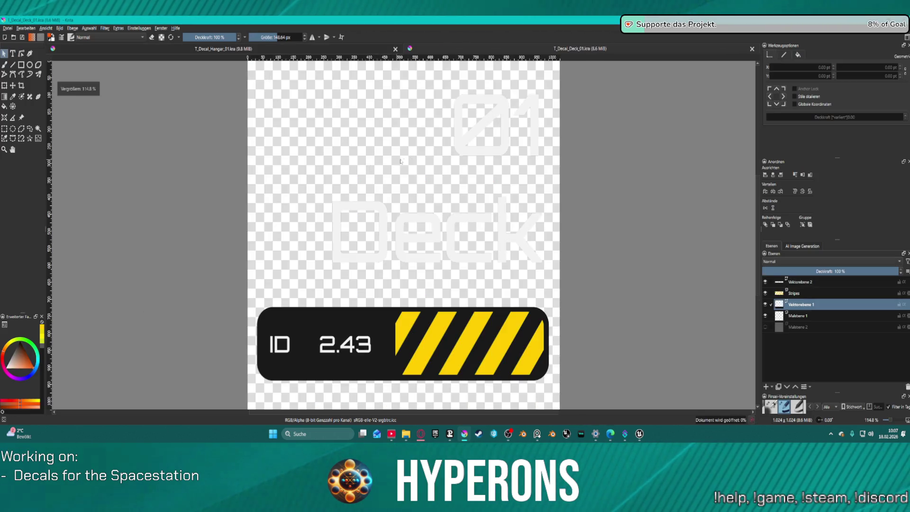
Step: Edit the Deck text in the Text Editor, remove a stray new line, apply it and close the editor
click(400, 234)
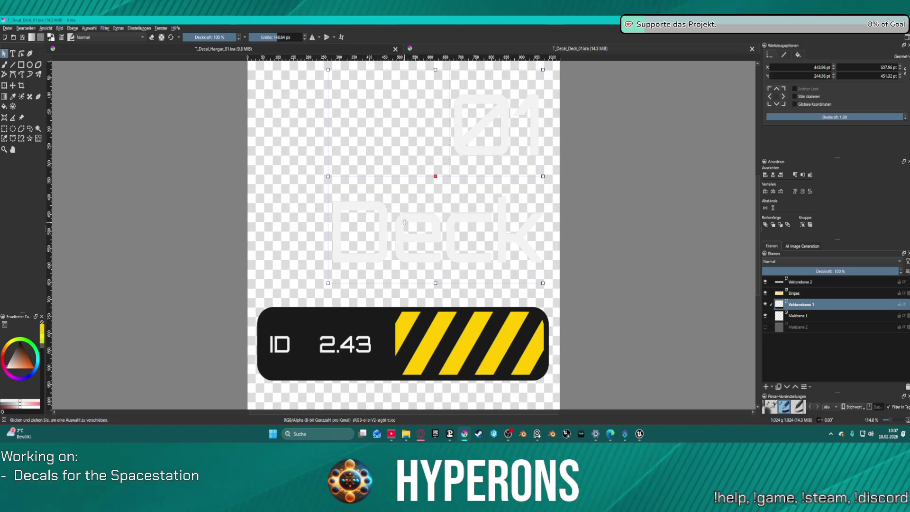
key(t)
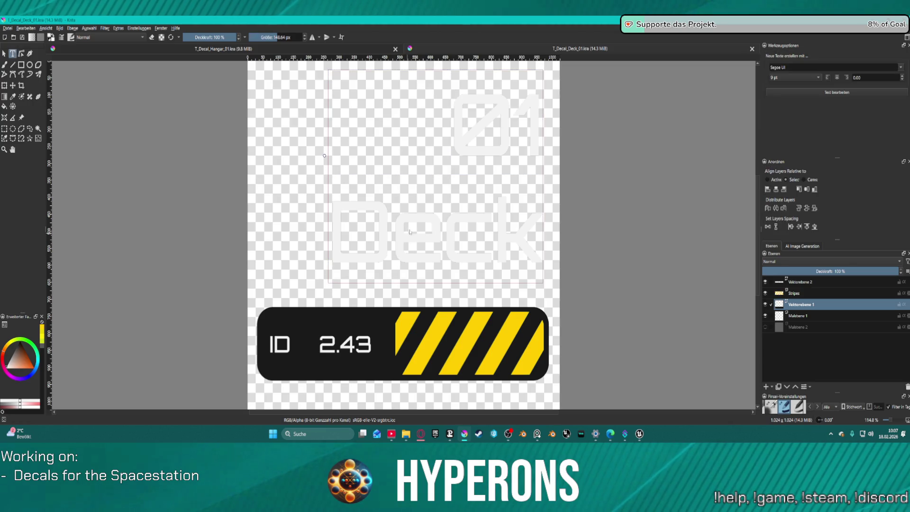
key(ctrl+z)
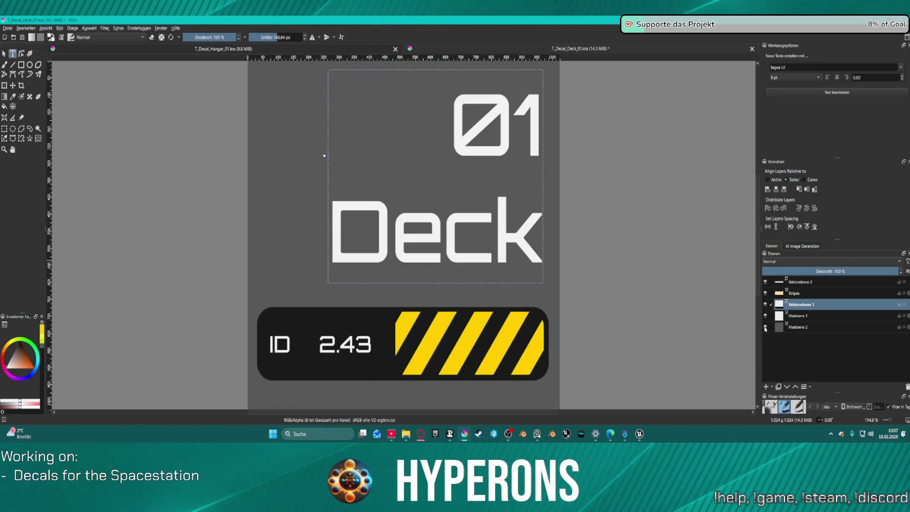
double_click(388, 207)
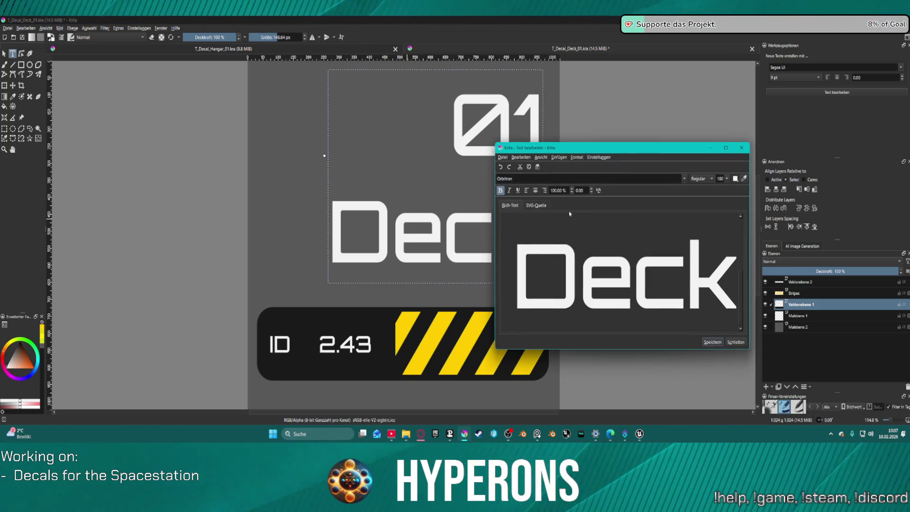
drag(517, 267, 736, 267)
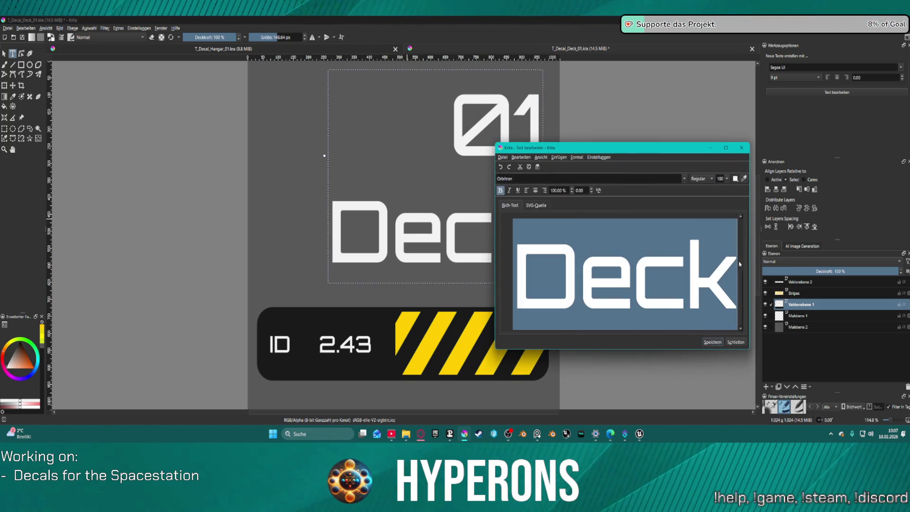
text(Section)
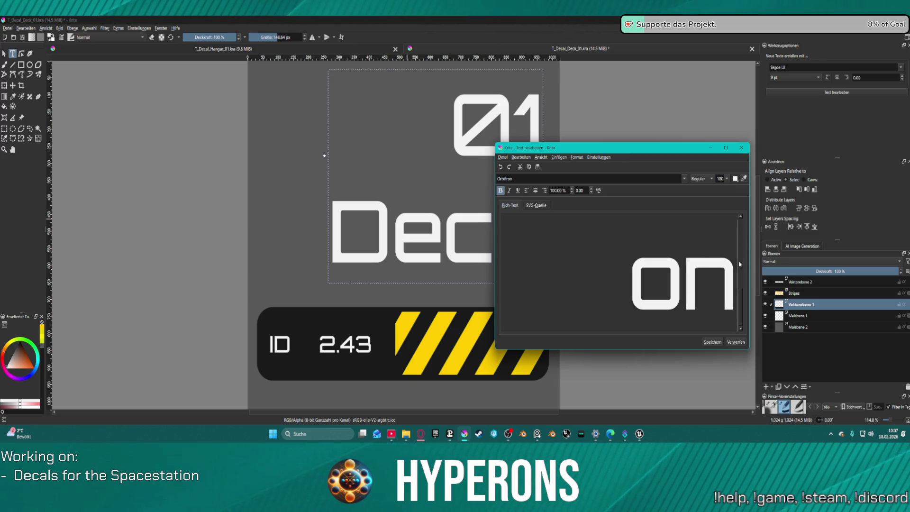
key(Return)
key(BackSpace)
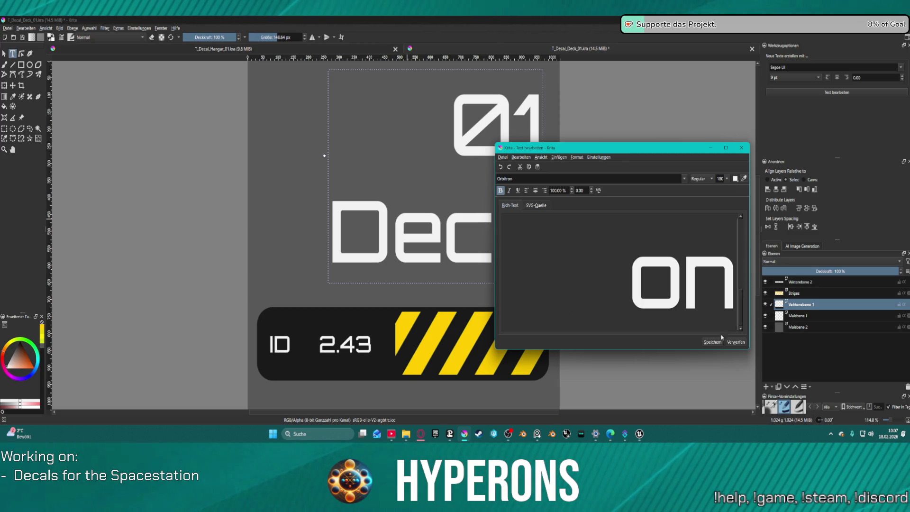
click(713, 343)
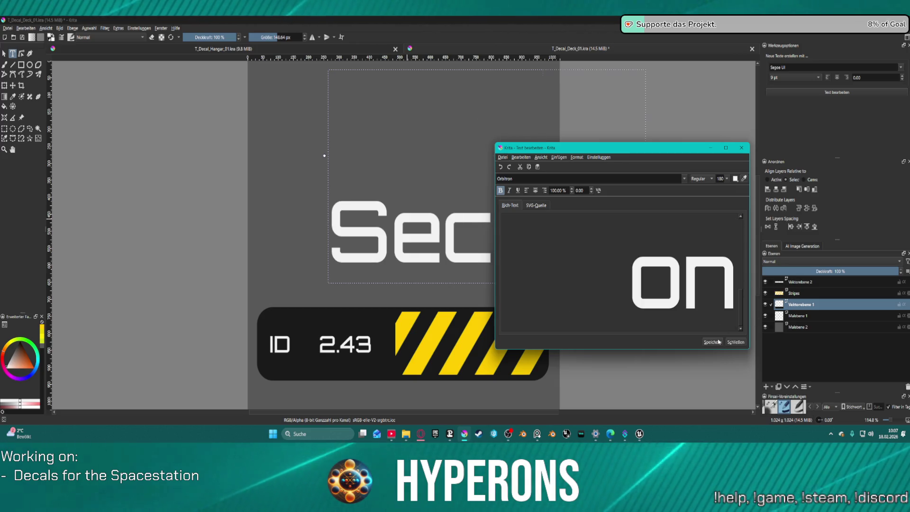
click(742, 149)
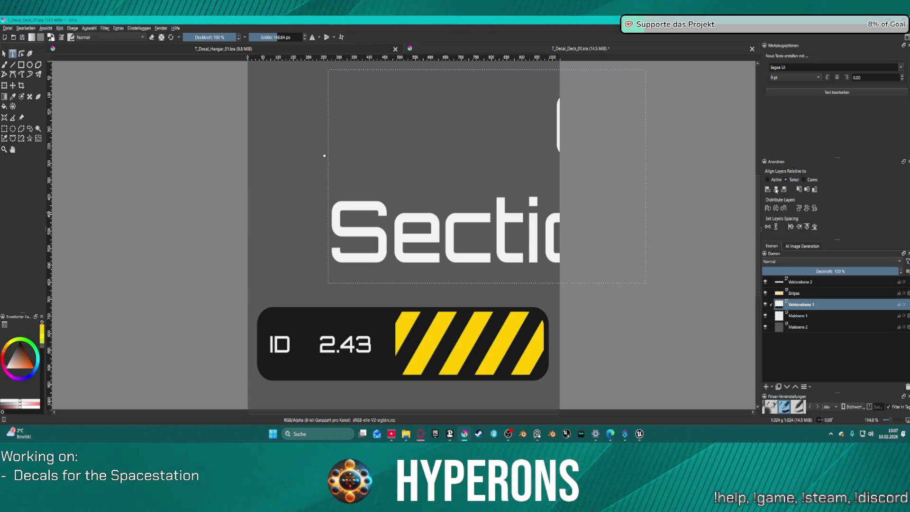
scroll(796, 271, down, 1)
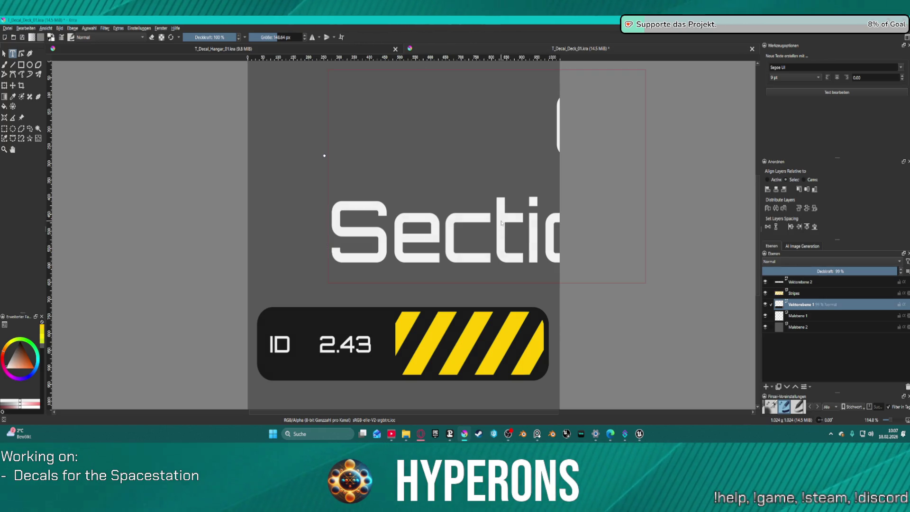
Step: Align the selected text and ID bar shapes relative to the canvas and hide the grey background layer
click(805, 180)
click(777, 189)
click(778, 189)
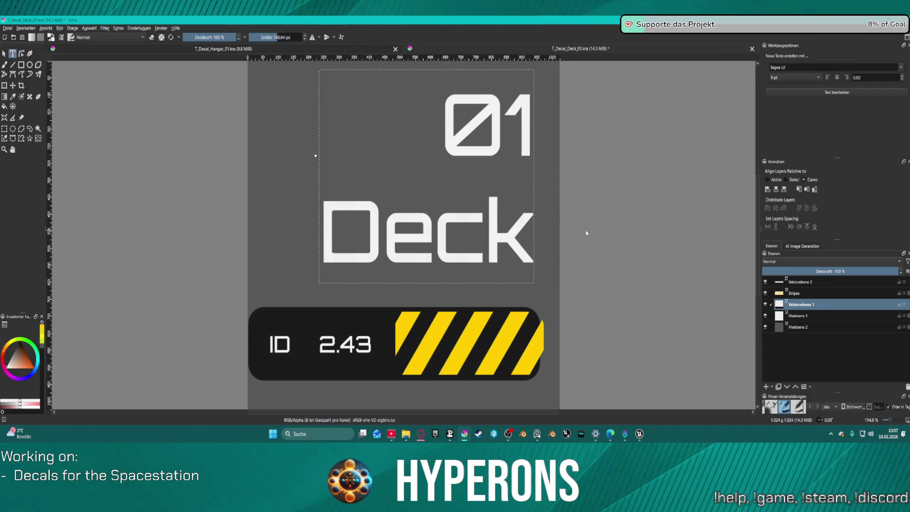
key(ctrl+h)
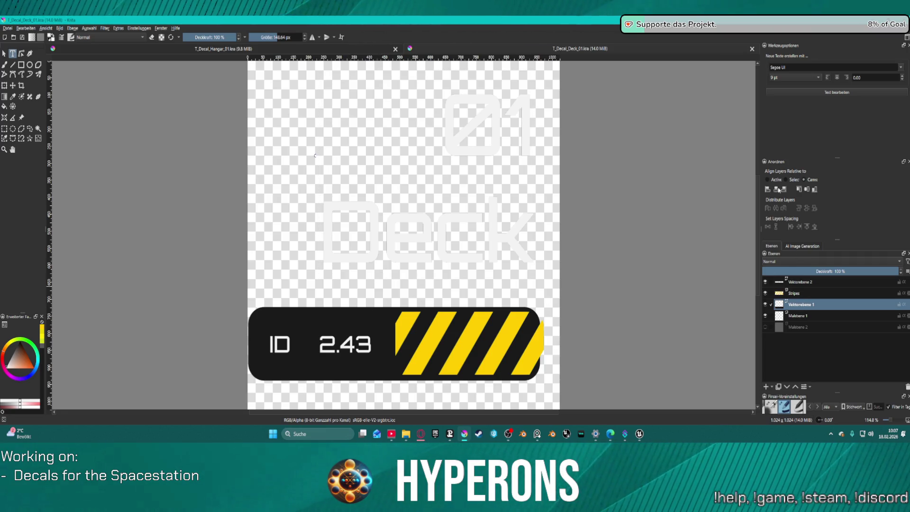
Step: Replace the Deck lettering with the text 'Section' in the vector text shape
click(777, 189)
click(526, 132)
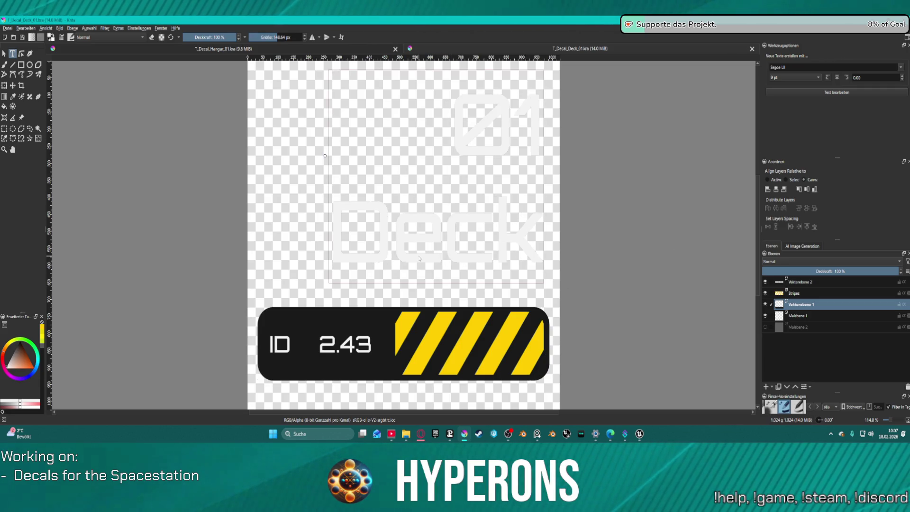
double_click(420, 260)
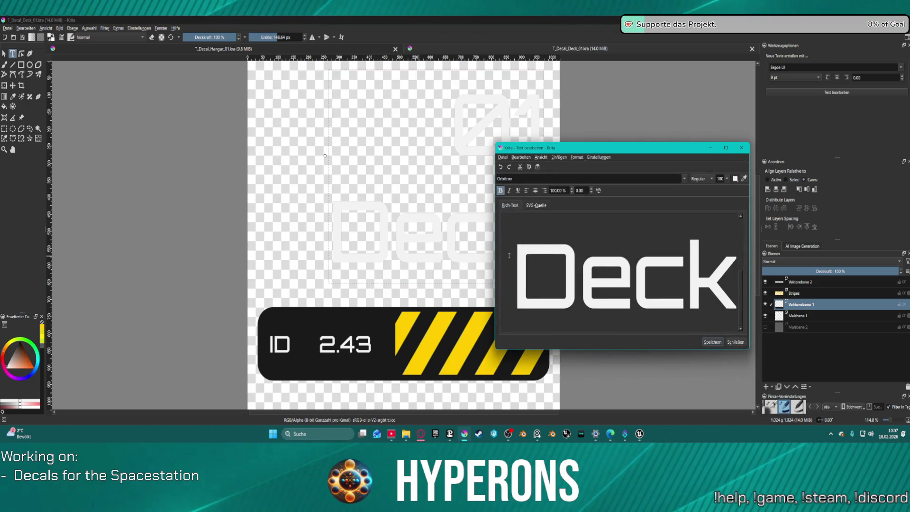
drag(515, 274, 673, 254)
key(ctrl+a)
text(Section)
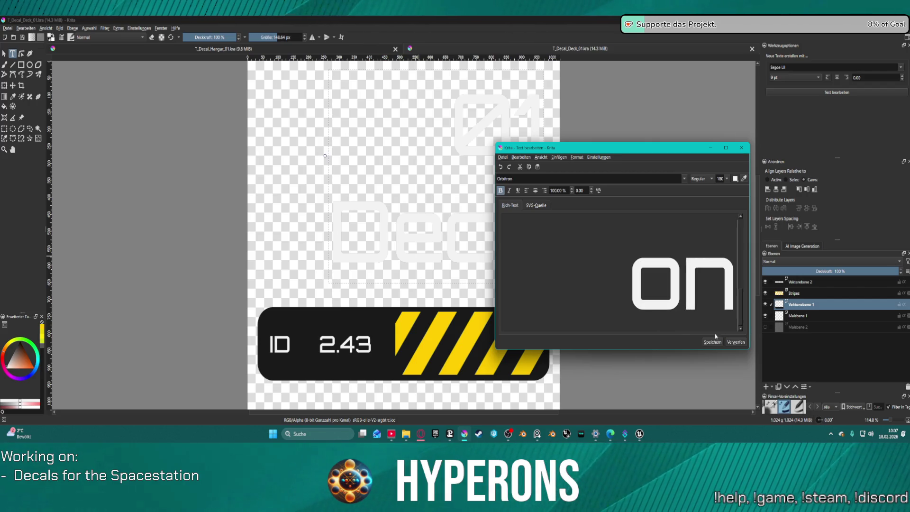
click(713, 341)
click(735, 341)
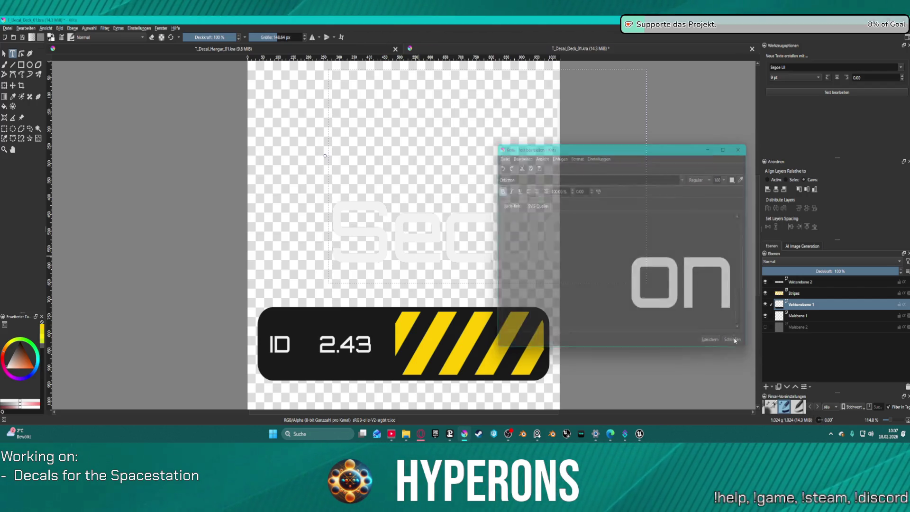
Step: Centre Section with 01, reduce its font size, and nudge it right under the 01 mark
drag(530, 216, 404, 212)
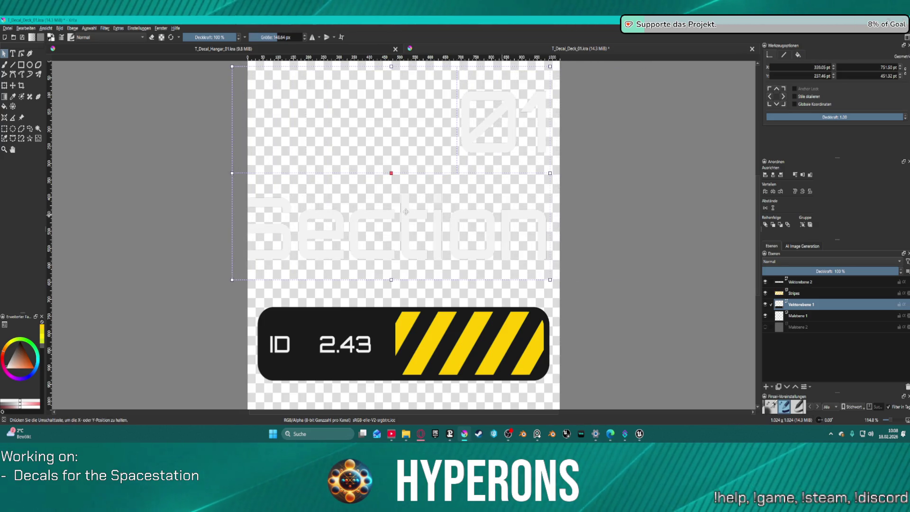
click(774, 175)
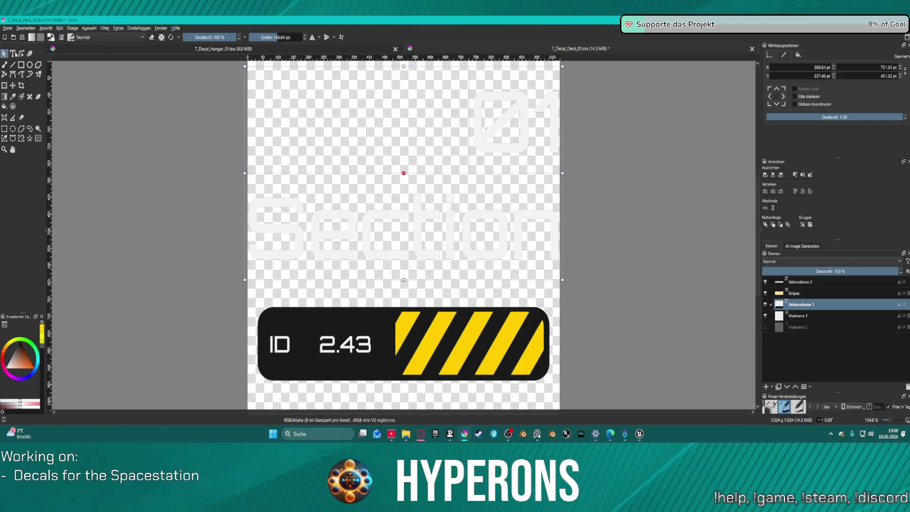
double_click(422, 211)
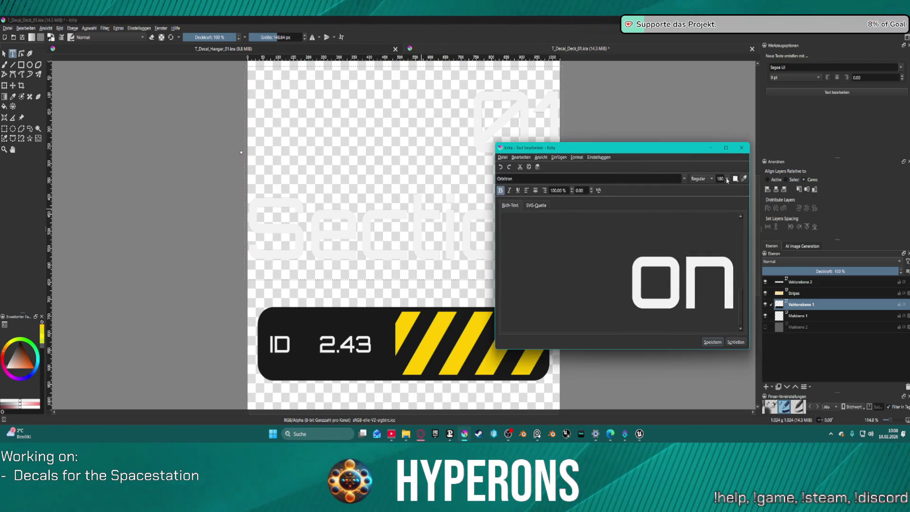
double_click(719, 180)
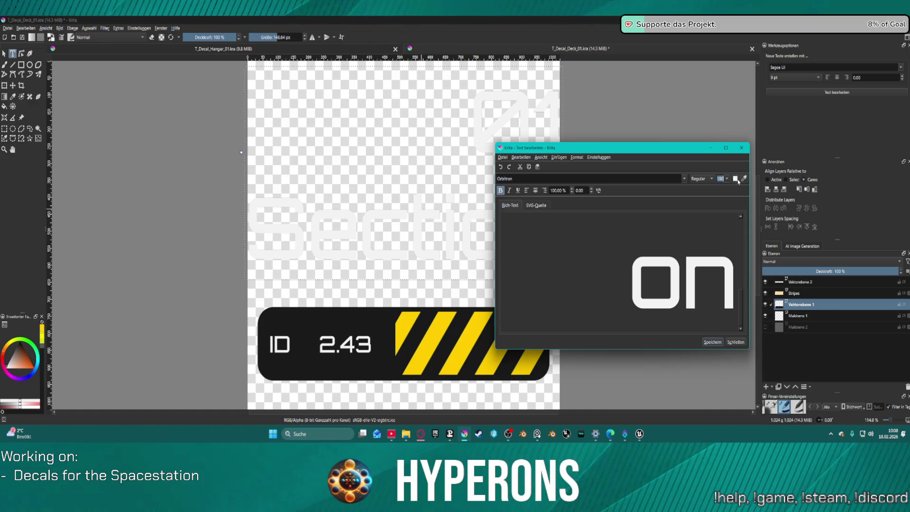
key(Return)
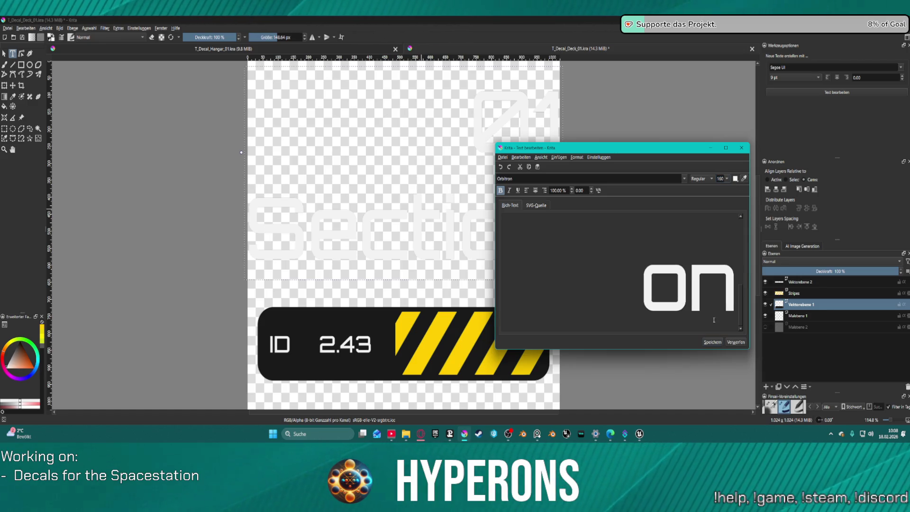
click(713, 342)
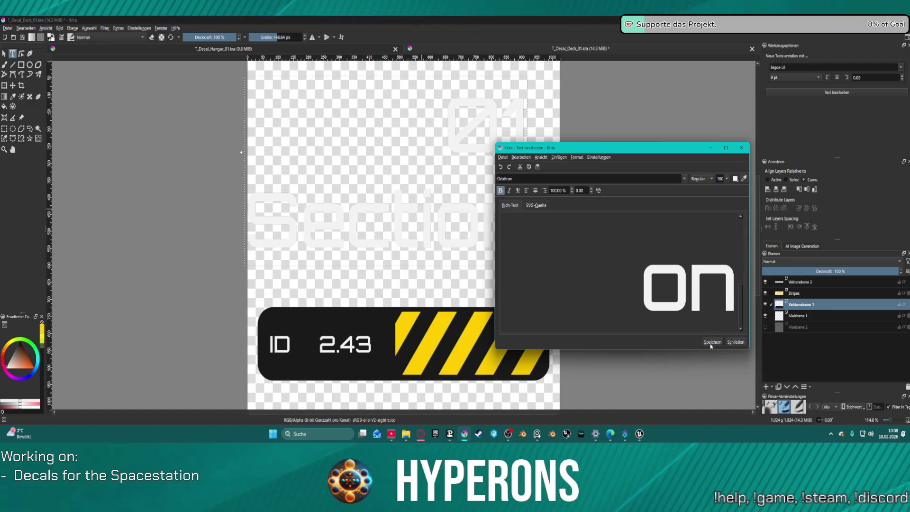
click(735, 342)
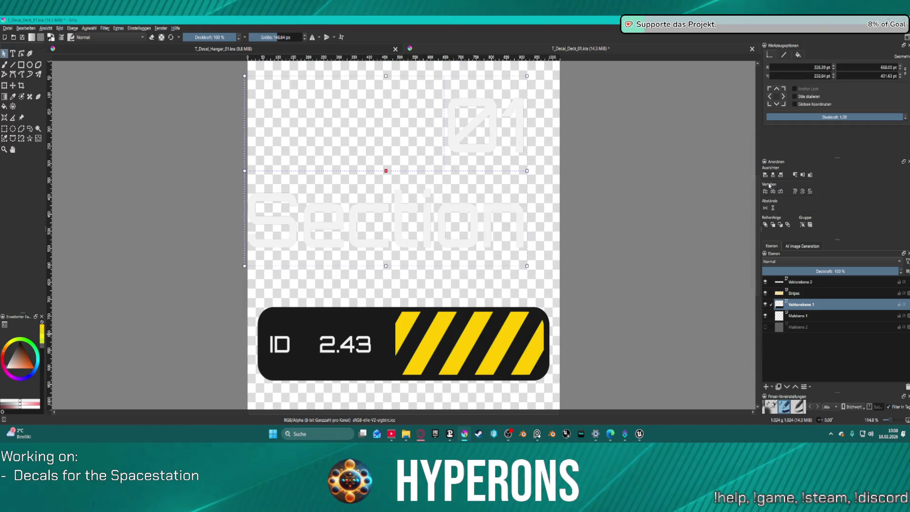
key(shift+Right)
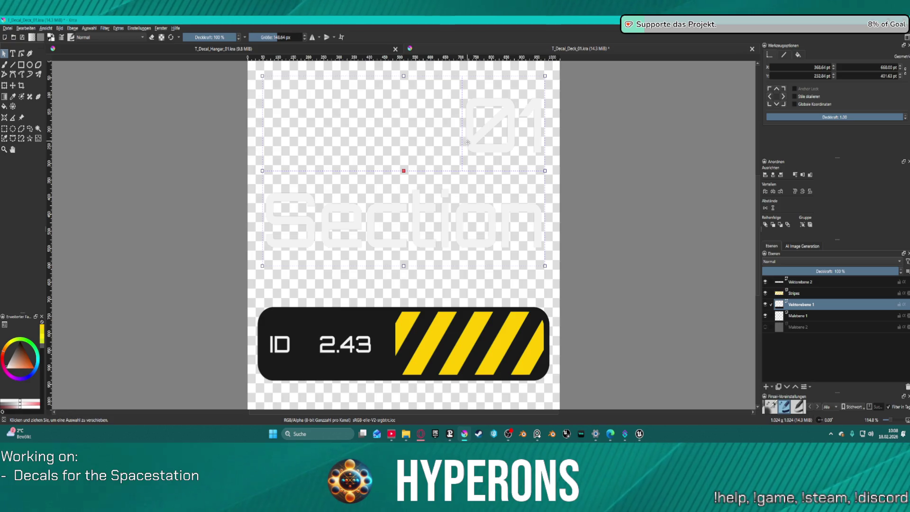
scroll(465, 180, down, 1)
scroll(463, 200, down, 3)
scroll(459, 221, up, 2)
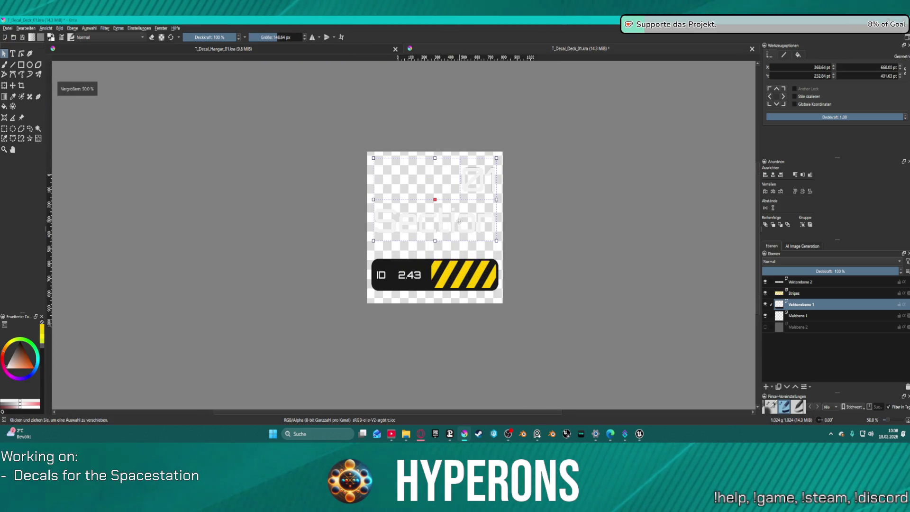
scroll(436, 217, up, 1)
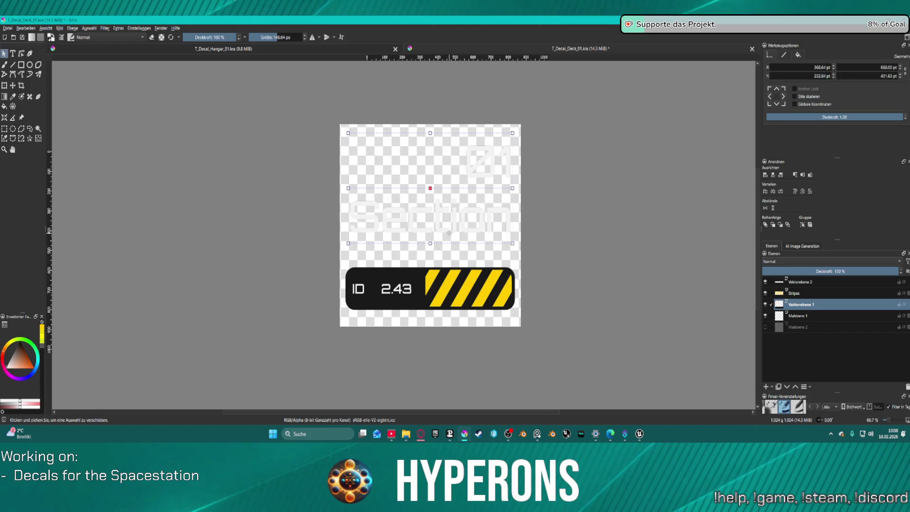
Step: Lower the Section text just above the ID bar, centre it, and select the 2.43 ID text
drag(436, 216, 439, 234)
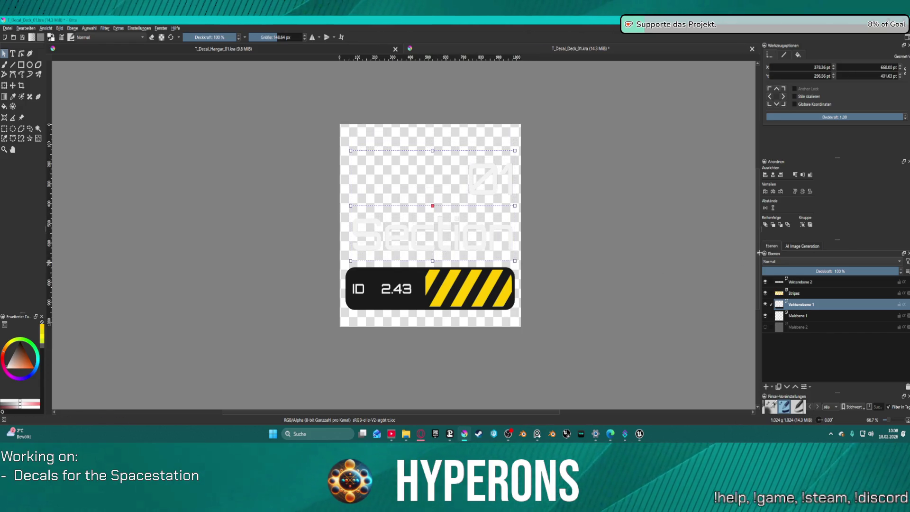
click(774, 176)
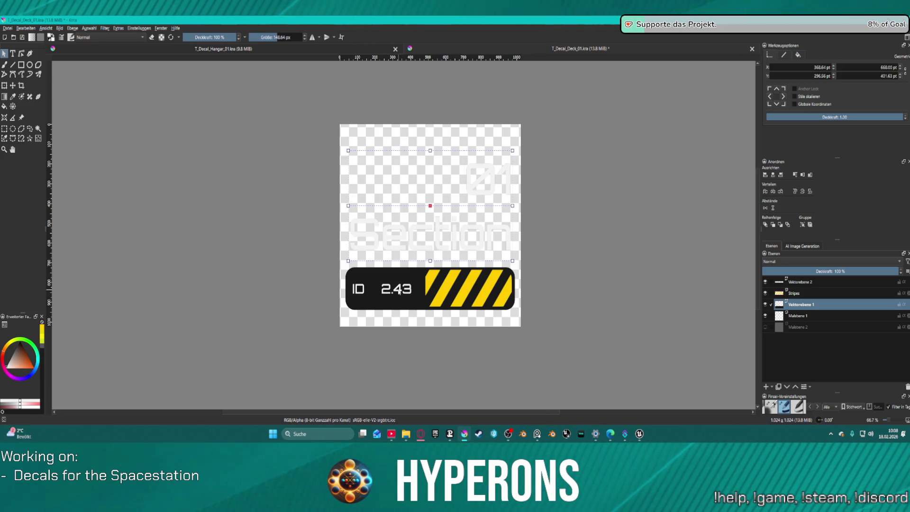
click(430, 288)
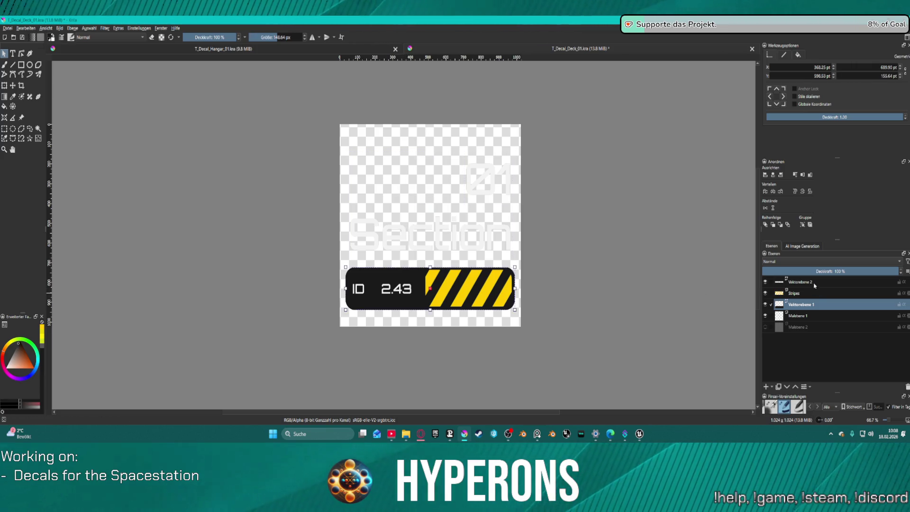
key(Page_Up)
key(ctrl+a)
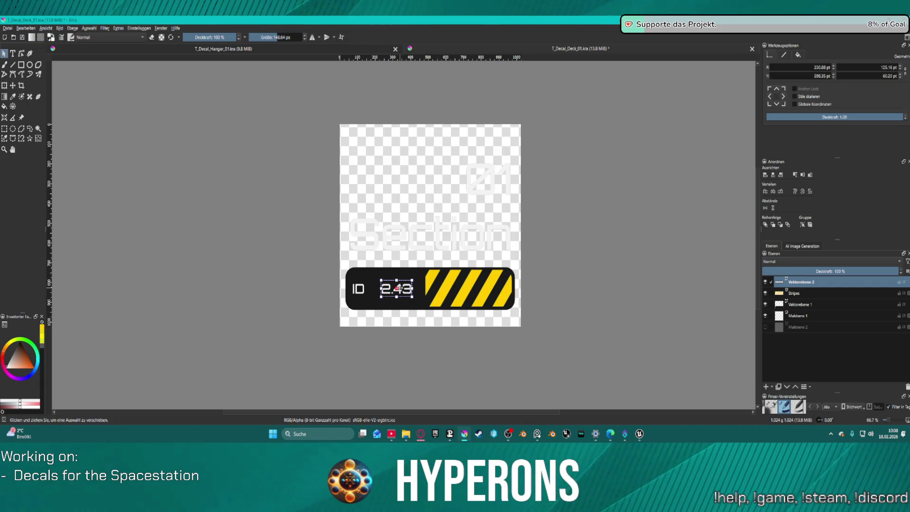
key(t)
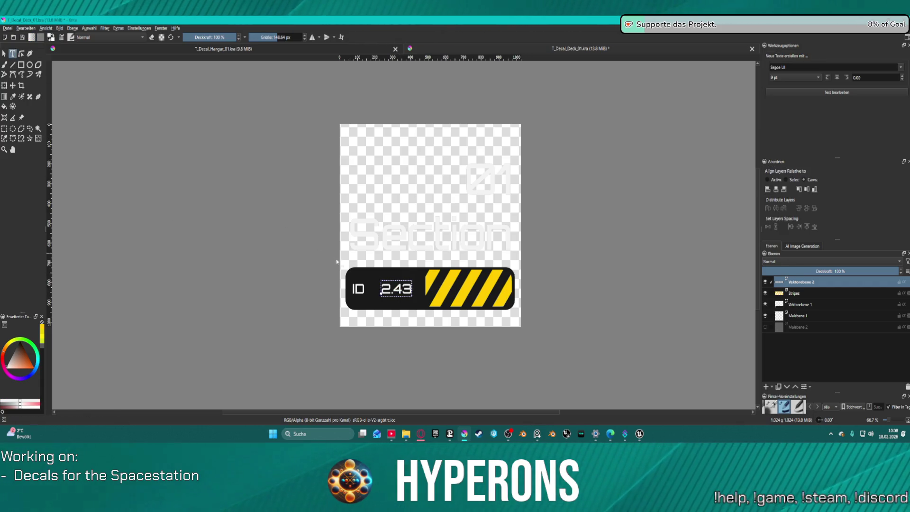
Step: Change the ID number on the bar from 2.43 to 2.2B
key(Return)
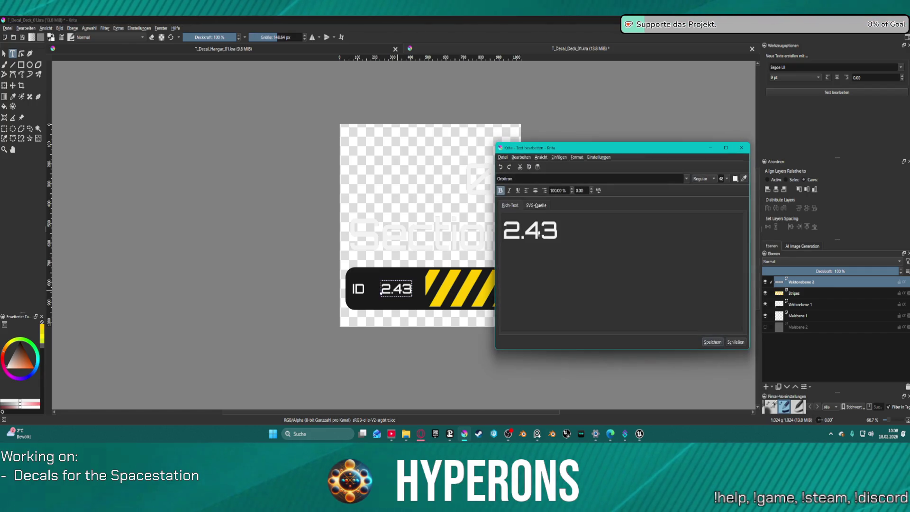
drag(574, 235, 525, 231)
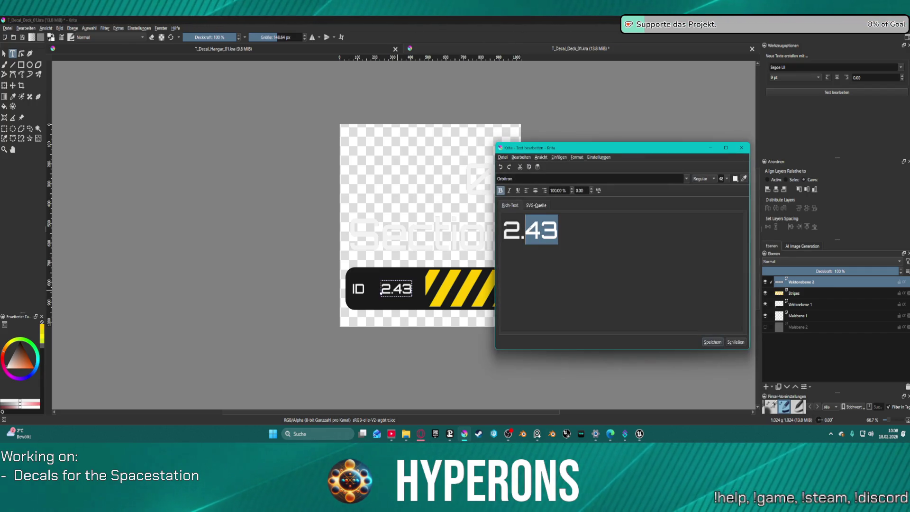
text(2)
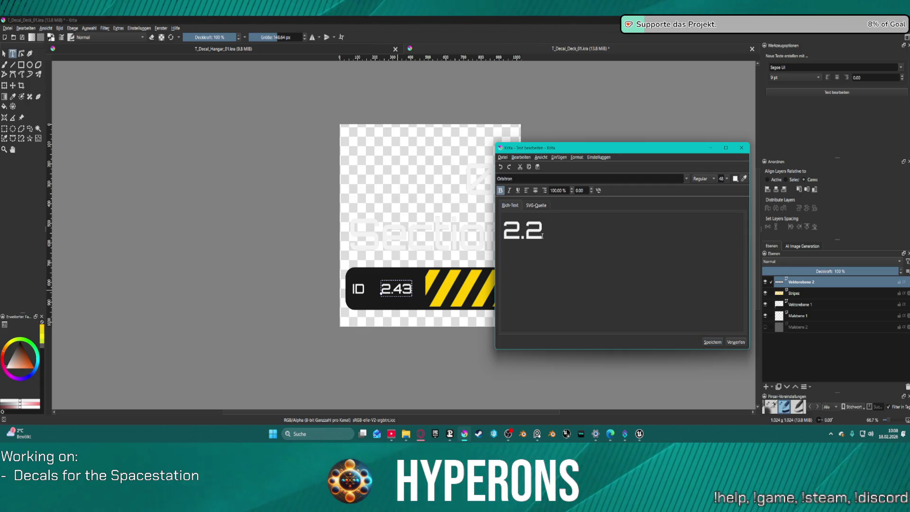
text(B)
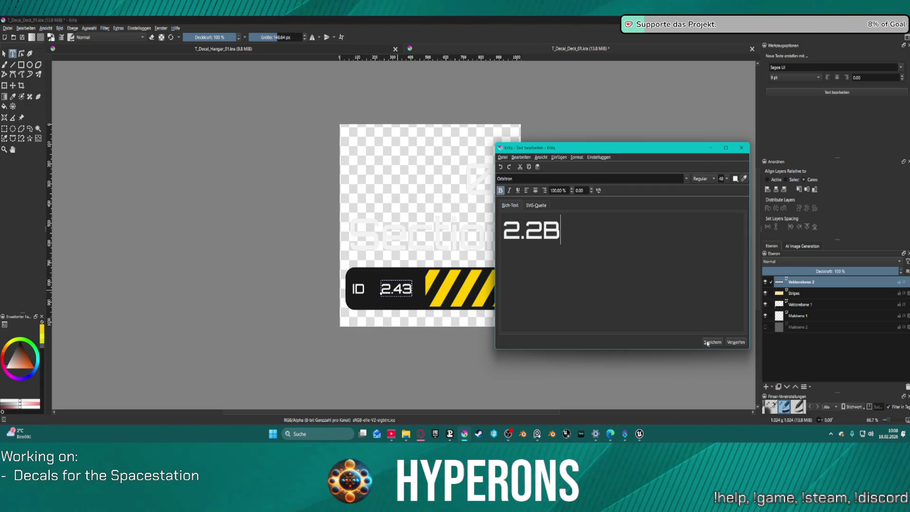
click(708, 343)
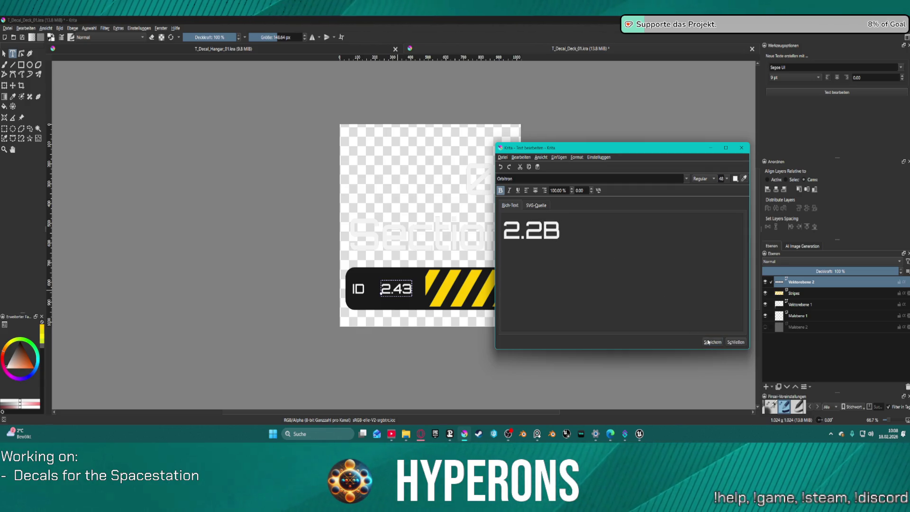
click(736, 342)
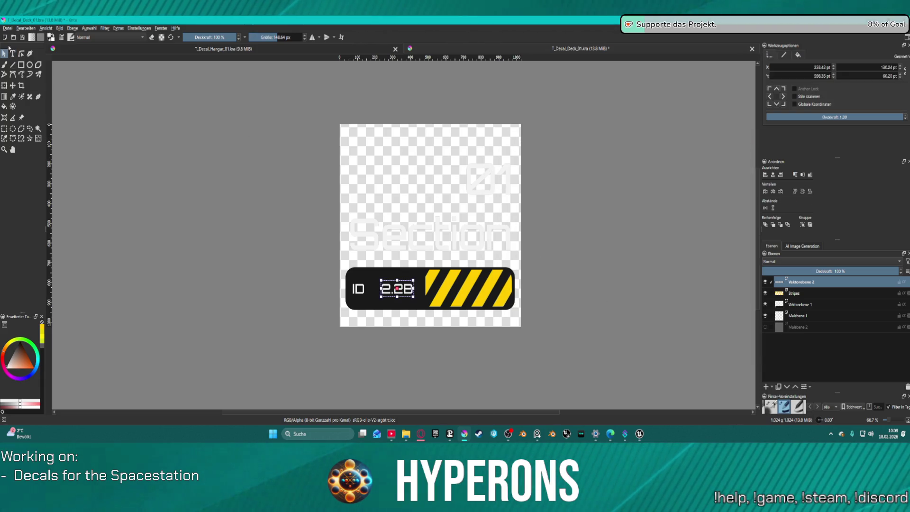
click(9, 28)
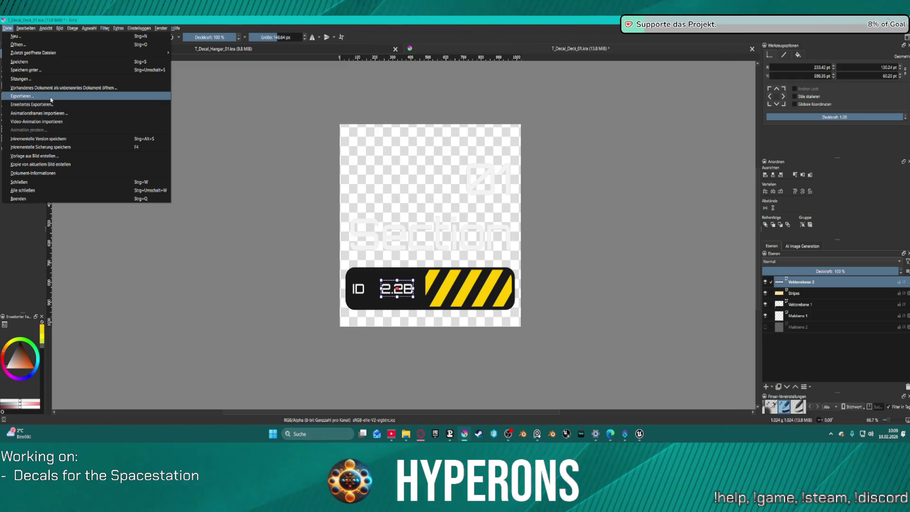
Step: Save the decal as T_Decal_Section_01.kra in the Decals folder
click(226, 97)
click(8, 29)
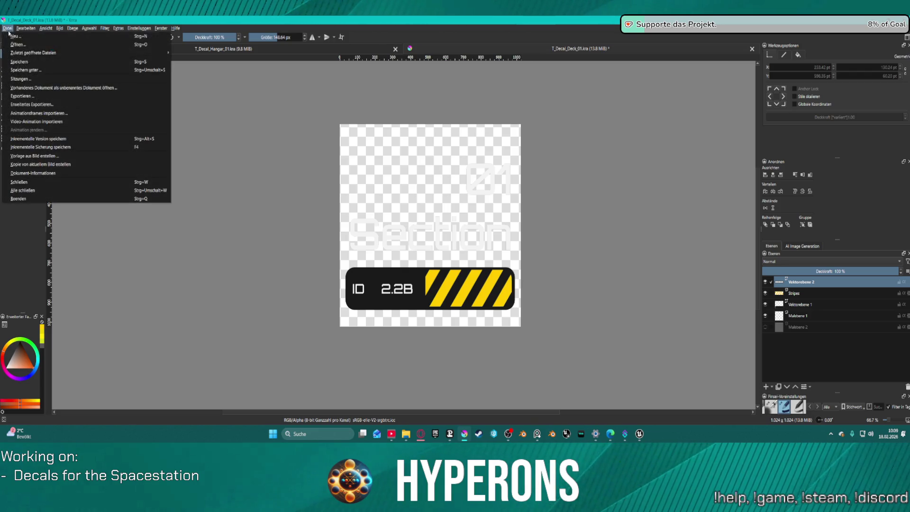
click(29, 66)
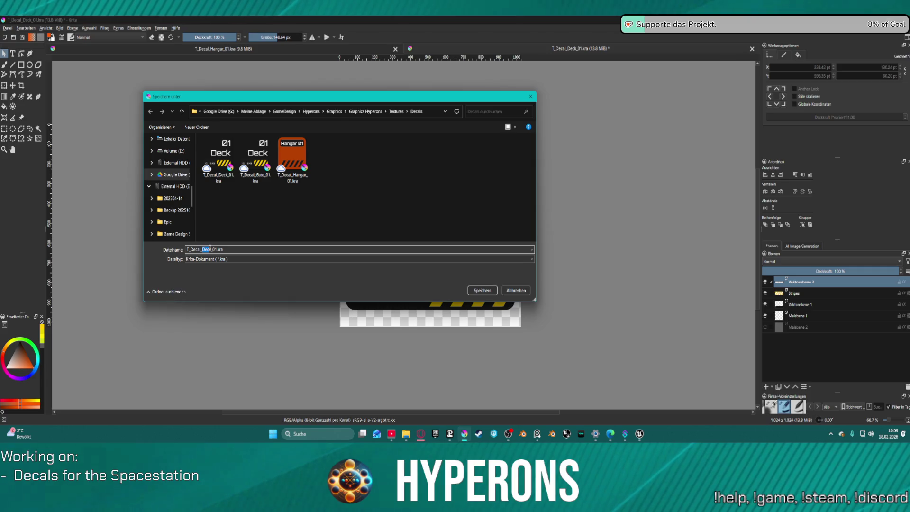
text(Secti)
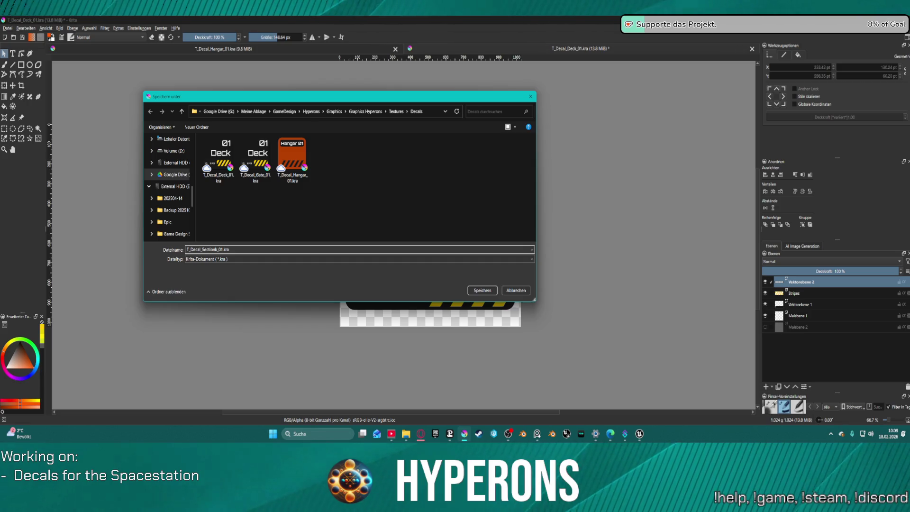
text(on)
key(Return)
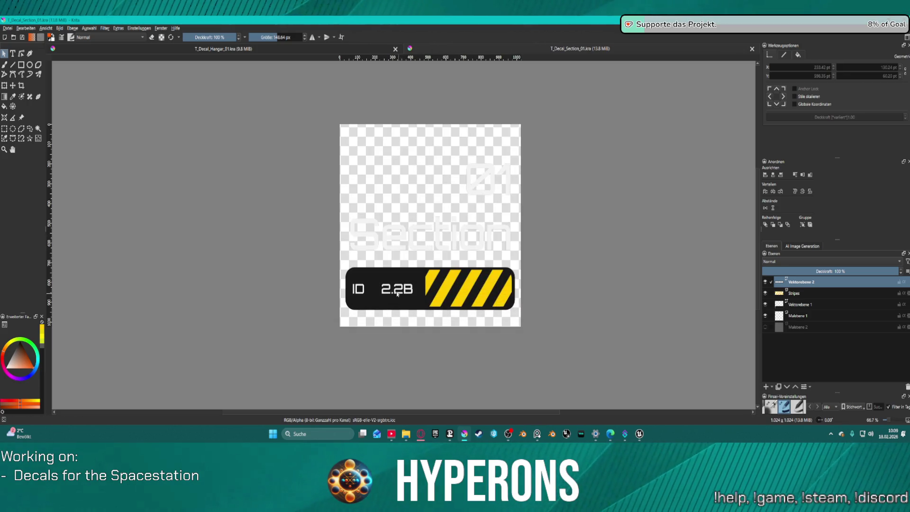
Step: Export the decal as T_Decal_Section_01.png with default PNG options
click(7, 27)
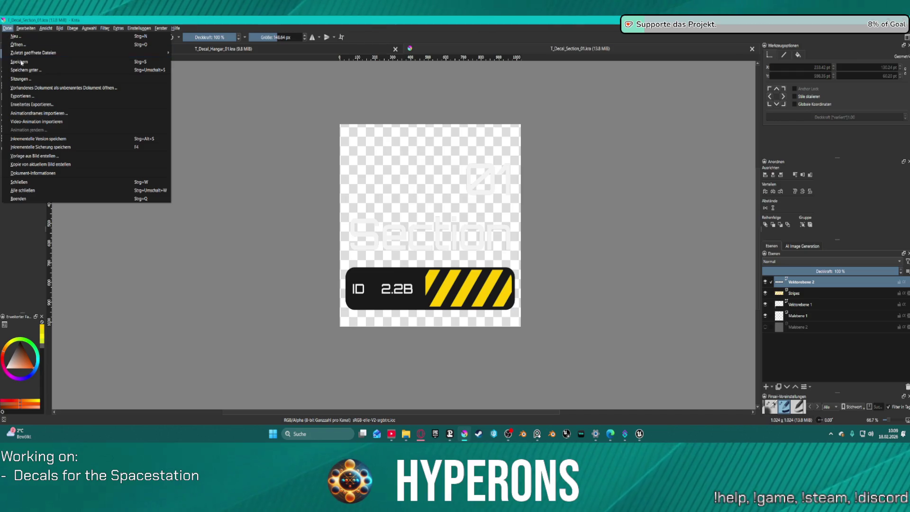
click(56, 96)
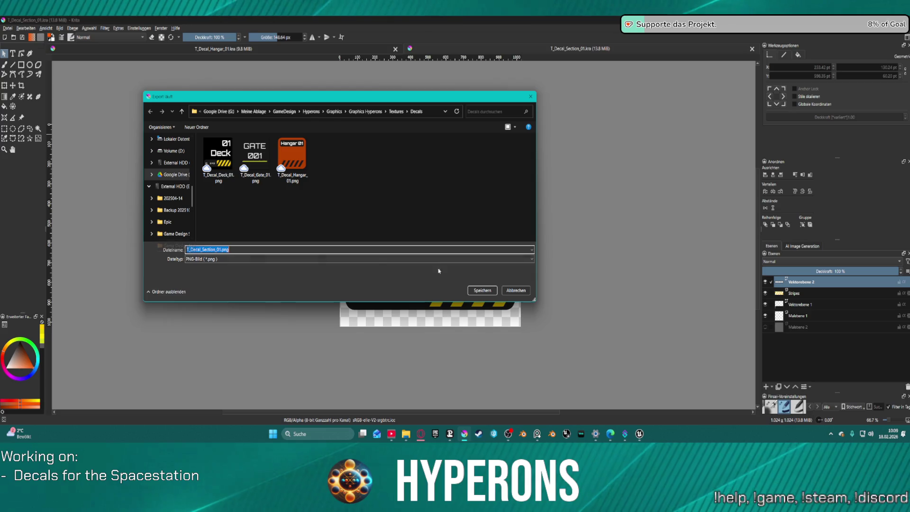
click(483, 290)
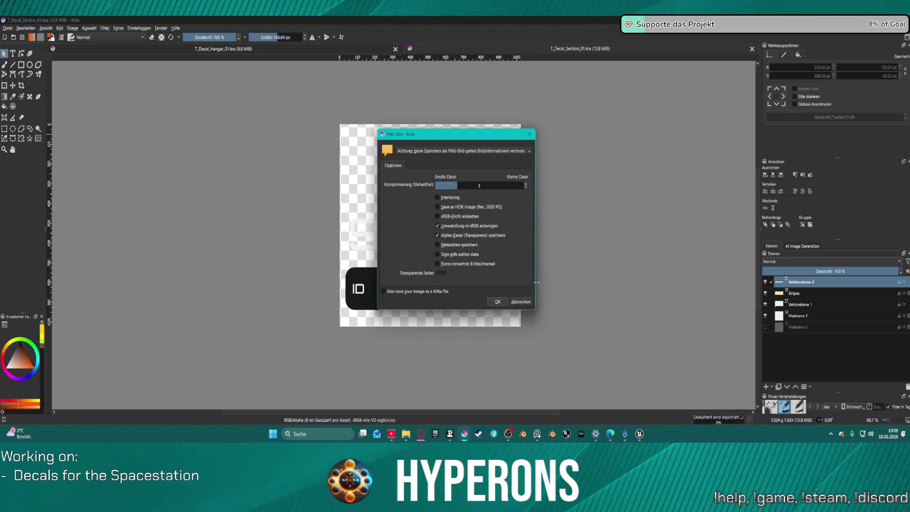
click(498, 302)
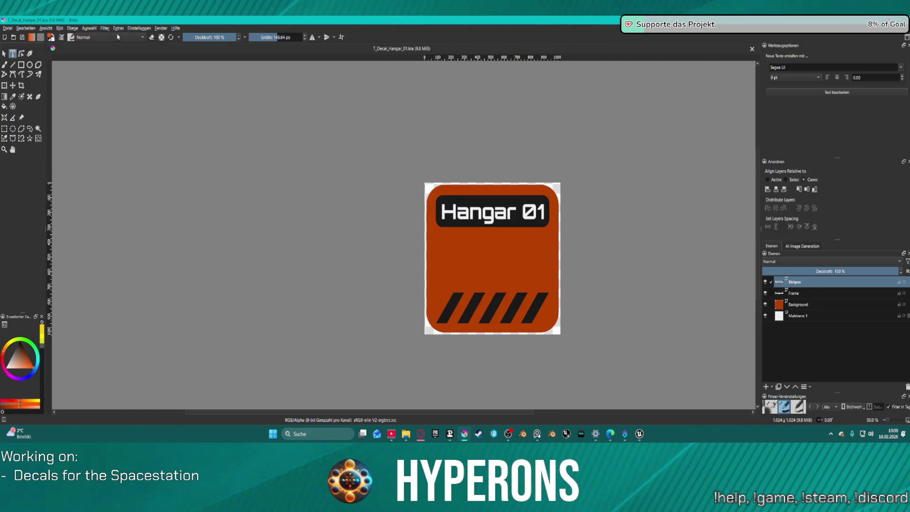
Step: Load T_Decal_Gate_01.kra beside the Hangar document and view it
click(8, 28)
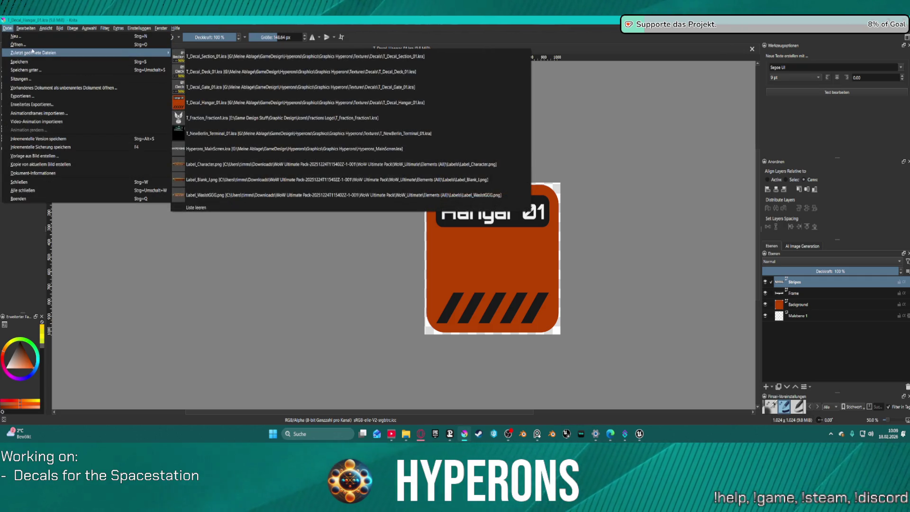
mouse_move(34, 52)
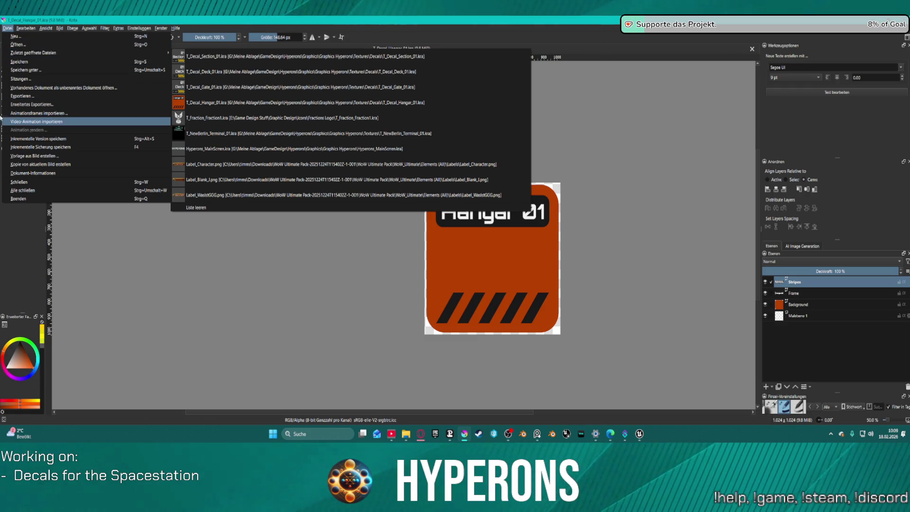
click(84, 45)
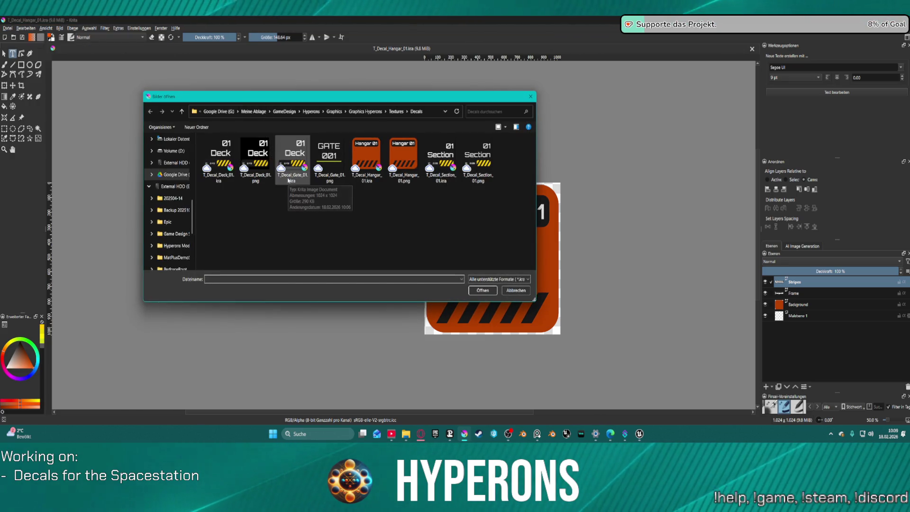
mouse_move(295, 158)
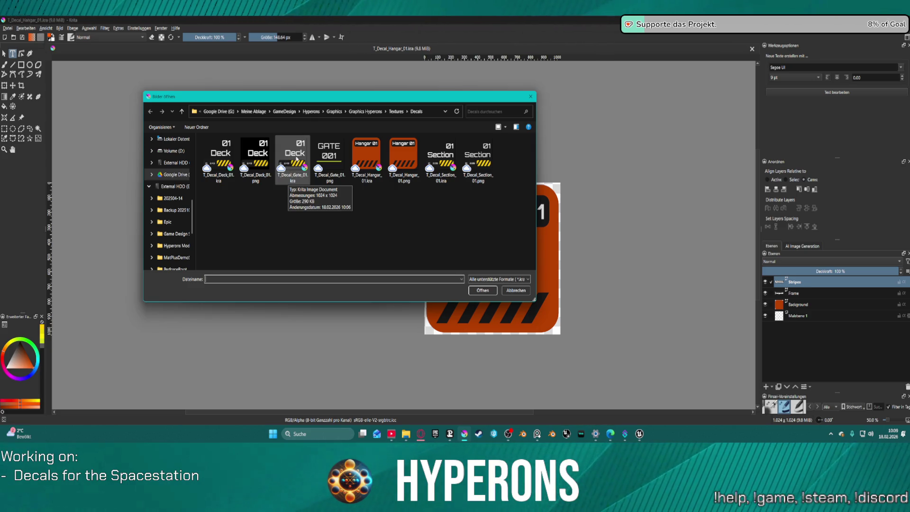
double_click(295, 153)
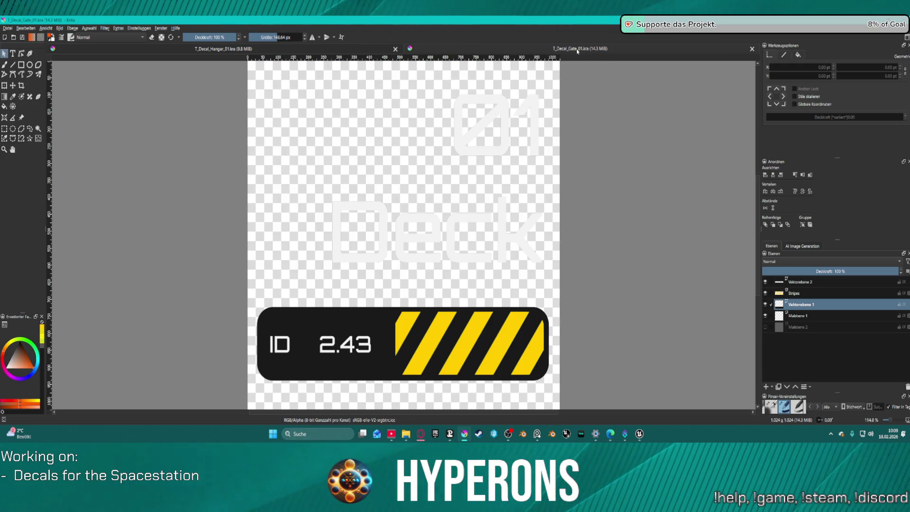
click(360, 49)
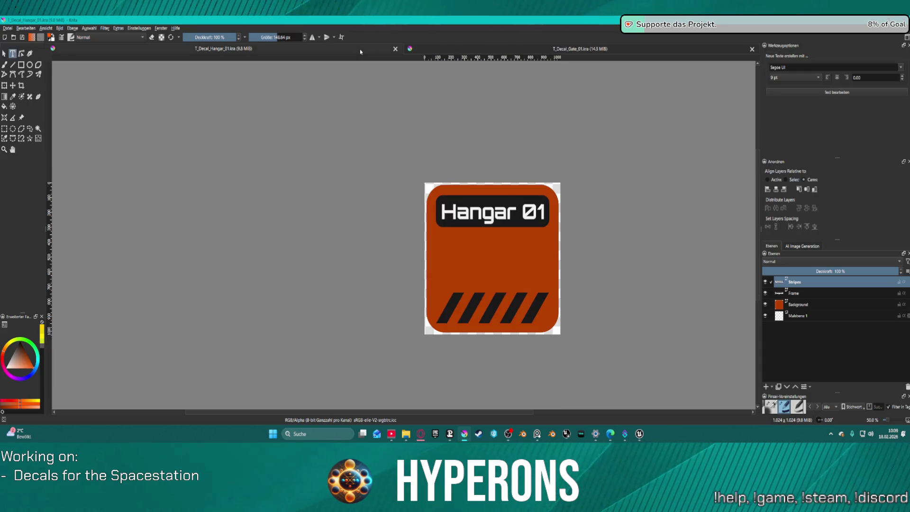
click(538, 50)
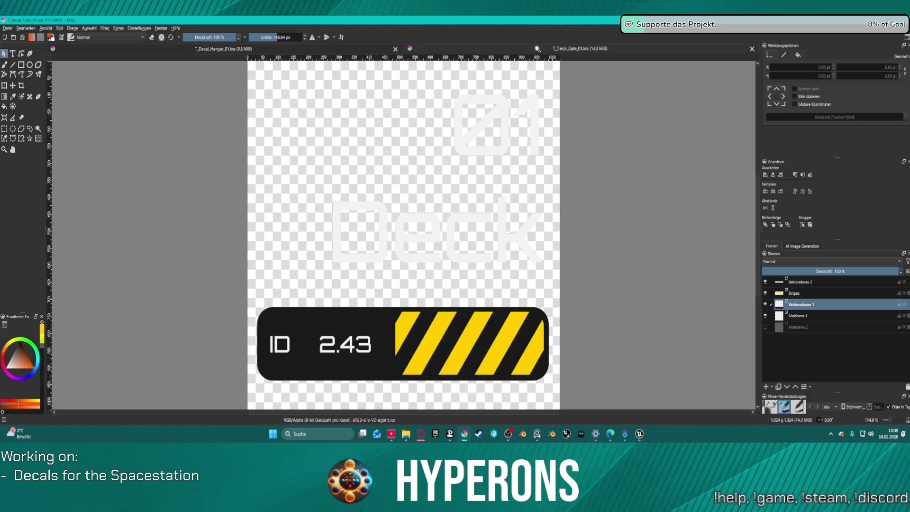
click(8, 28)
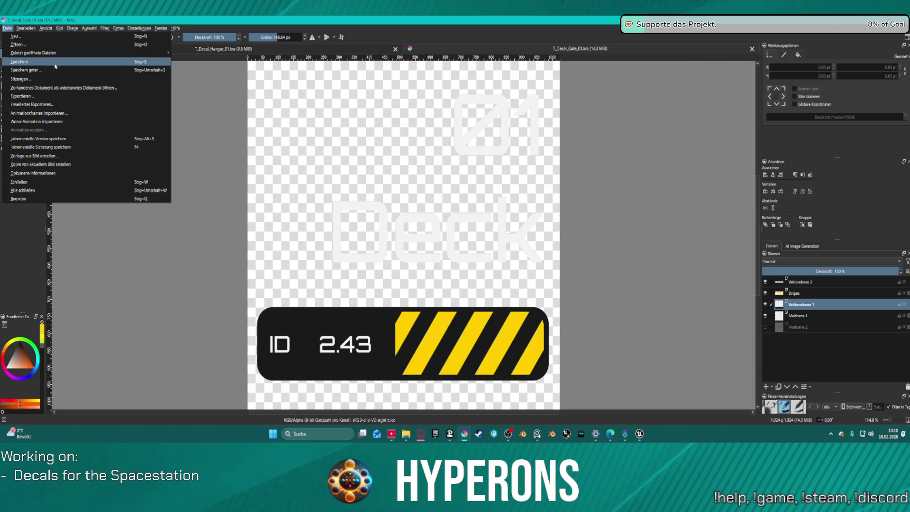
Step: Load the Deck decal file and close the Gate decal document
click(63, 44)
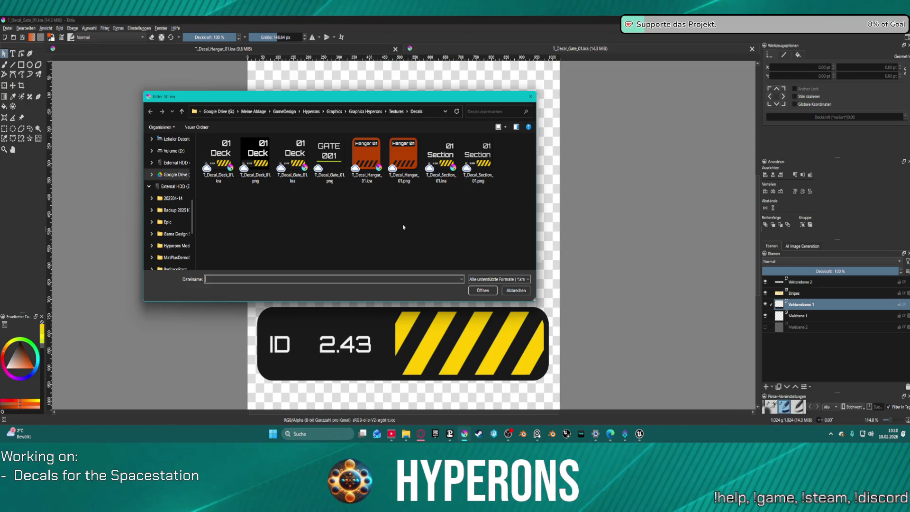
click(255, 162)
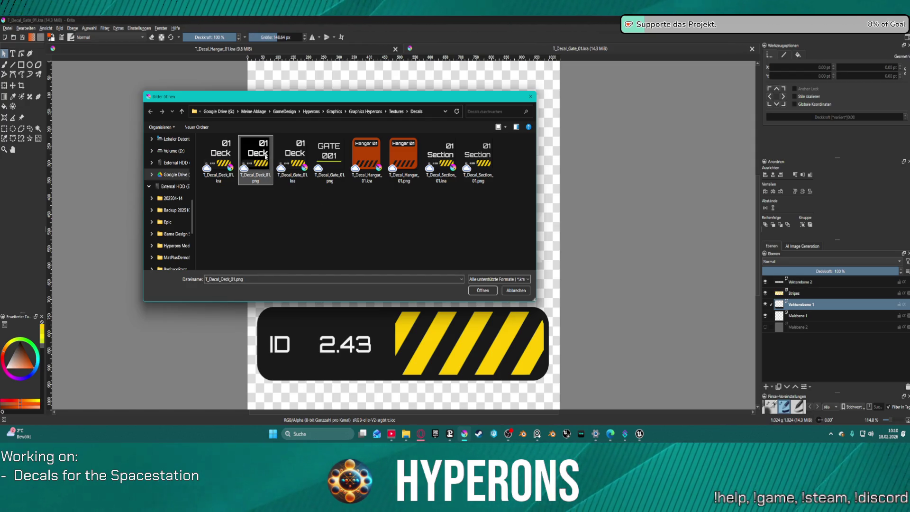
key(Return)
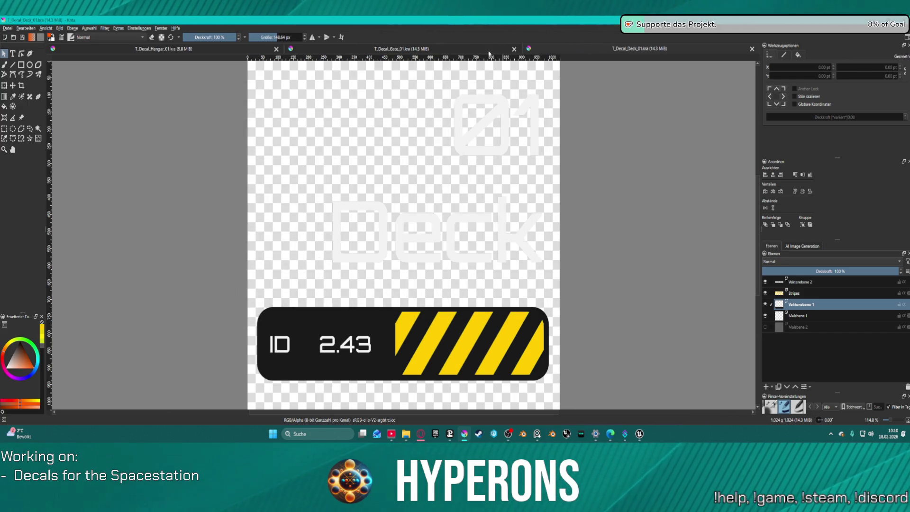
click(515, 49)
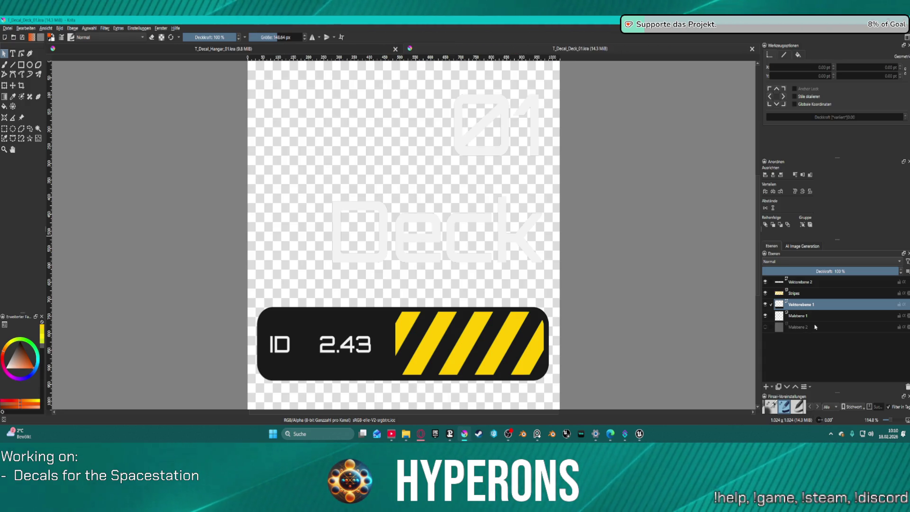
Step: Move the 01 and Deck text shapes down to sit just above the ID 2.43 bar
key(ctrl+a)
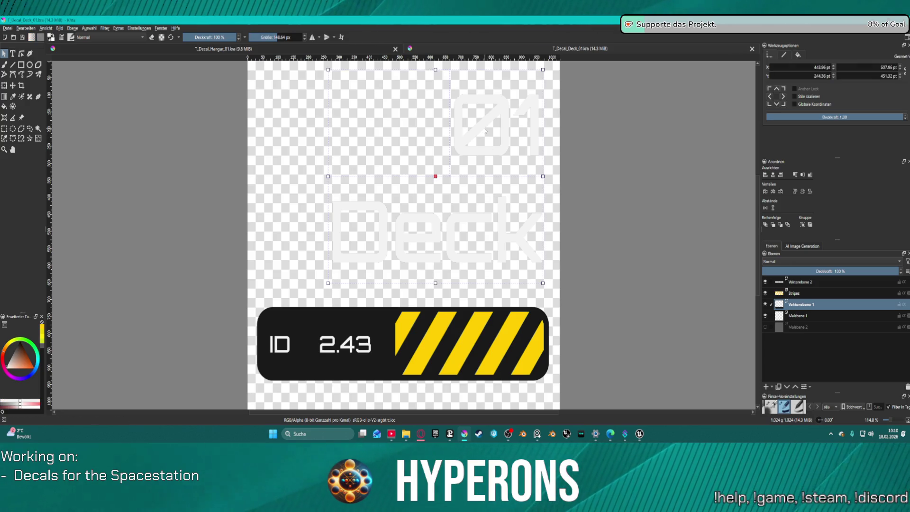
drag(451, 226, 450, 256)
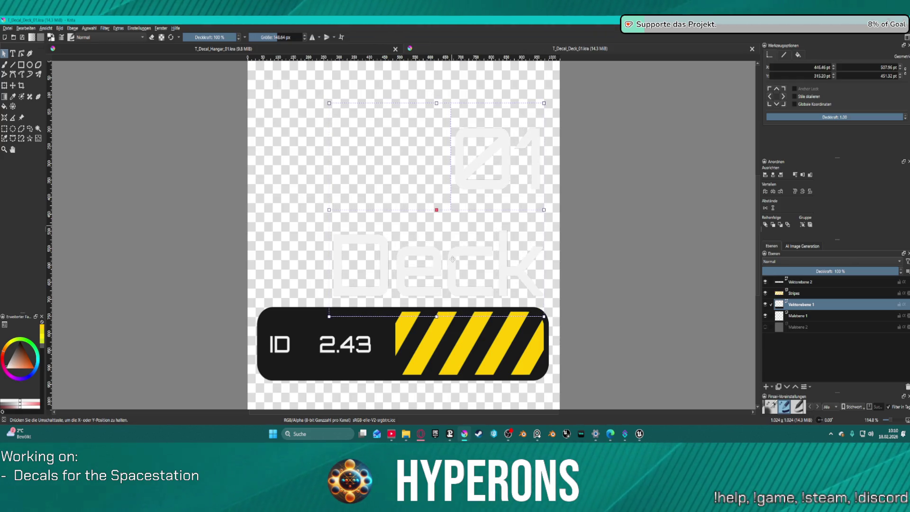
drag(451, 256, 453, 252)
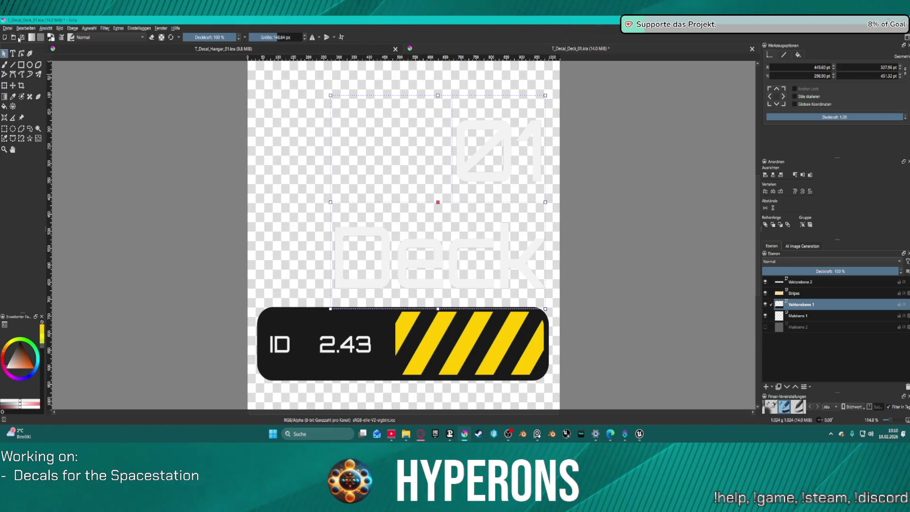
click(7, 28)
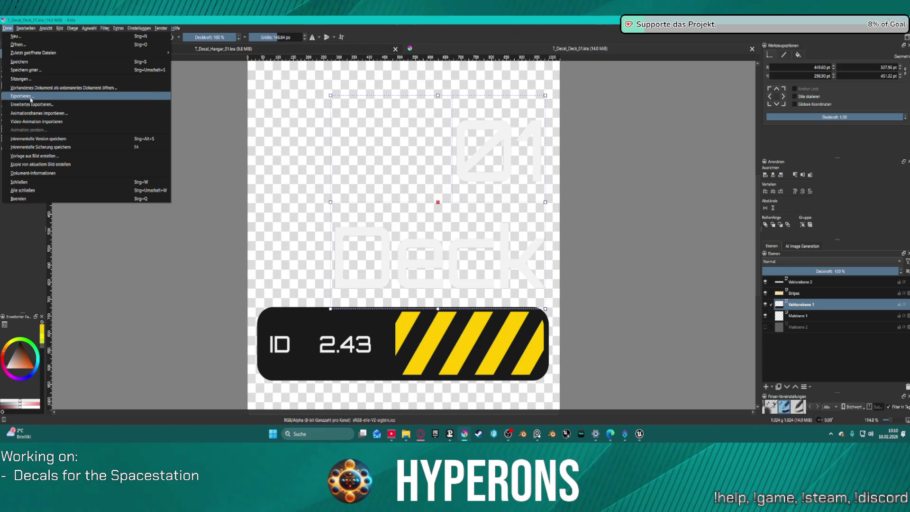
Step: Export the Deck decal as PNG, overwriting T_Decal_Deck_01.png, then switch to Unreal
click(21, 96)
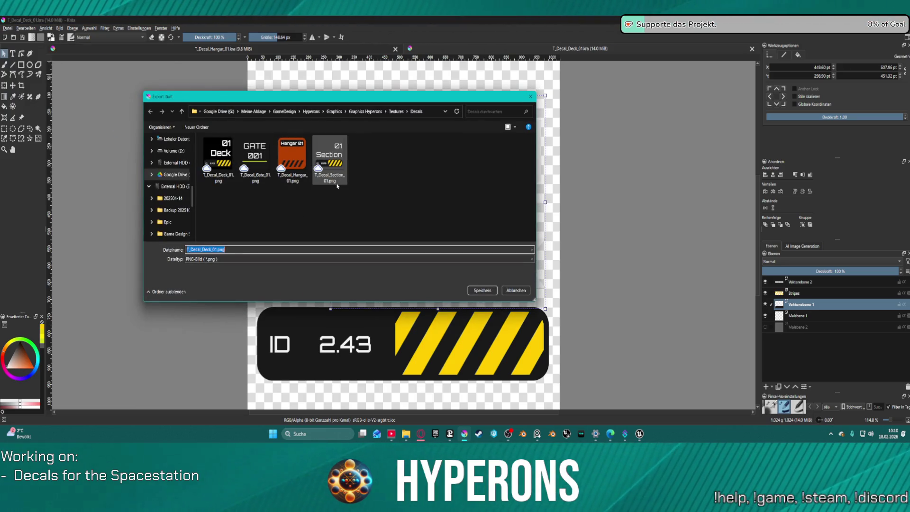
click(220, 155)
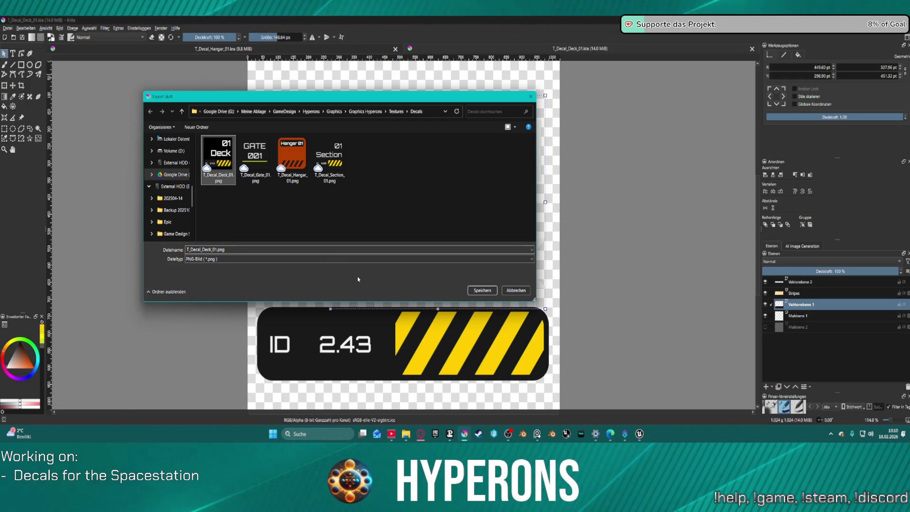
click(473, 292)
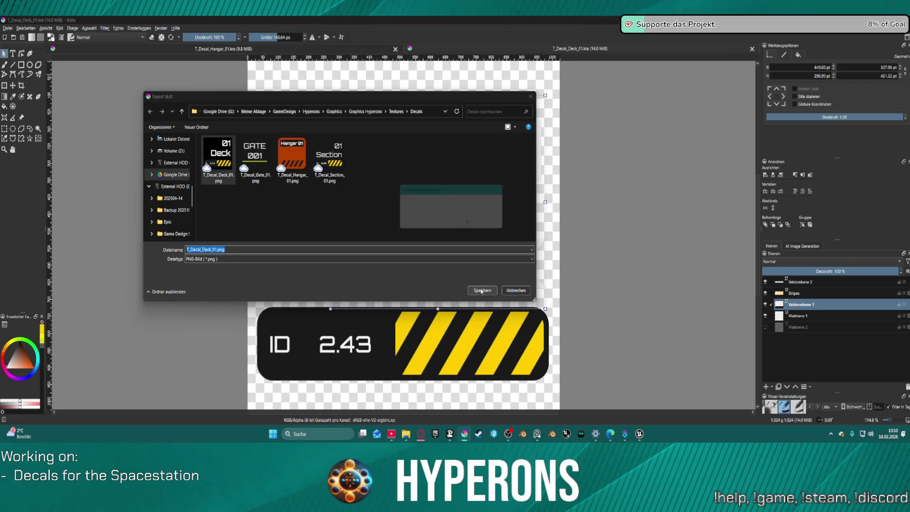
click(471, 225)
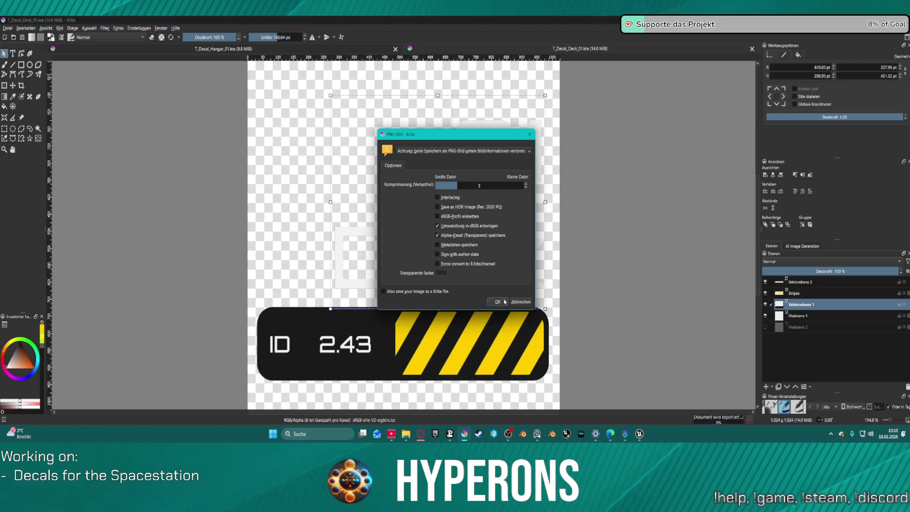
click(500, 302)
mouse_move(639, 434)
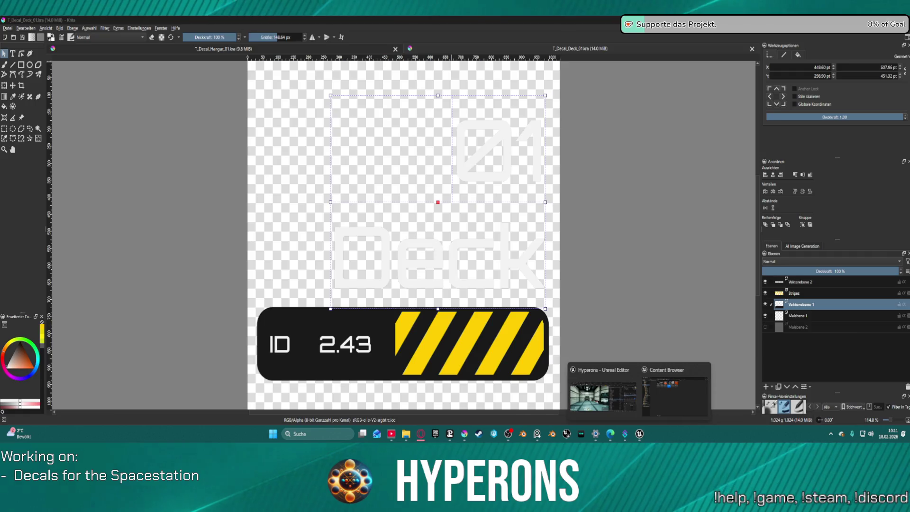
click(603, 387)
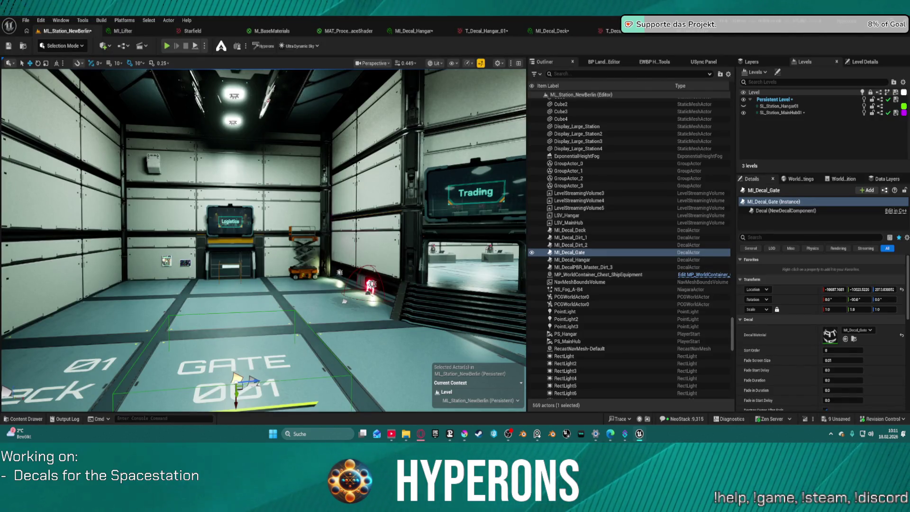
Step: Import T_Decal_Section_01 into the station Decals folder in the Content Drawer
click(385, 356)
key(ctrl+space)
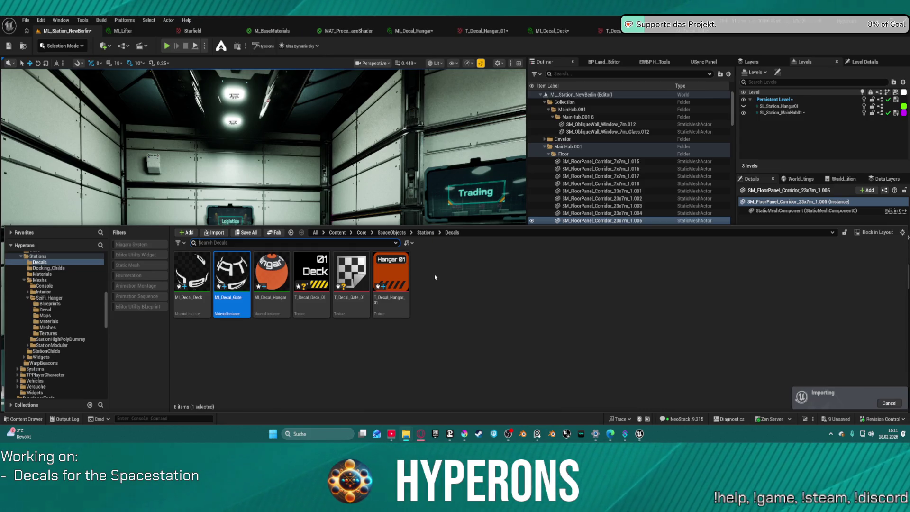
key(ctrl+space)
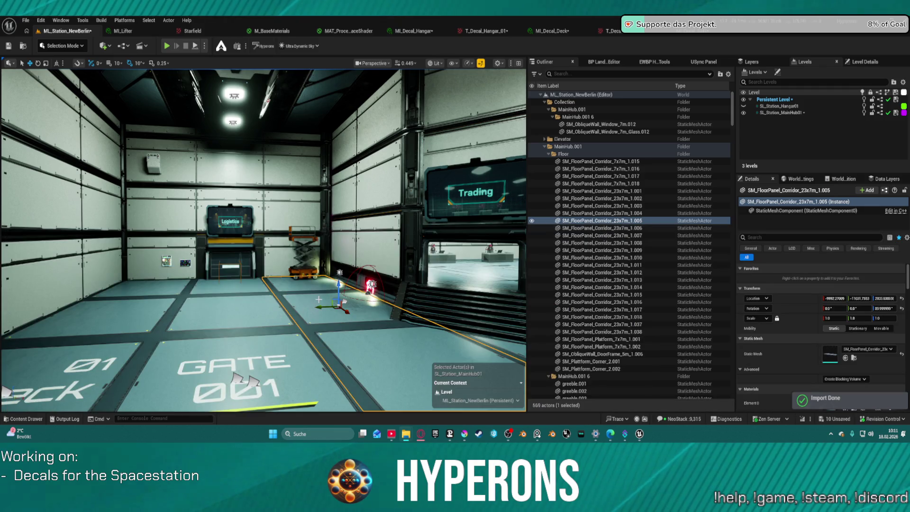
key(ctrl+space)
right_click(270, 281)
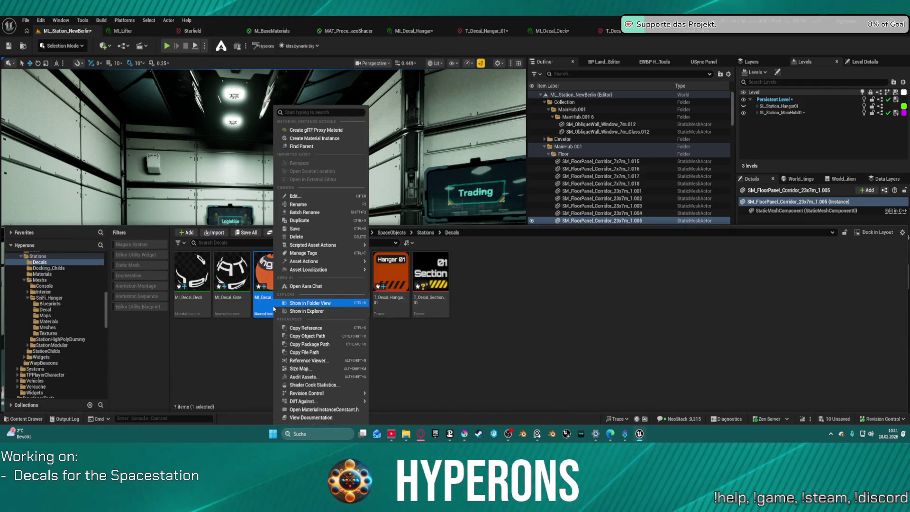
Step: Duplicate MI_Decal_Hangar as MI_Decal_Section and load it in the material editor
click(303, 220)
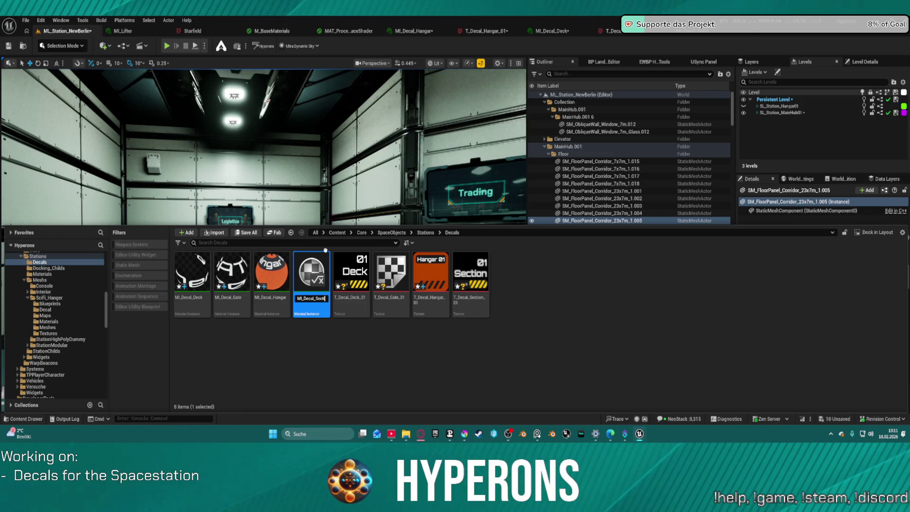
key(Return)
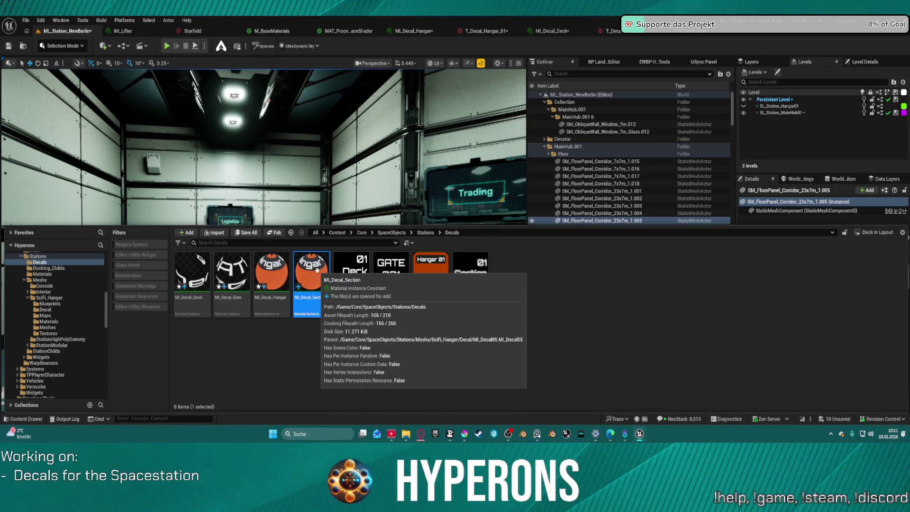
double_click(312, 270)
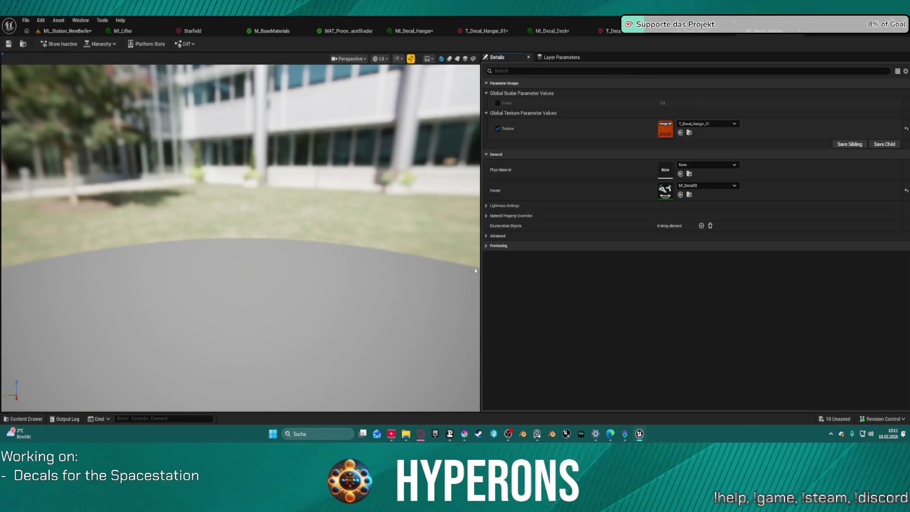
key(ctrl+space)
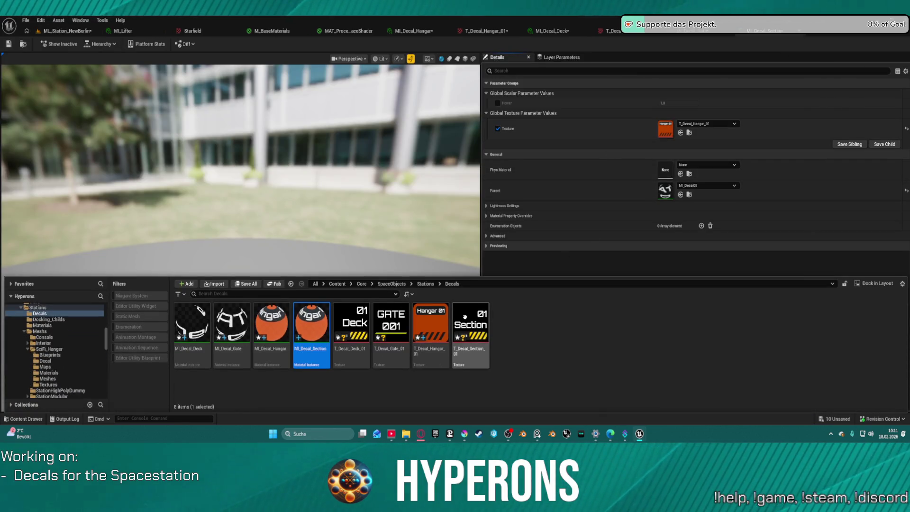
Step: Assign T_Decal_Section_01 to the material and place MI_Decal_Section on the station floor
click(681, 132)
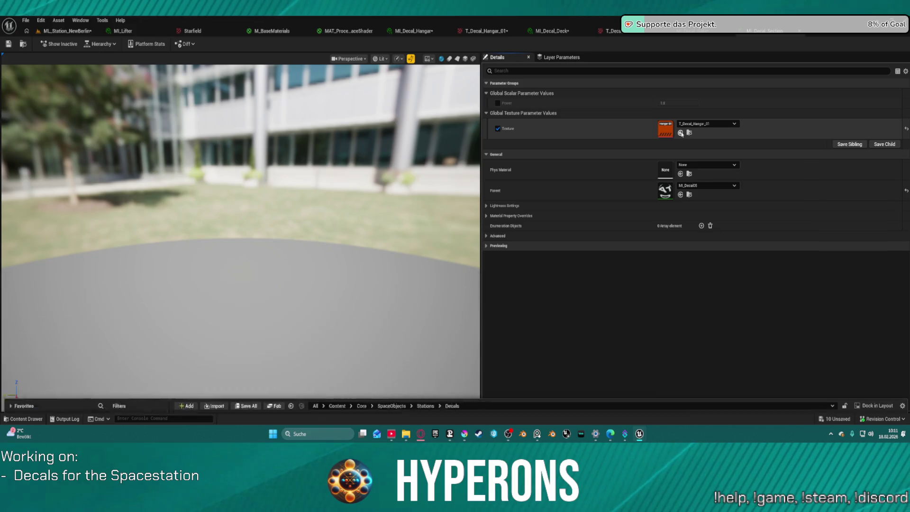
click(83, 32)
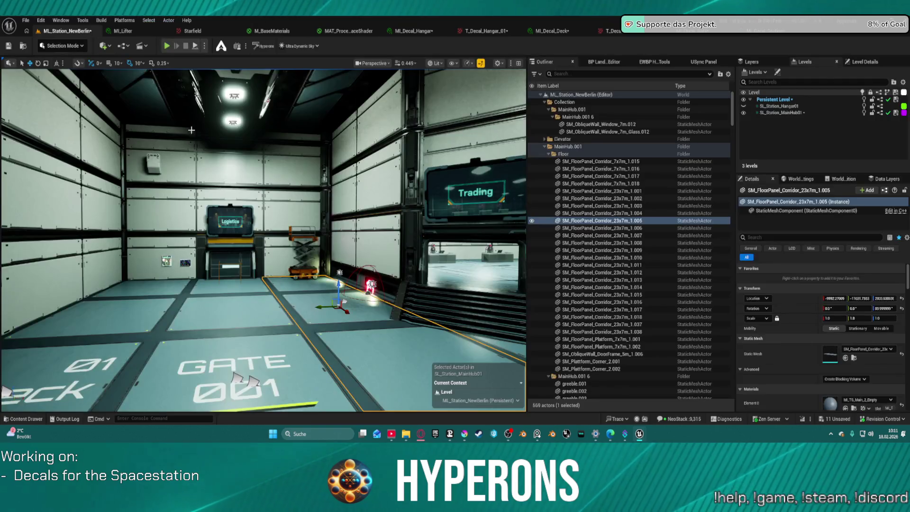
key(ctrl+space)
mouse_move(471, 285)
mouse_down()
mouse_move(327, 345)
mouse_move(219, 310)
mouse_move(242, 313)
mouse_up()
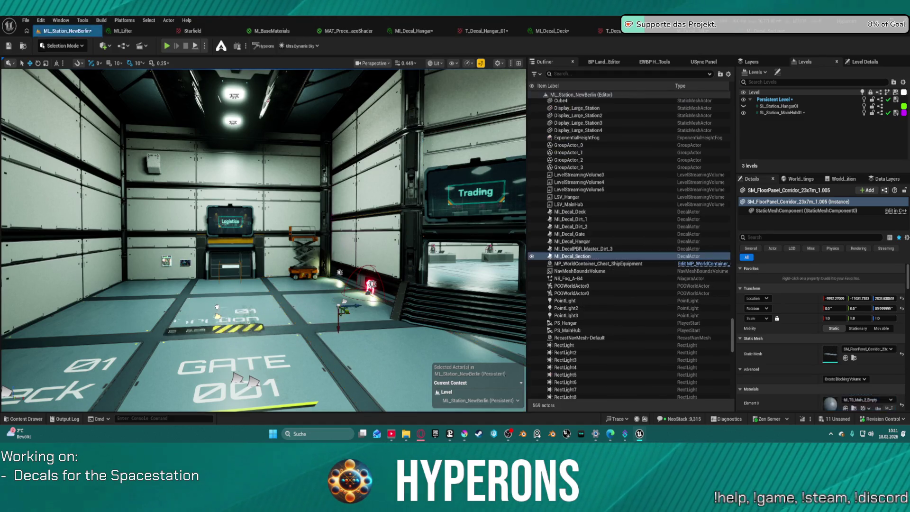
Step: Inspect the placed Section decal from several angles, then return to Krita
key(f)
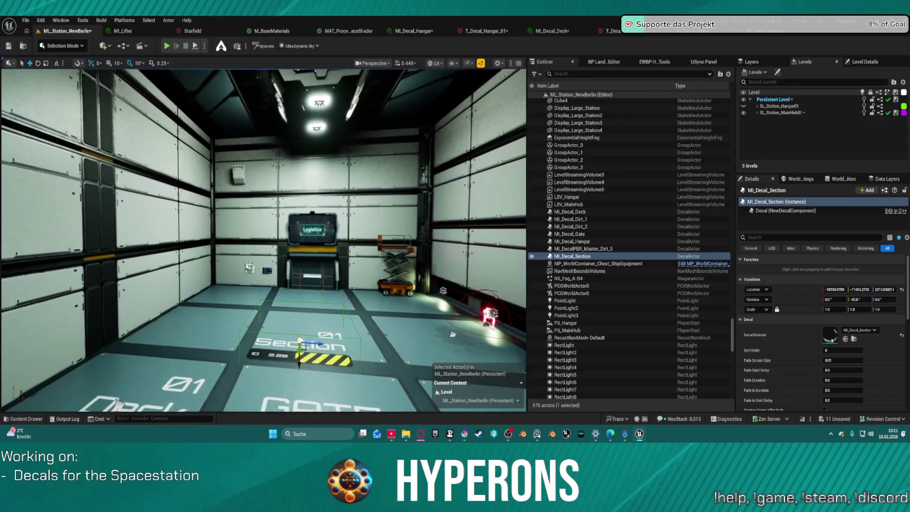
scroll(263, 243, up, 5)
scroll(263, 242, down, 2)
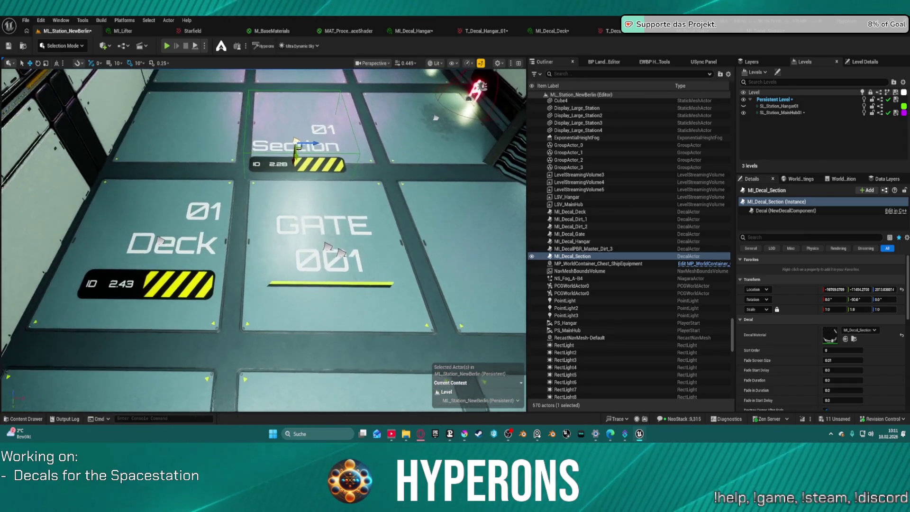
key(d)
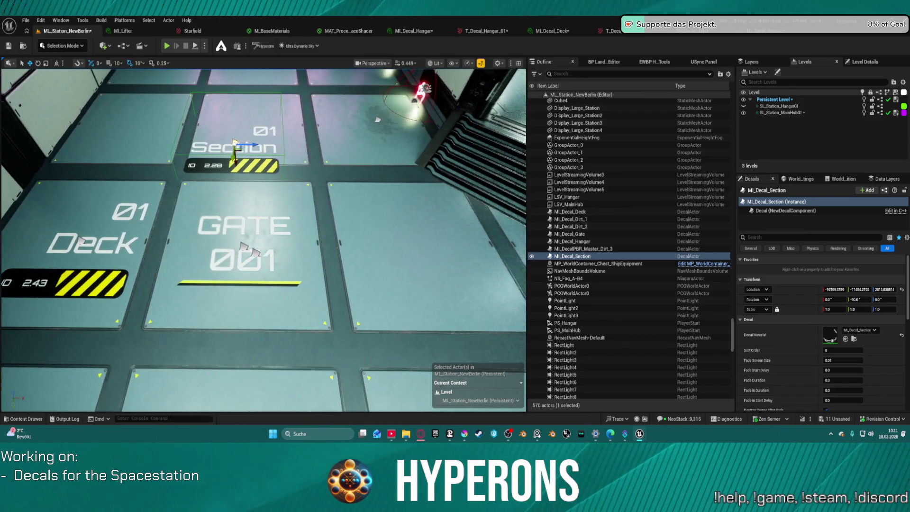
key(a)
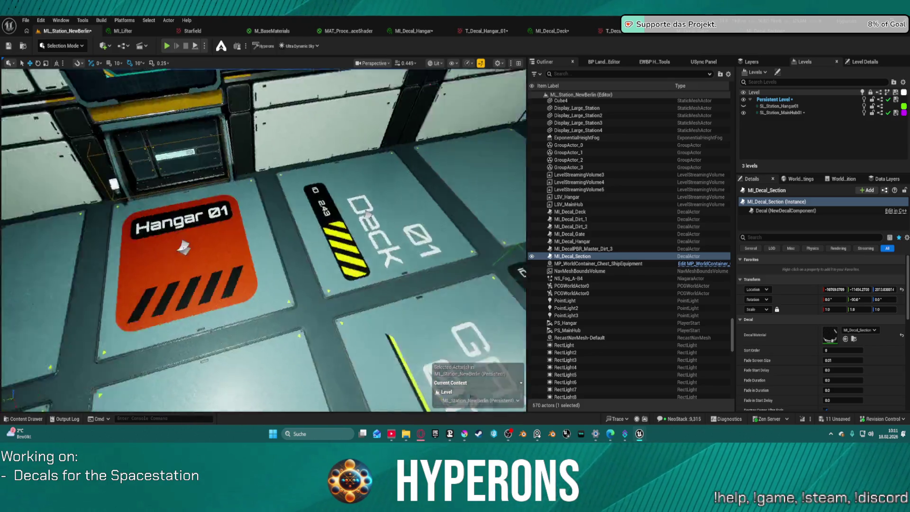
key(d)
mouse_move(316, 257)
mouse_down()
mouse_move(333, 343)
mouse_move(47, 343)
mouse_move(23, 326)
mouse_move(23, 271)
mouse_up()
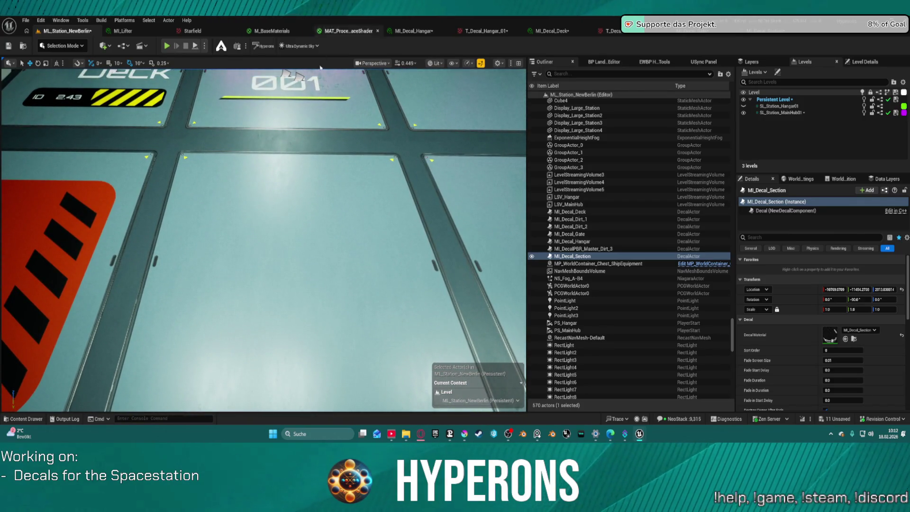
key(f)
drag(23, 270, 23, 213)
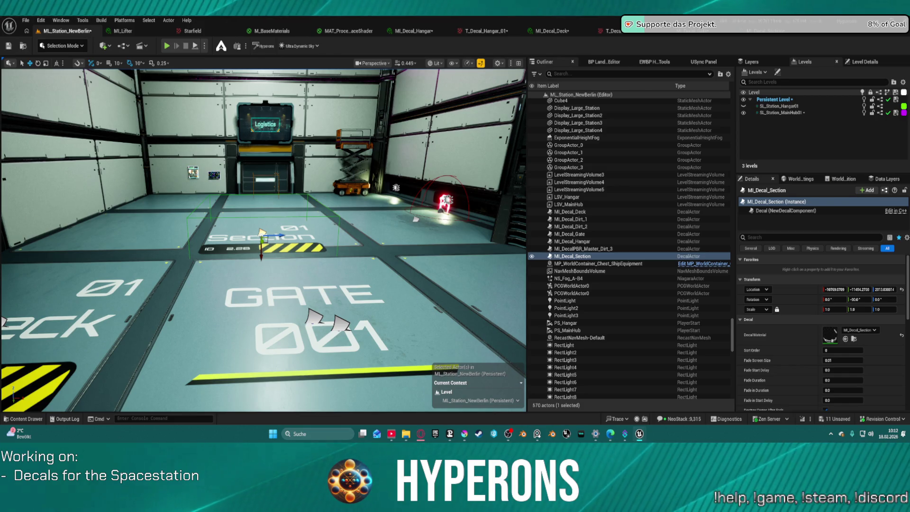
key(alt+Tab)
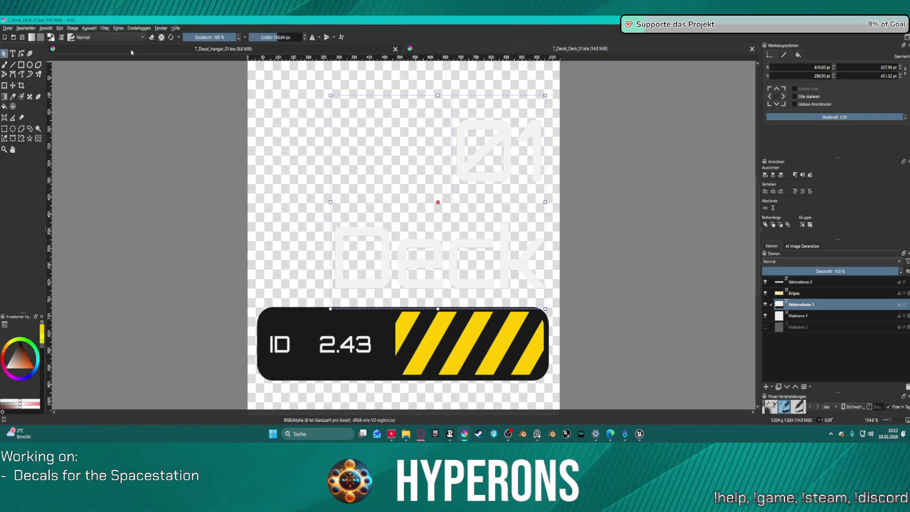
Step: Save the Deck decal as a new file T_Decal_Zone_01.kra in the Decals folder
click(8, 29)
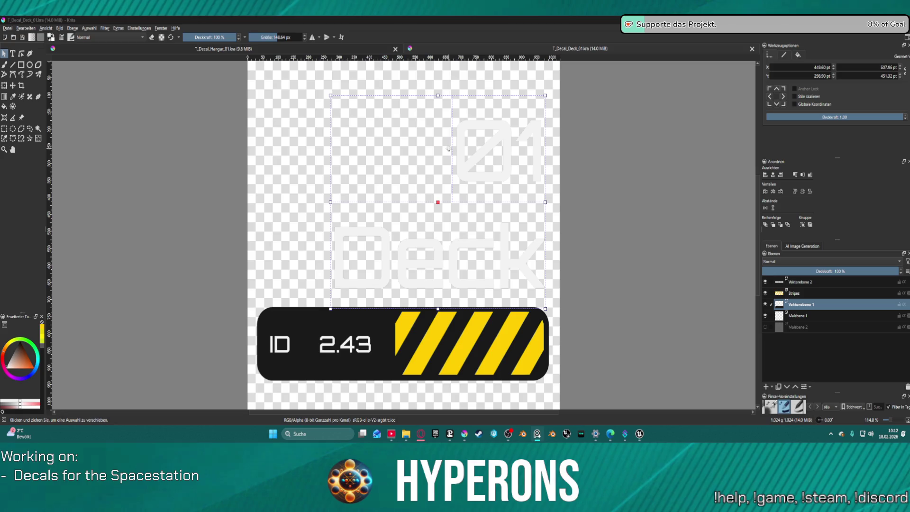
click(8, 28)
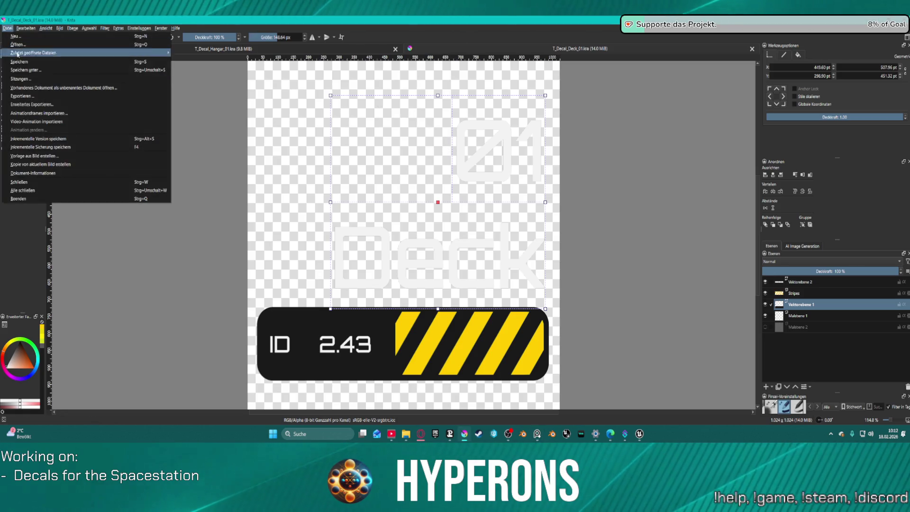
click(57, 72)
click(8, 28)
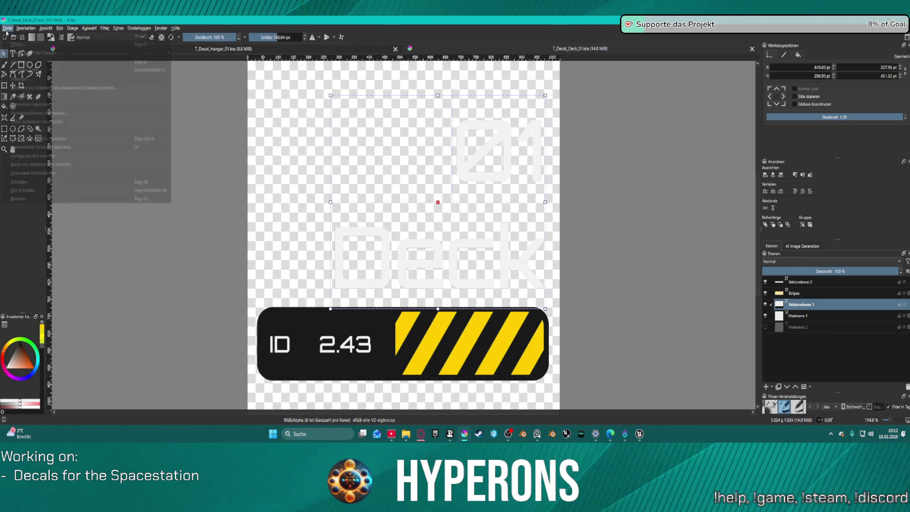
click(57, 71)
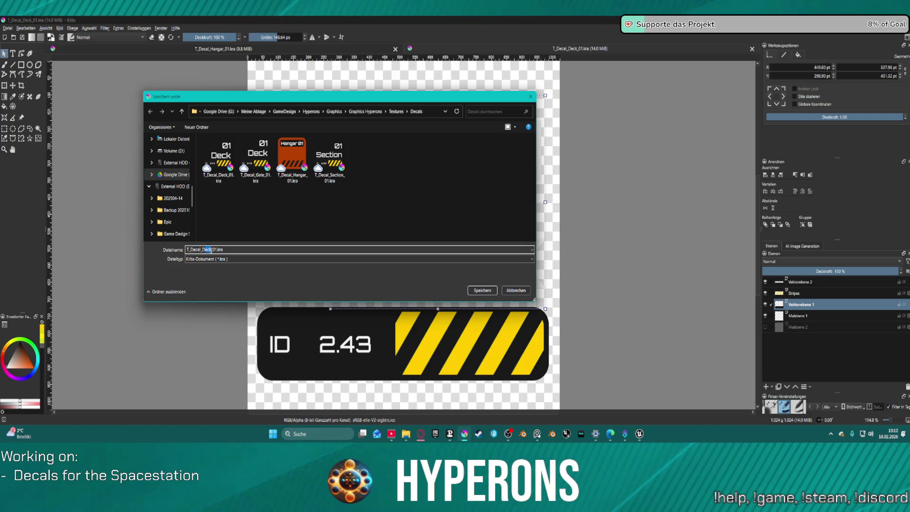
key(BackSpace)
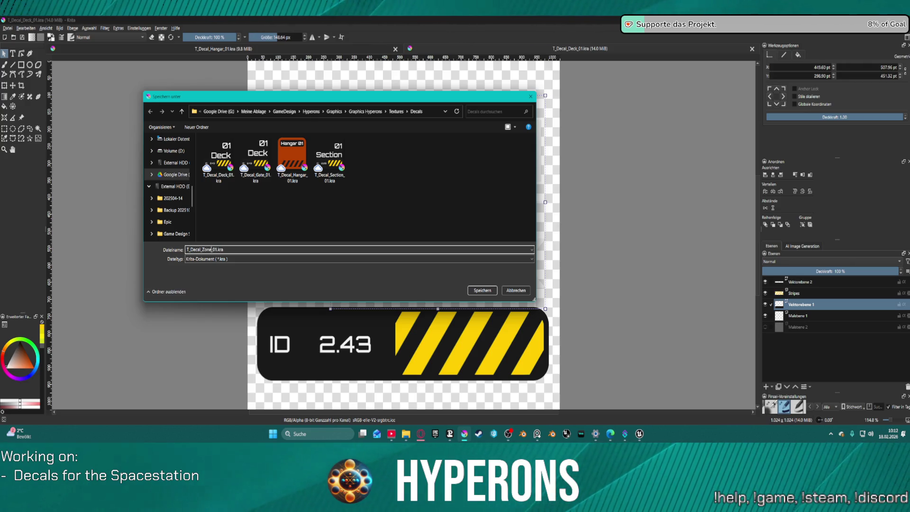
key(Return)
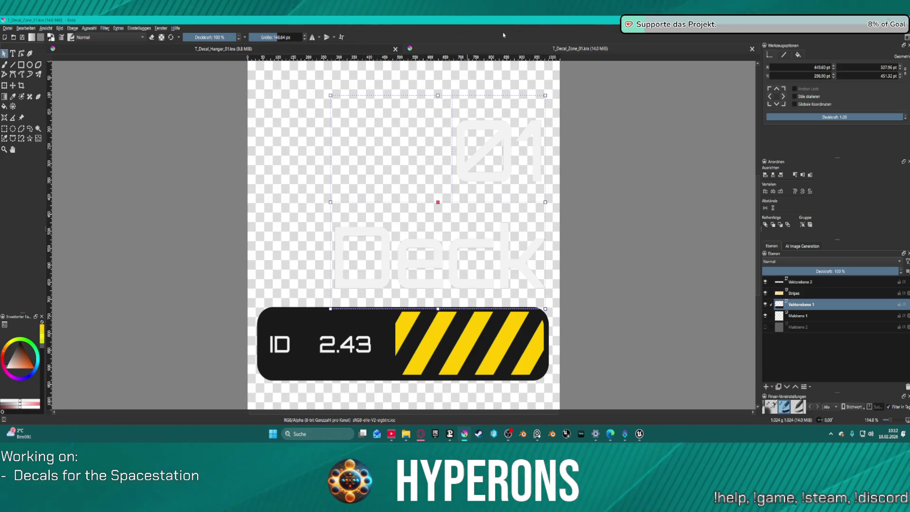
Step: Shift the 01/Deck text left, show the dark grey background and clear the yellow stripes from the bar
mouse_move(480, 178)
mouse_down()
mouse_move(424, 171)
mouse_move(462, 160)
mouse_move(382, 152)
mouse_up()
click(766, 327)
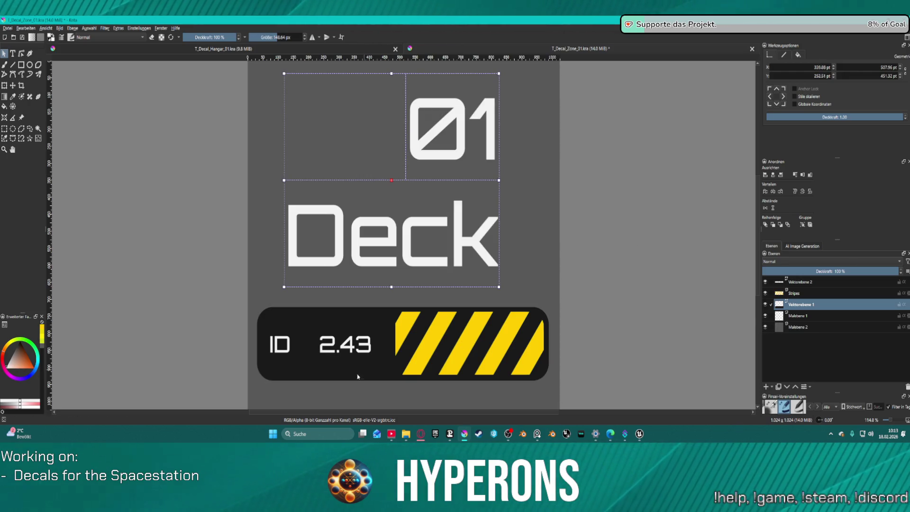
click(355, 322)
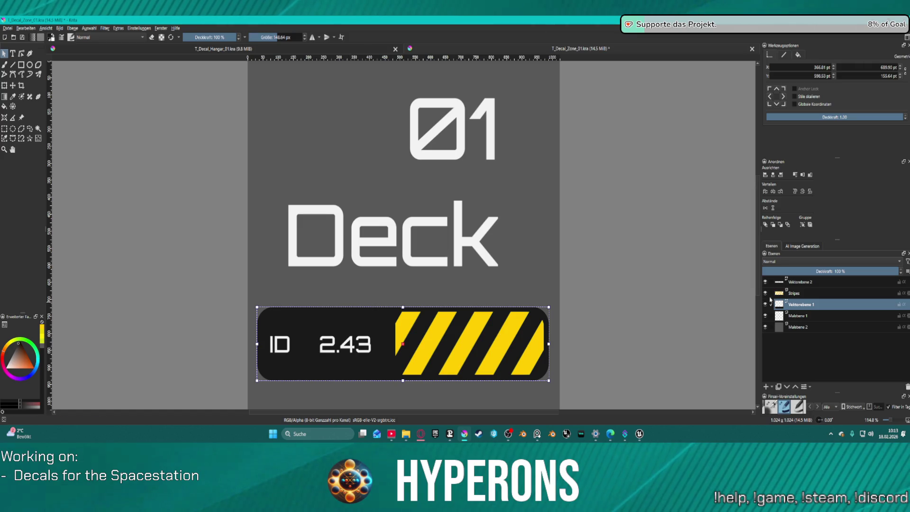
click(805, 294)
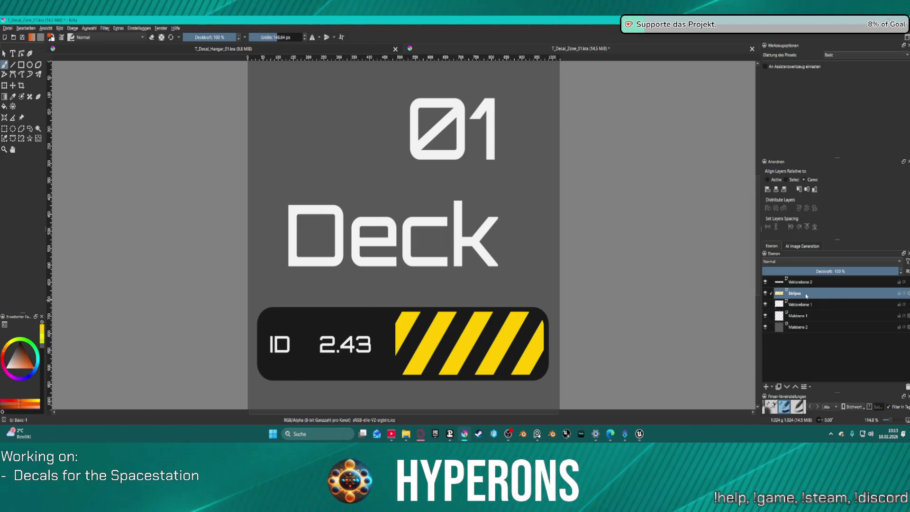
key(Delete)
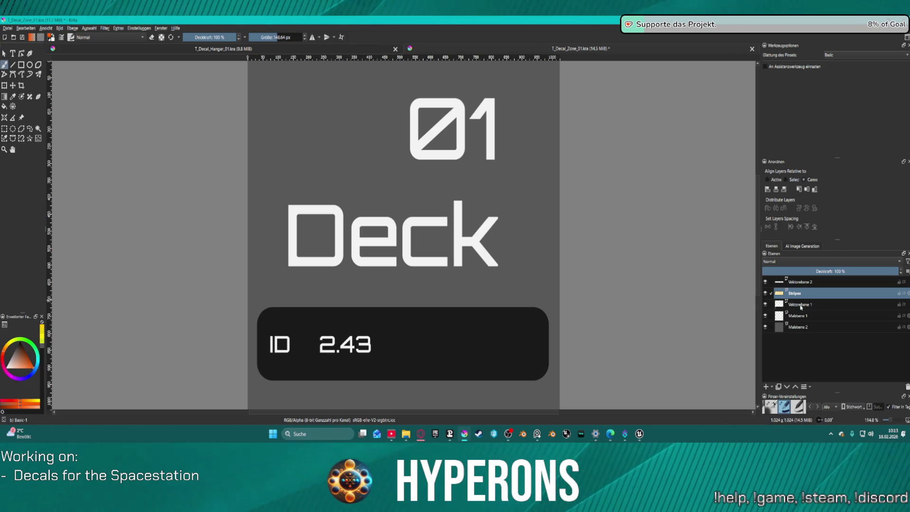
click(798, 318)
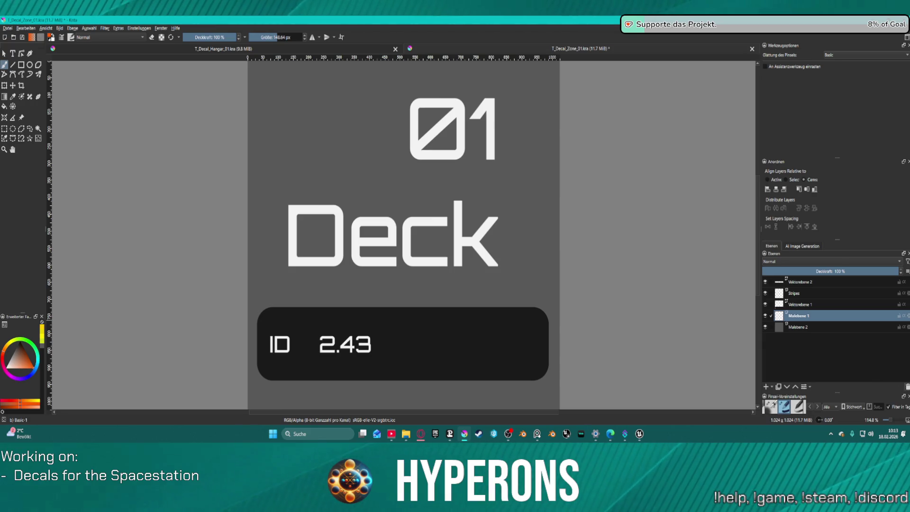
click(801, 307)
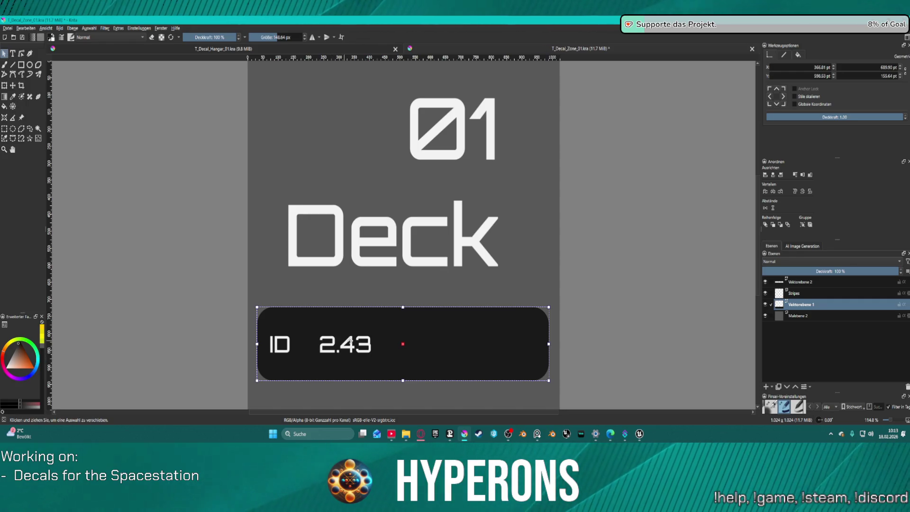
Step: Delete the ID and 2.43 texts, leaving the dark bar empty
click(830, 282)
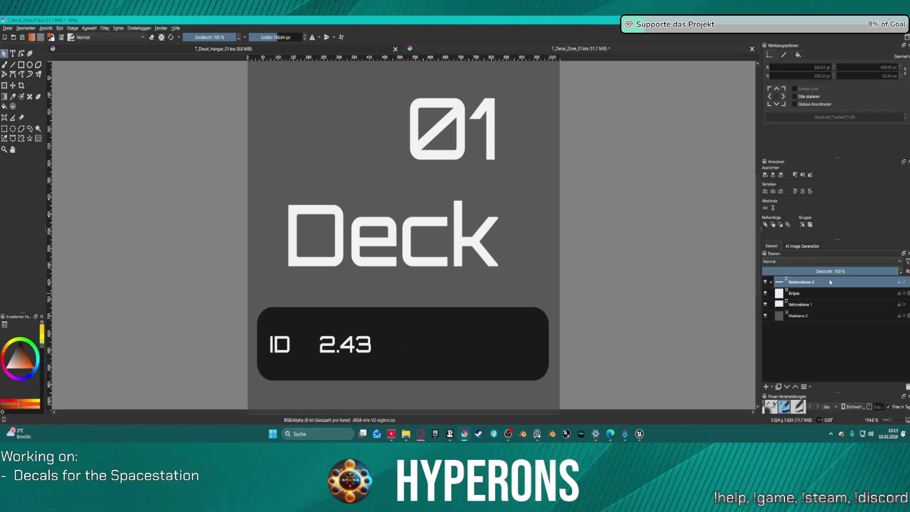
click(345, 345)
key(Delete)
click(278, 345)
key(Delete)
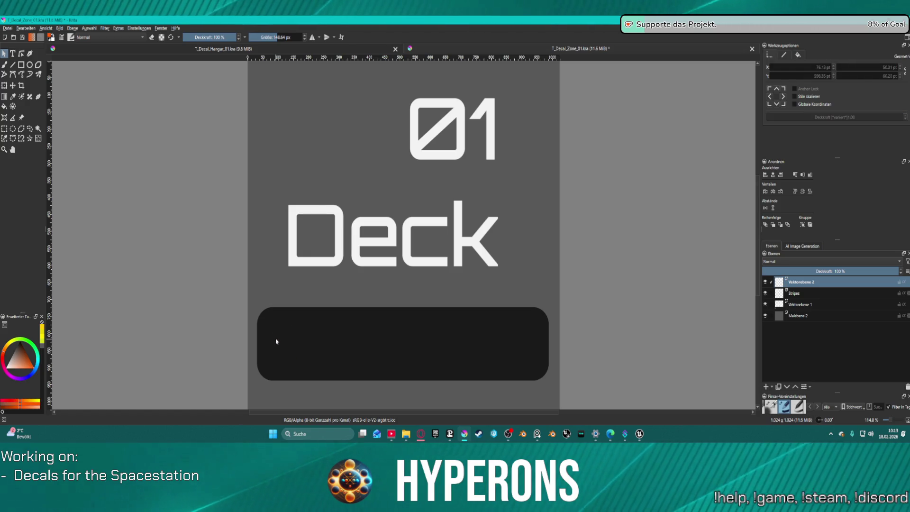
key(ctrl+z)
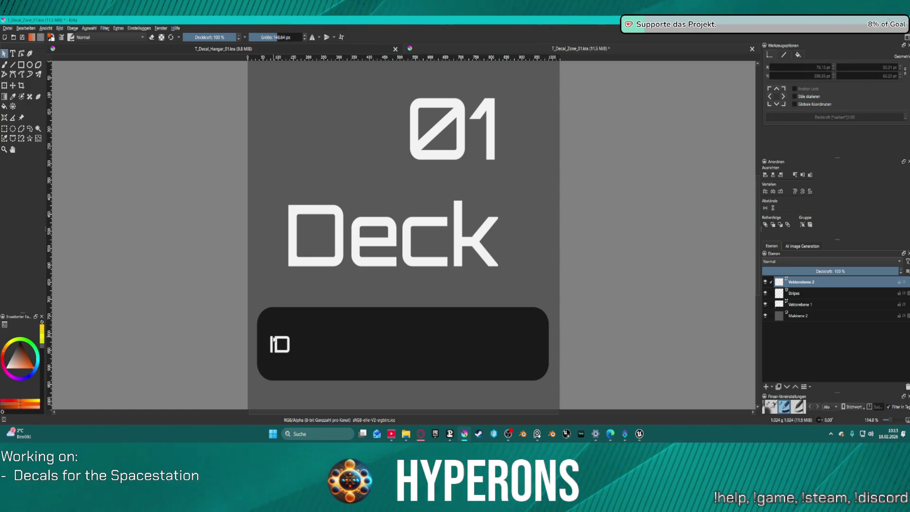
click(280, 344)
key(Delete)
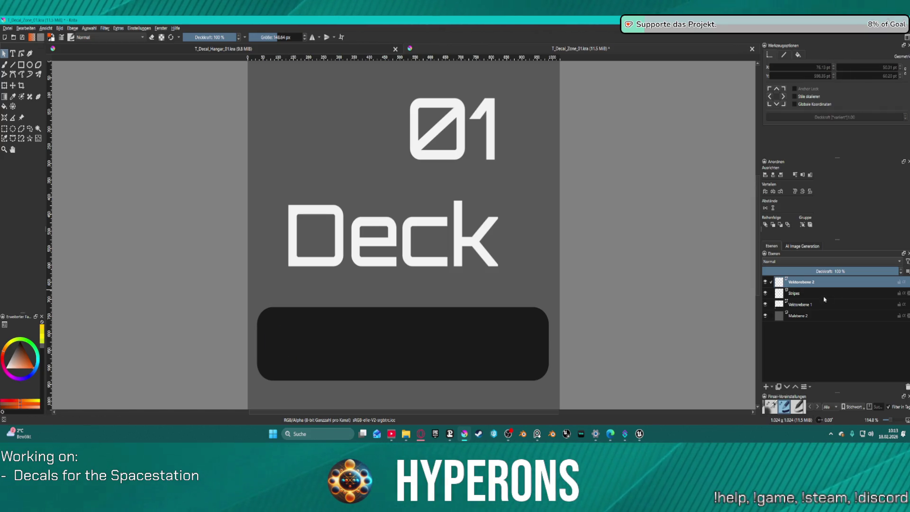
click(809, 304)
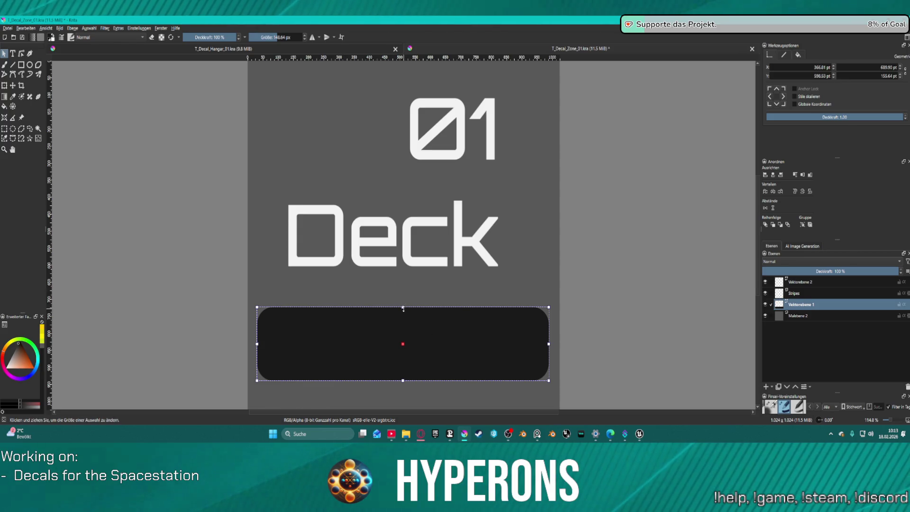
Step: Enter node editing on the dark bar, select its top nodes and show the canvas grid
double_click(382, 334)
drag(231, 286, 552, 348)
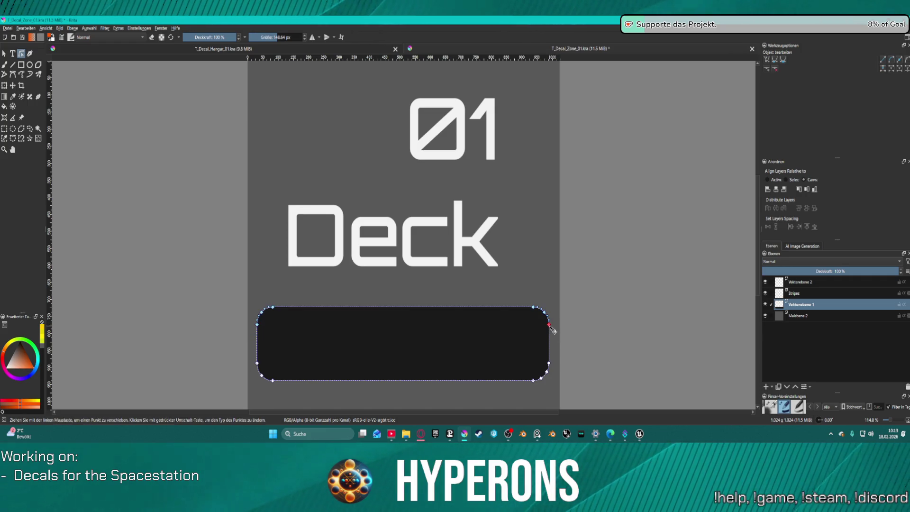
click(60, 28)
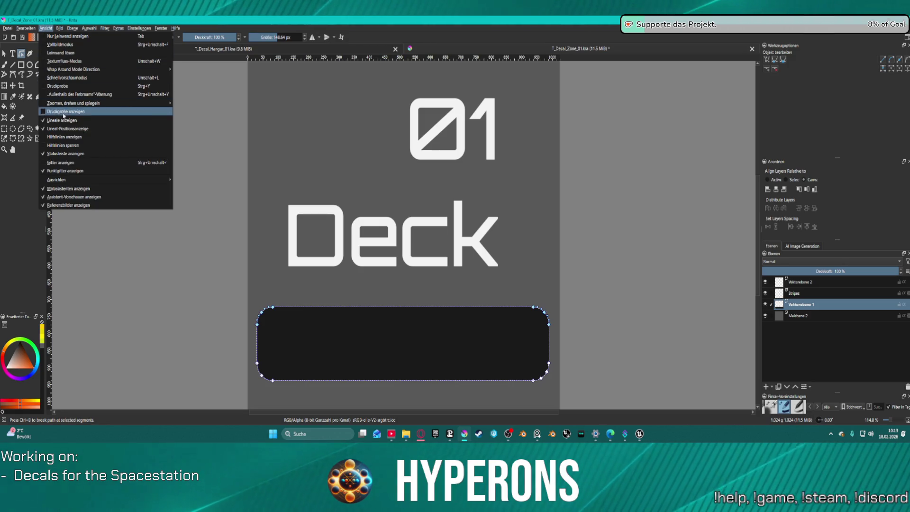
click(71, 163)
Step: Drag the bar's top nodes up into a large panel behind 01 and Deck and fine-tune the top edge
mouse_move(238, 283)
mouse_down()
mouse_move(318, 325)
mouse_move(561, 337)
mouse_move(517, 124)
mouse_move(547, 91)
mouse_move(545, 101)
mouse_up()
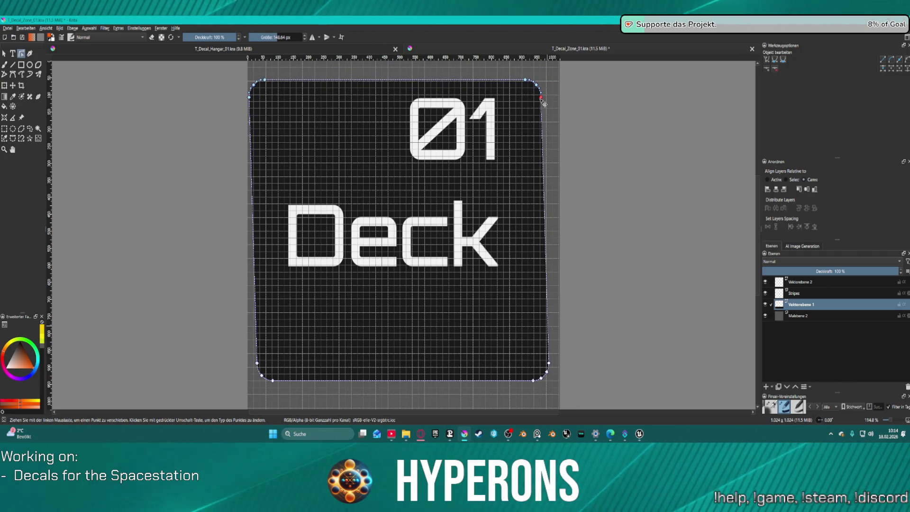
drag(544, 101, 542, 88)
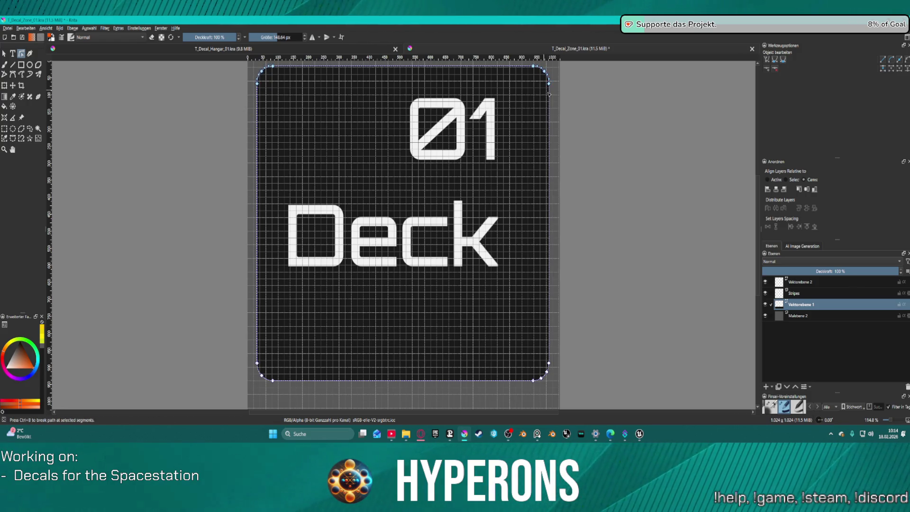
scroll(565, 123, down, 3)
scroll(556, 115, up, 3)
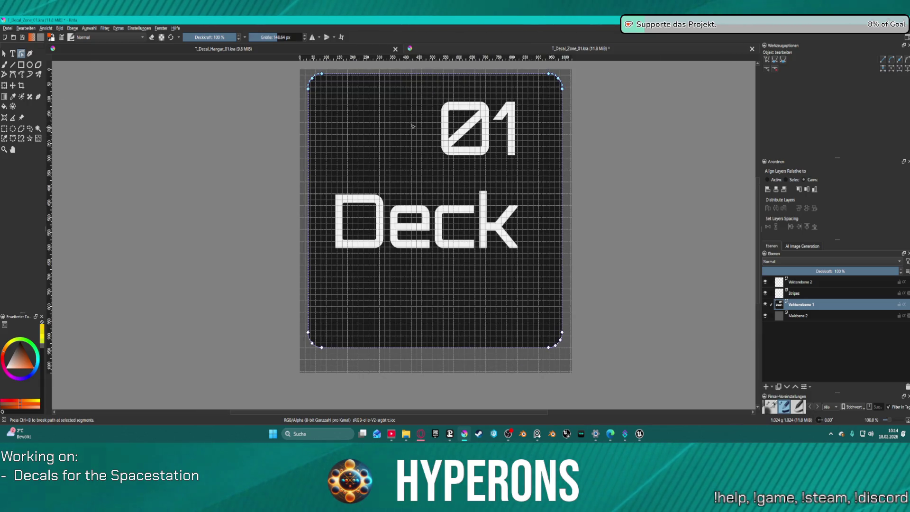
drag(314, 93, 316, 119)
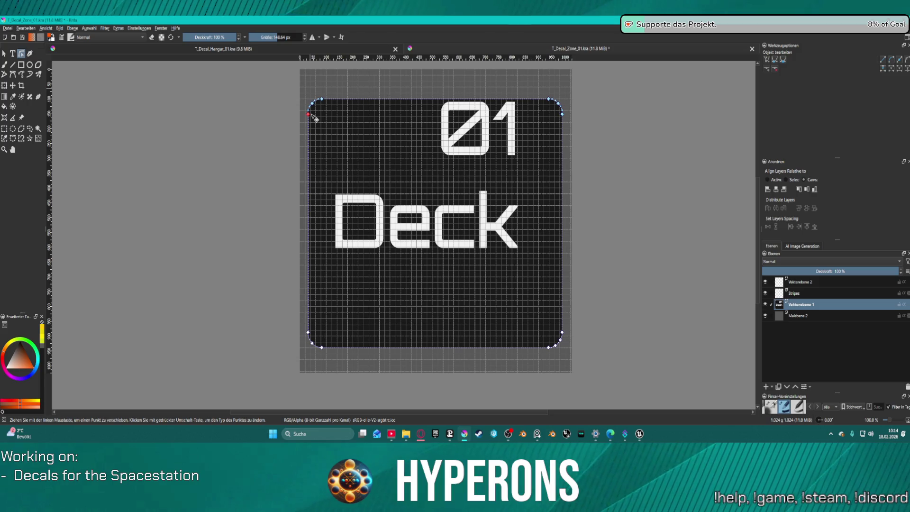
drag(316, 120, 323, 119)
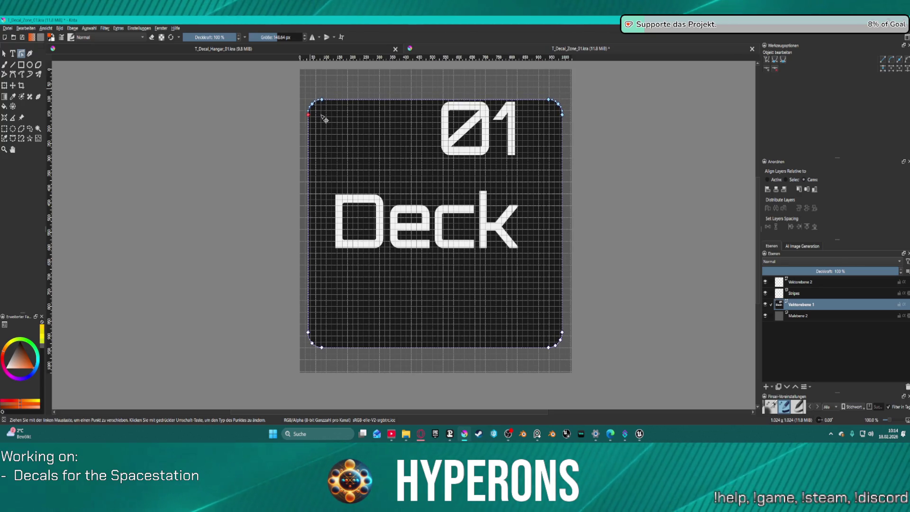
drag(325, 119, 329, 119)
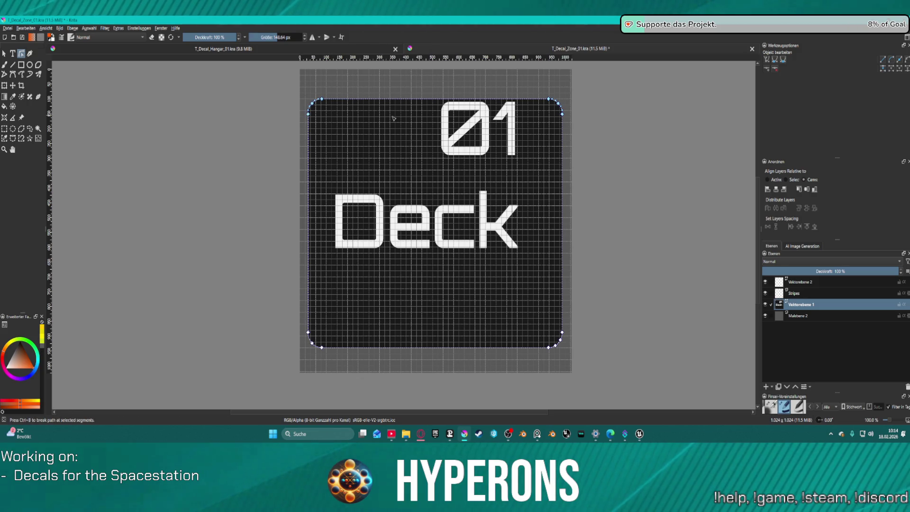
Step: Delete the rounded top-right and top-left corner nodes of the panel
drag(539, 95, 560, 105)
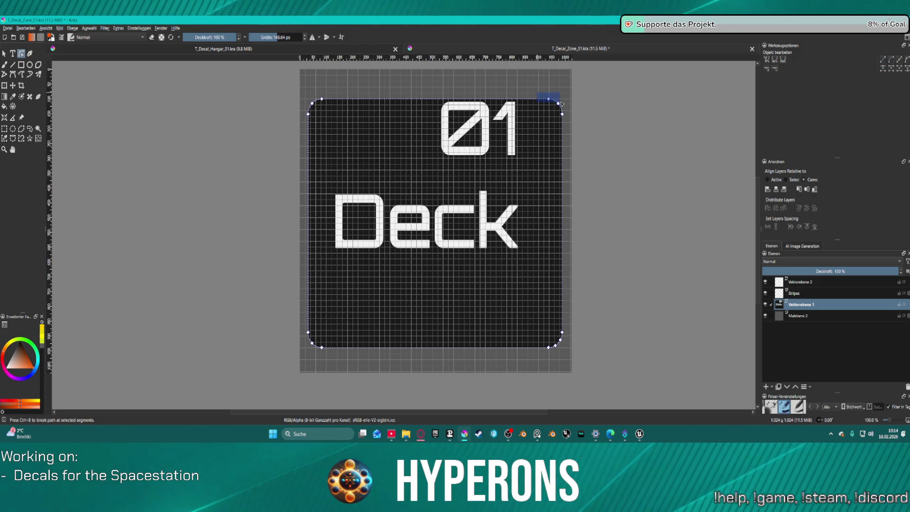
key(Delete)
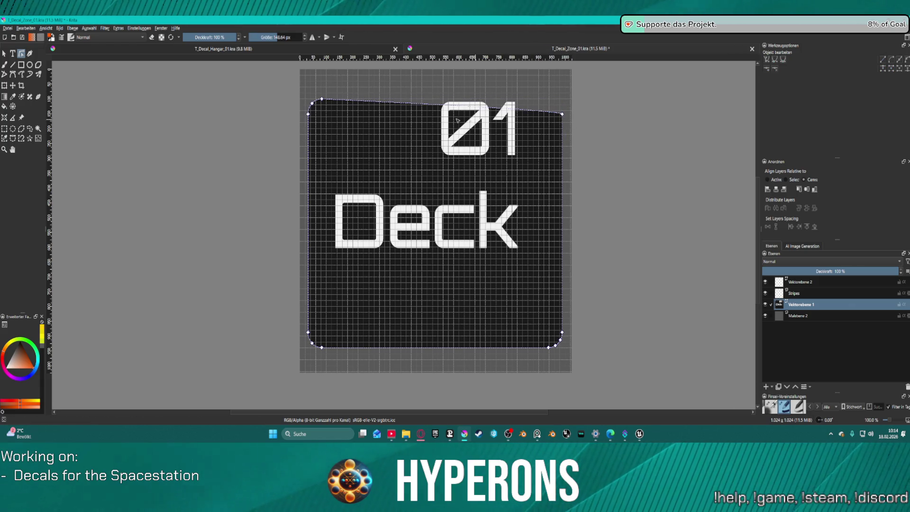
mouse_move(305, 88)
mouse_down()
mouse_move(333, 106)
mouse_move(567, 115)
mouse_up()
key(Delete)
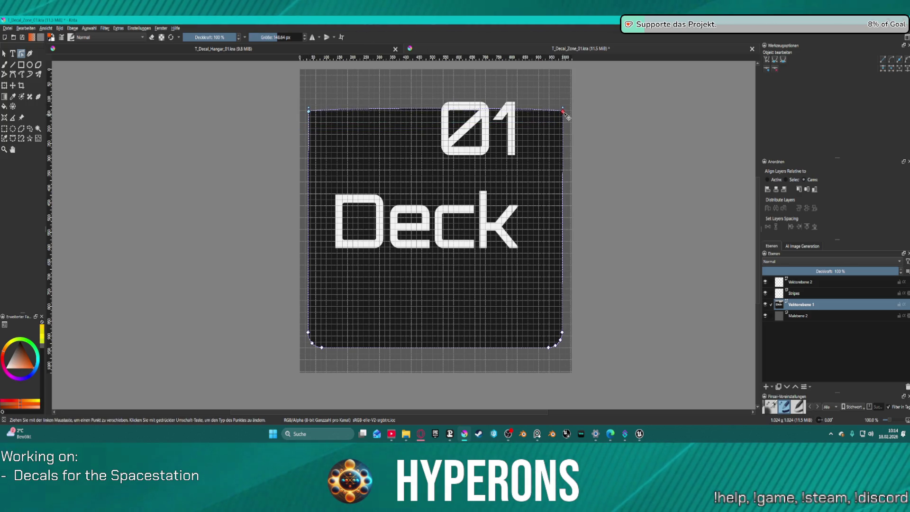
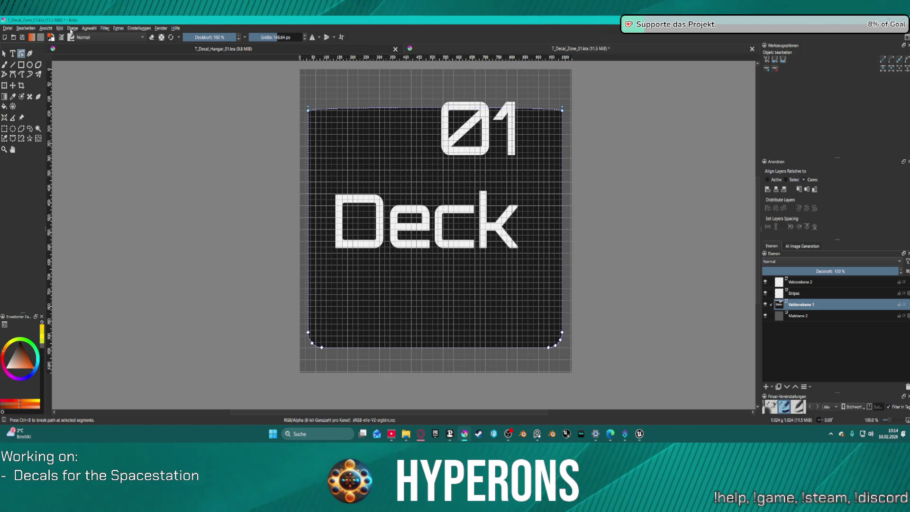
Step: Check grid snapping under View, then nudge the dark panel's top-left node and select its bottom-left corner
click(46, 28)
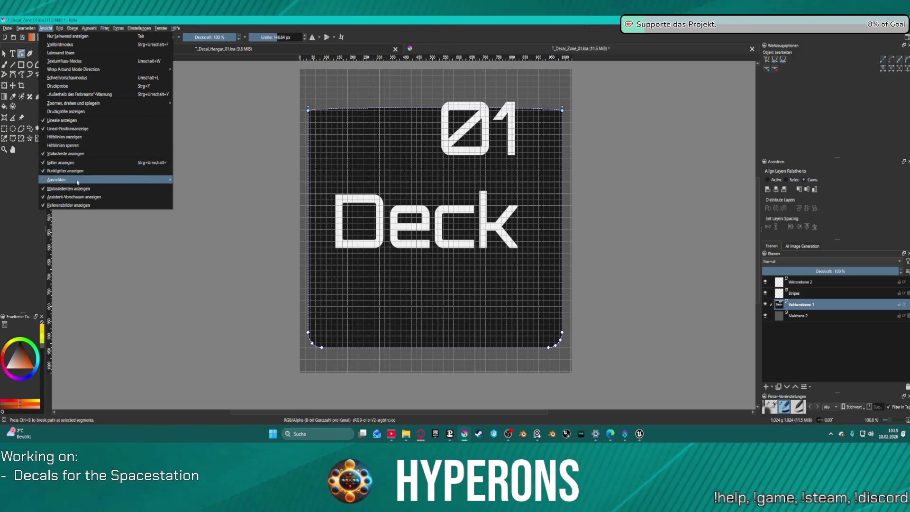
mouse_move(64, 179)
click(221, 187)
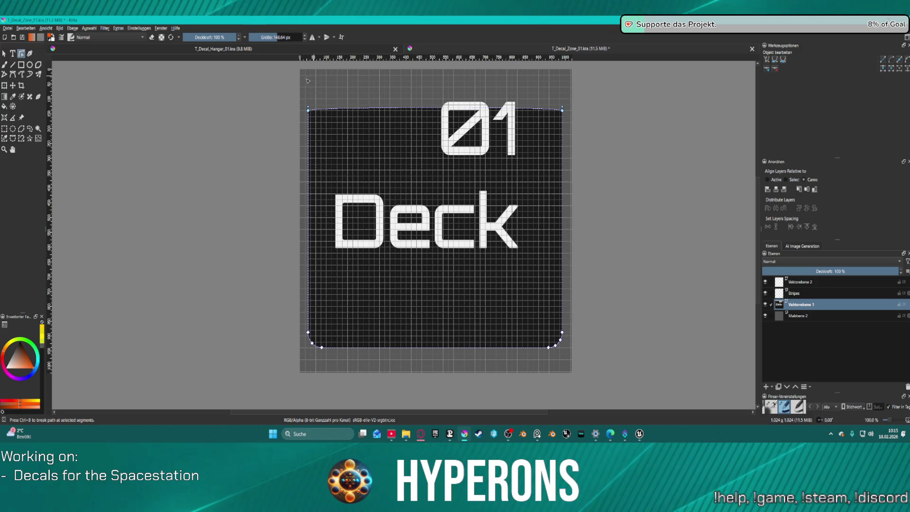
key(ctrl+z)
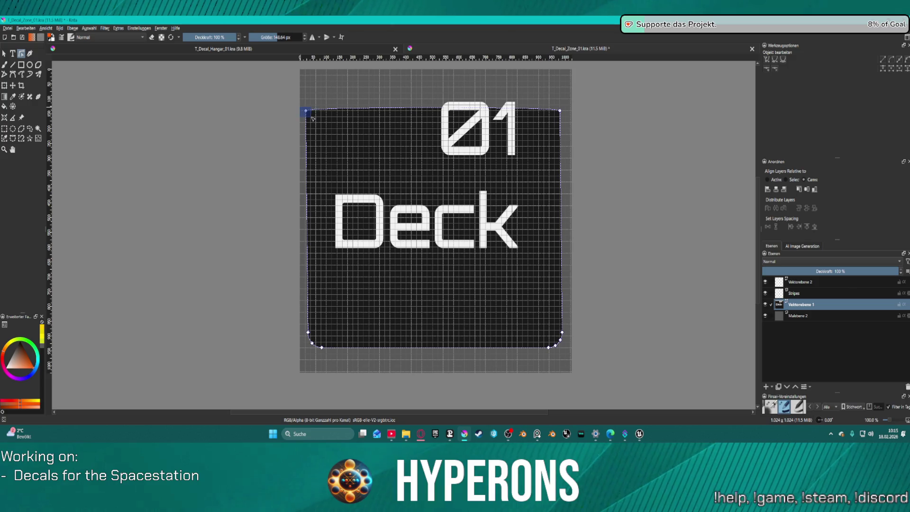
drag(306, 111, 310, 111)
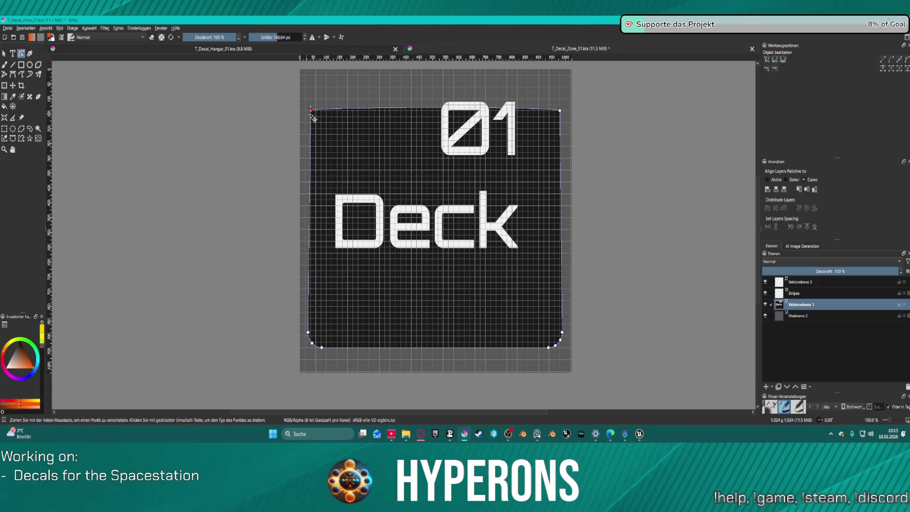
click(307, 332)
drag(323, 349, 329, 351)
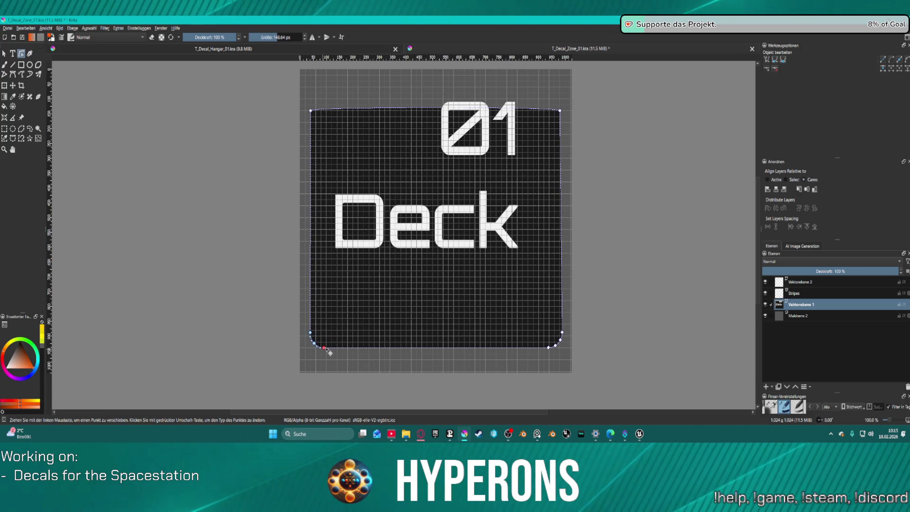
scroll(322, 326, up, 3)
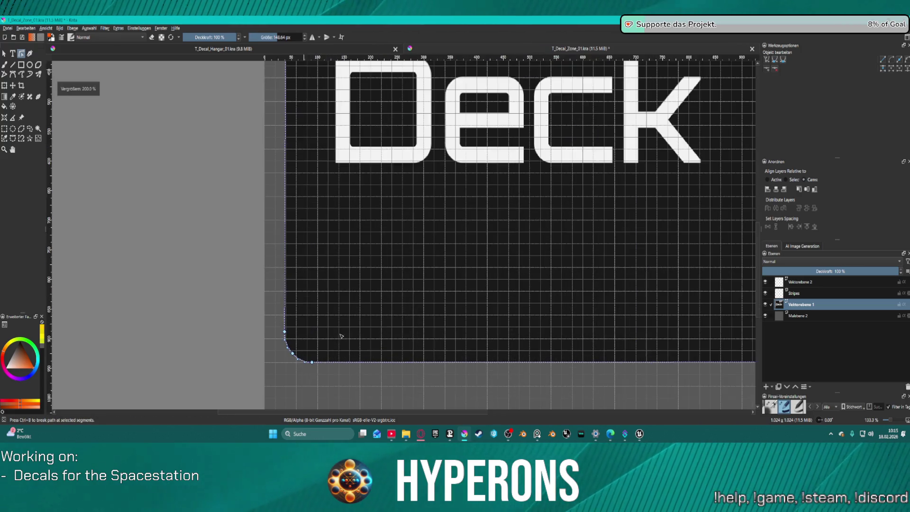
scroll(322, 329, down, 1)
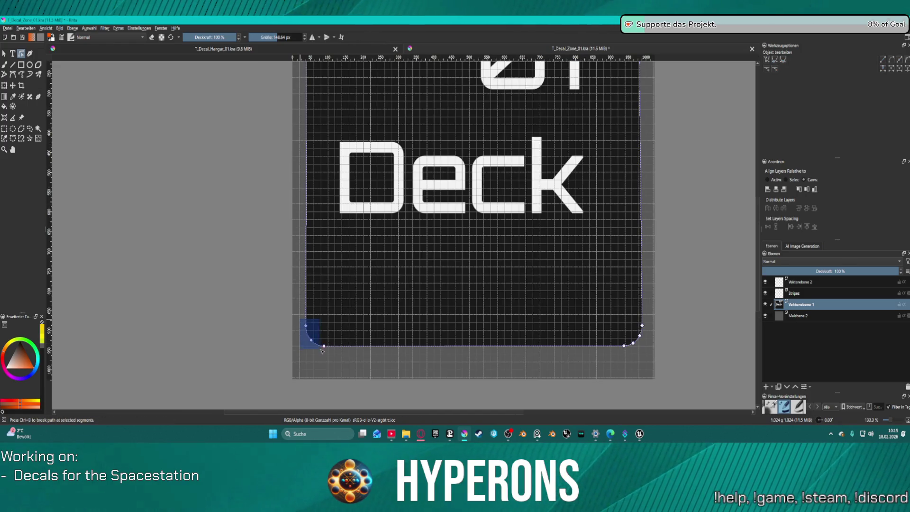
Step: Shift the panel's left edge, bottom-right and top-right corners into line, then look for snapping options in the menus
drag(325, 347, 329, 351)
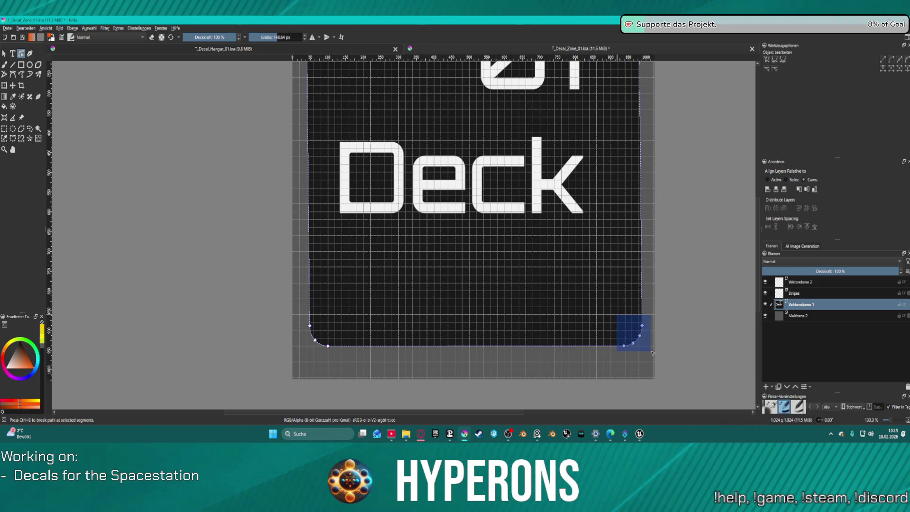
drag(651, 352, 651, 352)
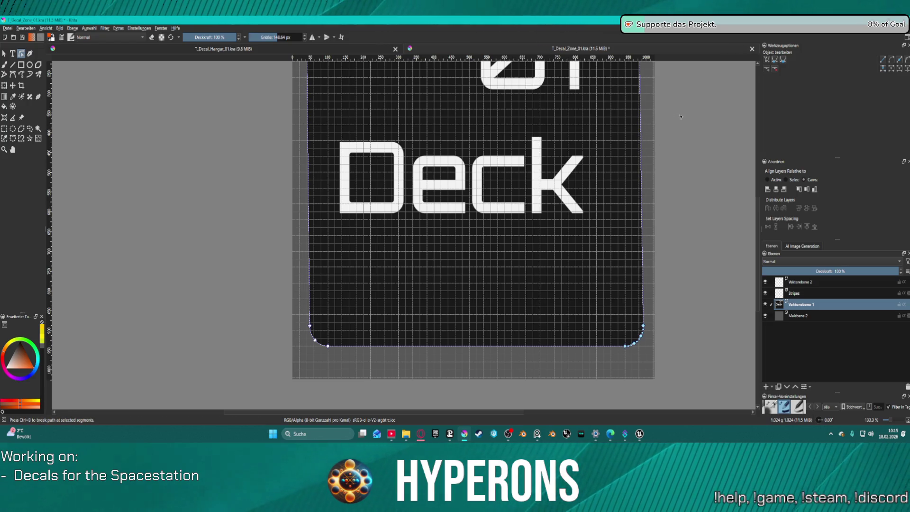
scroll(689, 128, up, 1)
scroll(688, 127, up, 3)
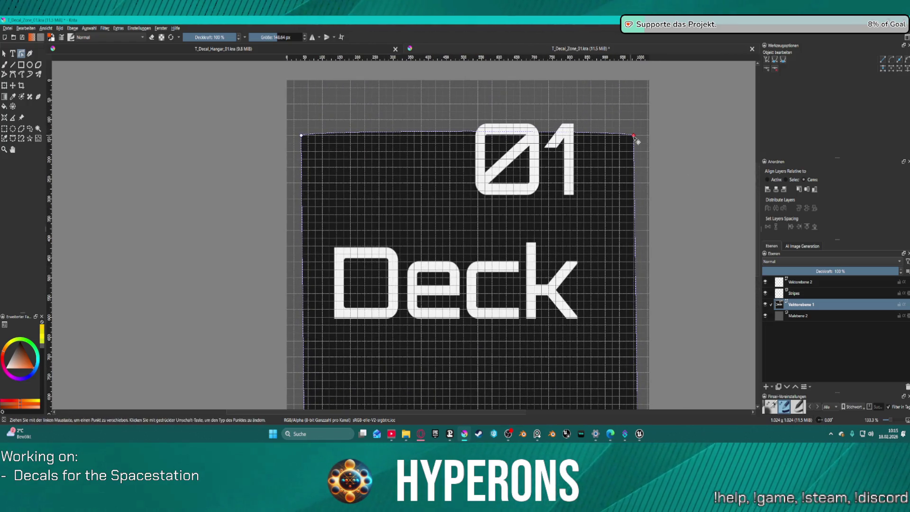
drag(639, 143, 643, 143)
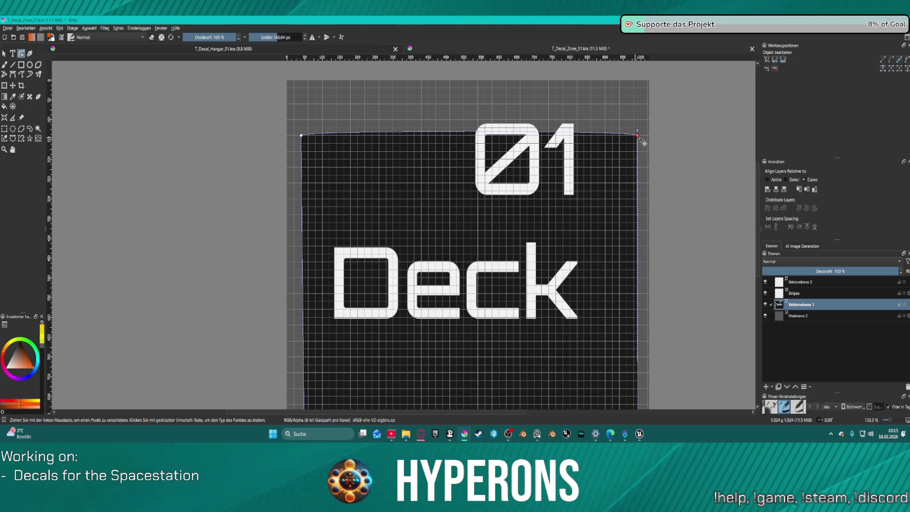
scroll(643, 142, down, 3)
scroll(641, 194, up, 1)
key(Left)
key(Left)
key(Right)
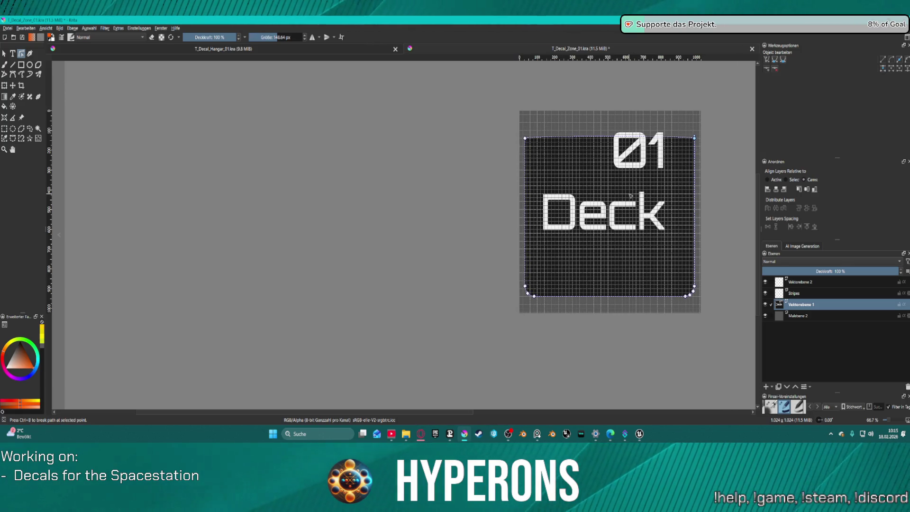
key(Down)
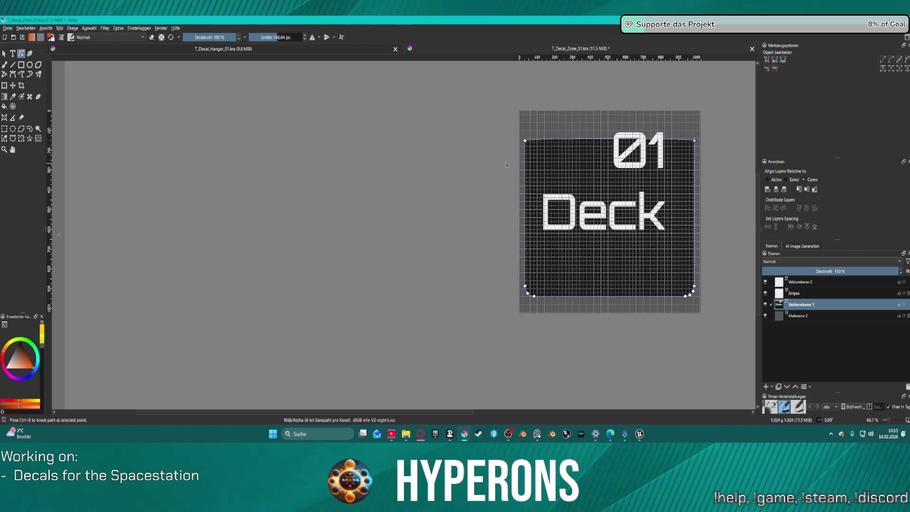
click(84, 30)
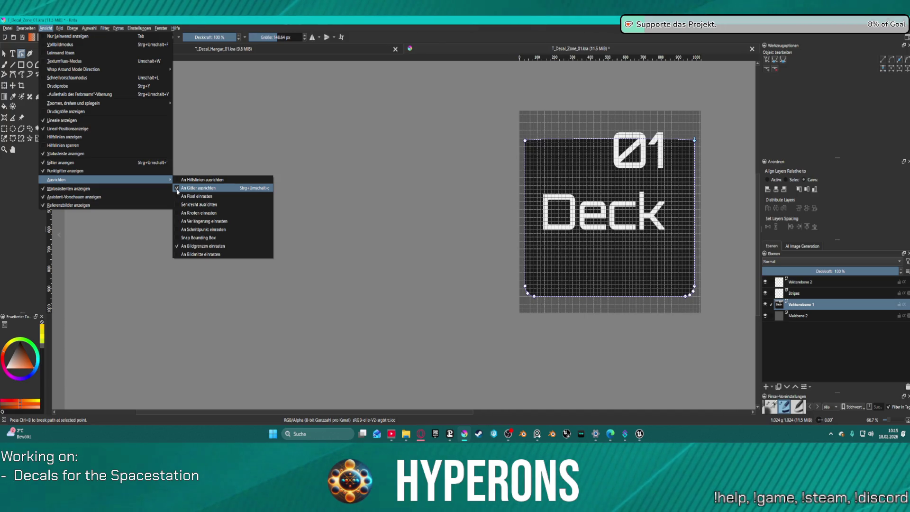
Step: Close the snapping options and straighten the rotated canvas so the whole panel is back in view
click(177, 191)
ctrl+scroll(609, 125, up, 2)
drag(609, 126, 586, 136)
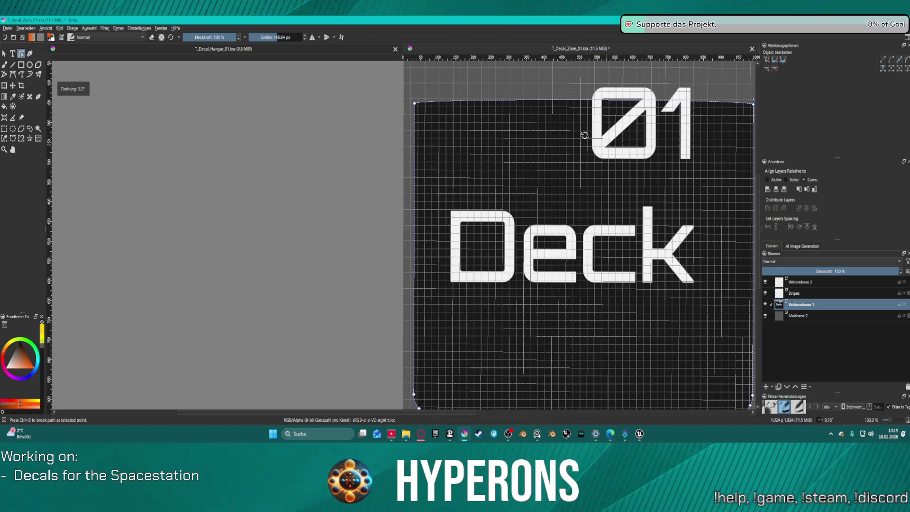
drag(585, 135, 568, 152)
ctrl+scroll(568, 153, down, 1)
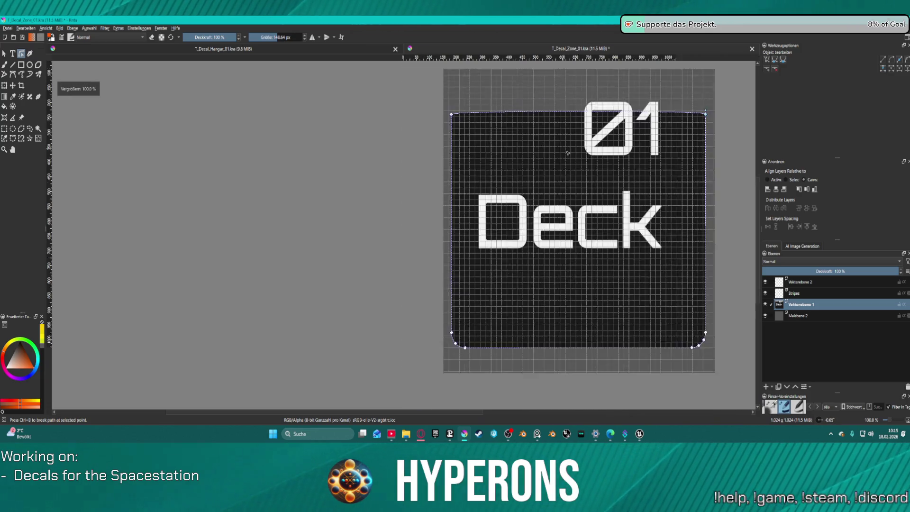
ctrl+scroll(568, 152, down, 1)
drag(701, 167, 519, 129)
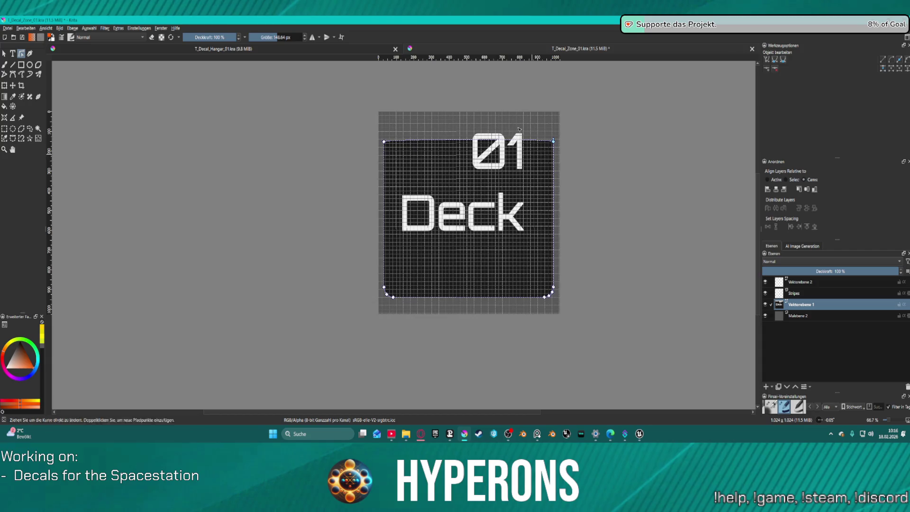
ctrl+scroll(505, 135, up, 1)
Step: Try Symmetric Point on the top-right node, undo it to keep the top edge straight, and finish editing the path
right_click(578, 145)
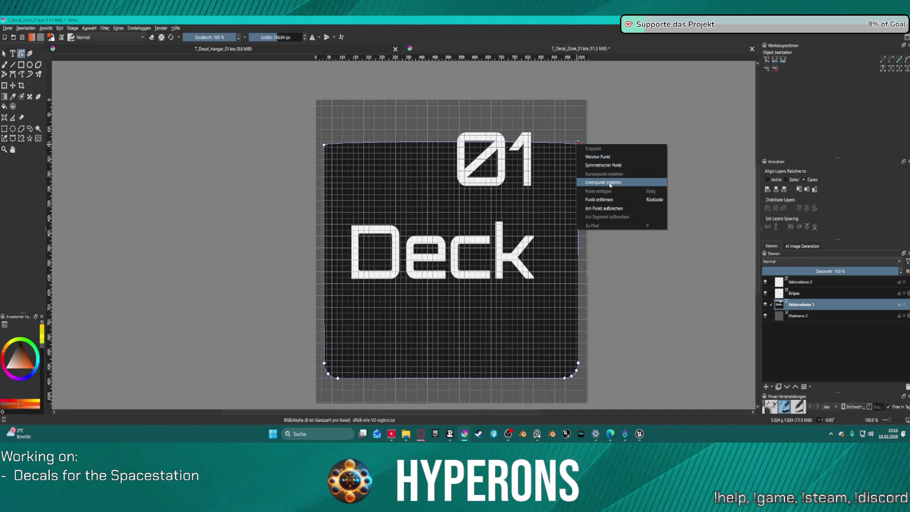
click(604, 166)
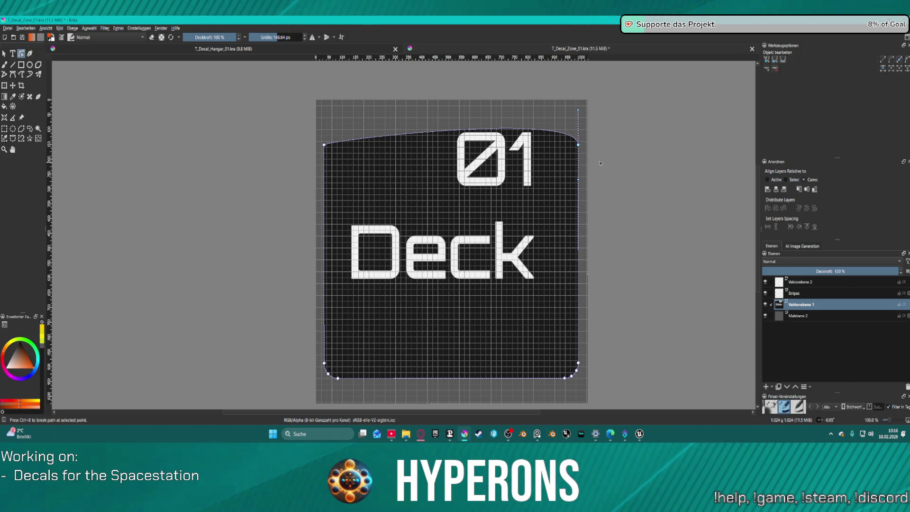
key(ctrl+z)
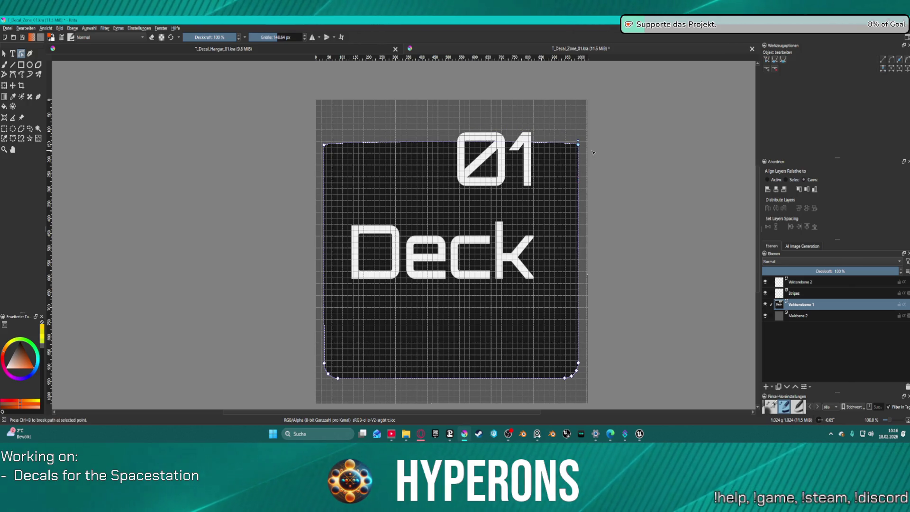
drag(305, 122, 605, 160)
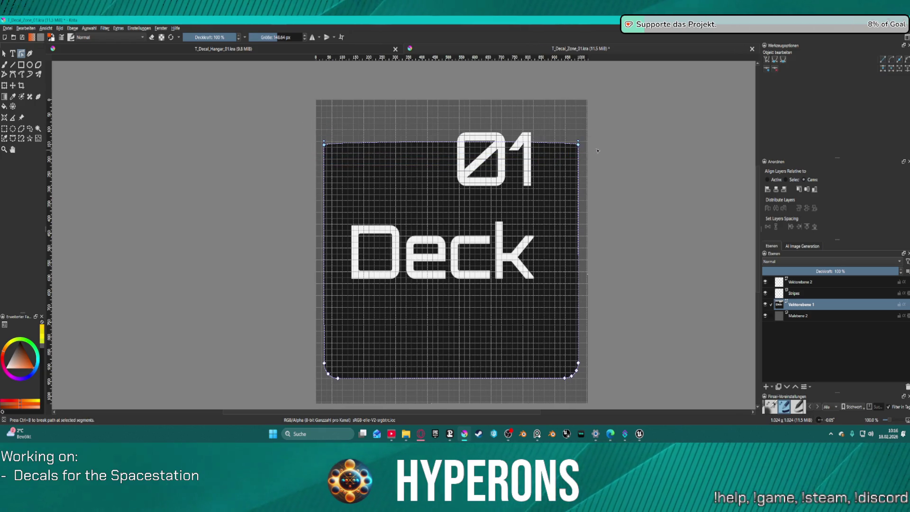
right_click(580, 147)
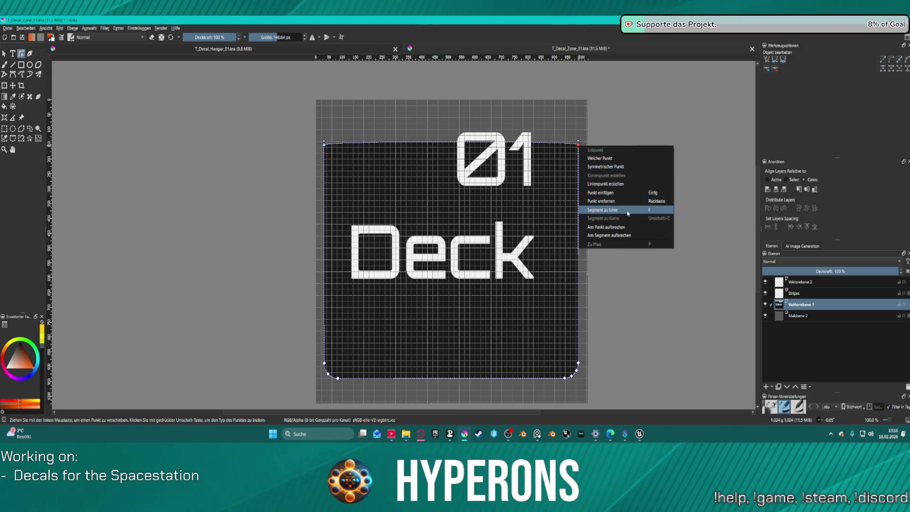
click(625, 184)
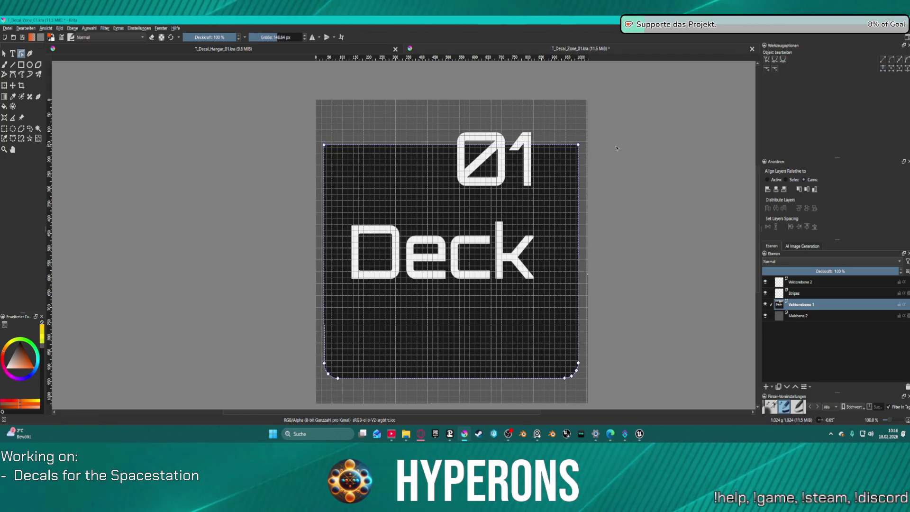
scroll(617, 148, down, 1)
scroll(560, 191, up, 1)
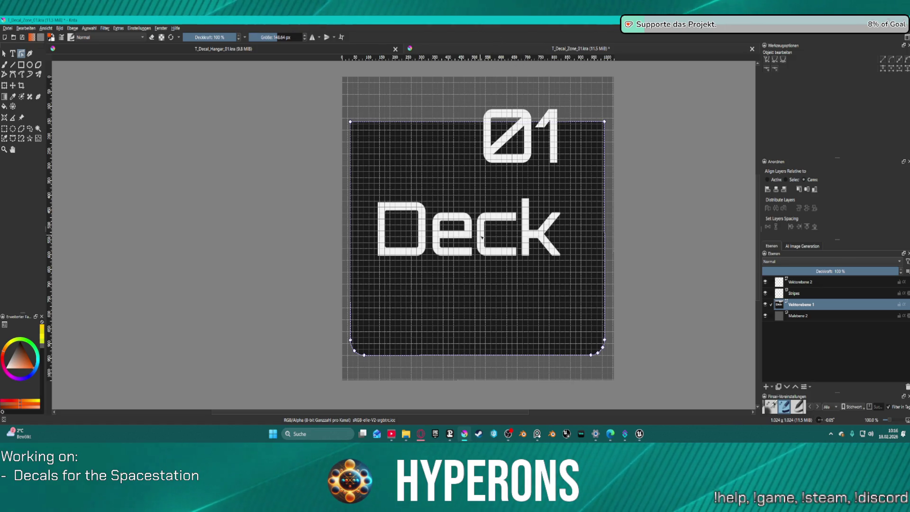
double_click(449, 172)
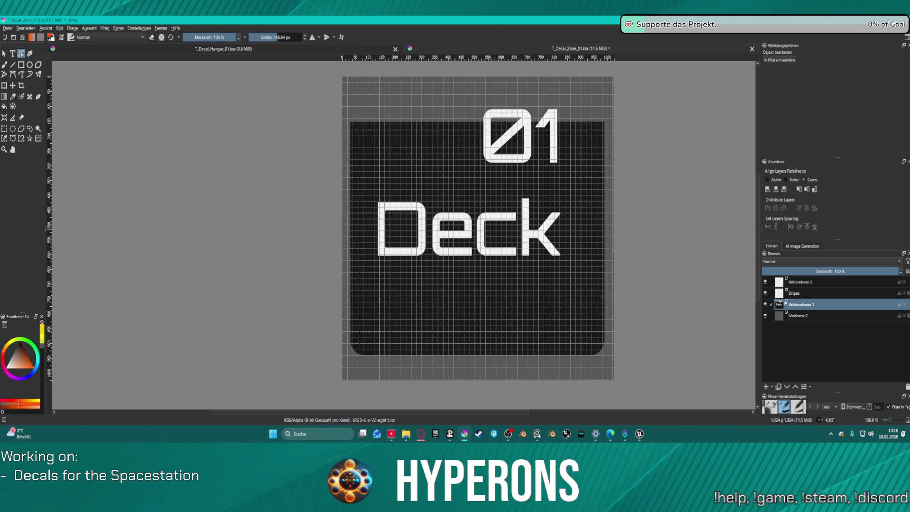
Step: Delete the Stripes layer, merge the text layers, and move the 01 and Deck shapes onto a fresh vector layer
click(790, 296)
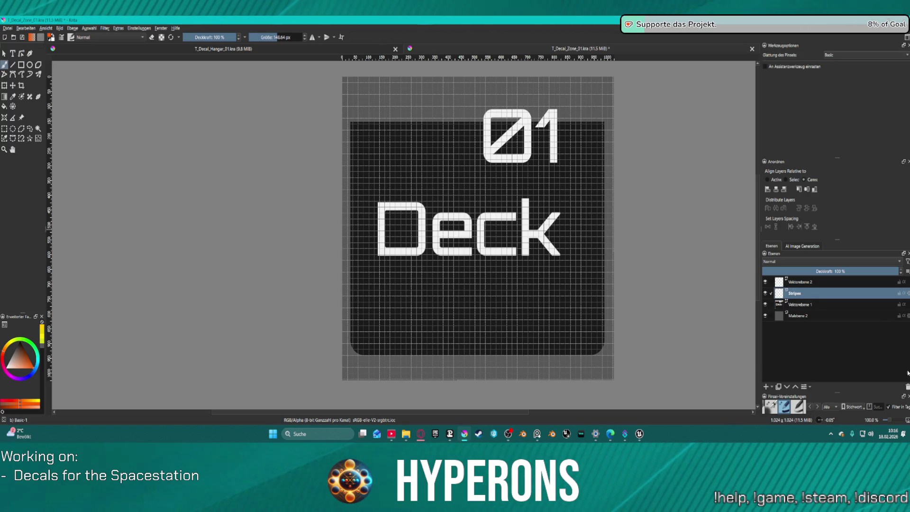
click(801, 281)
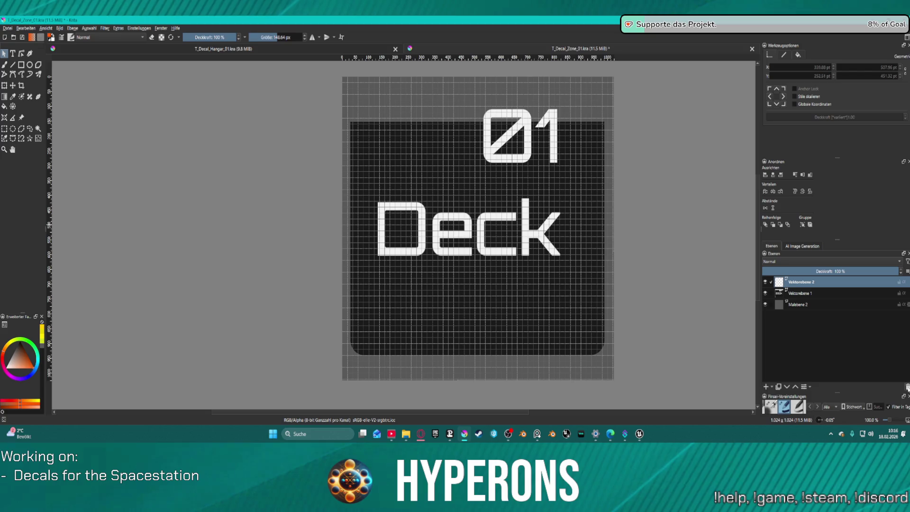
key(ctrl+e)
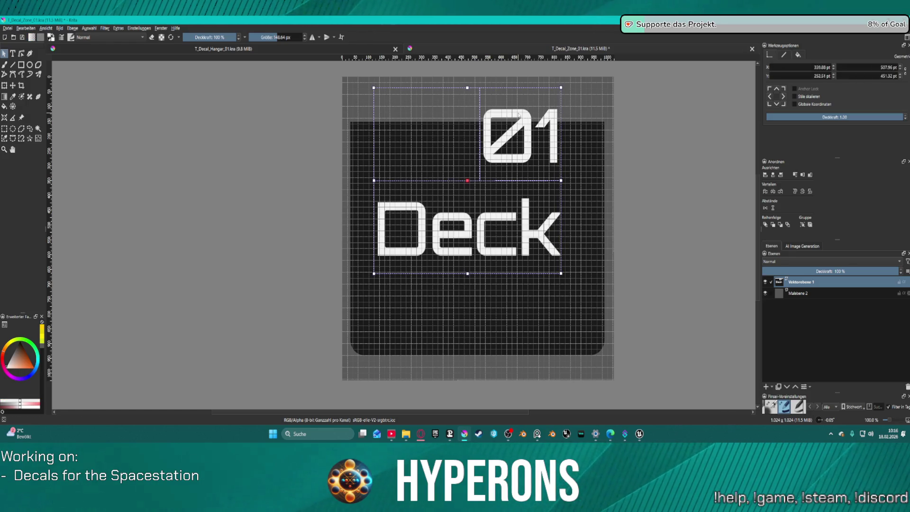
key(Delete)
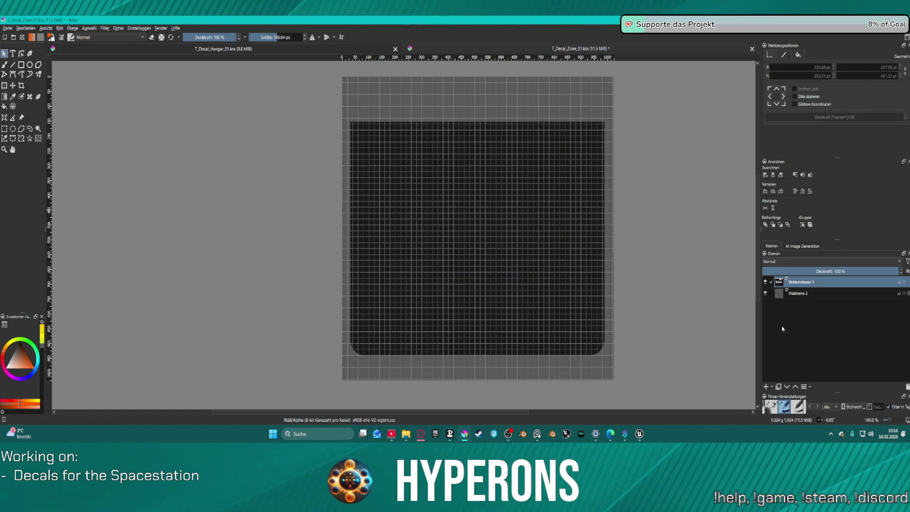
click(772, 387)
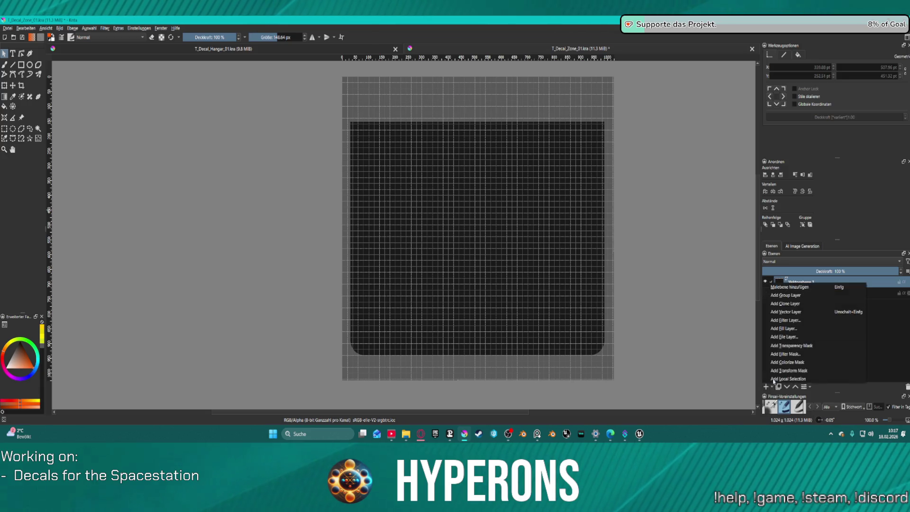
click(794, 314)
key(ctrl+v)
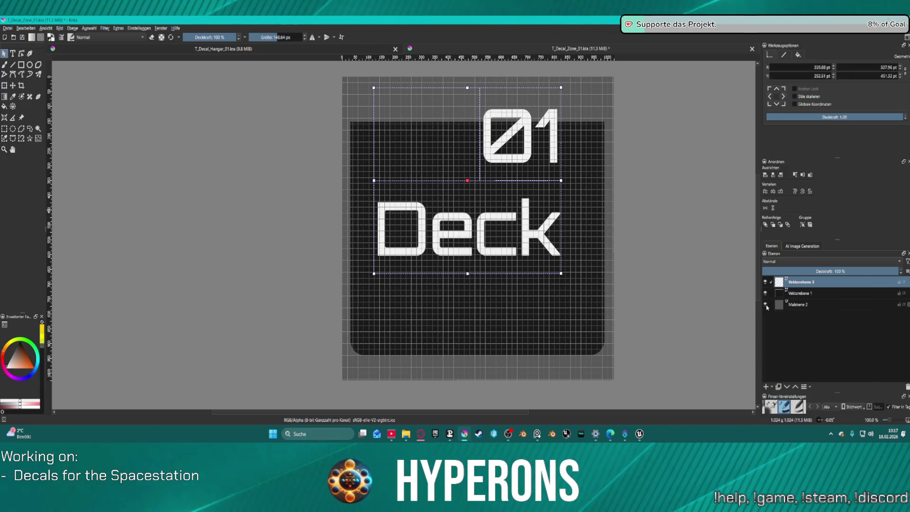
Step: Duplicate the dark background layer (Ctrl+J) and select the copied rounded rectangle
click(800, 294)
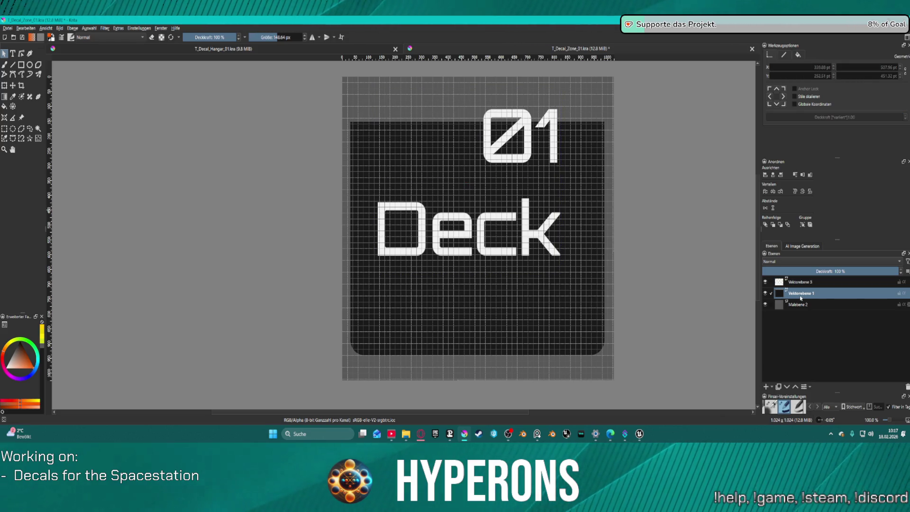
key(ctrl+j)
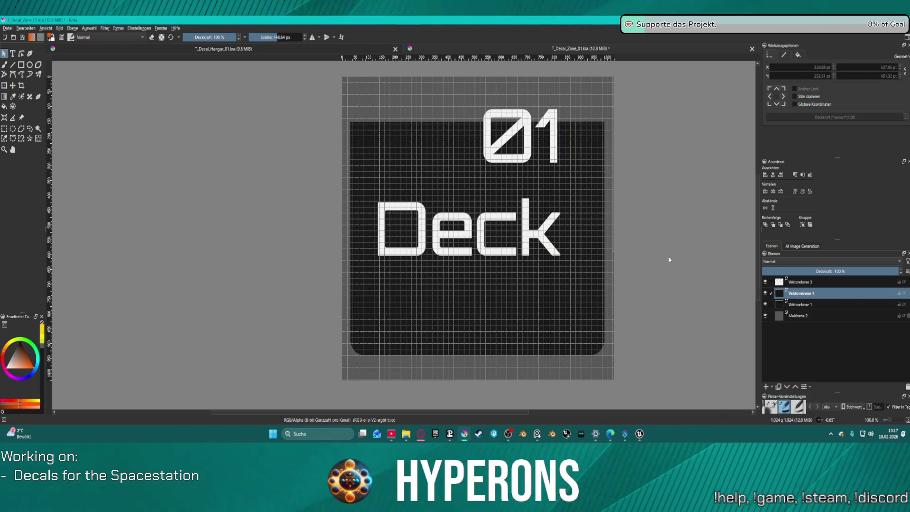
click(577, 186)
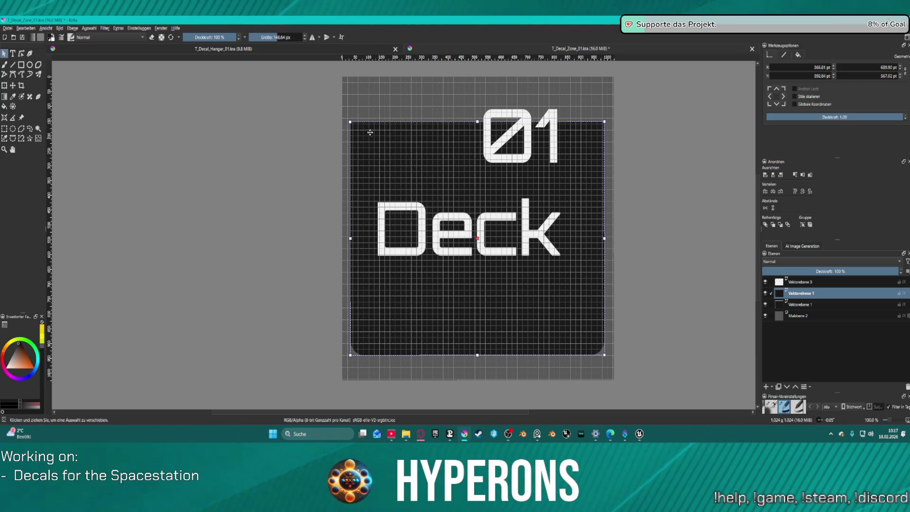
Step: Shrink the copied rectangle from its top-left corner, fill it white and centre it horizontally
drag(350, 123, 366, 139)
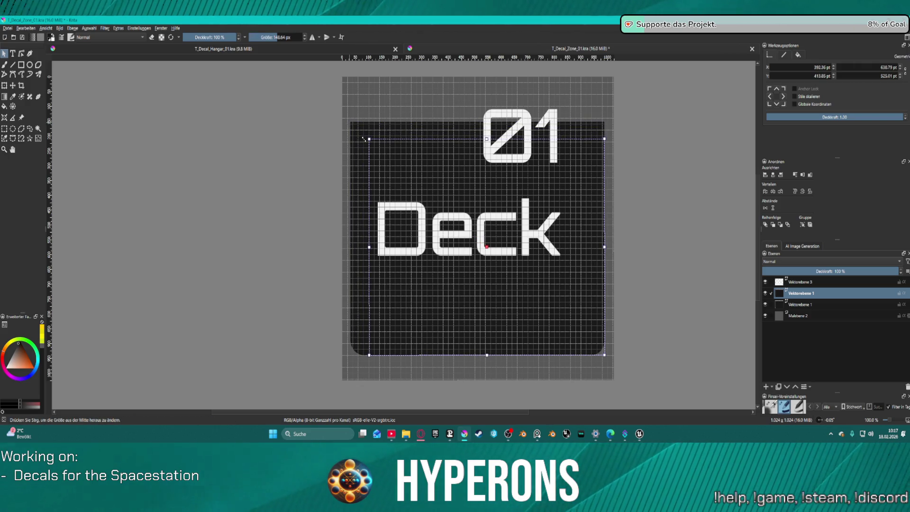
click(798, 55)
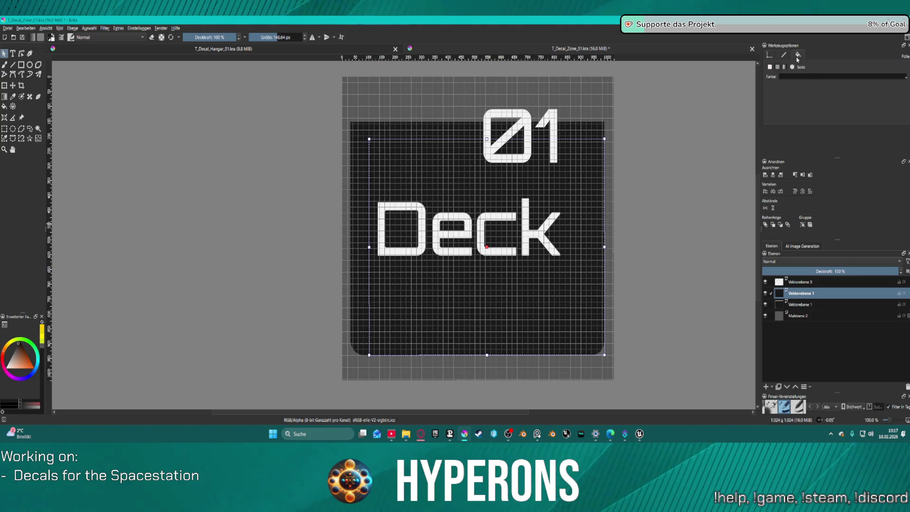
click(797, 77)
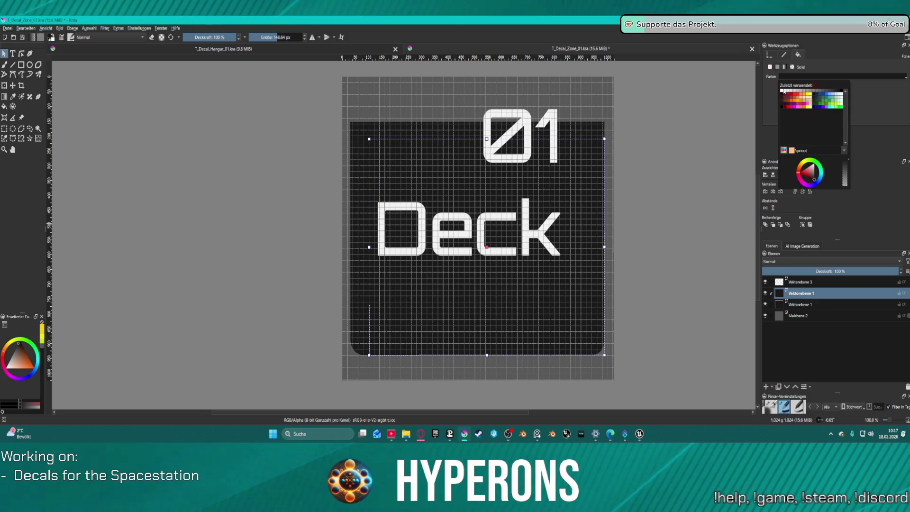
click(785, 93)
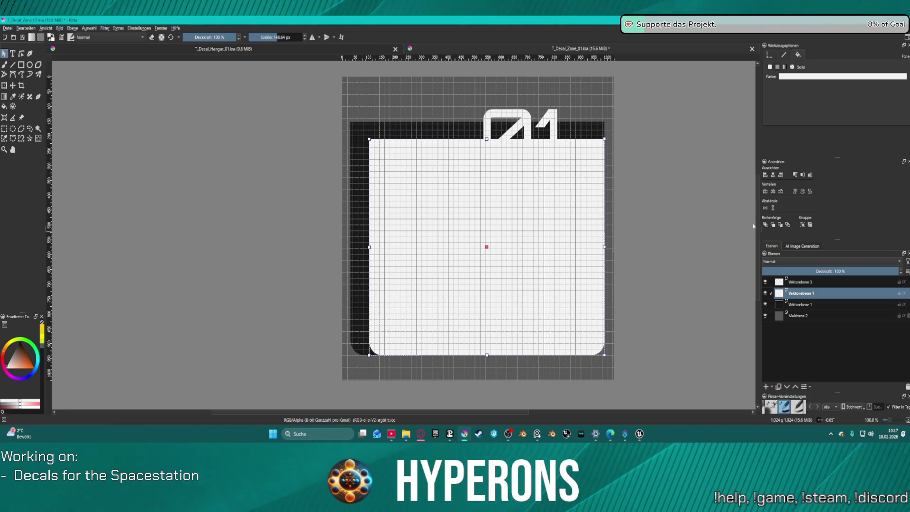
click(774, 176)
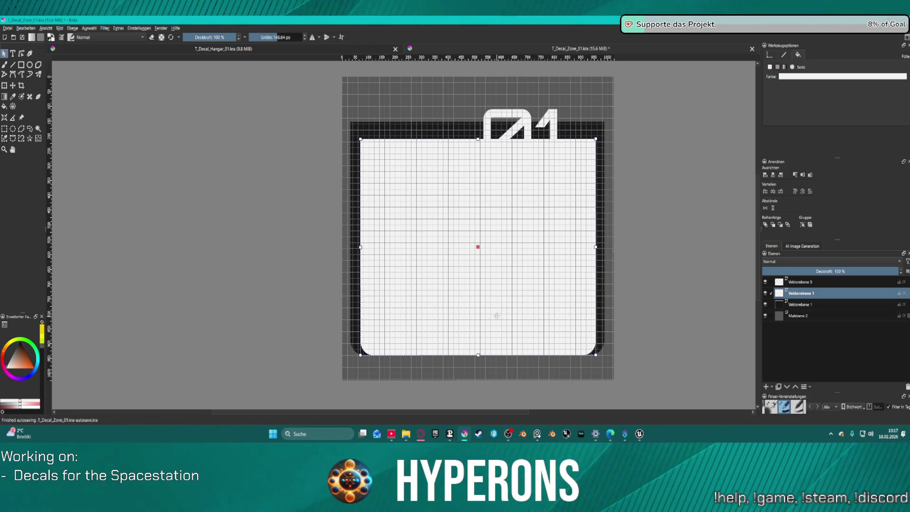
Step: Resize and nudge the white rectangle so it sits centred inside the dark panel with an even border
drag(496, 315, 496, 310)
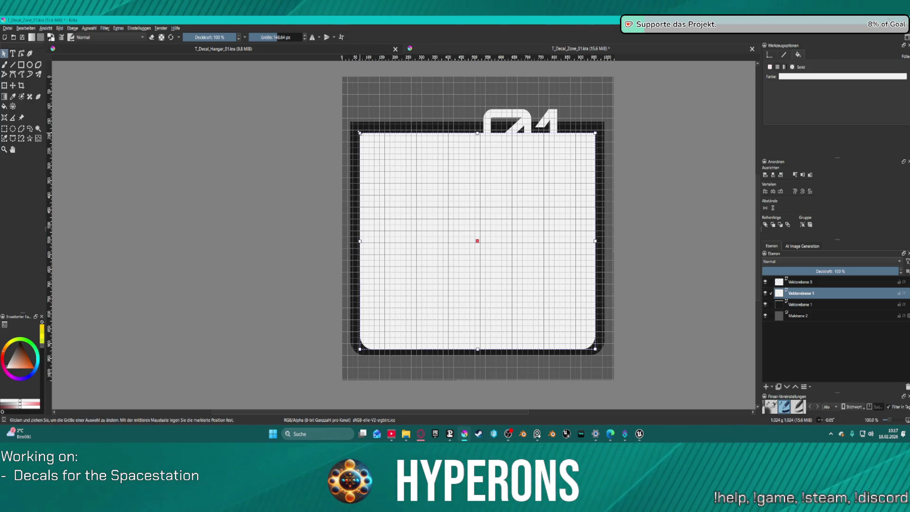
drag(357, 133, 355, 128)
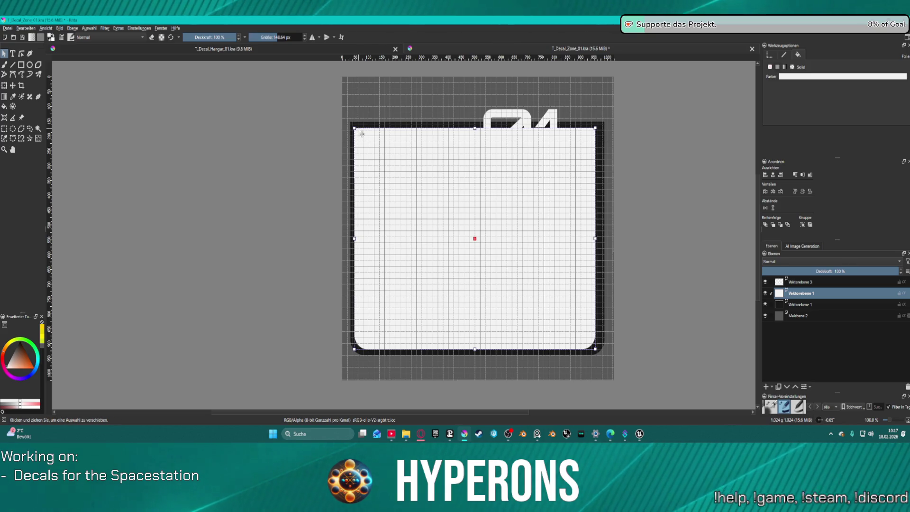
click(774, 175)
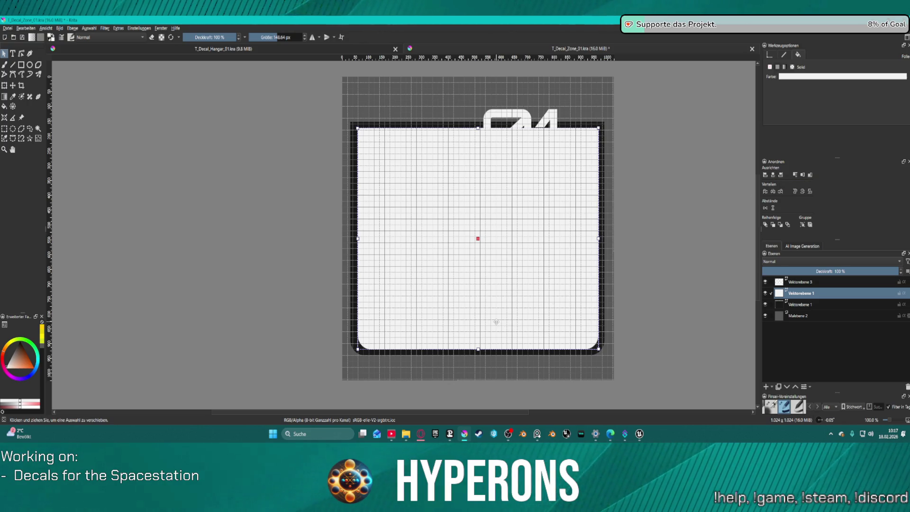
drag(496, 322, 498, 319)
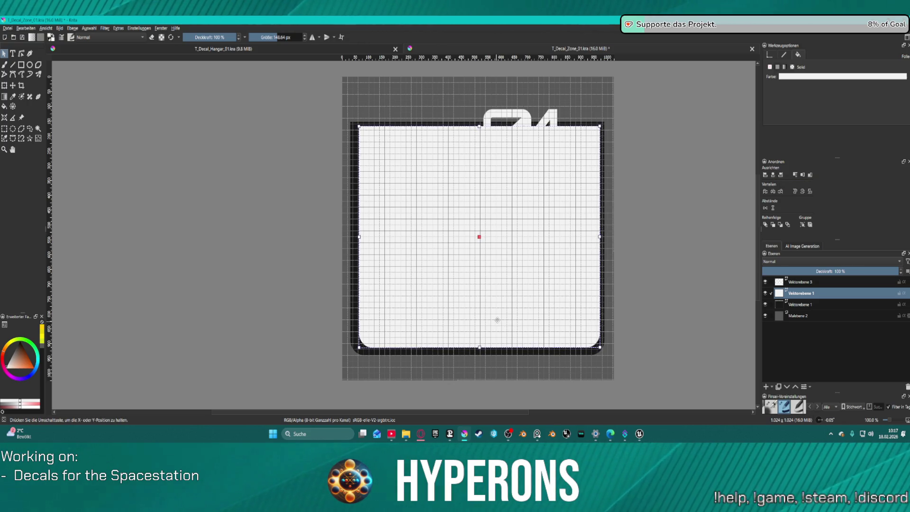
drag(497, 319, 496, 319)
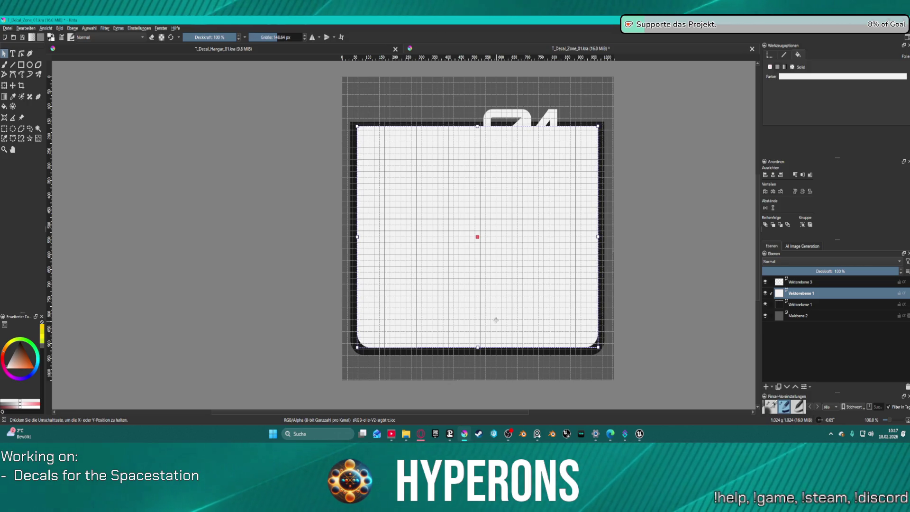
drag(495, 319, 497, 320)
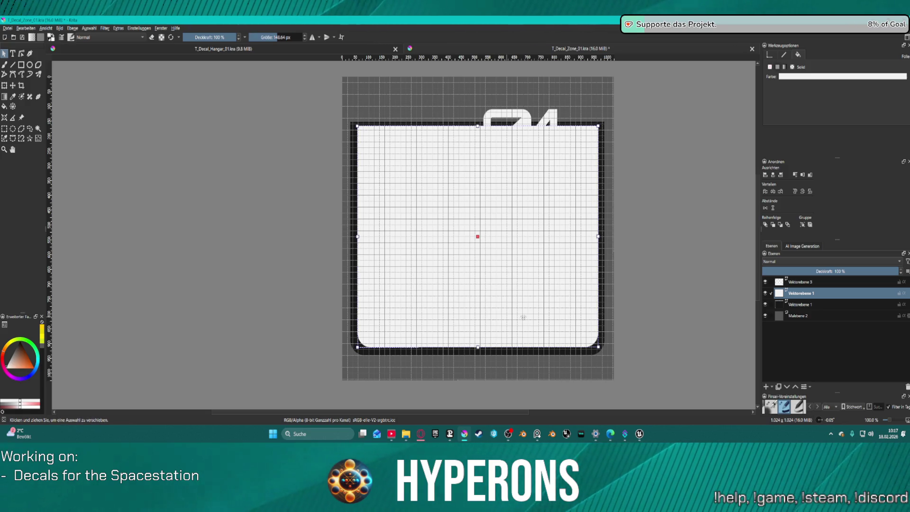
click(773, 175)
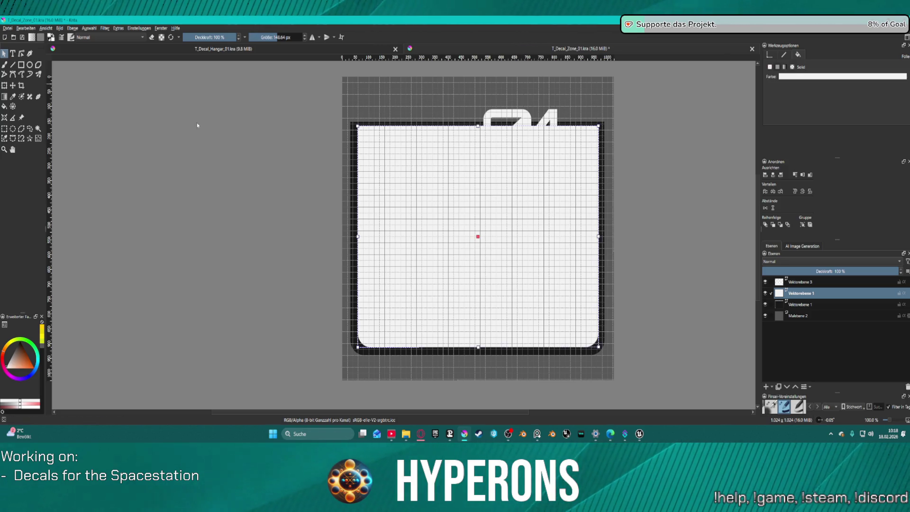
Step: Pull the white shape's top edge down below the Deck text to form a lower bar, then pick the text layer
double_click(427, 194)
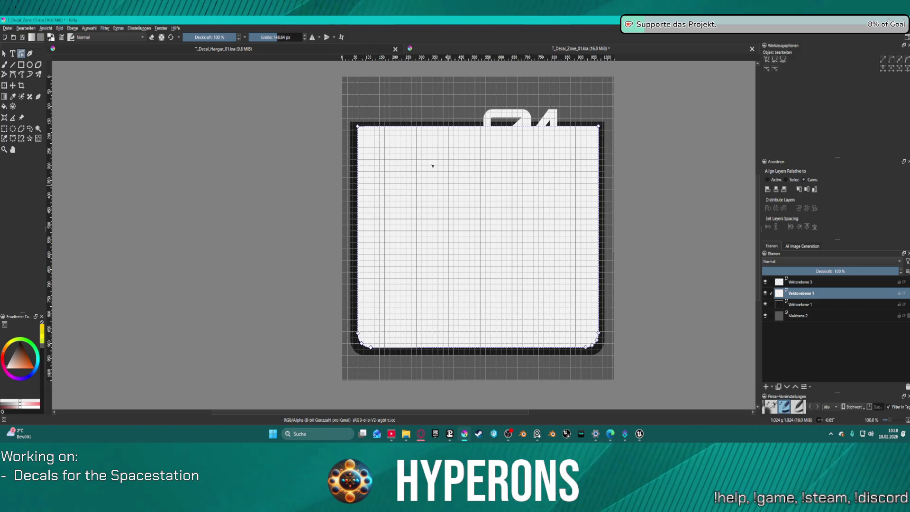
drag(337, 121, 646, 174)
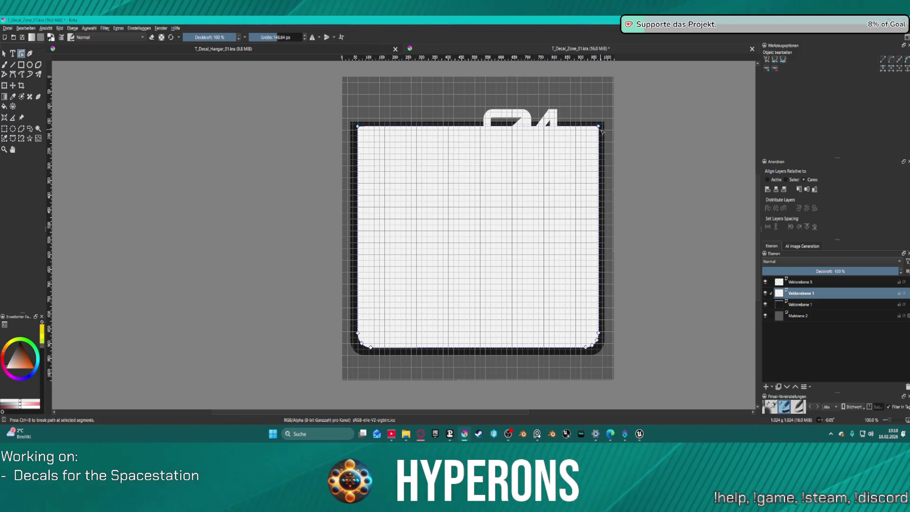
mouse_move(601, 131)
mouse_down()
mouse_move(606, 284)
mouse_move(601, 265)
mouse_up()
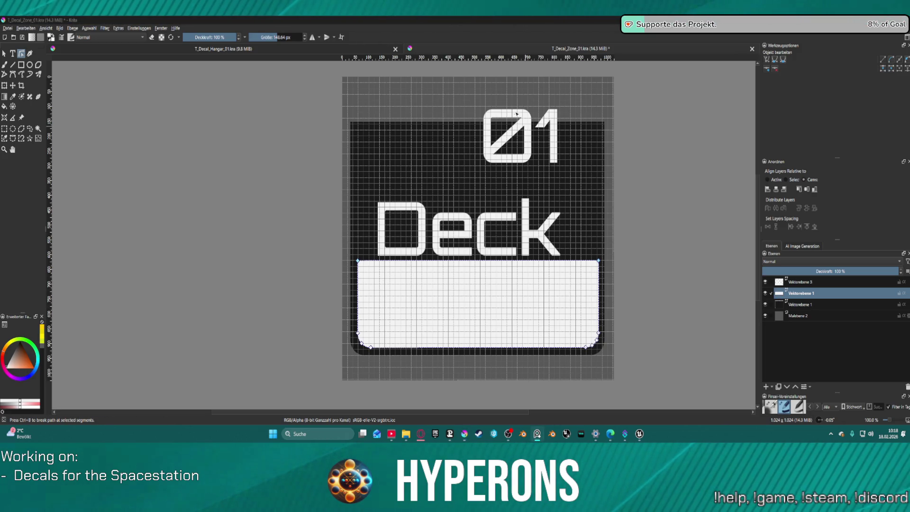
click(801, 282)
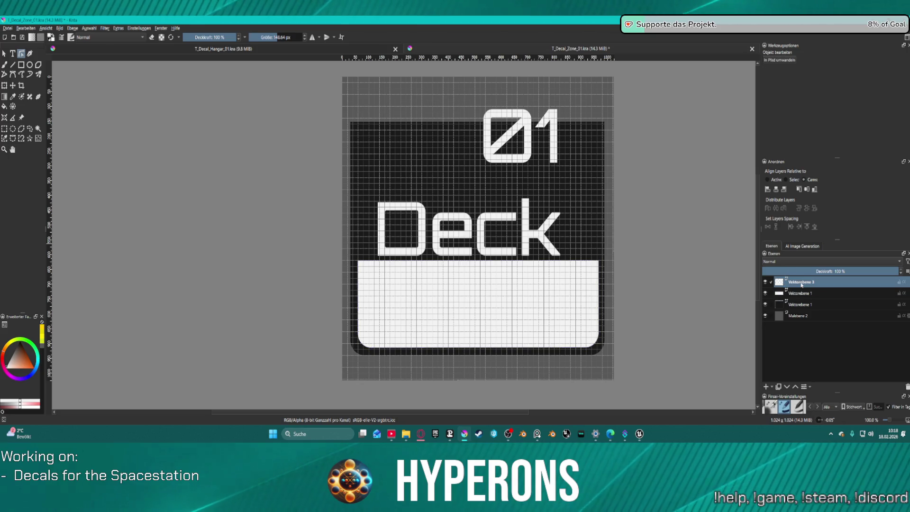
key(Escape)
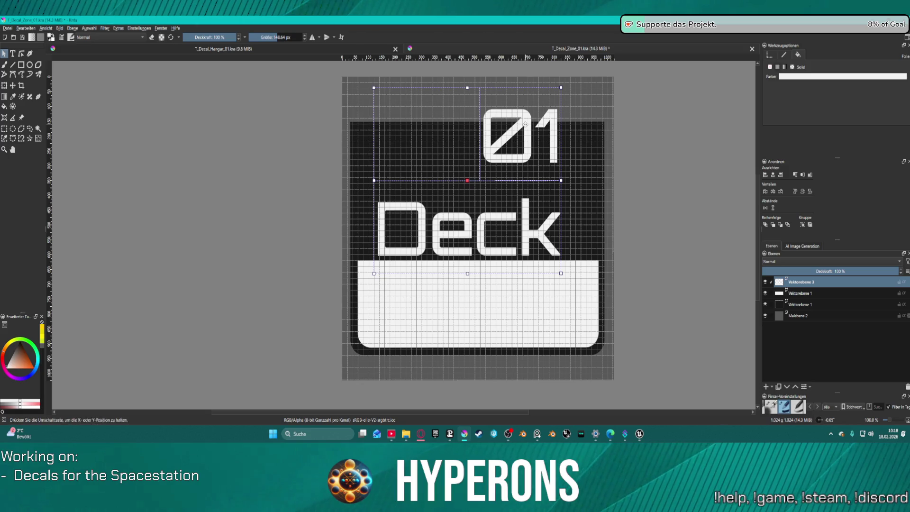
key(t)
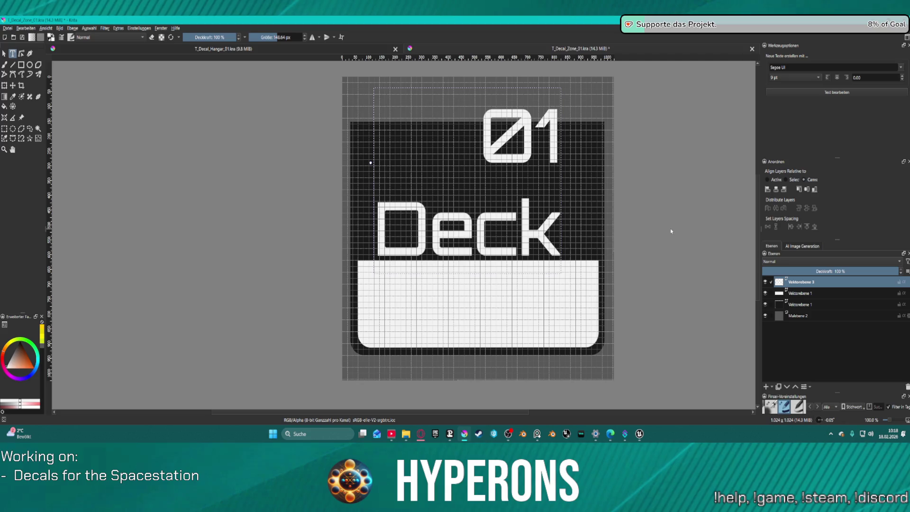
Step: Duplicate the text layer, name the original Text and the copy Zone, and bring up the Zone text for editing
key(ctrl+j)
click(802, 293)
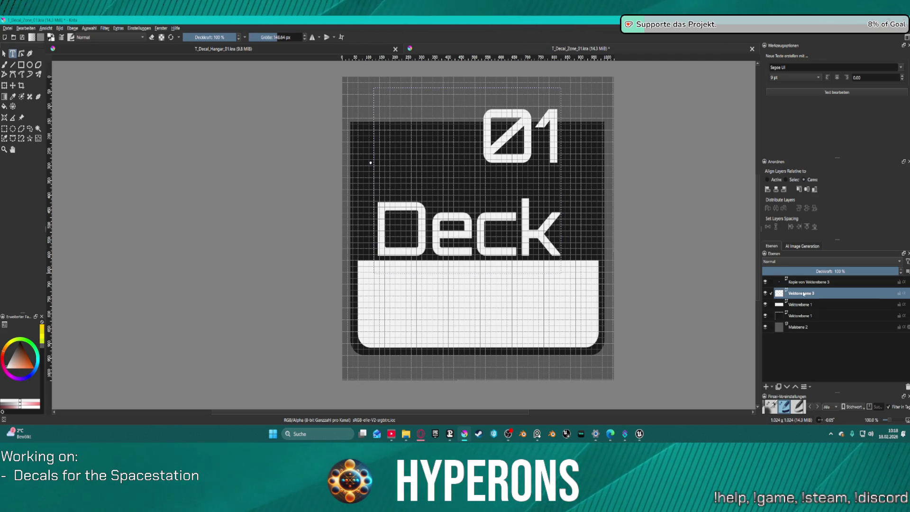
double_click(802, 293)
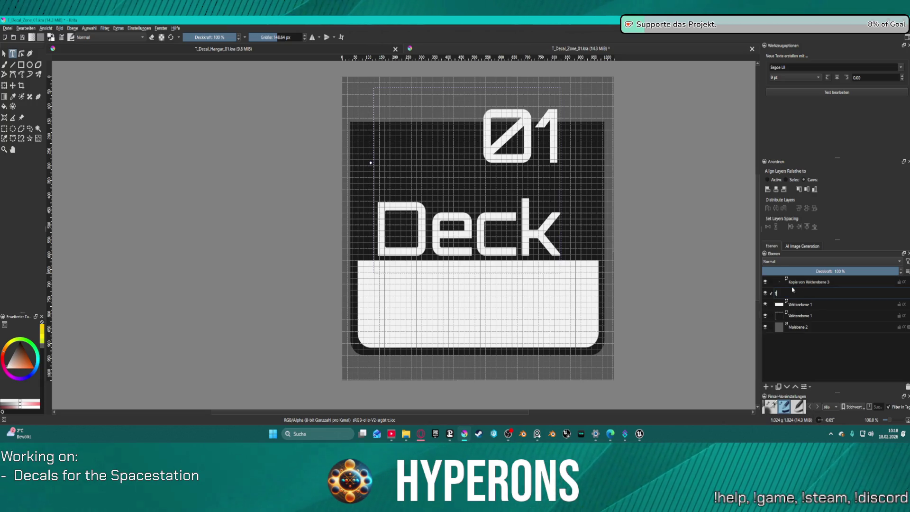
text(ext)
key(Return)
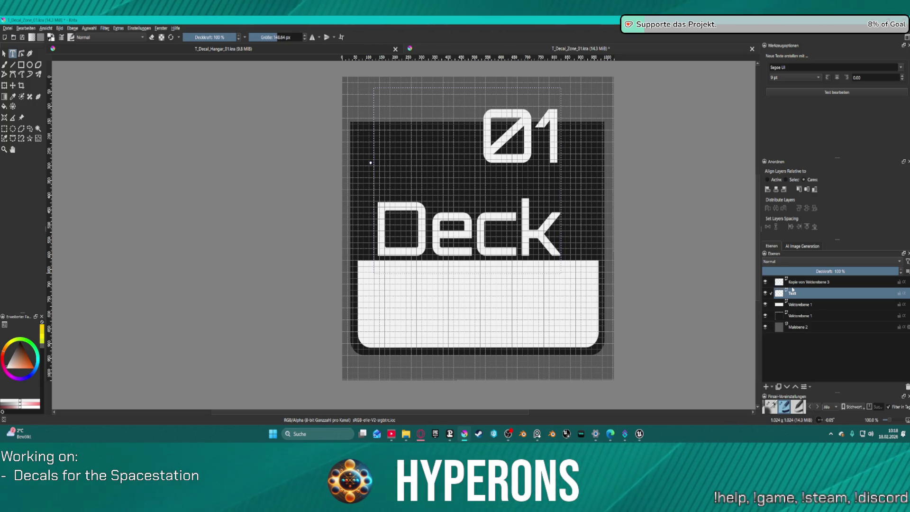
click(790, 283)
double_click(804, 282)
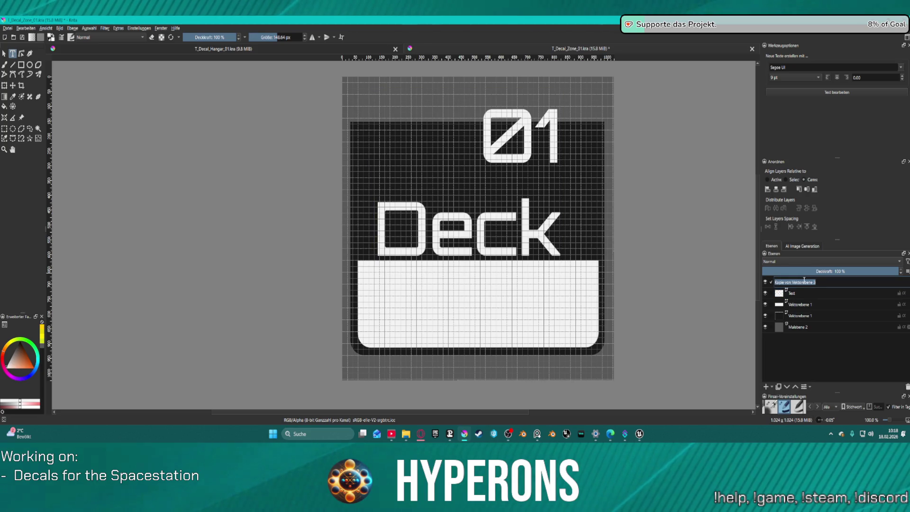
text(Zone)
key(Return)
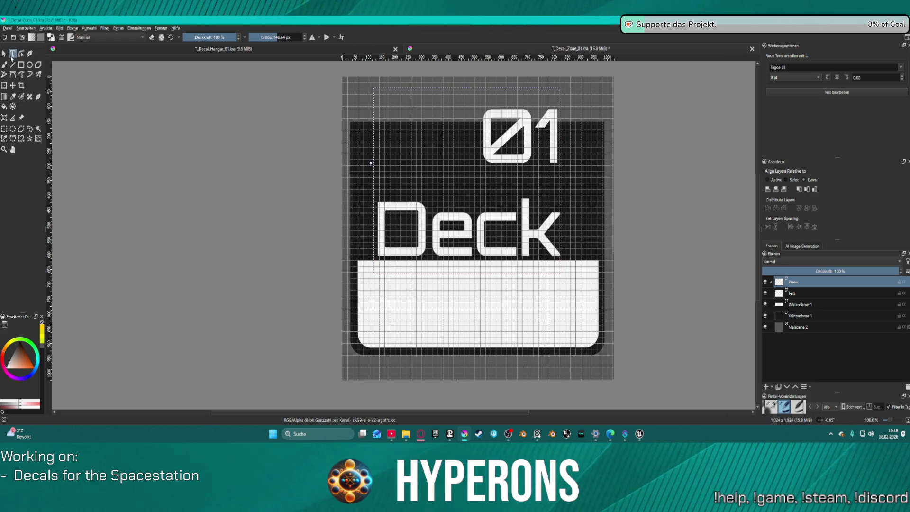
click(562, 177)
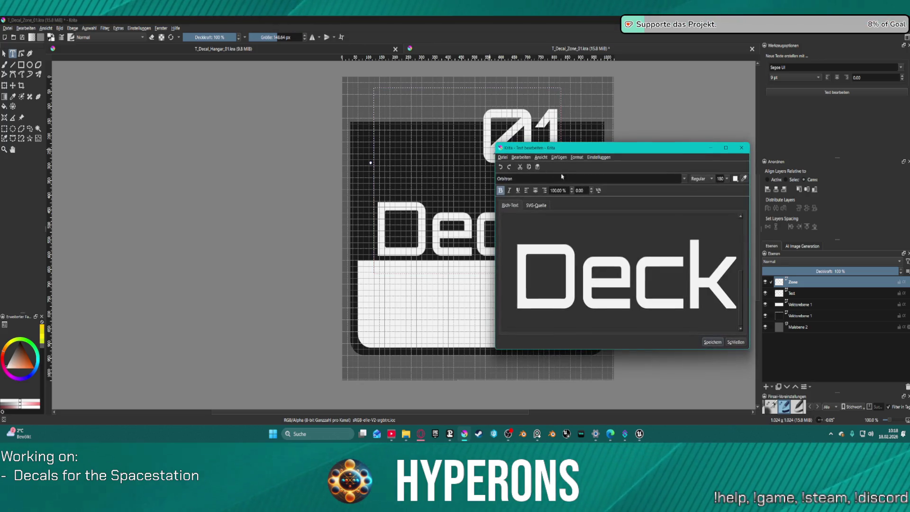
Step: Replace the Deck text with ZONE at font size 160 and apply it to the canvas
key(ctrl+a)
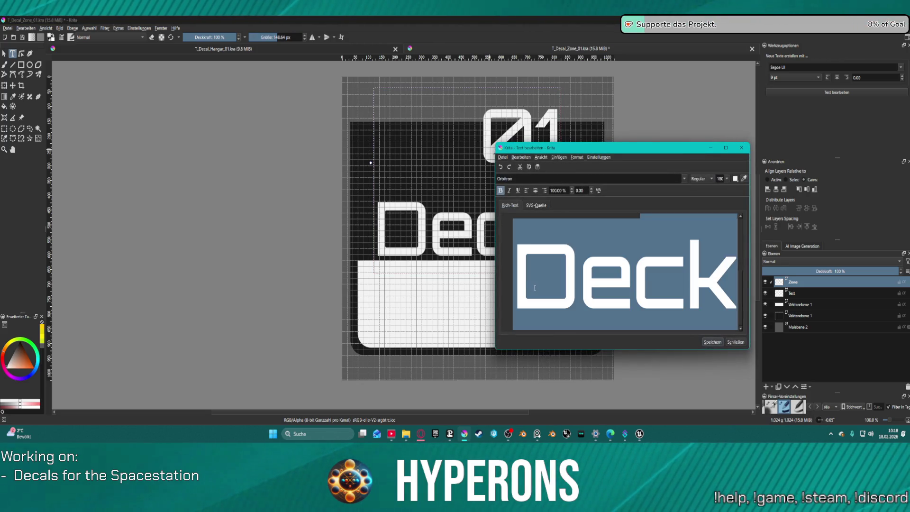
text(Zone)
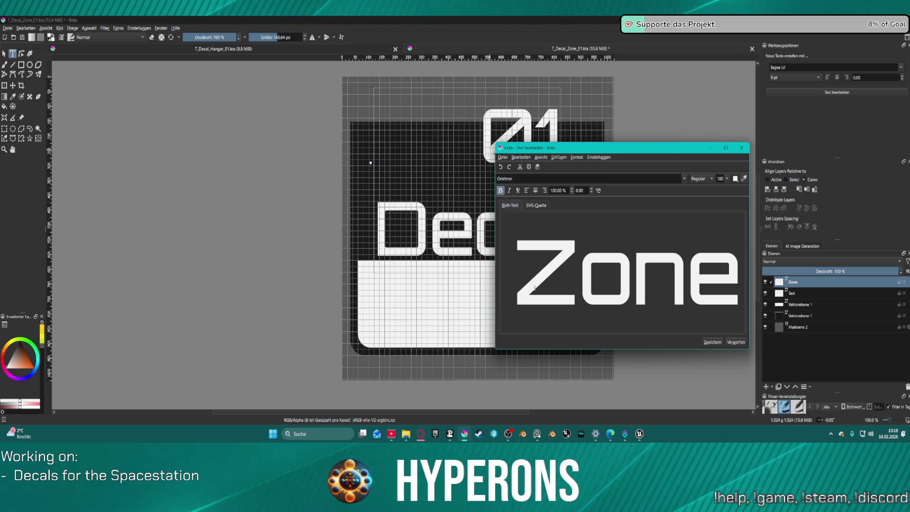
key(BackSpace)
key(BackSpace)
key(BackSpace)
text(ONE)
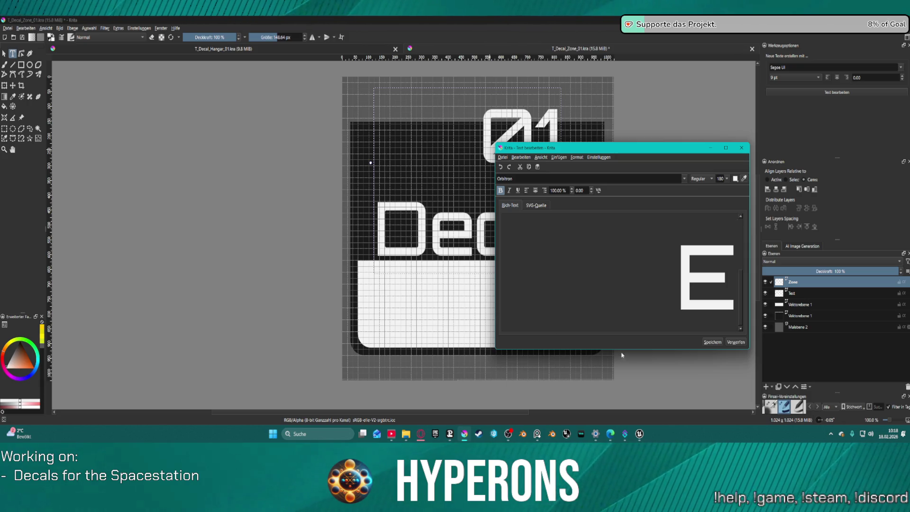
click(707, 343)
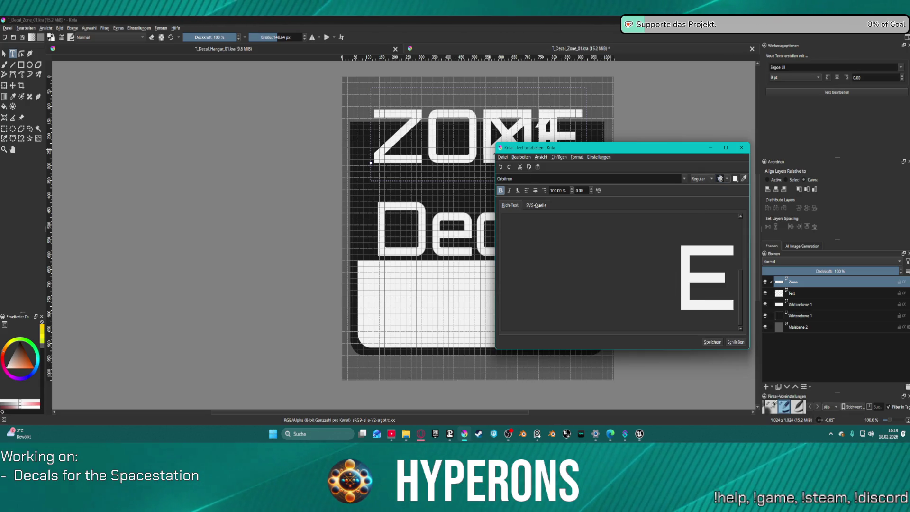
key(Return)
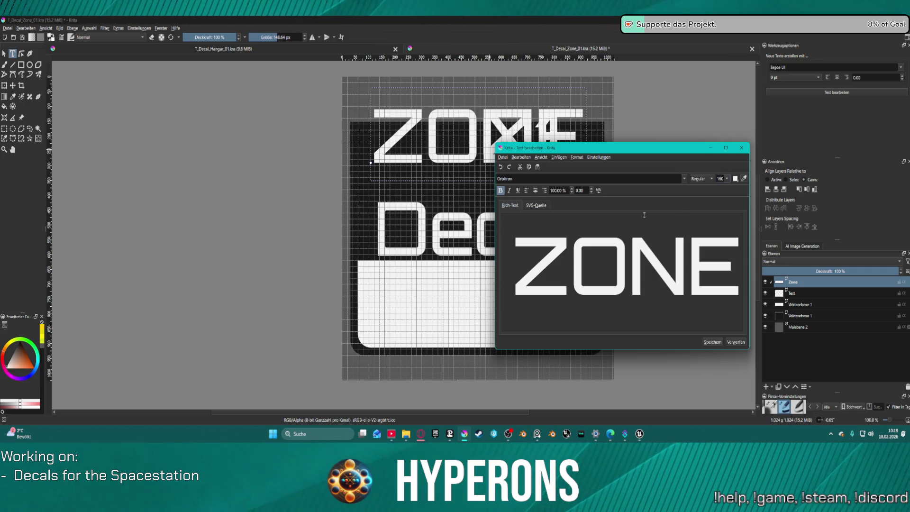
click(704, 343)
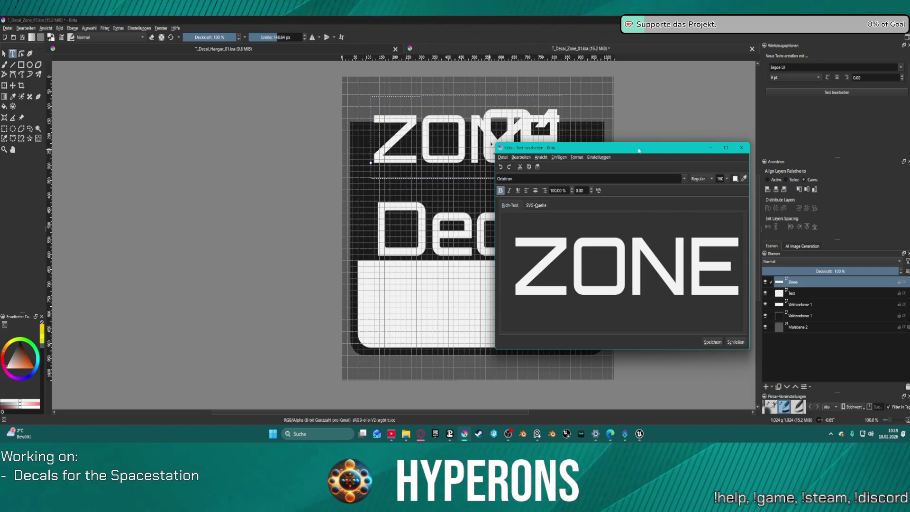
click(742, 147)
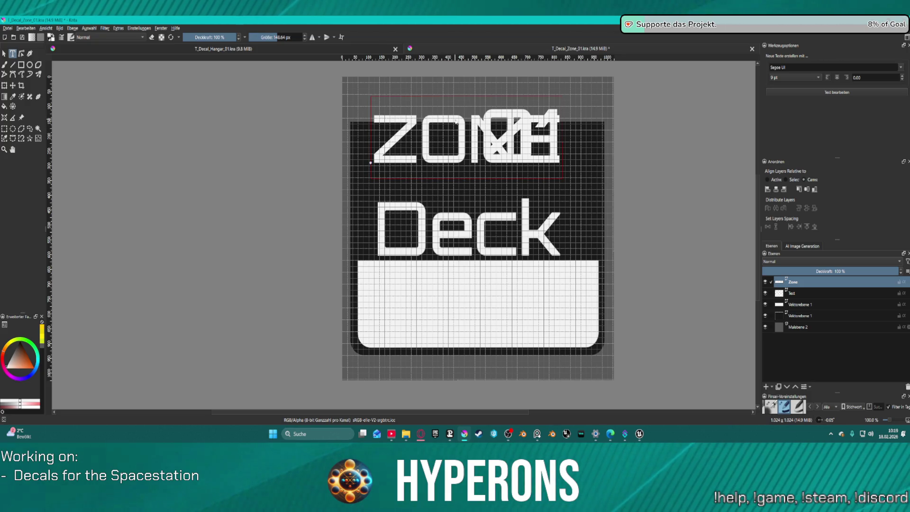
Step: Move the ZONE text down into the white bar
click(4, 53)
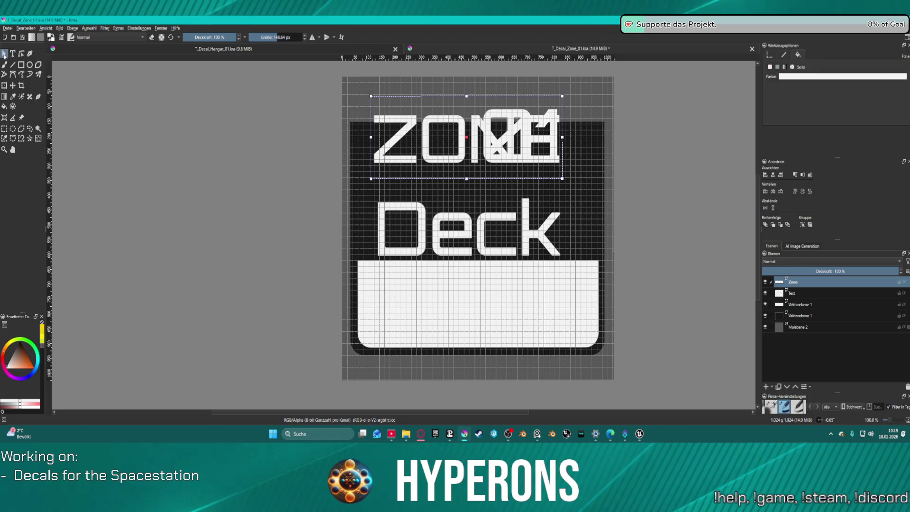
key(t)
drag(467, 138, 466, 288)
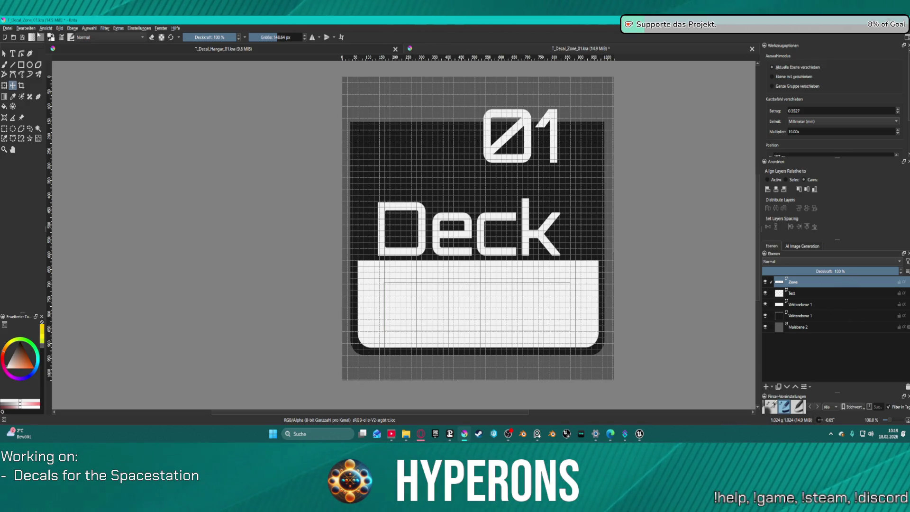
Step: Recolour the ZONE text dark grey so it reads on the white bar
key(t)
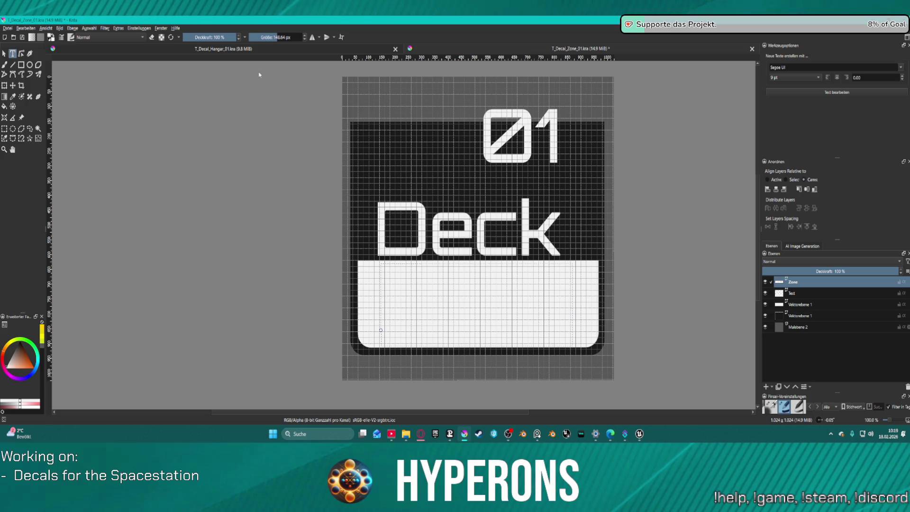
key(Return)
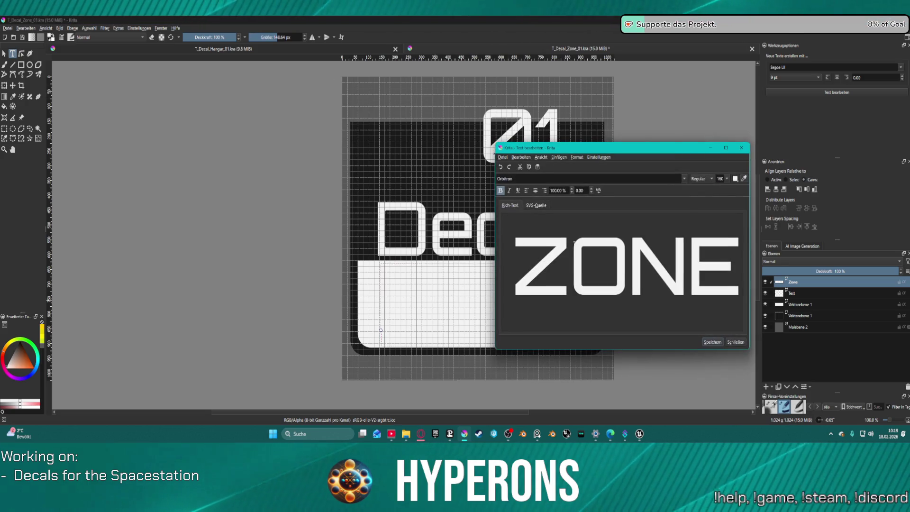
click(737, 179)
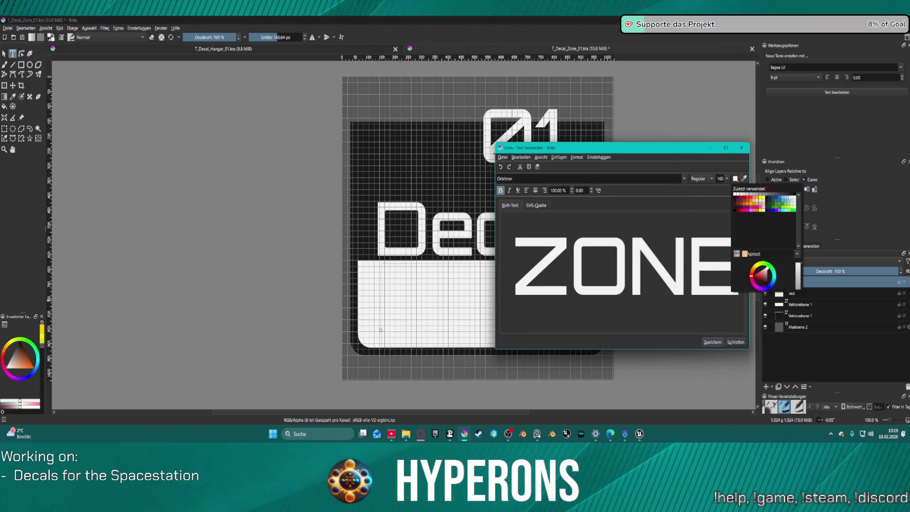
click(793, 194)
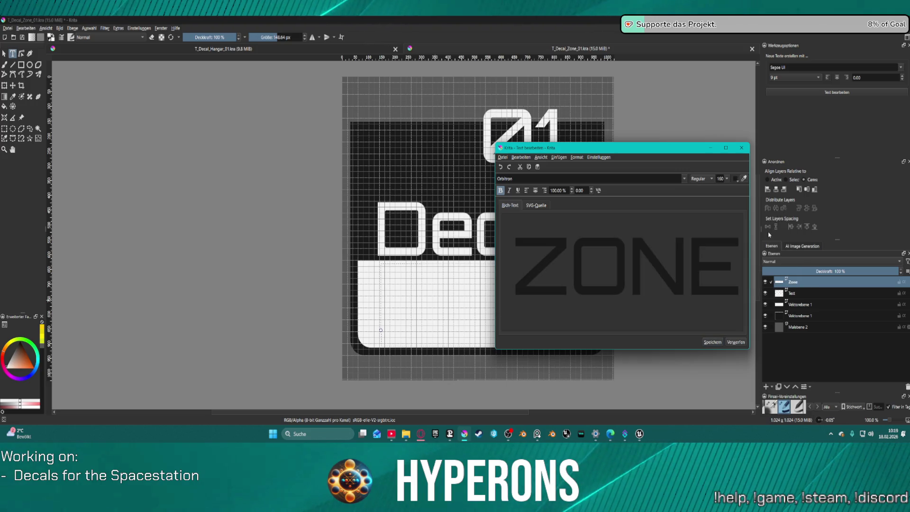
click(713, 342)
click(737, 343)
scroll(605, 219, down, 2)
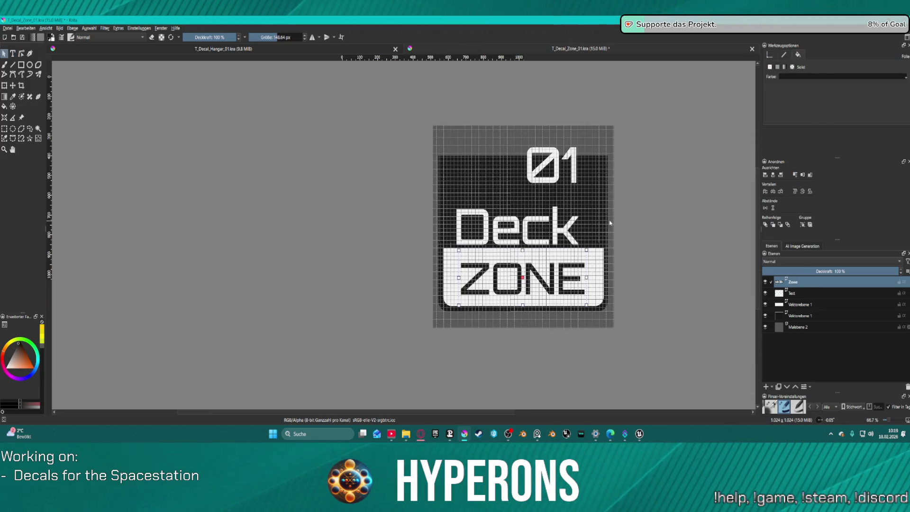
scroll(558, 219, up, 2)
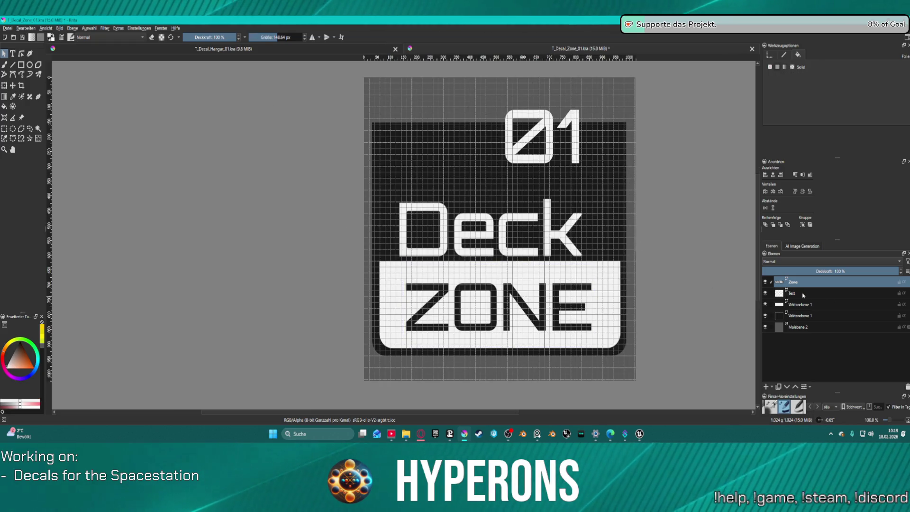
Step: Select the Text layer and bring up its Deck text for editing
click(793, 295)
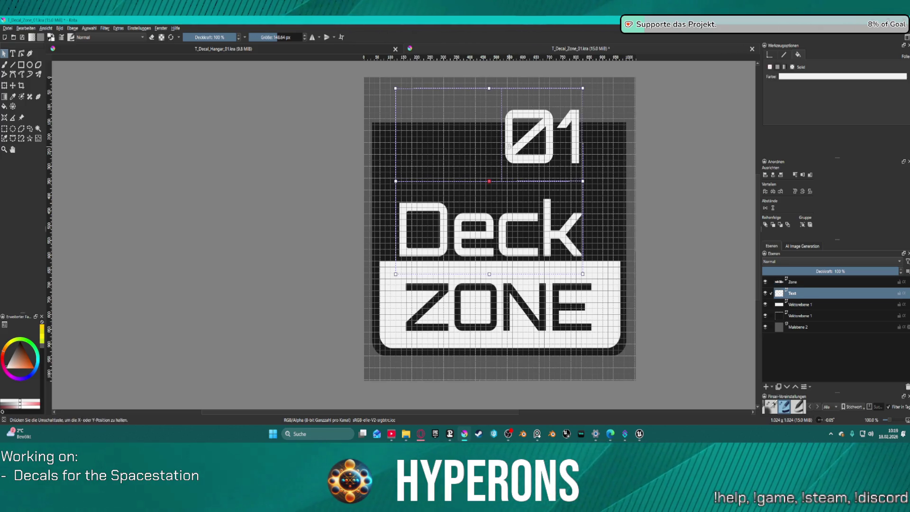
key(t)
click(522, 156)
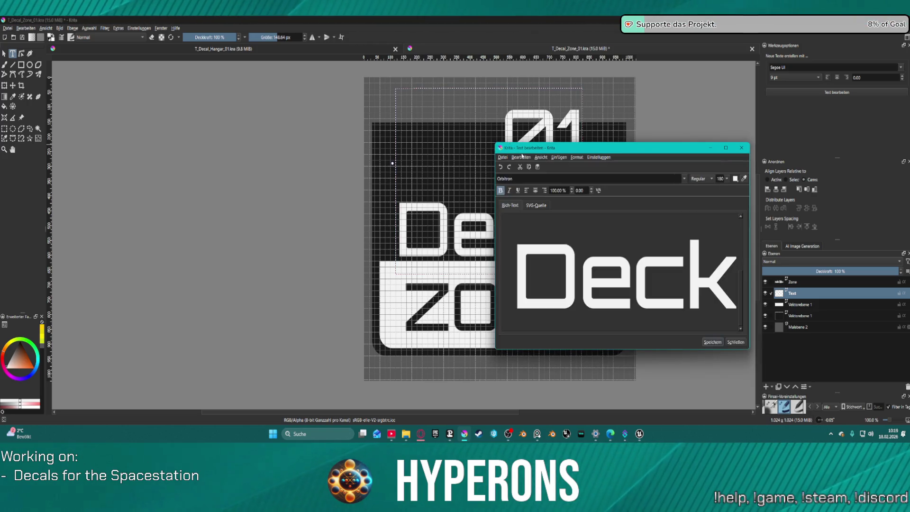
Step: Change the Deck text to 1-B without spaces and centre it in the dark area above ZONE
key(ctrl+a)
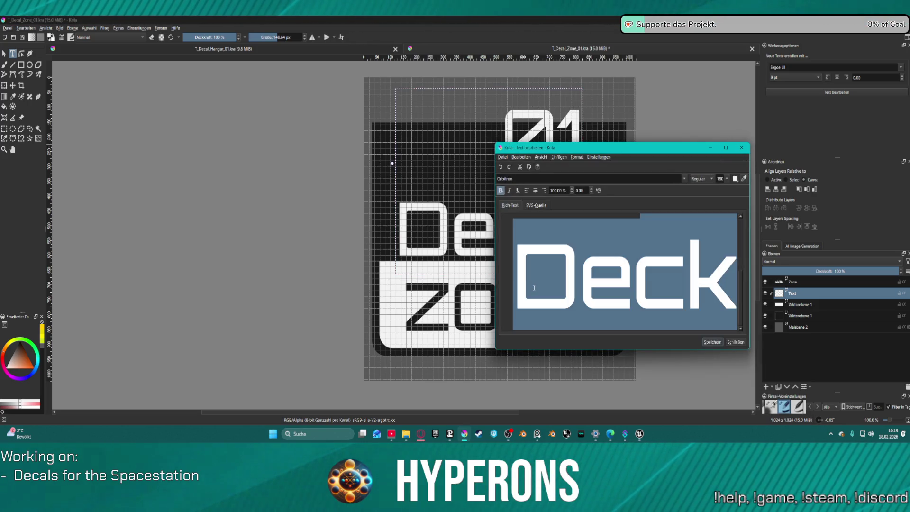
text(1 - )
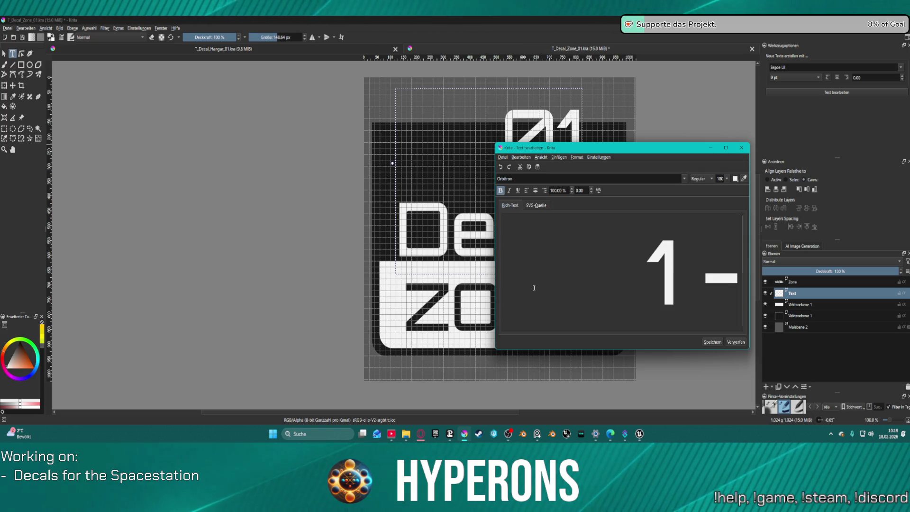
text(B)
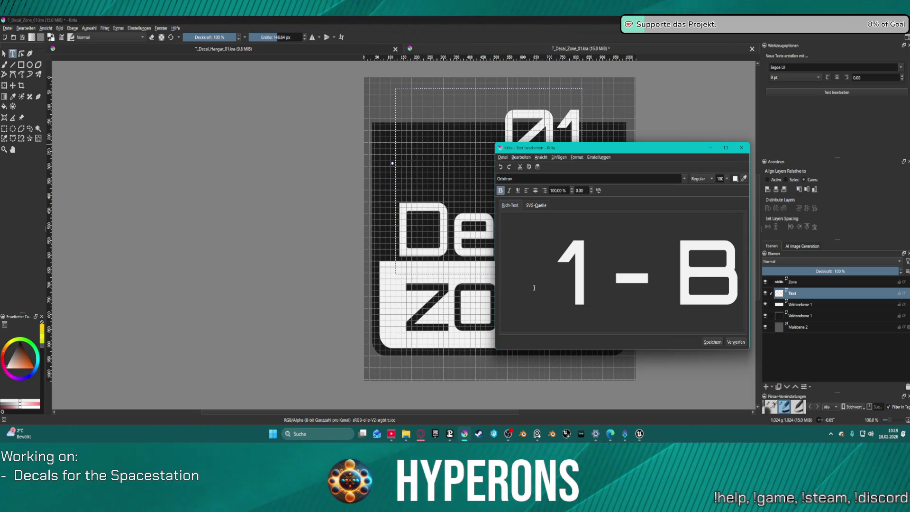
click(708, 344)
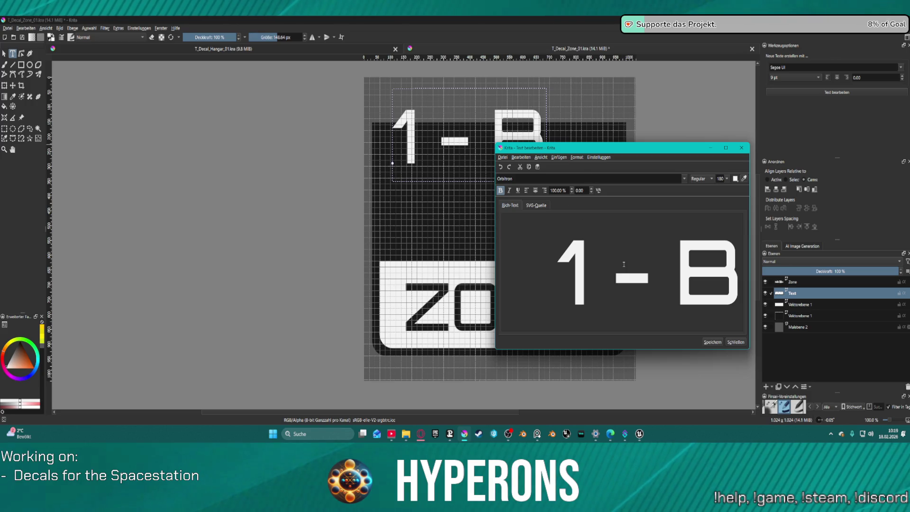
key(BackSpace)
click(653, 281)
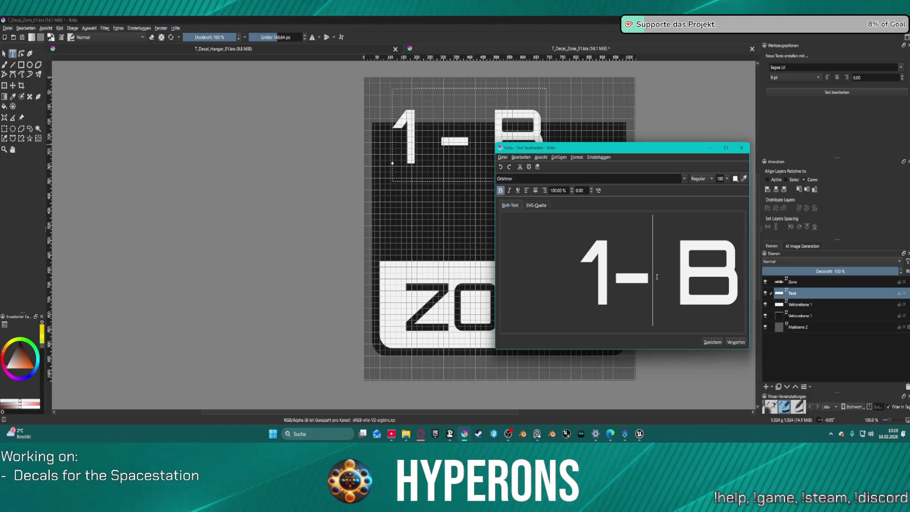
key(Delete)
click(712, 344)
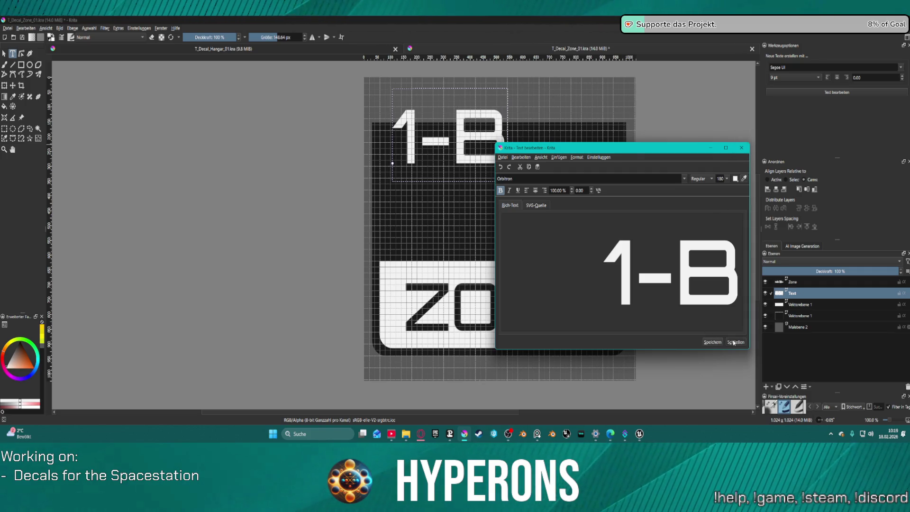
click(734, 342)
drag(460, 135, 509, 190)
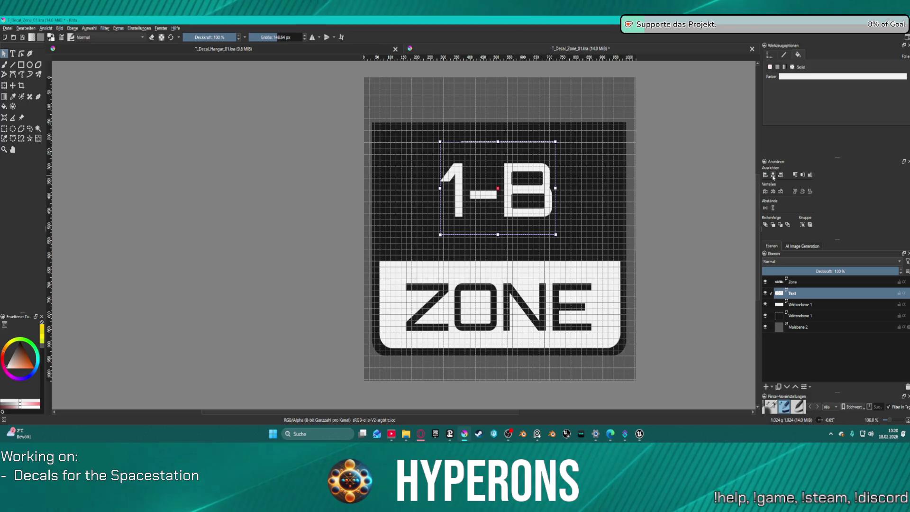
scroll(661, 225, down, 4)
scroll(635, 220, up, 1)
scroll(635, 220, up, 3)
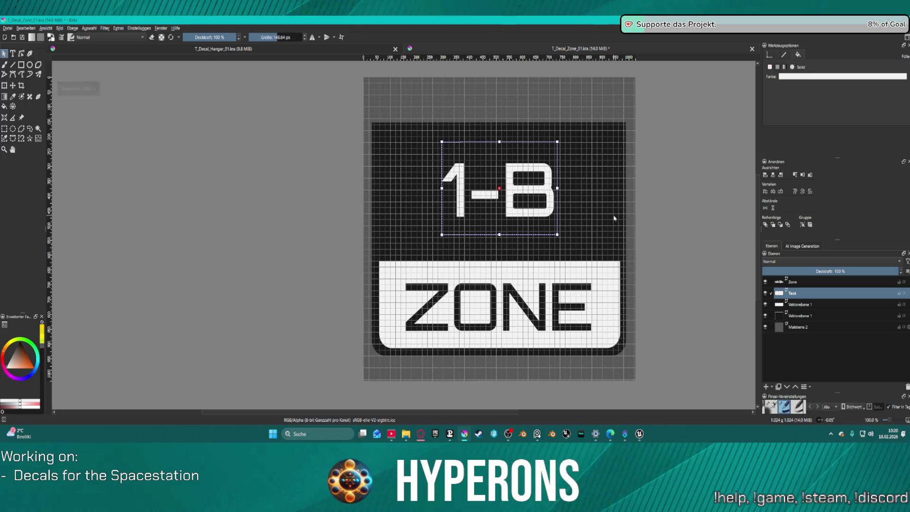
scroll(574, 349, up, 2)
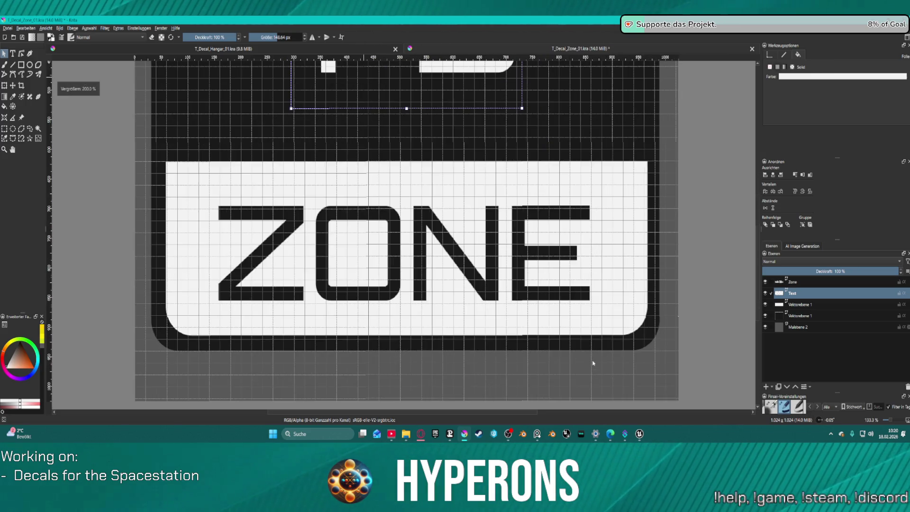
click(507, 348)
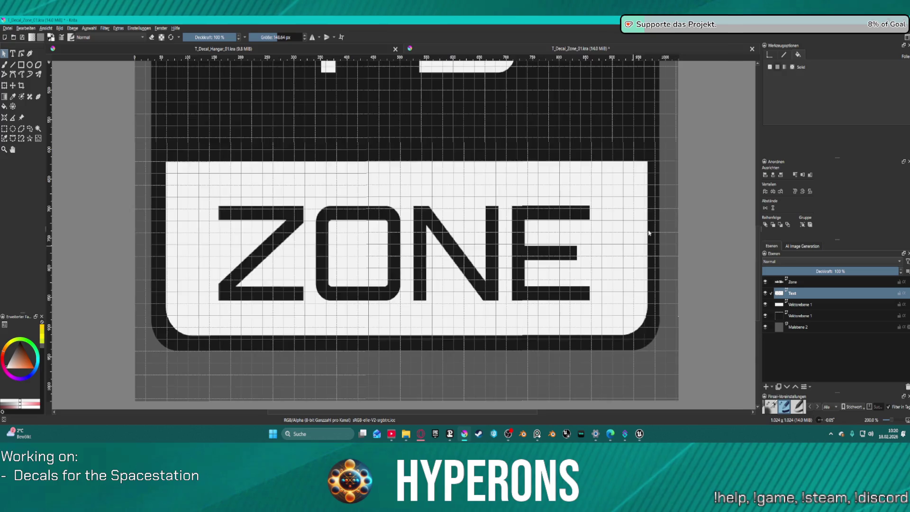
scroll(649, 232, down, 1)
click(801, 316)
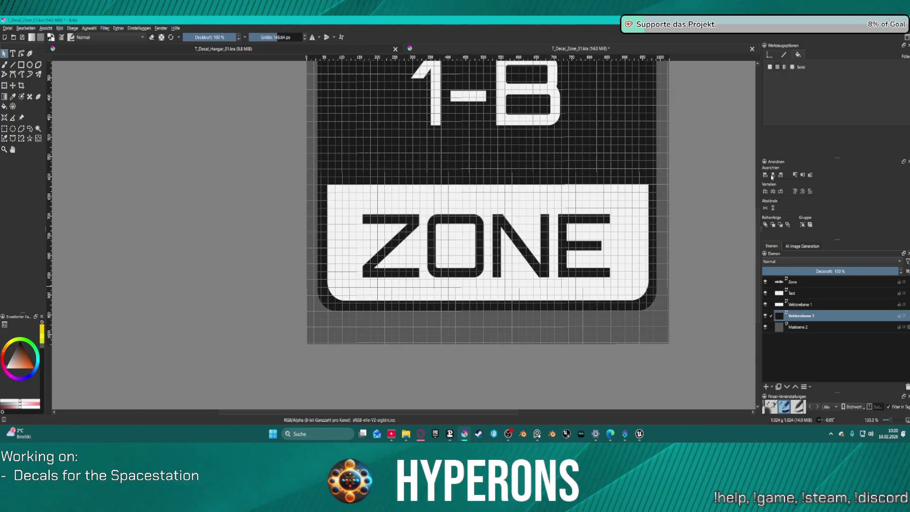
click(798, 307)
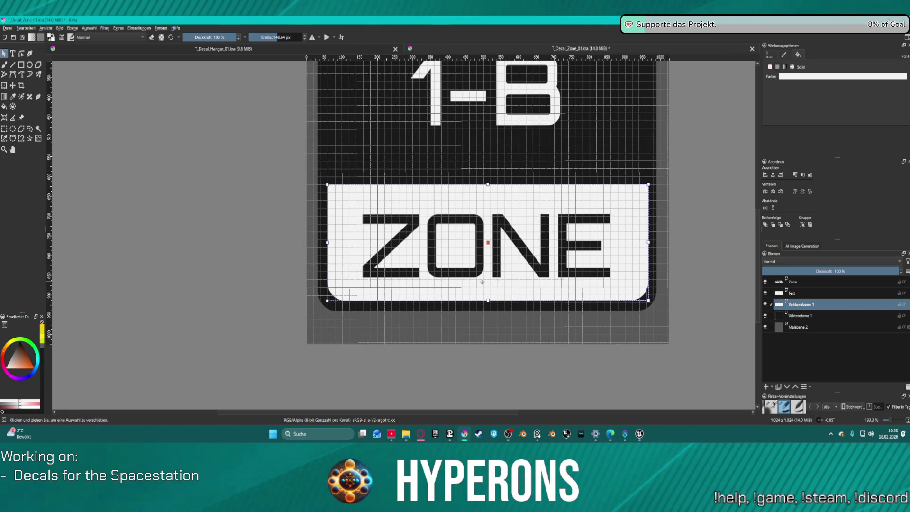
Step: Nudge the white rectangle into final position with the arrow keys and bring up the Datei file commands
key(Up)
key(Up)
key(Up)
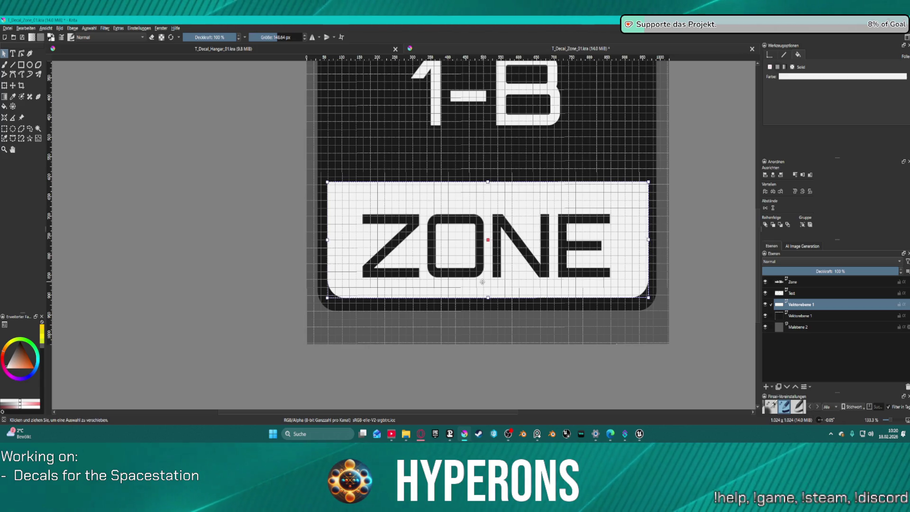
scroll(465, 230, down, 2)
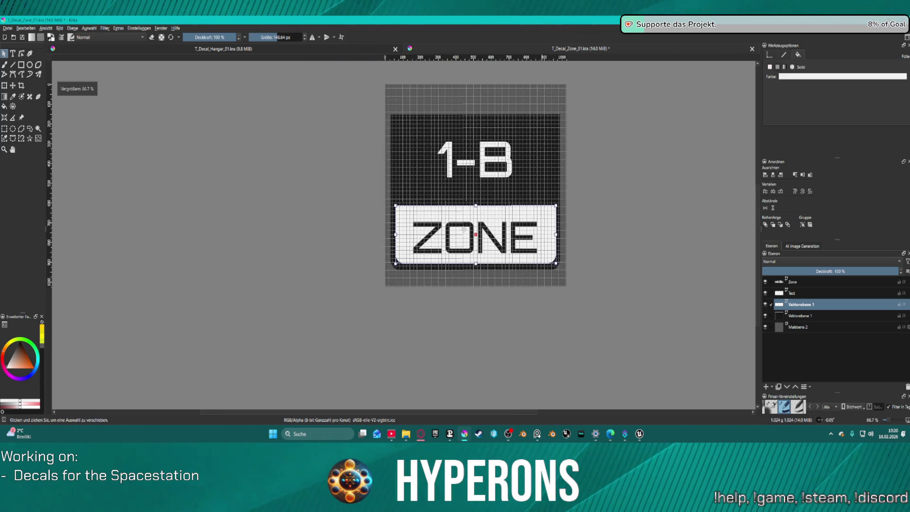
scroll(464, 230, up, 1)
scroll(470, 249, up, 1)
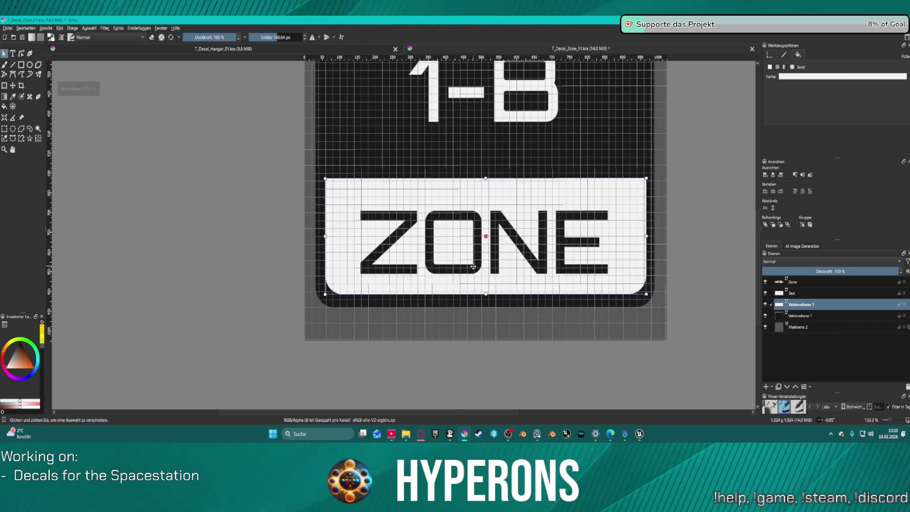
key(shift+Down)
key(shift+Down)
key(shift+Down)
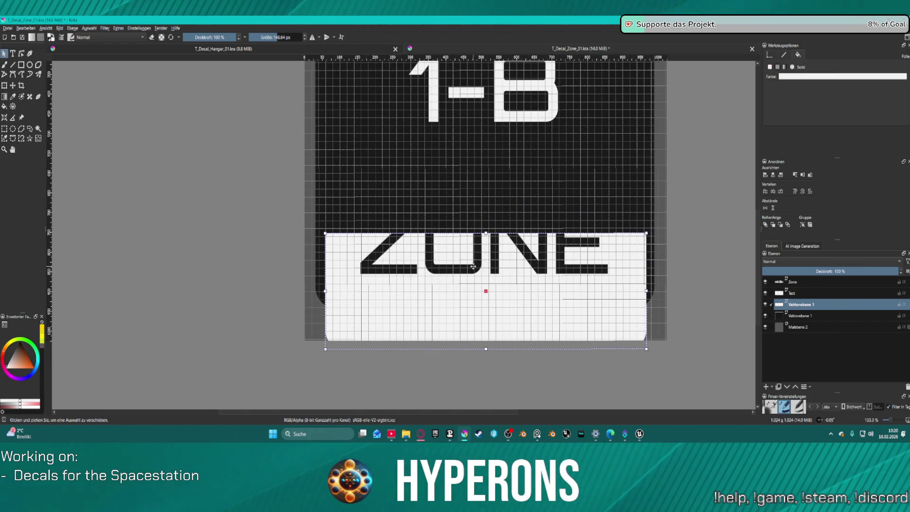
key(ctrl+z)
key(Down)
key(Down)
key(Down)
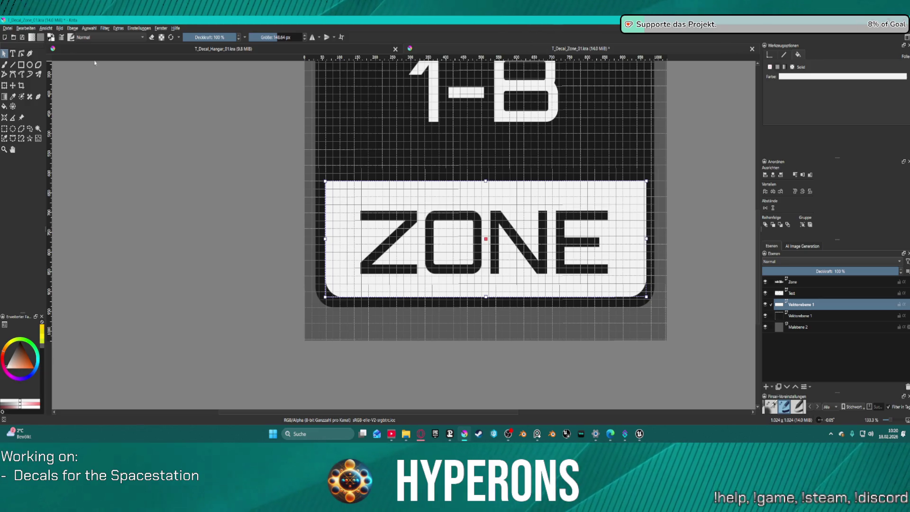
scroll(652, 304, down, 1)
scroll(651, 305, down, 1)
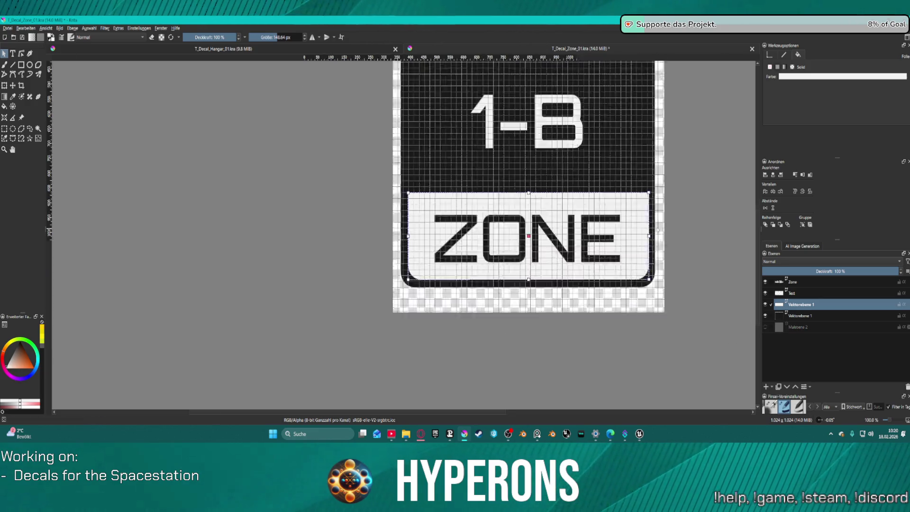
scroll(700, 194, down, 2)
scroll(701, 193, up, 2)
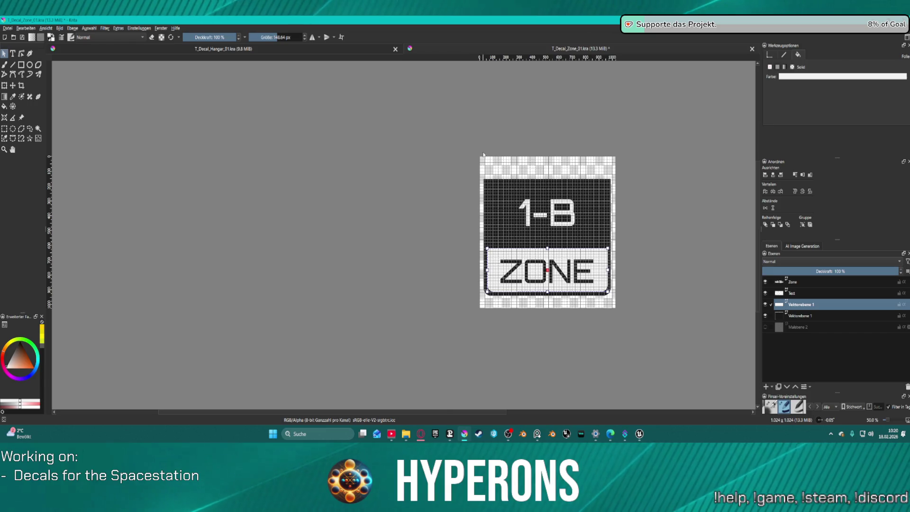
click(9, 28)
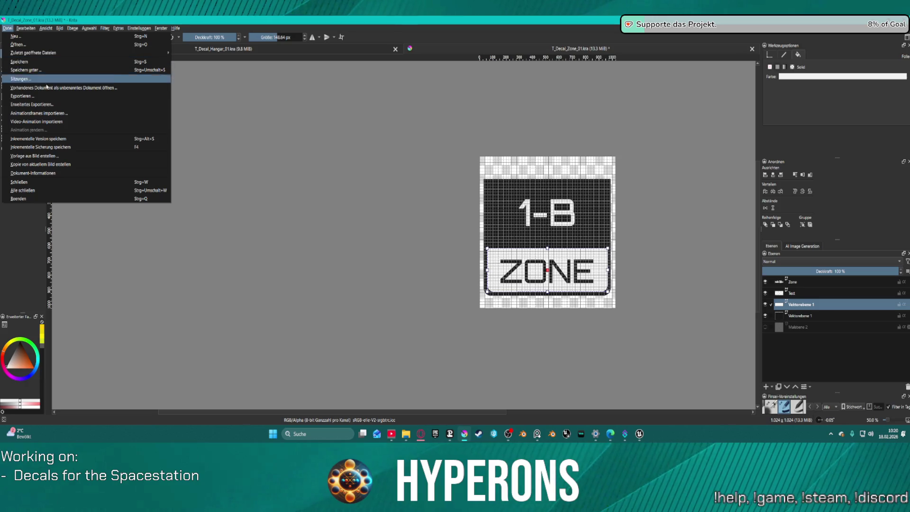
click(56, 65)
mouse_move(639, 434)
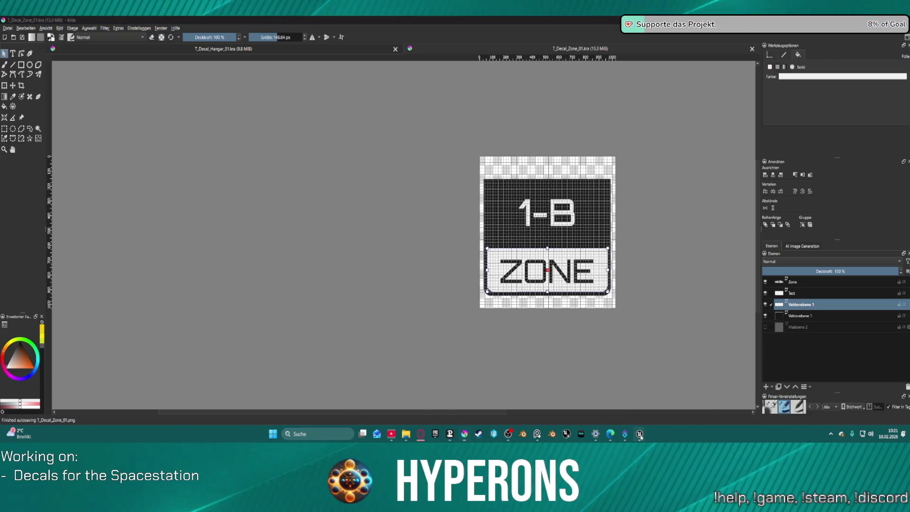
Step: Back in Unreal Engine, browse the Decals folder for the imported T_Decal_Zone_01 and open the Section decal instance
click(676, 387)
click(427, 360)
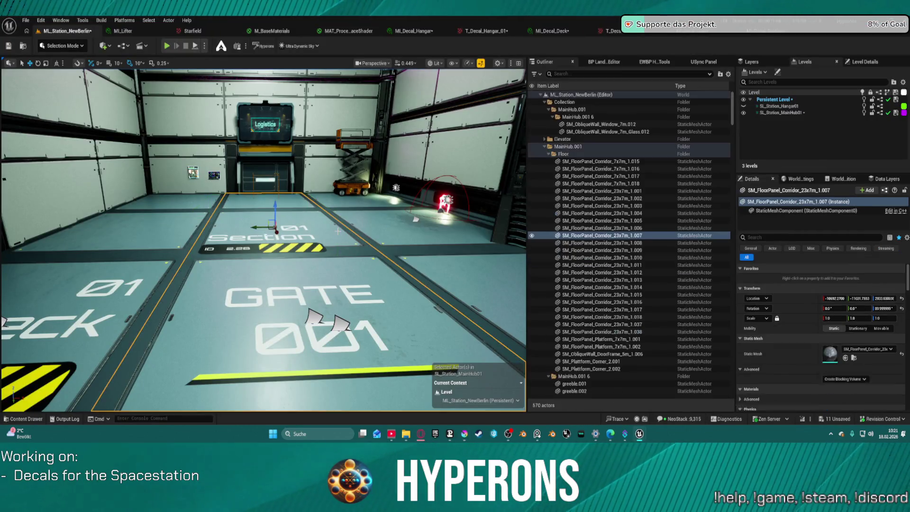
key(ctrl+space)
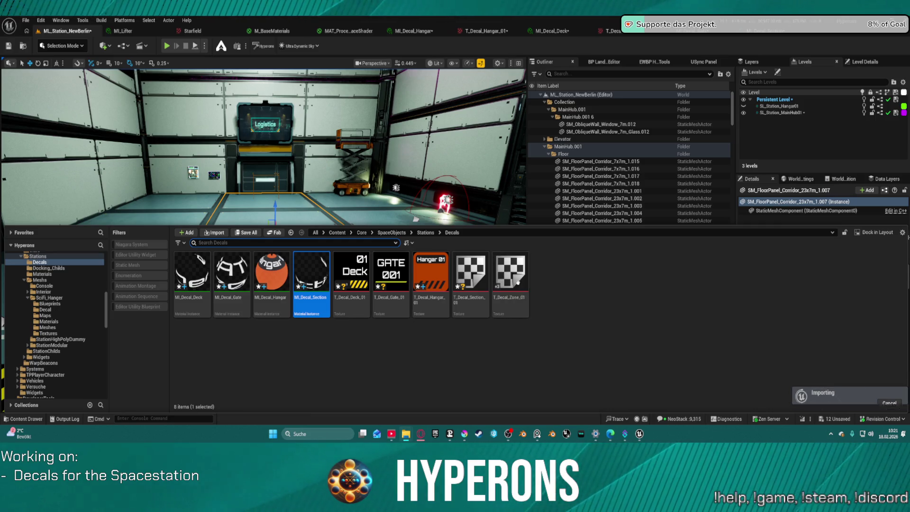
key(ctrl+space)
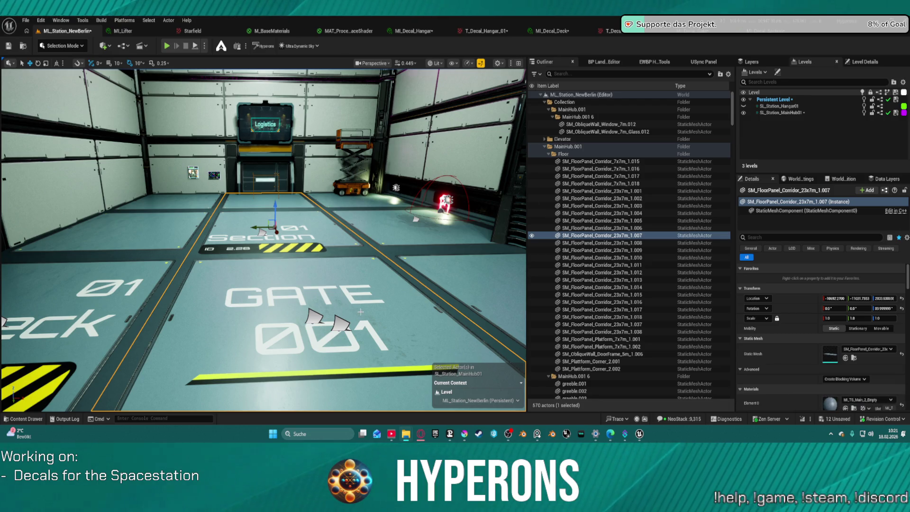
key(ctrl+space)
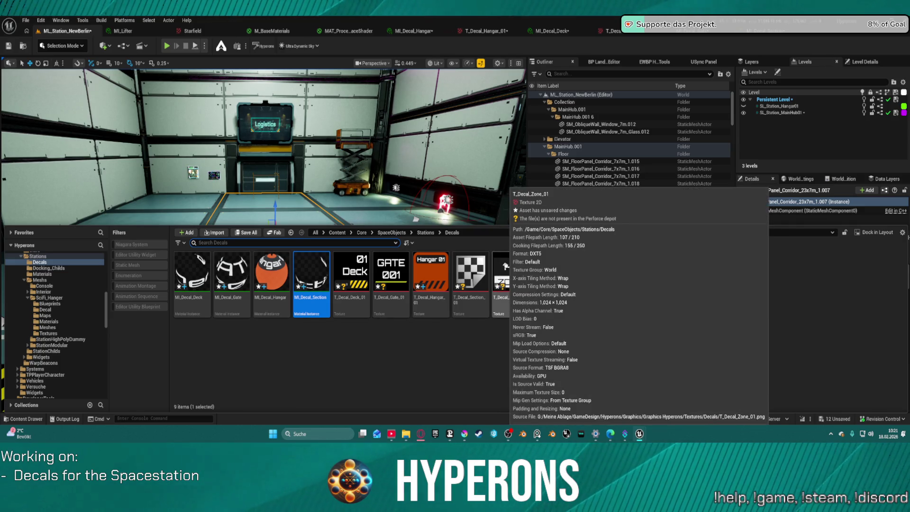
double_click(312, 285)
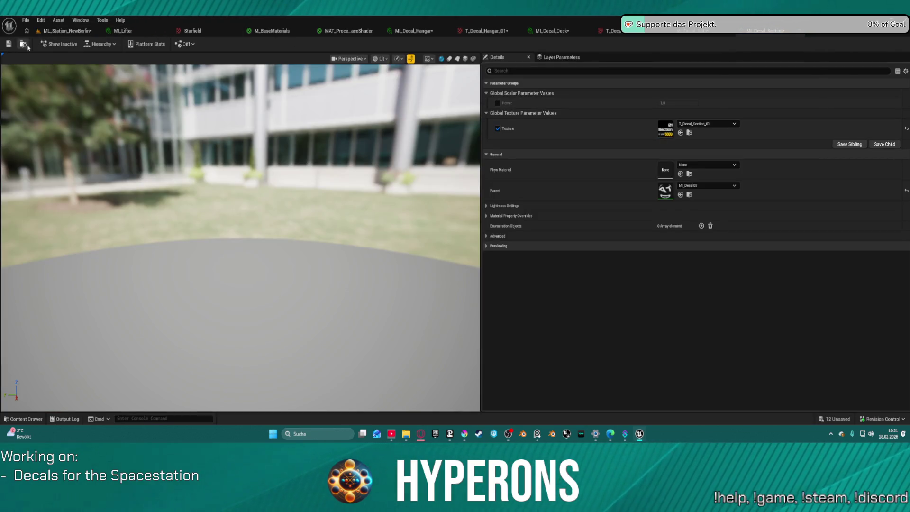
Step: Duplicate MI_Decal_Section in the Decals folder and name the copy MI_Decal_Zone
key(ctrl+space)
right_click(304, 325)
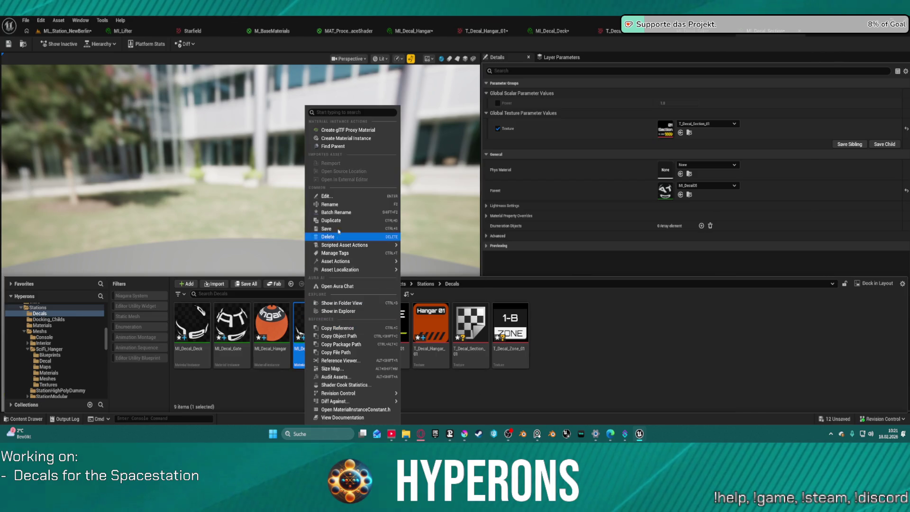
click(337, 222)
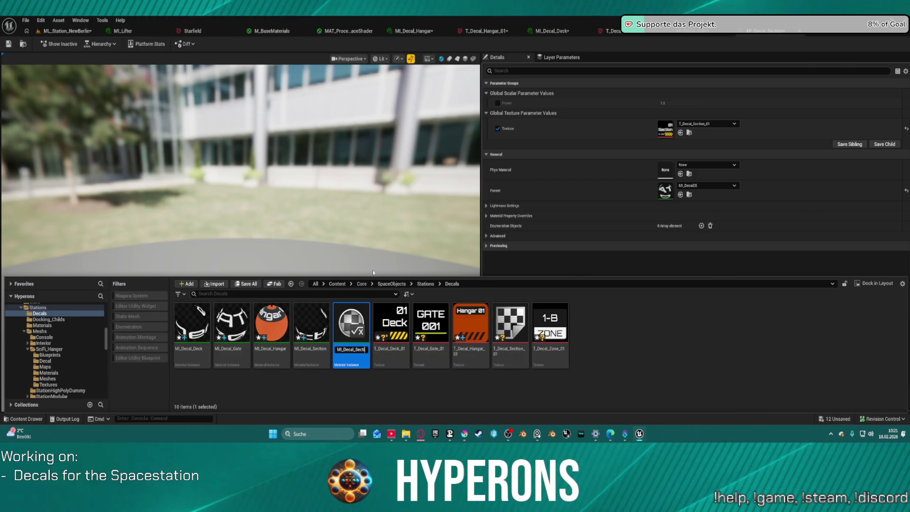
key(BackSpace)
key(BackSpace)
key(BackSpace)
text(Zon)
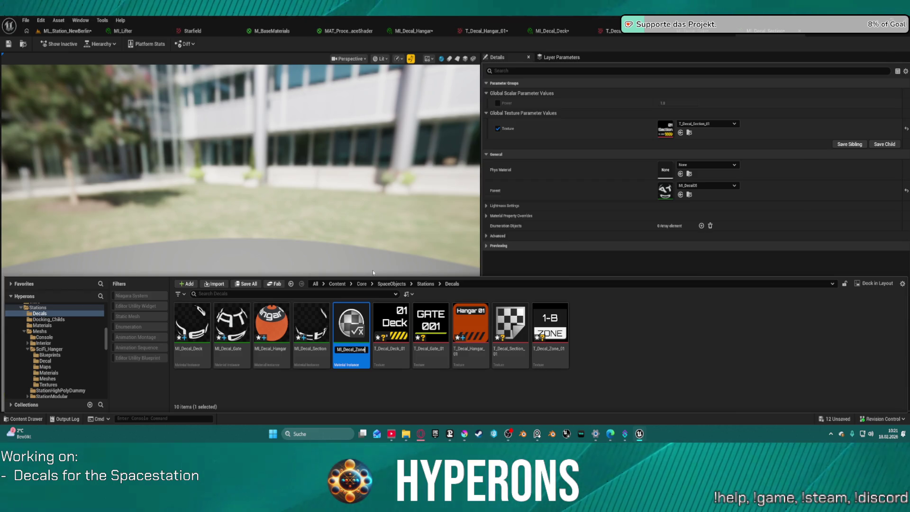
key(Return)
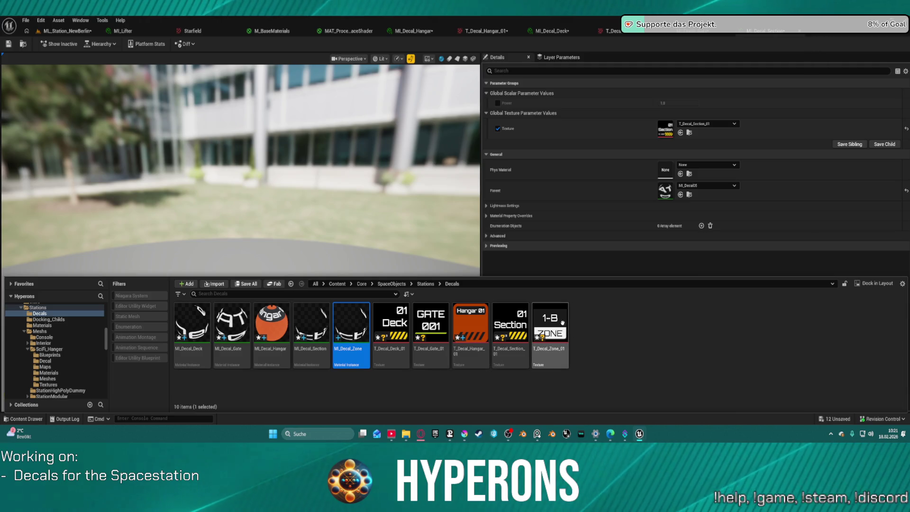
Step: Open MI_Decal_Zone and drop T_Decal_Zone_01 into its Texture slot
double_click(355, 319)
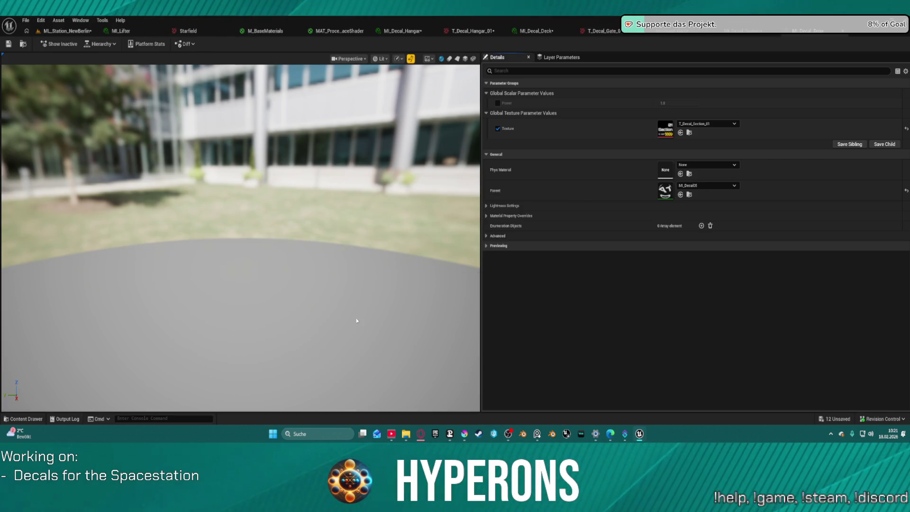
drag(551, 327, 666, 129)
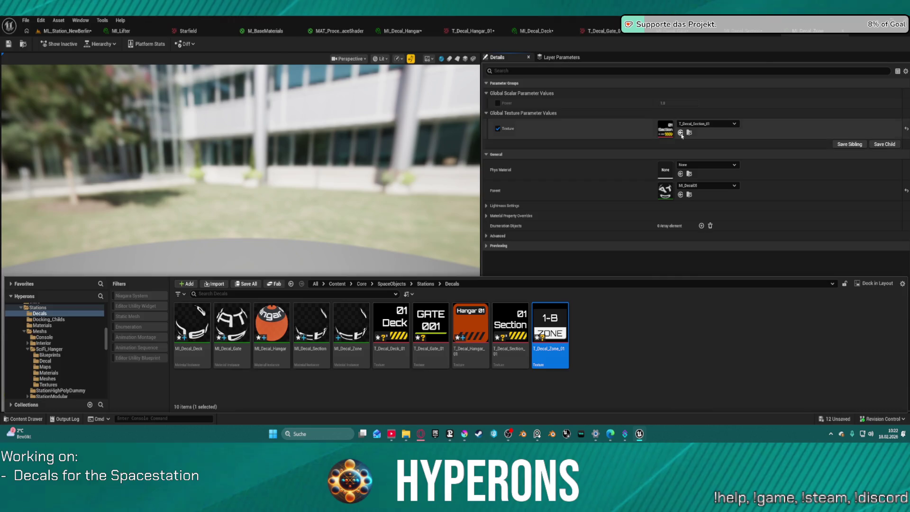
Step: Back in the station level, drag the Zone texture toward the floor, leaving a T_Decal_Zone_01_Mat material behind
click(68, 31)
key(ctrl+space)
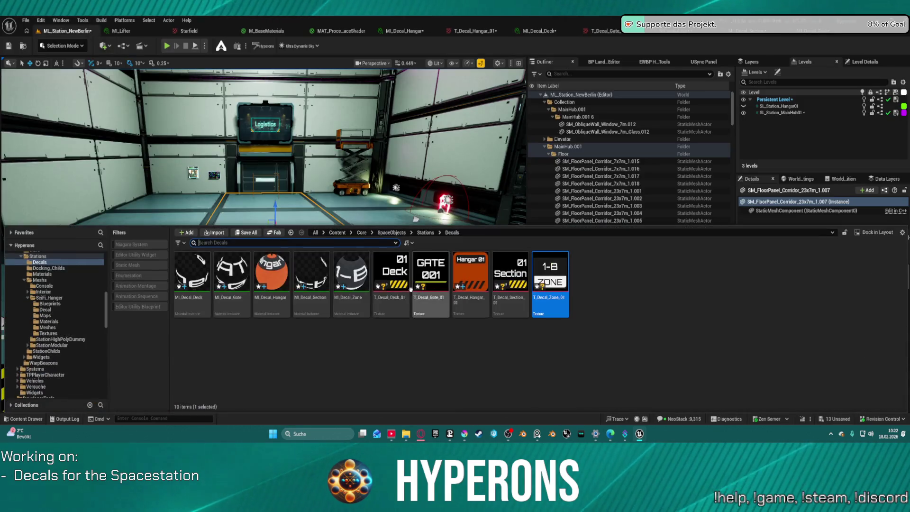
mouse_move(549, 288)
mouse_down()
mouse_move(329, 214)
mouse_move(334, 220)
mouse_up()
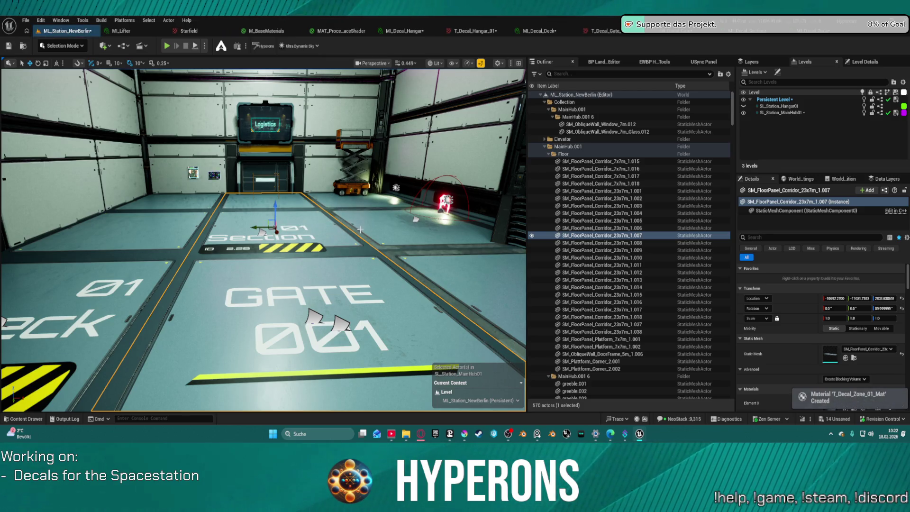
key(ctrl+space)
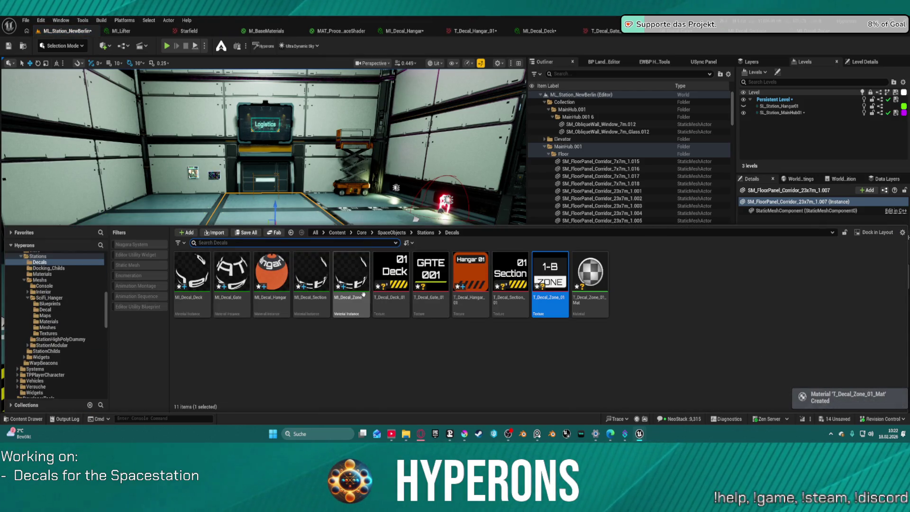
drag(334, 225, 334, 324)
click(380, 191)
scroll(381, 190, up, 2)
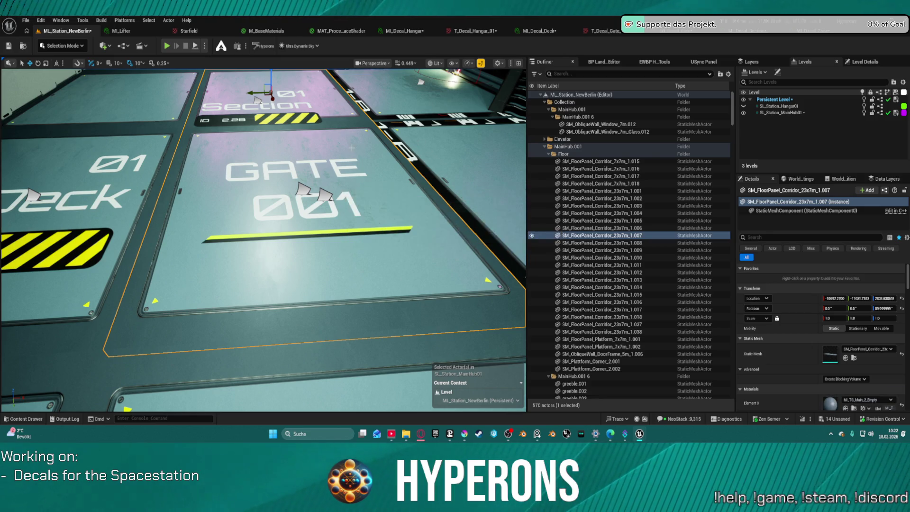
key(ctrl+space)
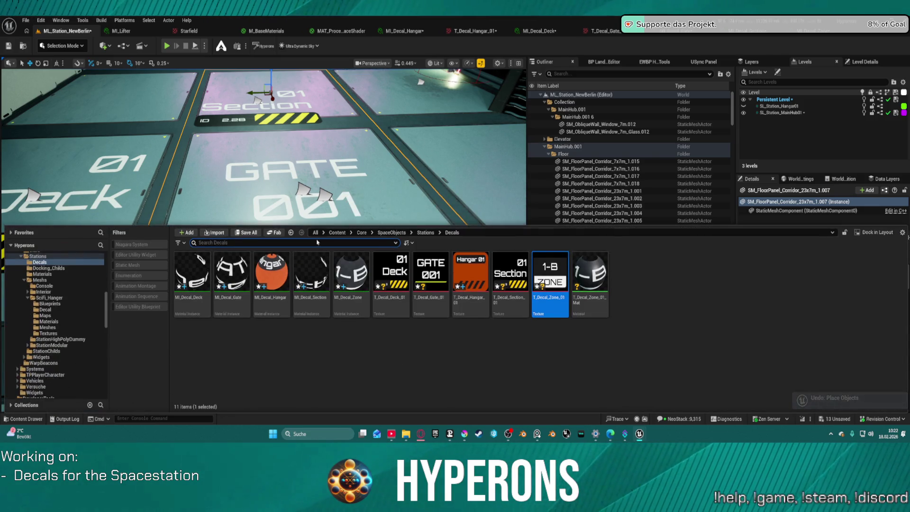
Step: Cancel the raw texture placement and drop MI_Decal_Zone onto the corridor floor beyond the 01 Section marking
drag(550, 281, 248, 84)
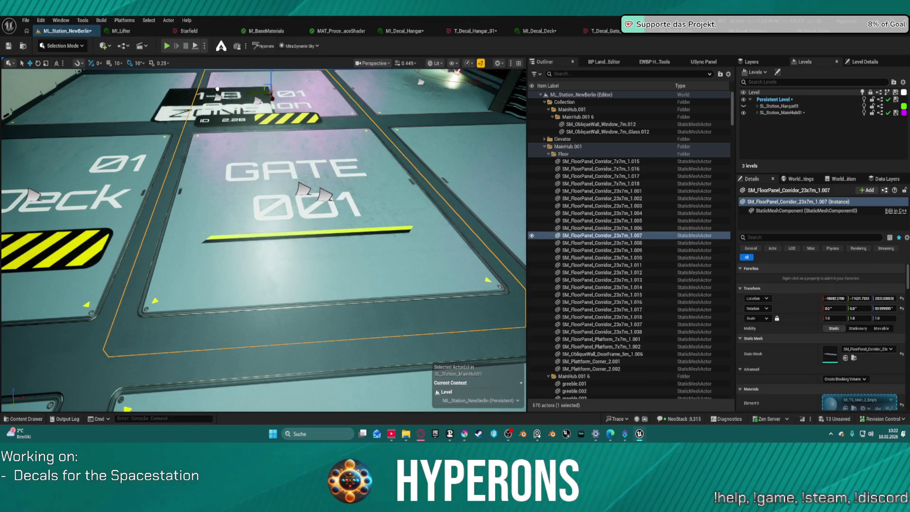
key(Escape)
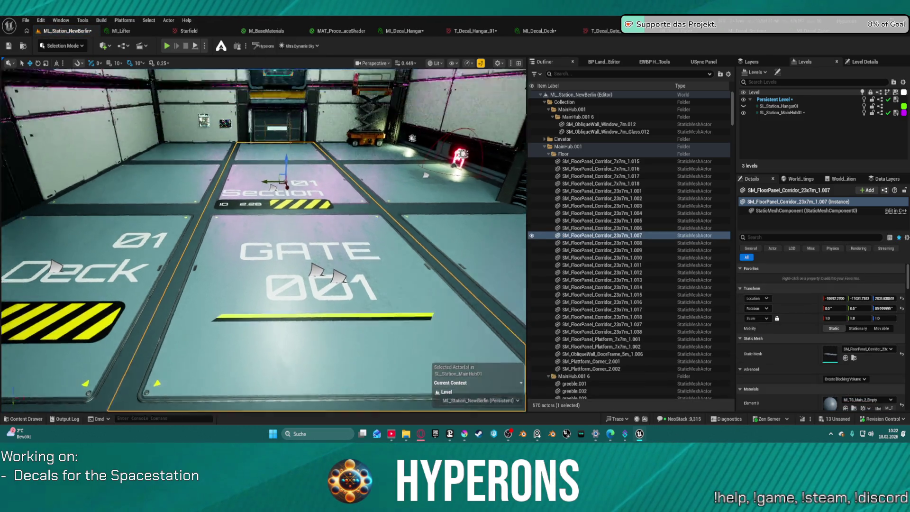
scroll(300, 282, down, 5)
scroll(299, 284, up, 10)
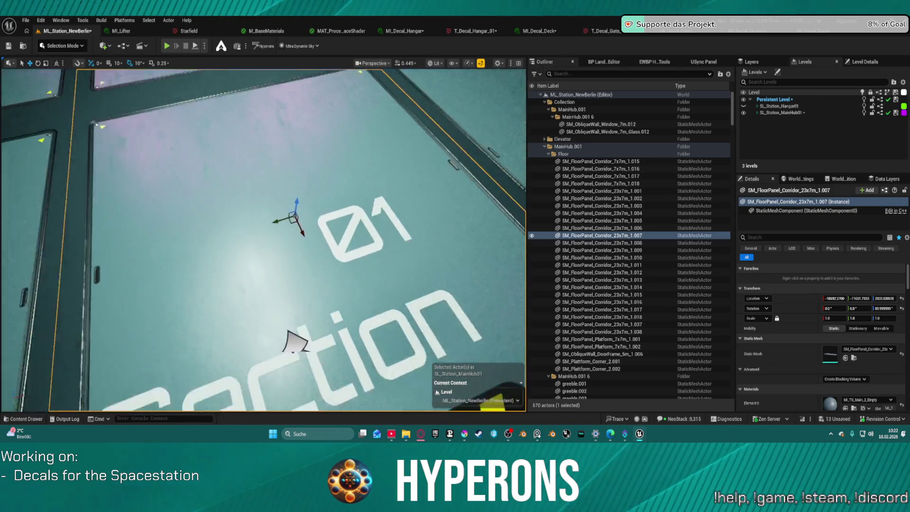
scroll(292, 313, down, 5)
key(ctrl+space)
click(346, 264)
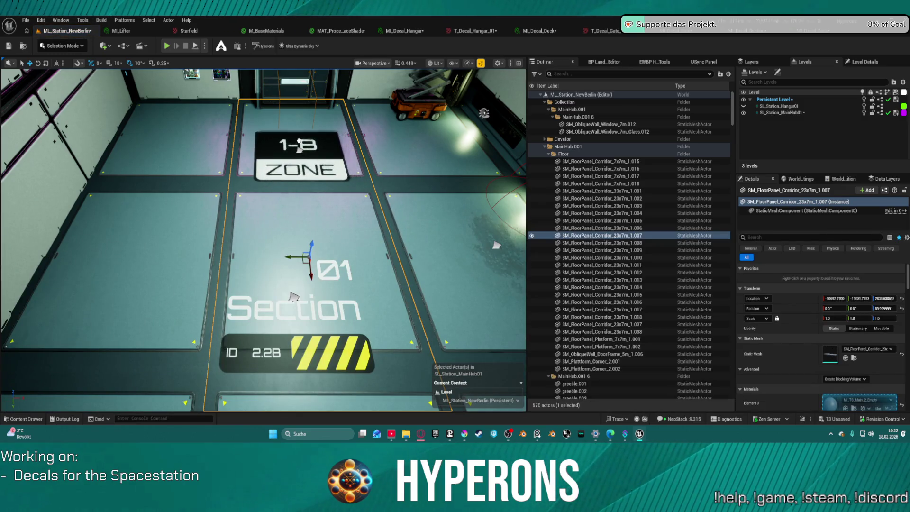
drag(345, 264, 305, 147)
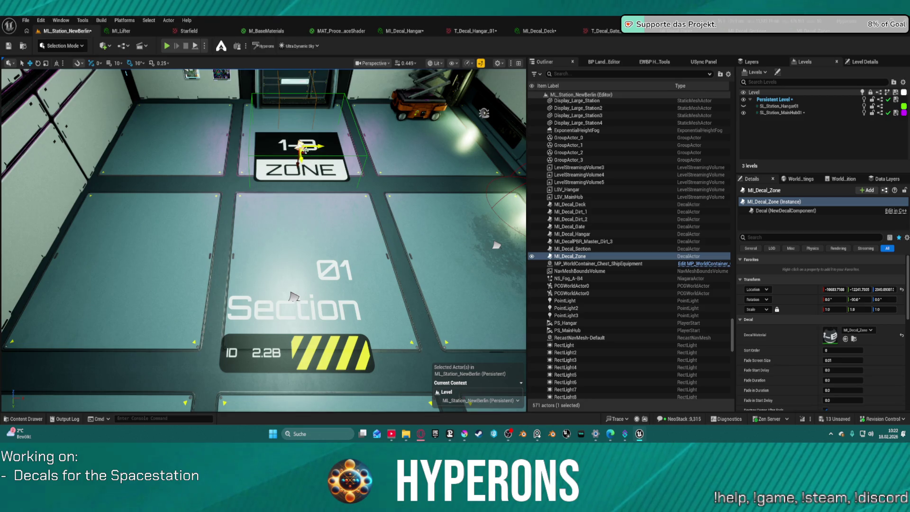
scroll(293, 295, up, 8)
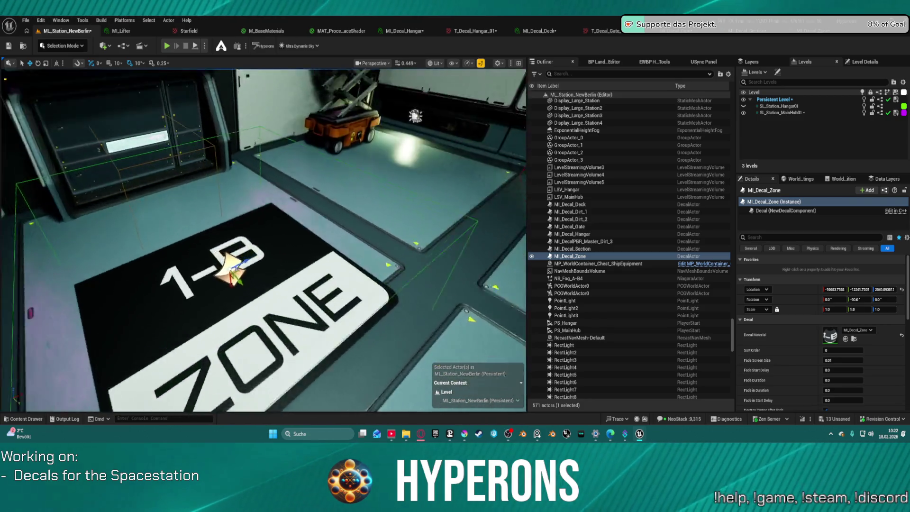
Step: Look over the 1-B ZONE decal from above and start a play-in-editor session
drag(264, 242, 264, 185)
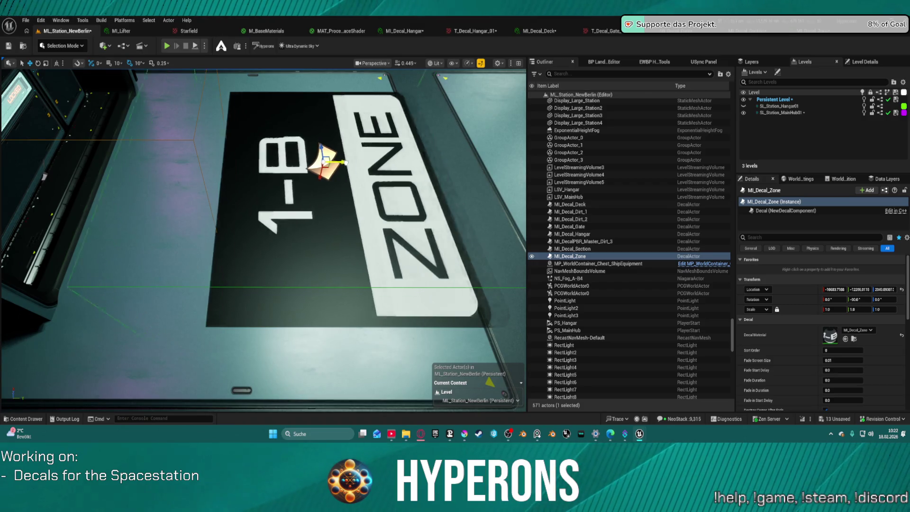
drag(226, 99, 226, 93)
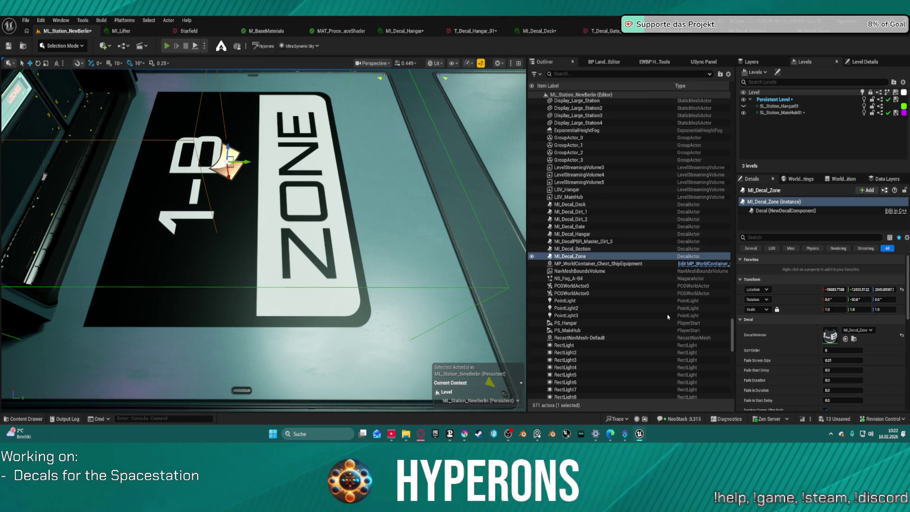
key(alt+p)
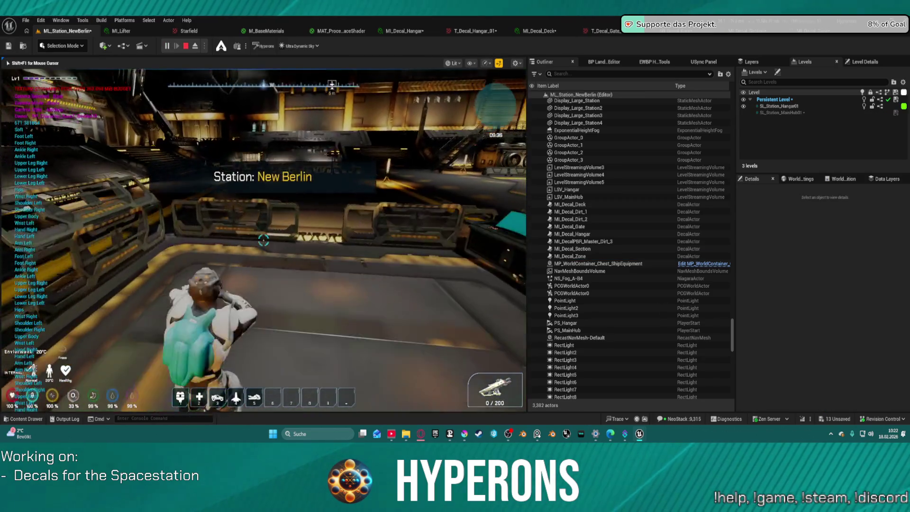
Step: Walk the character up the stairs, through the corridor and elevator, out onto the Hangar 01 floor decal
key(w)
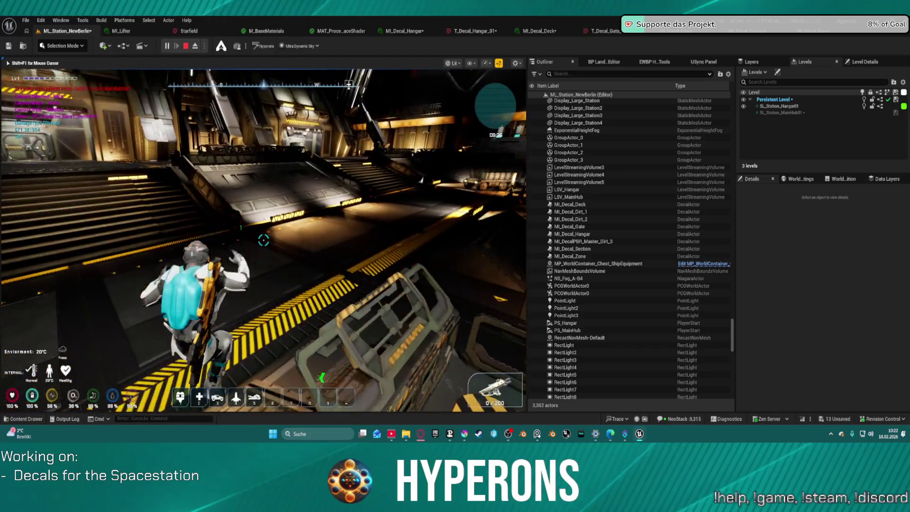
key(w)
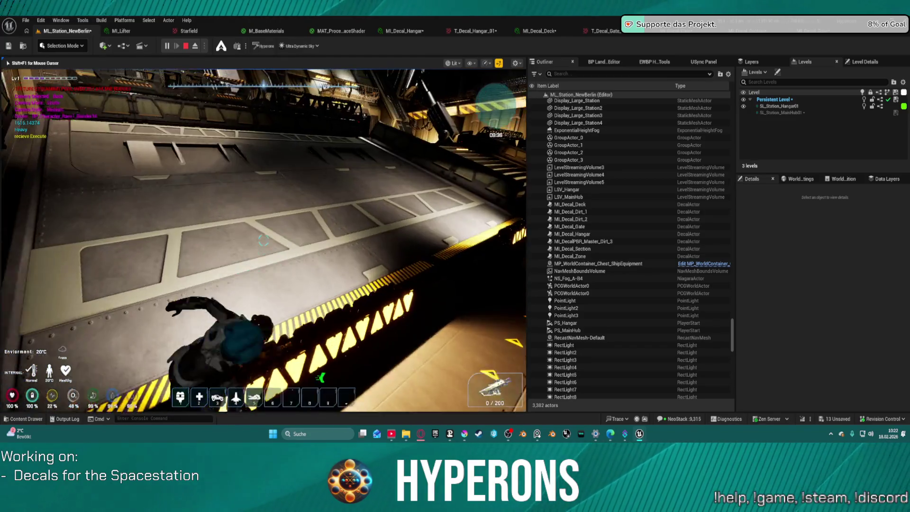
key(w)
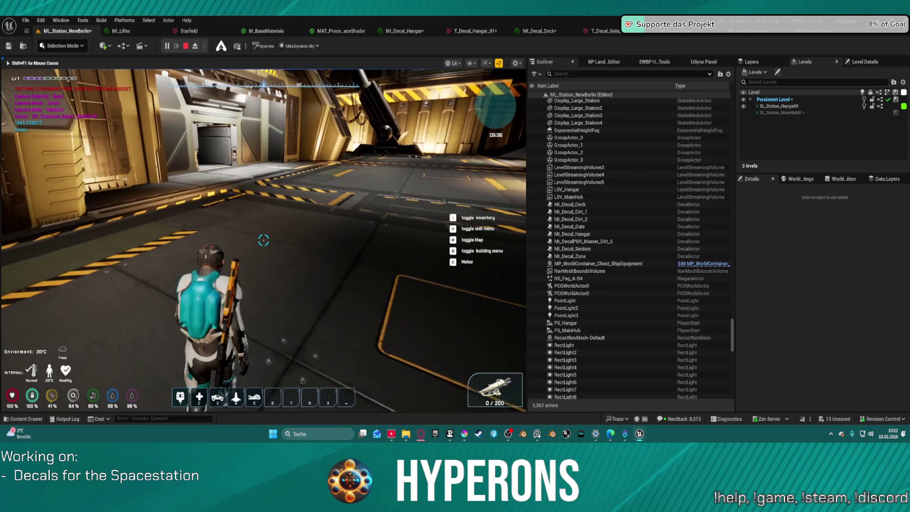
key(w)
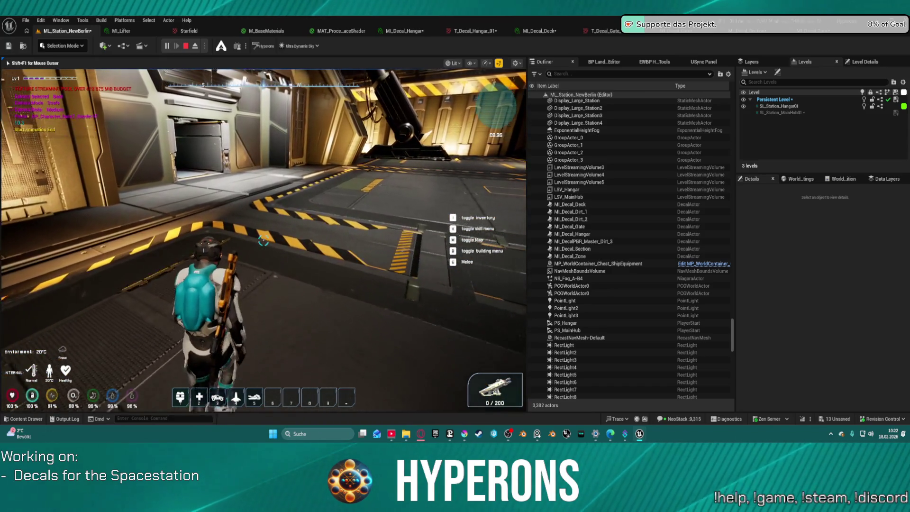
key(w)
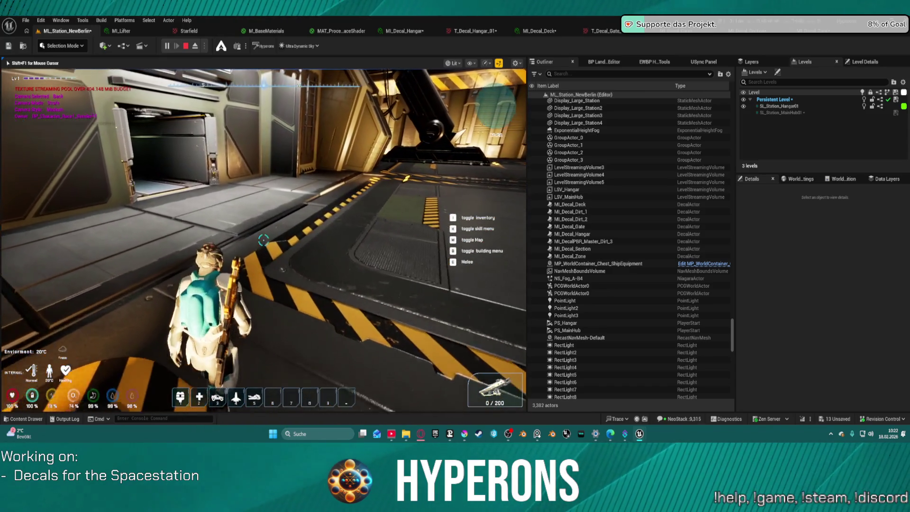
key(w)
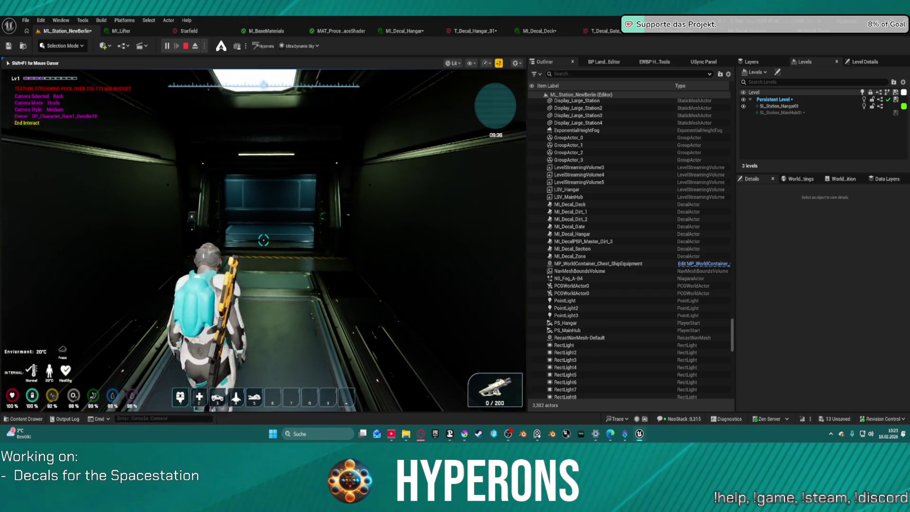
key(w)
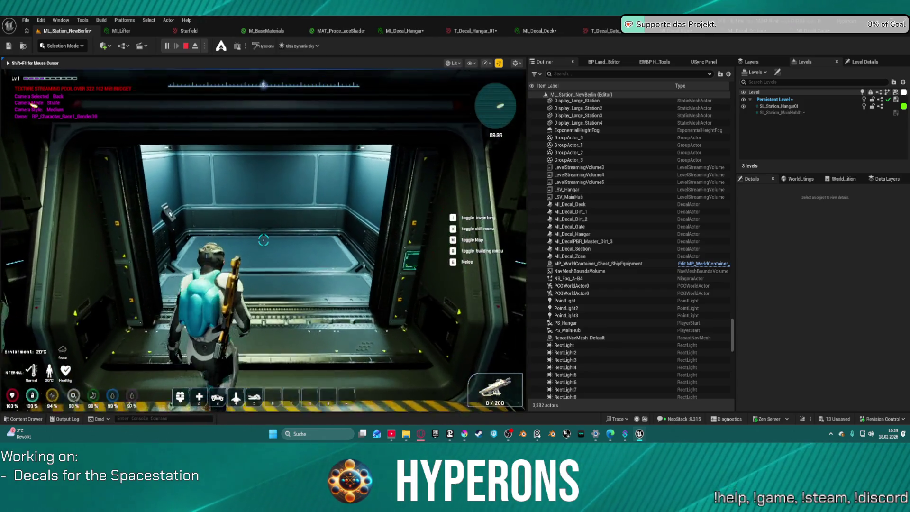
key(w)
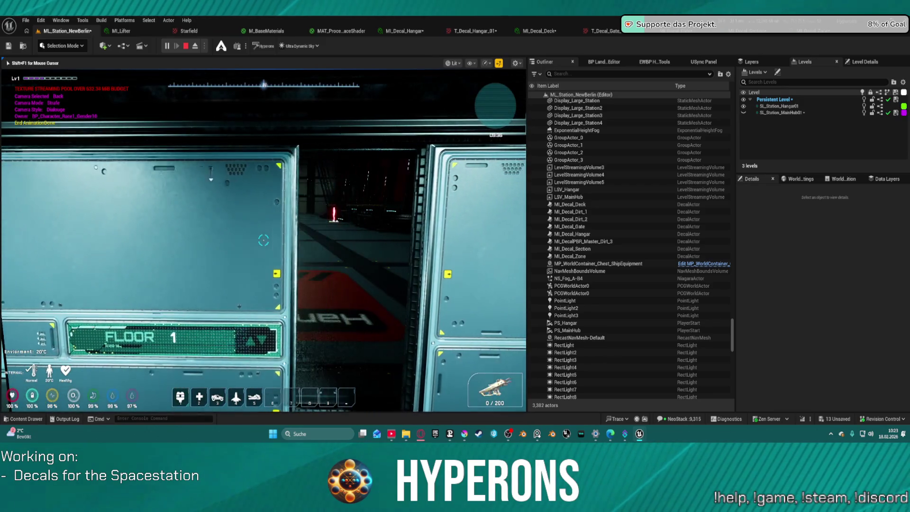
key(w)
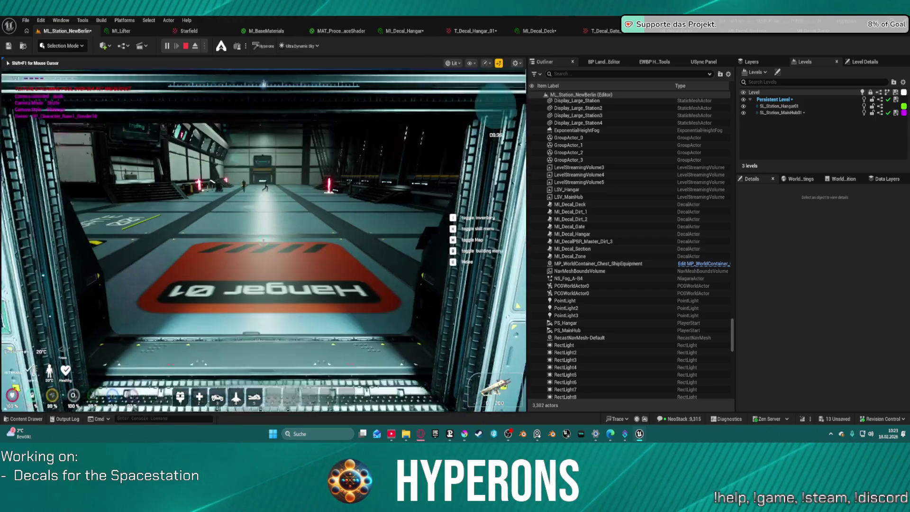
key(w)
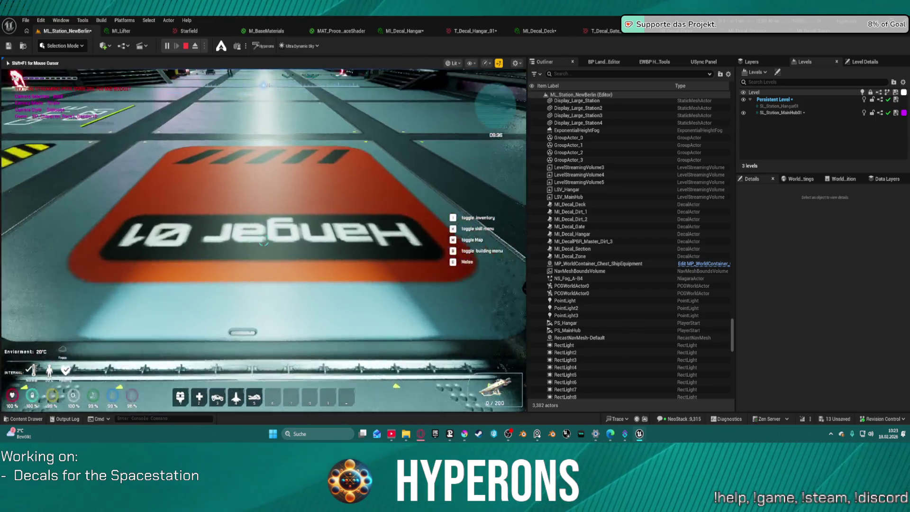
scroll(264, 240, down, 3)
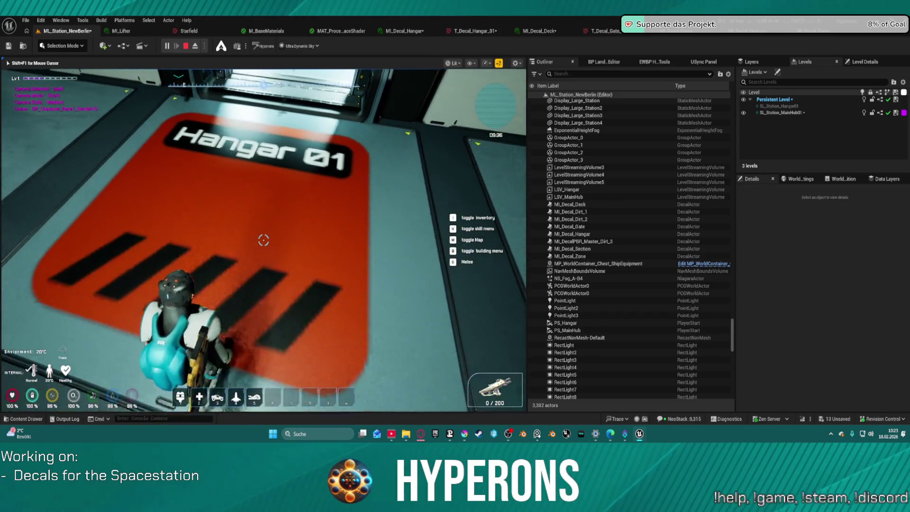
key(super)
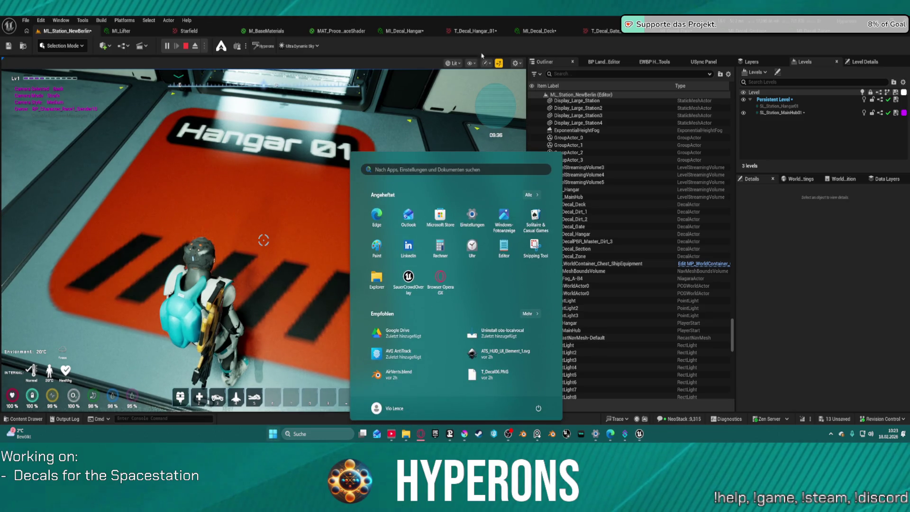
Step: Set Mip Gen Settings to NoMipmaps on T_Decal_Hangar_01 and T_Decal_Gate_01, then return to the running level
click(474, 31)
click(726, 159)
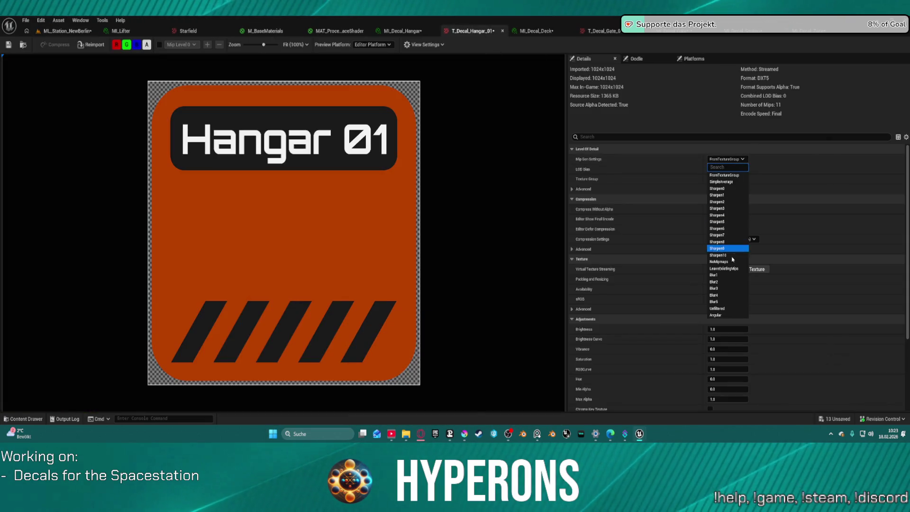
click(726, 262)
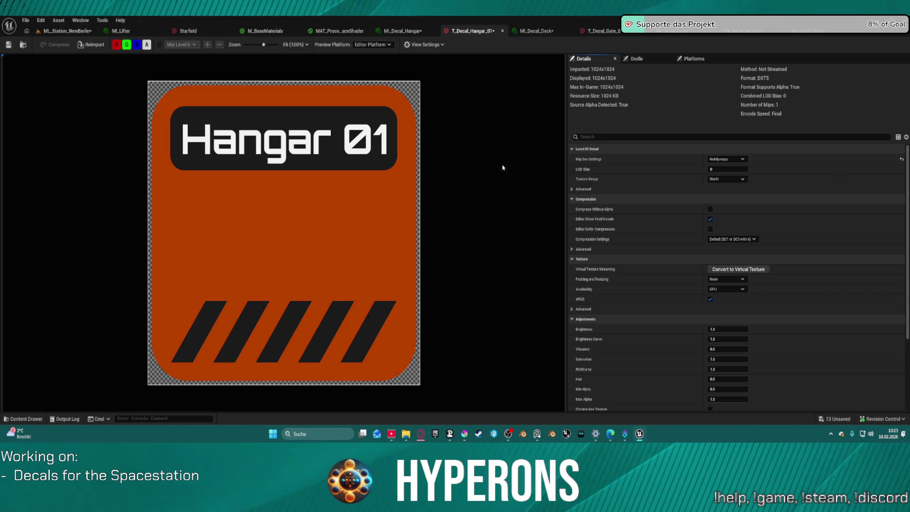
click(604, 31)
click(726, 158)
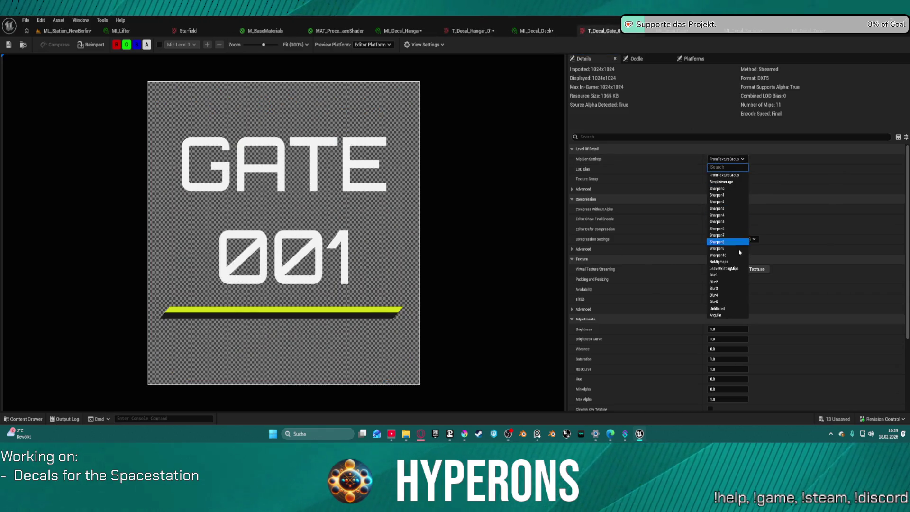
click(738, 263)
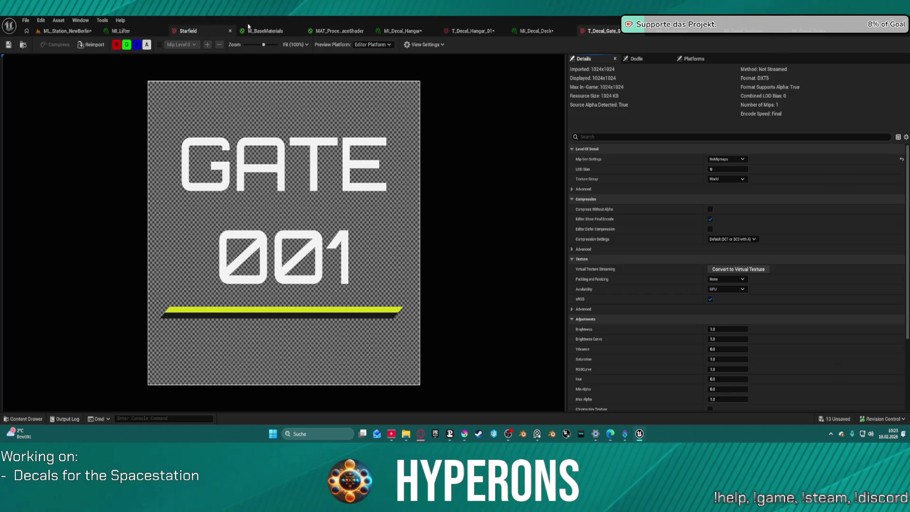
click(85, 32)
click(373, 216)
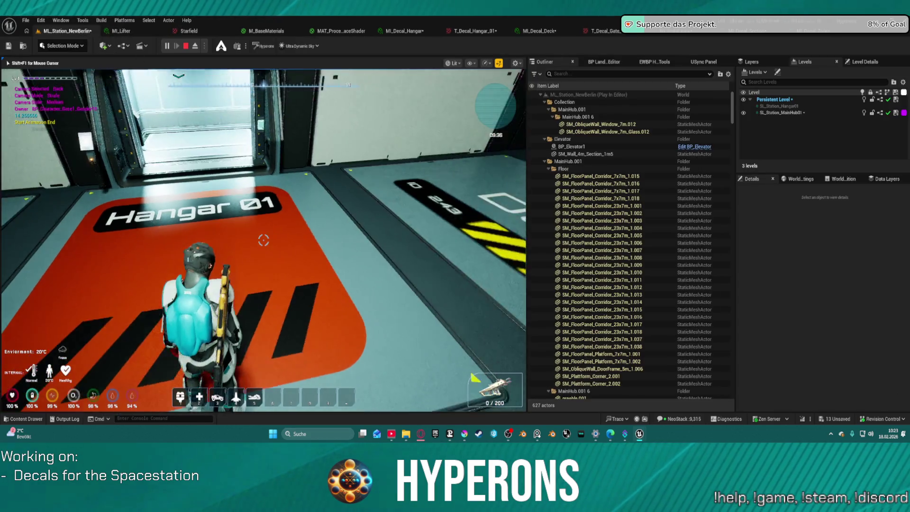
Step: Walk over to the Deck 01 and Gate 001 decals and bring up the Decals content folder
key(w)
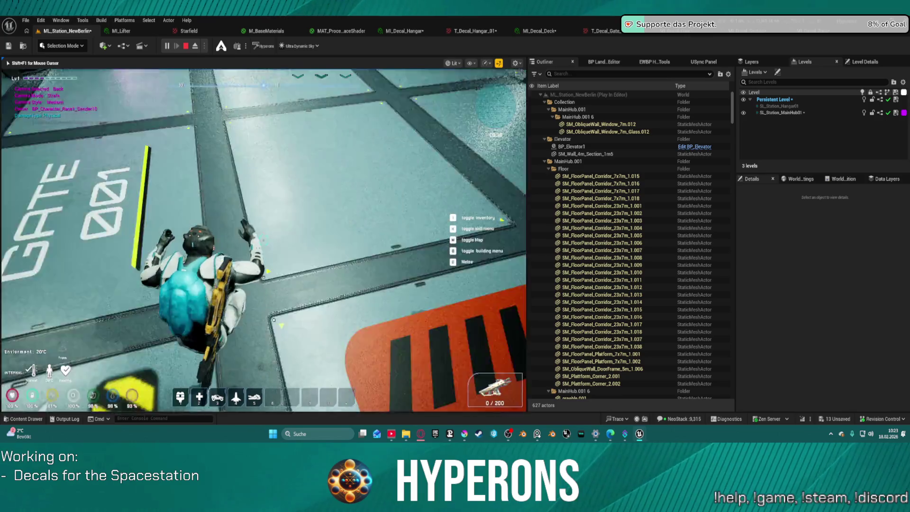
key(super)
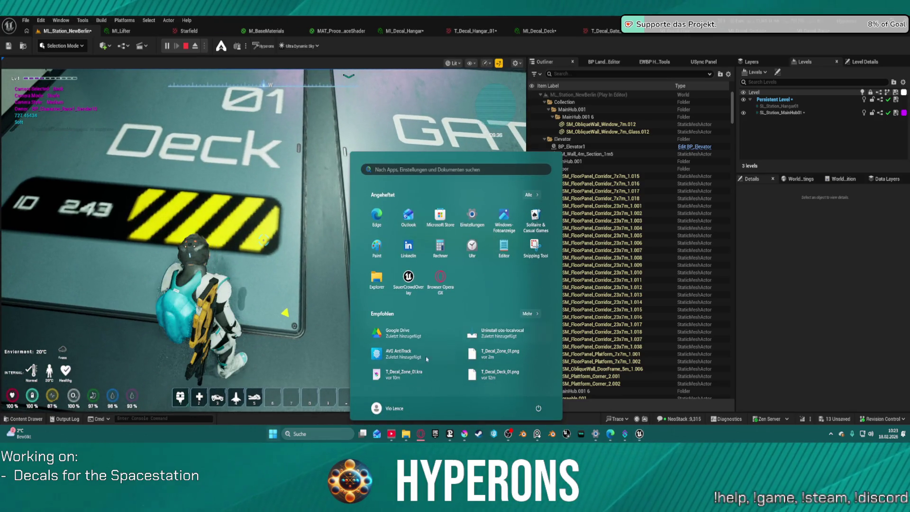
key(super)
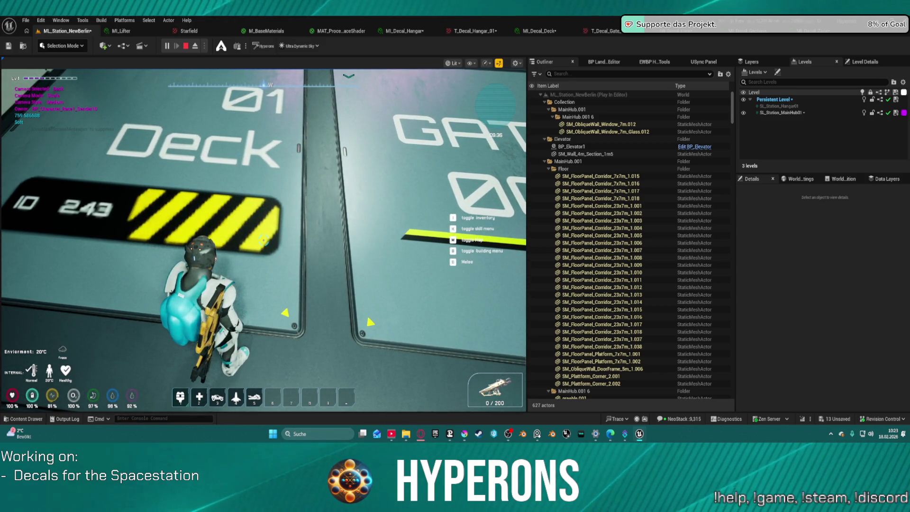
click(27, 418)
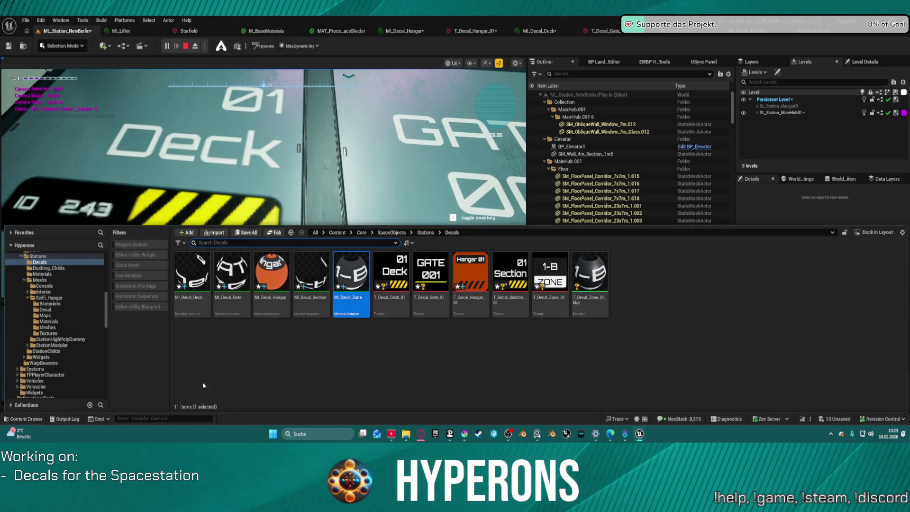
Step: Select T_Decal_Deck_01 through T_Decal_Zone_01 and edit them together in the Property Matrix
click(407, 318)
shift+click(537, 302)
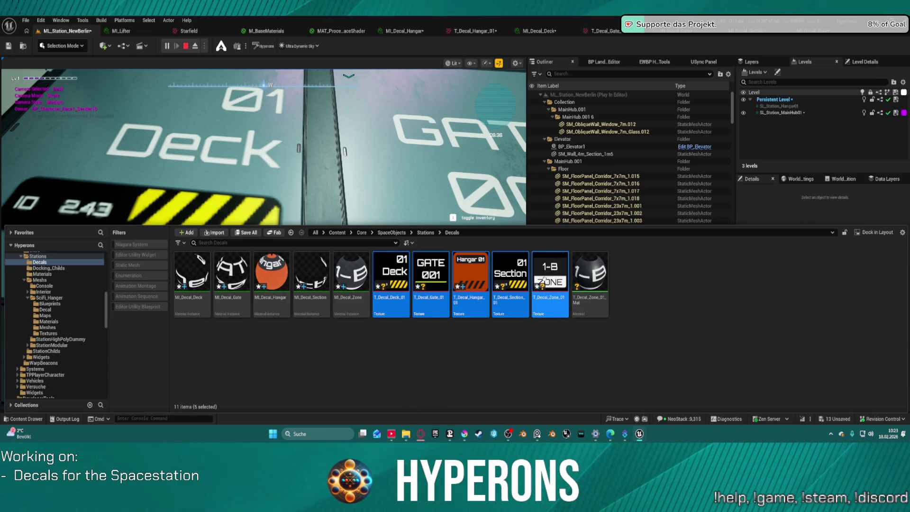
right_click(544, 281)
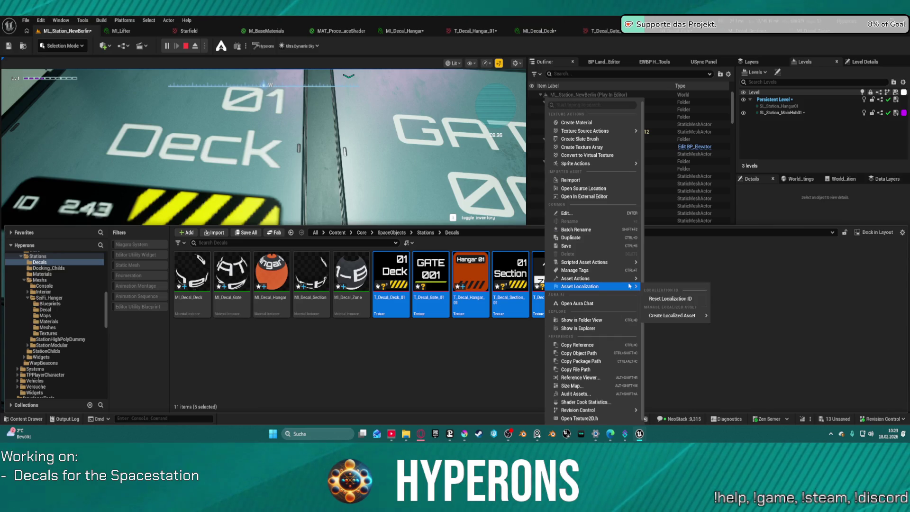
mouse_move(577, 278)
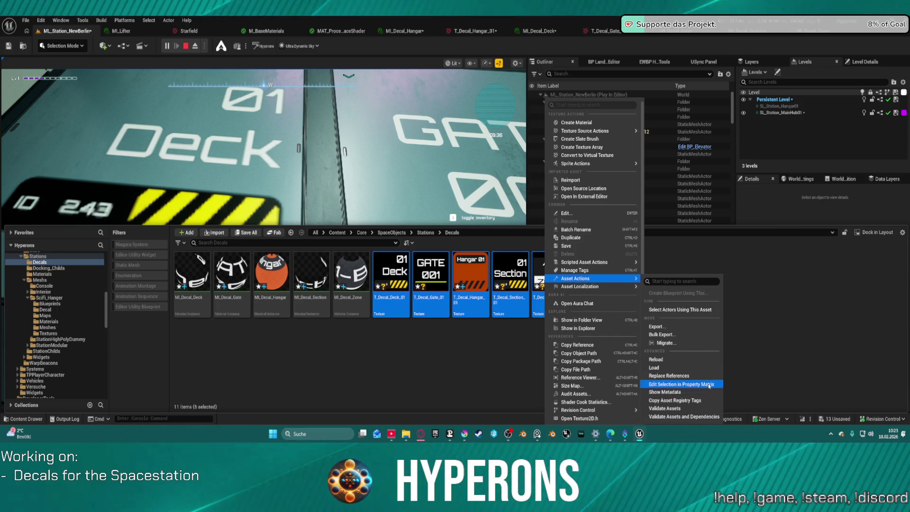
click(710, 385)
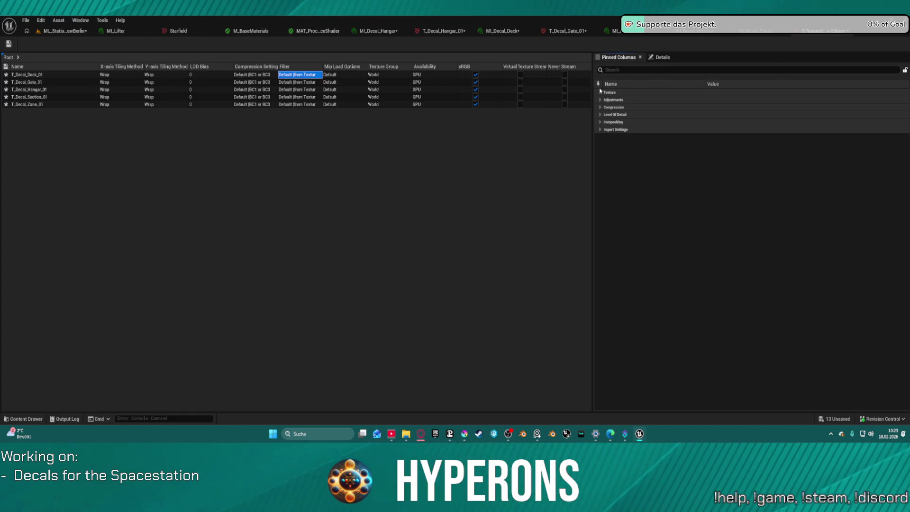
Step: Expand the shared Texture, Adjustments and Compression groups, reviewing compression choices without changing them
click(600, 92)
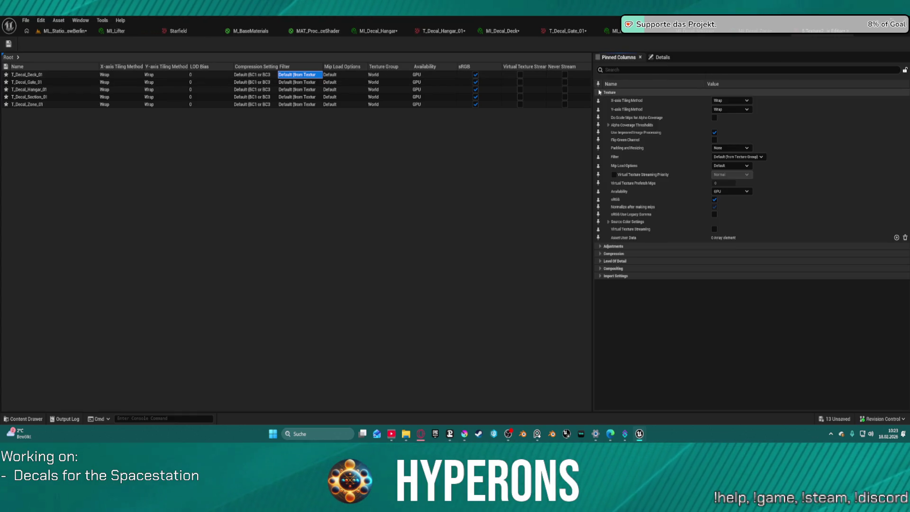
click(744, 158)
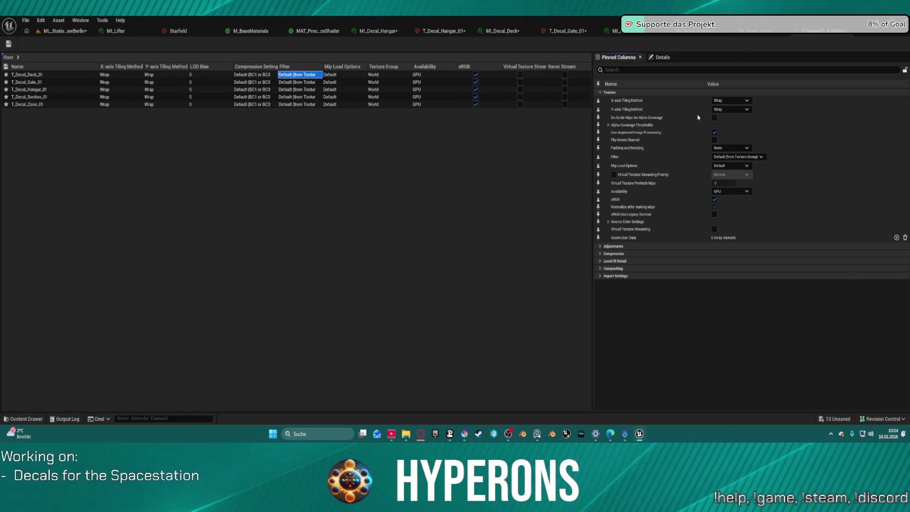
click(600, 246)
click(599, 339)
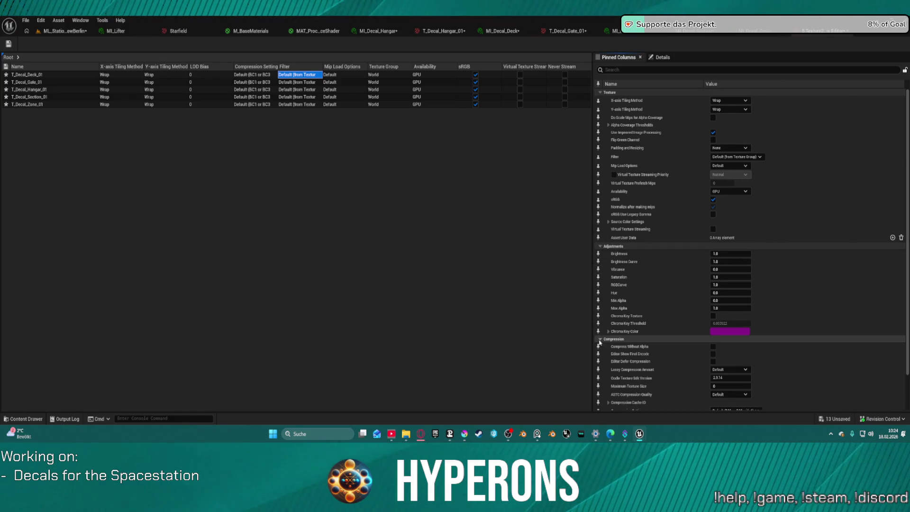
scroll(696, 340, down, 3)
click(752, 372)
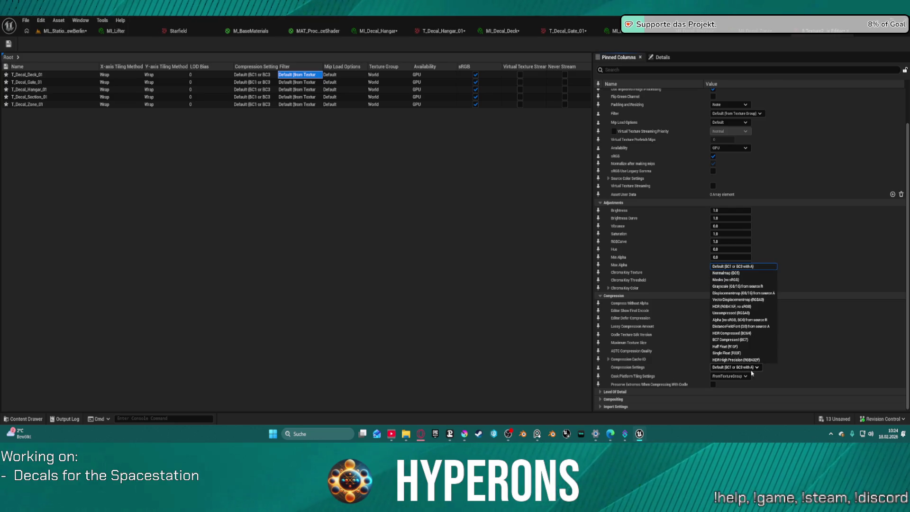
click(753, 372)
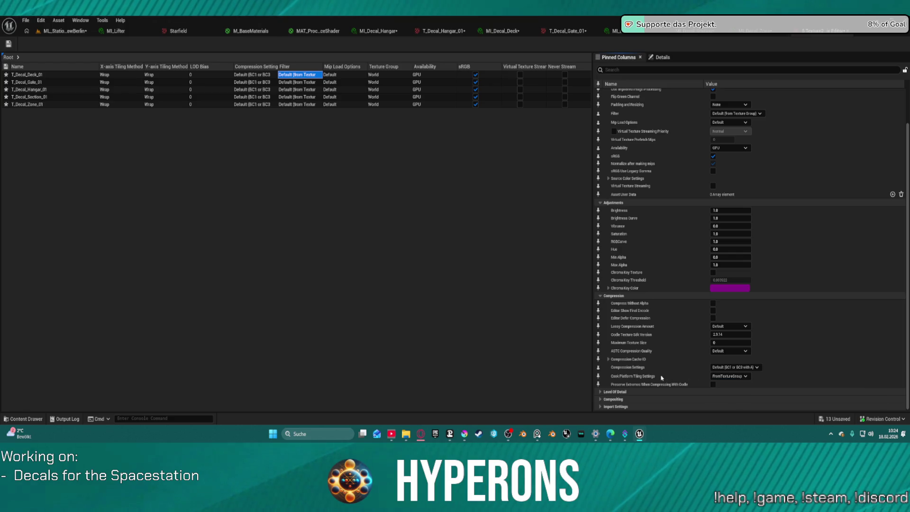
click(735, 352)
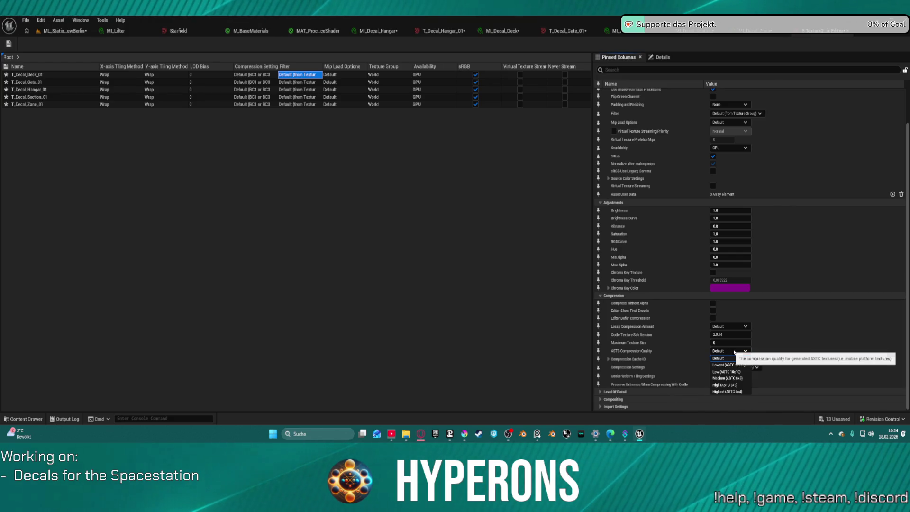
click(735, 351)
Step: Under Level Of Detail, set Mip Gen Settings to NoMipmaps for all five decal textures
click(601, 391)
scroll(712, 384, down, 1)
click(745, 379)
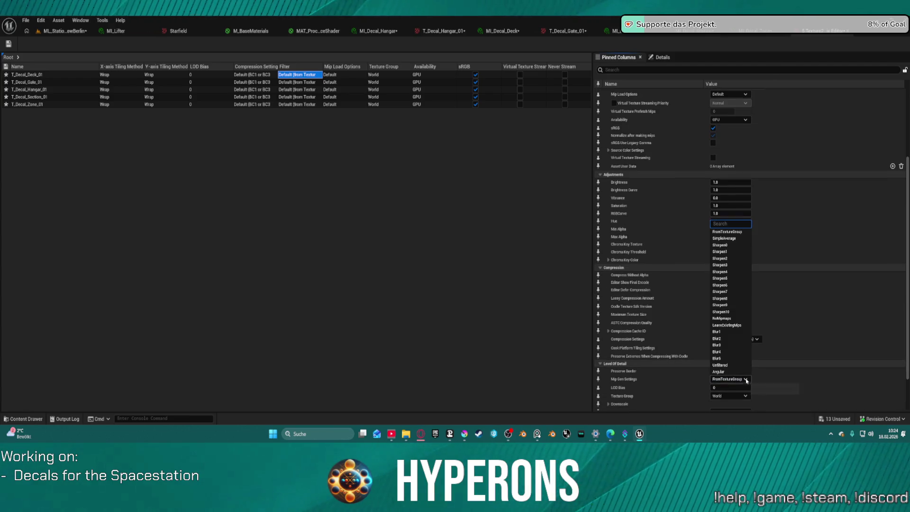
click(739, 323)
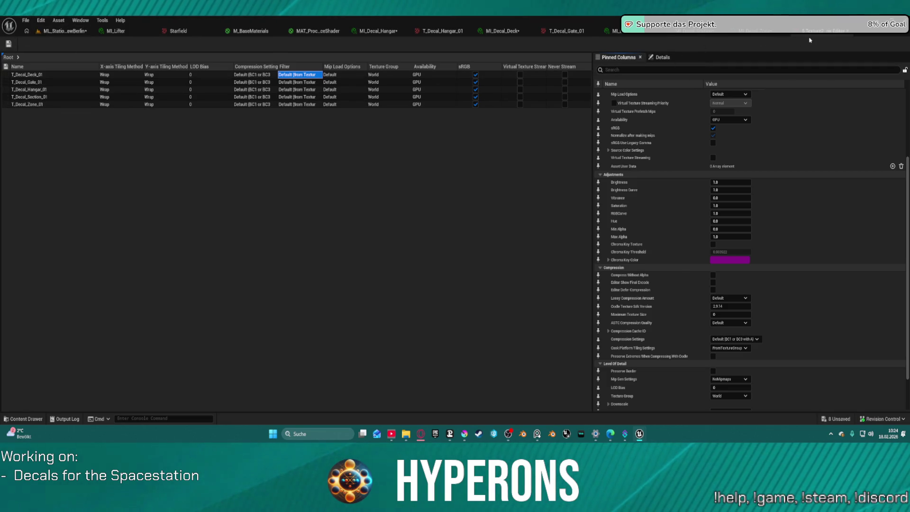
middle_click(446, 34)
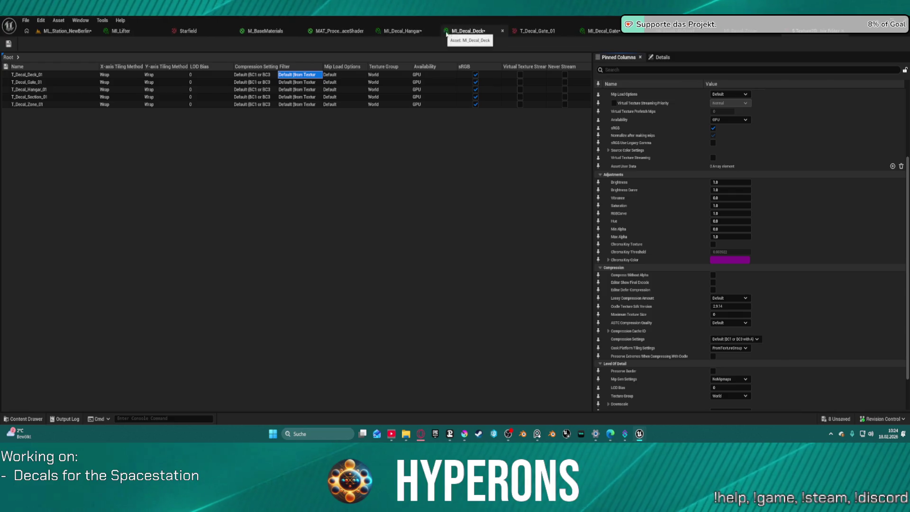
Step: Close the Deck and Hangar material editors, Gate texture editor and Property Matrix, returning to the running station level
middle_click(484, 34)
middle_click(442, 32)
middle_click(412, 31)
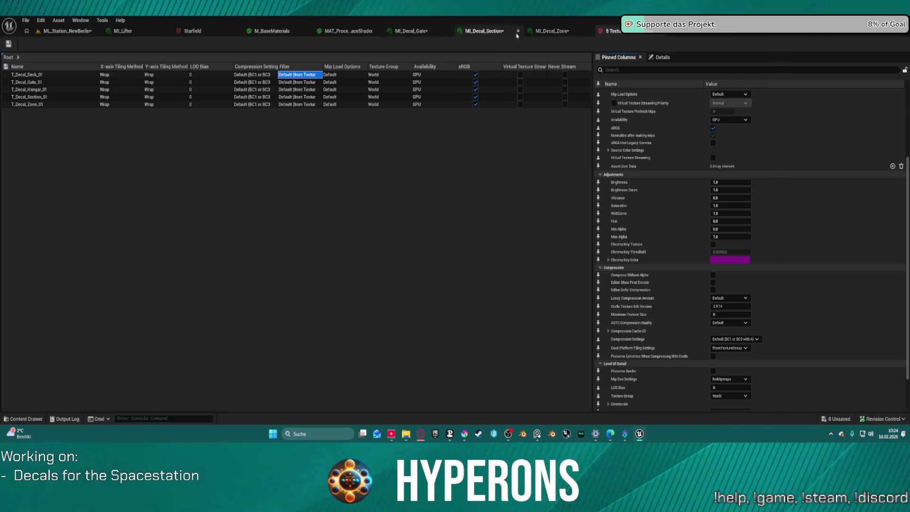
middle_click(613, 32)
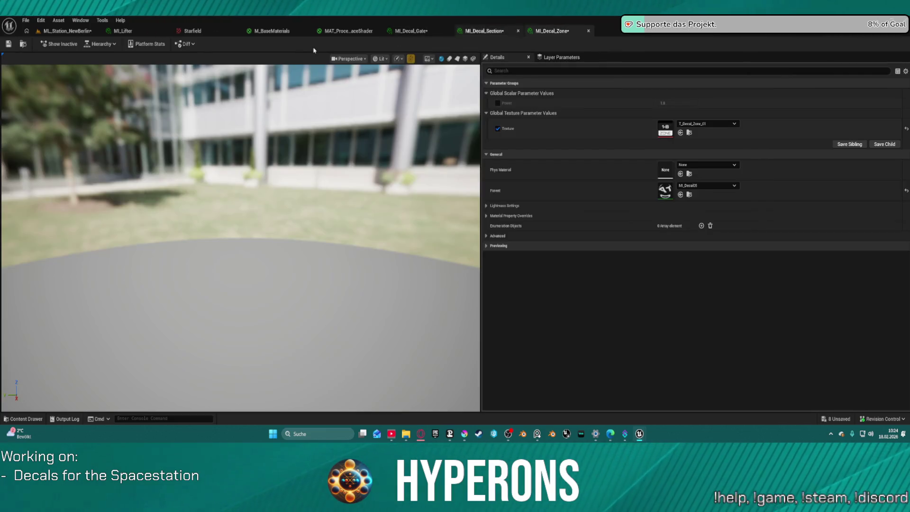
click(70, 36)
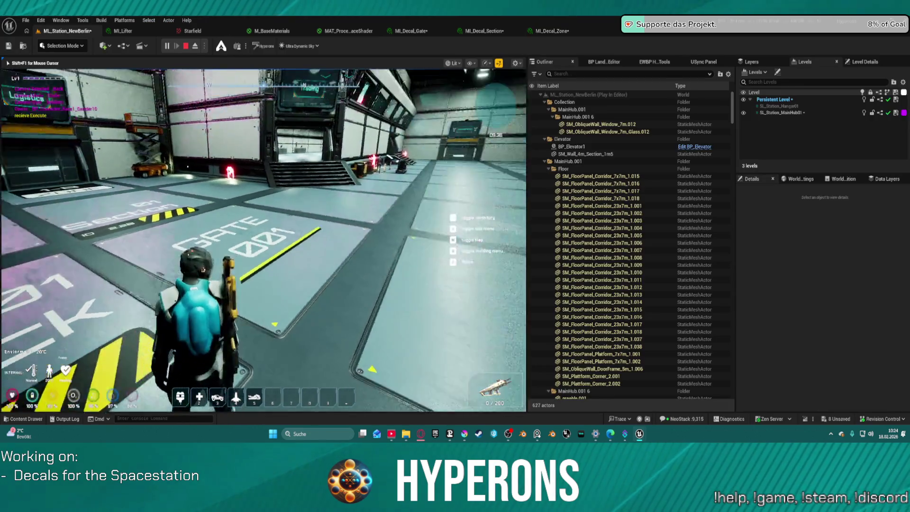
Step: Walk the character over the GATE 001, Section 01 and 1-B ZONE markings and out into the hall
key(w)
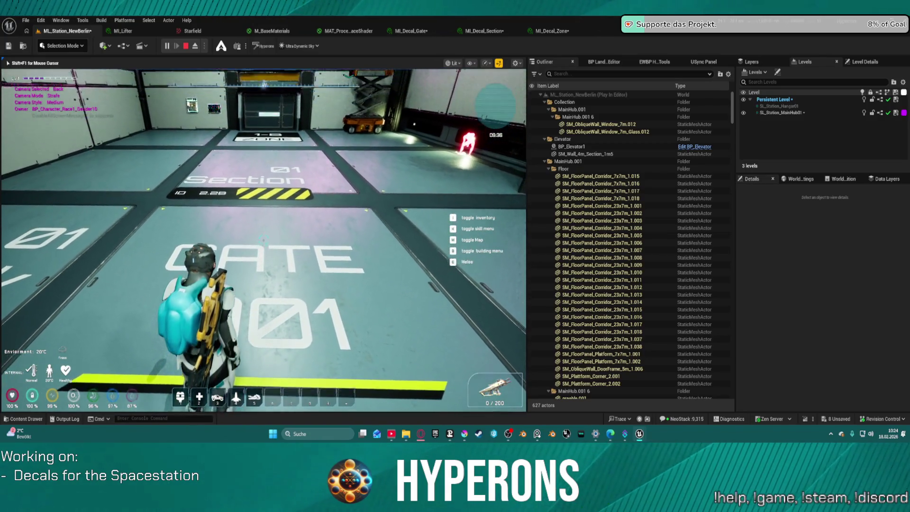
key(w)
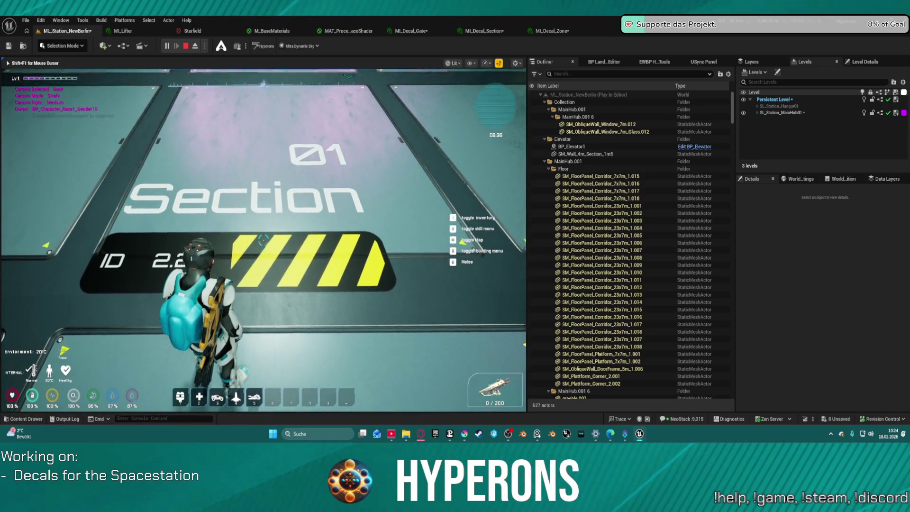
key(w)
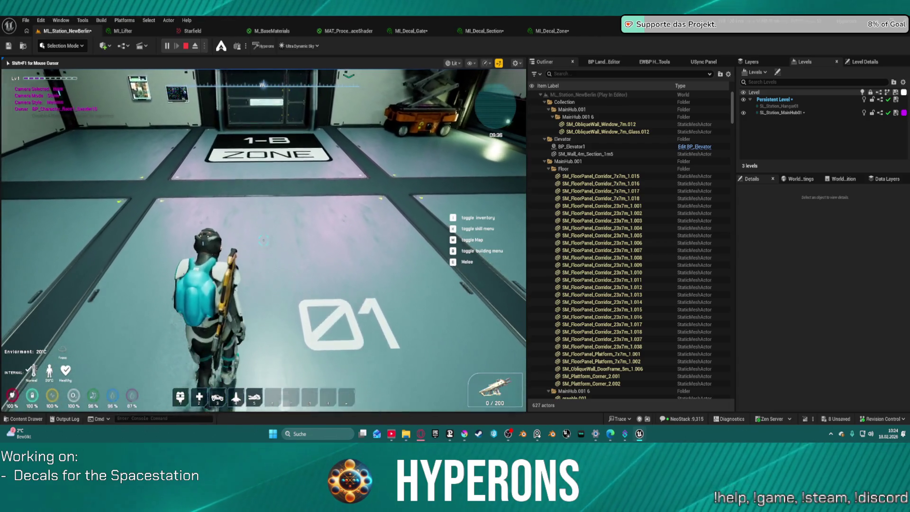
key(w)
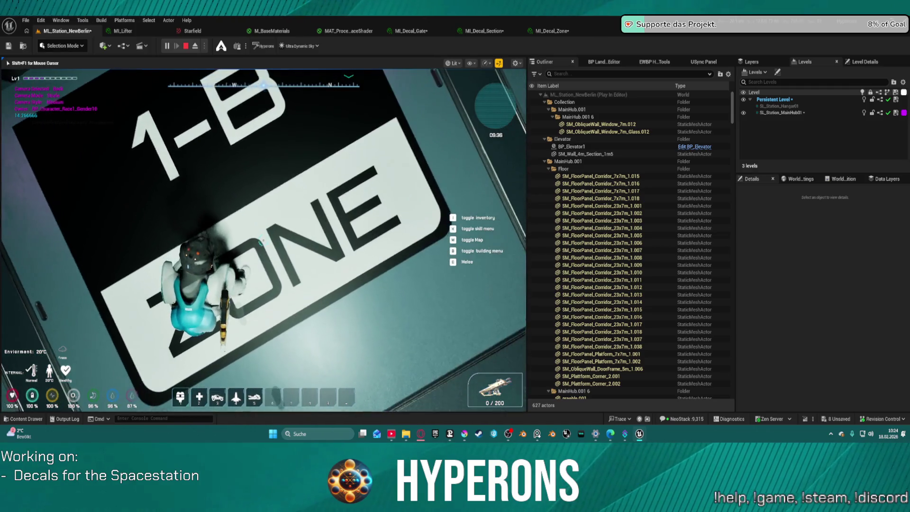
key(w)
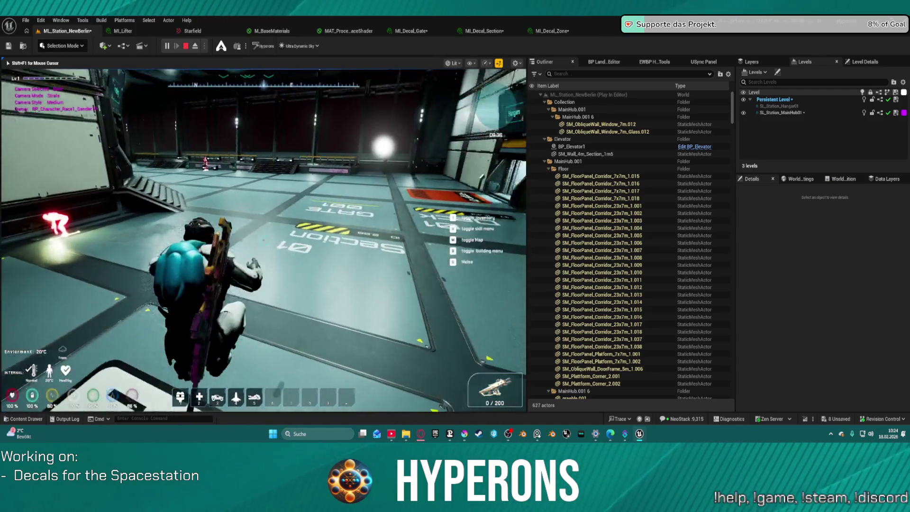
key(w)
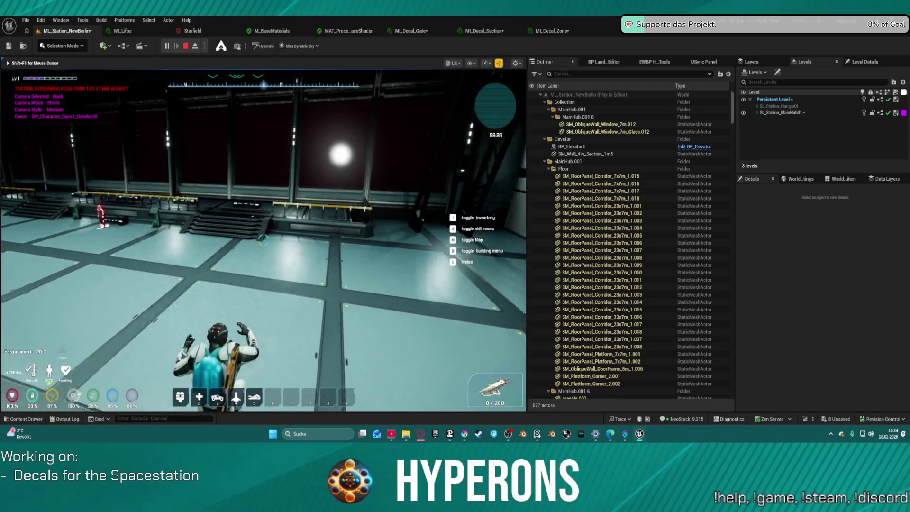
Step: Run across the hall to the Logistics door and look over the wall terminal screens
key(w)
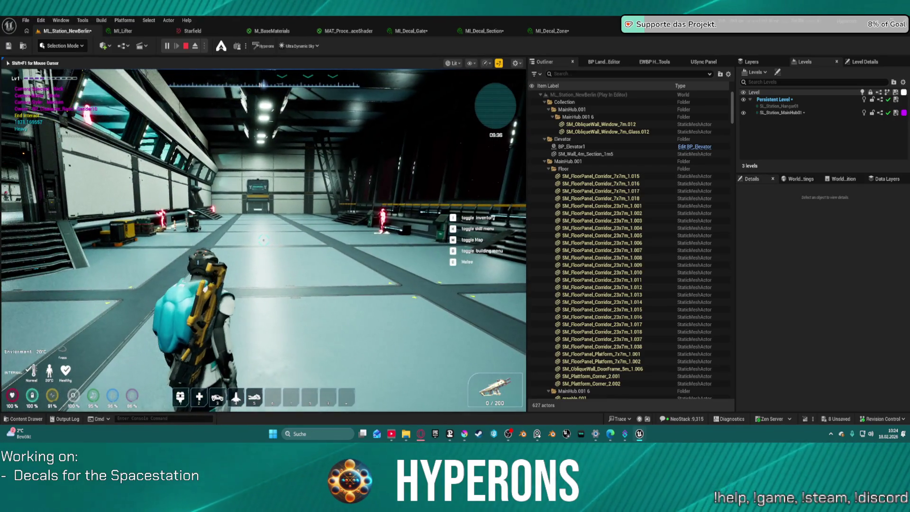
key(w)
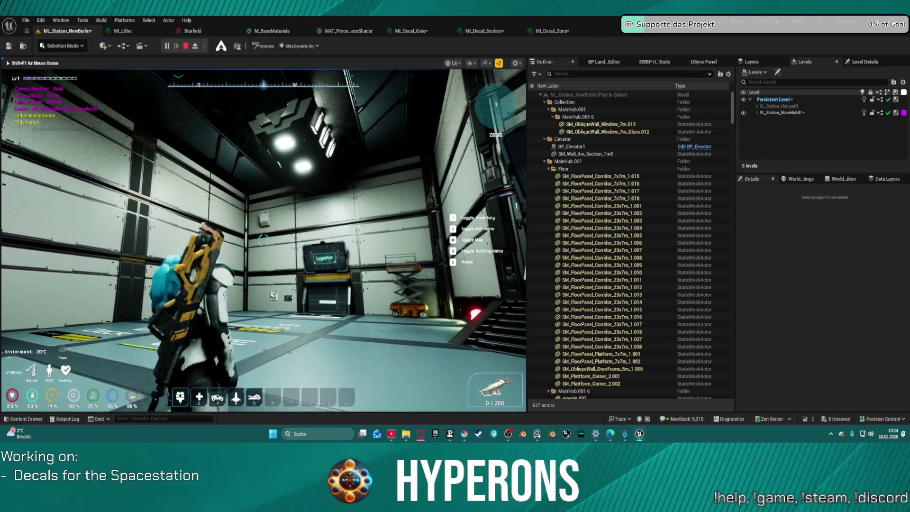
key(space)
key(w)
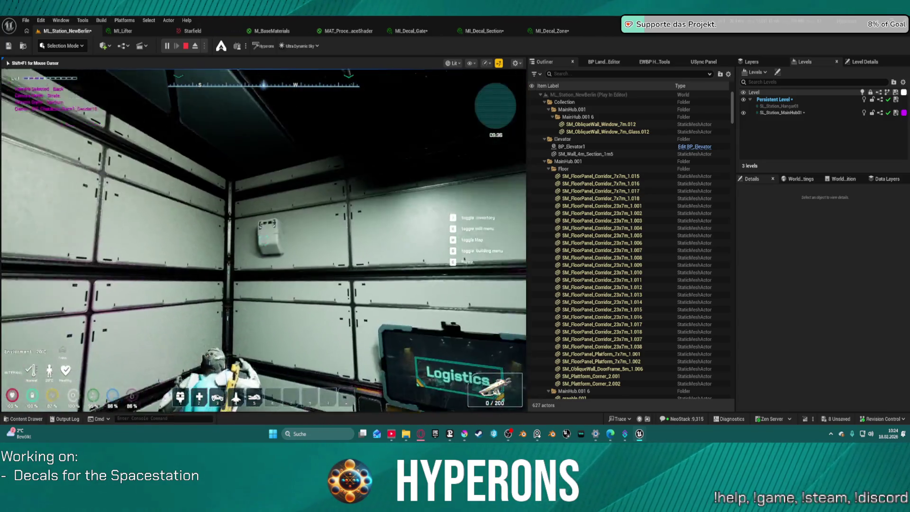
key(w)
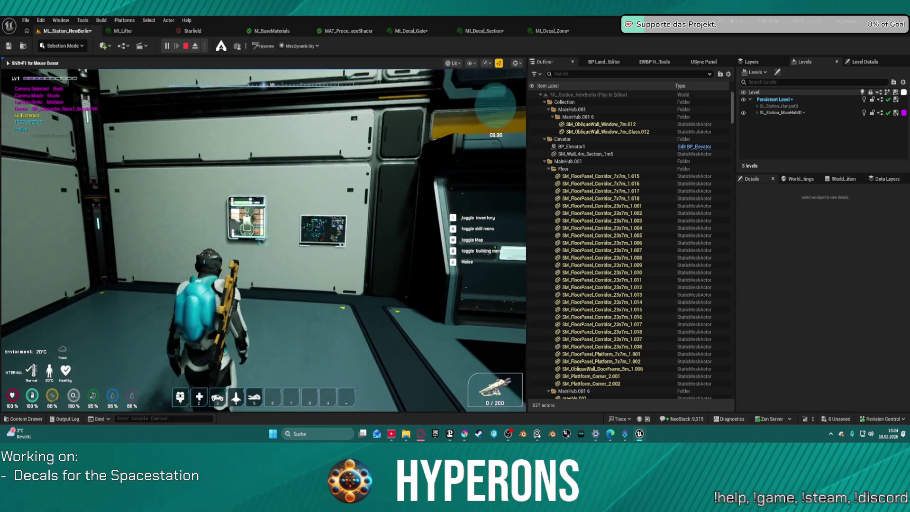
key(w)
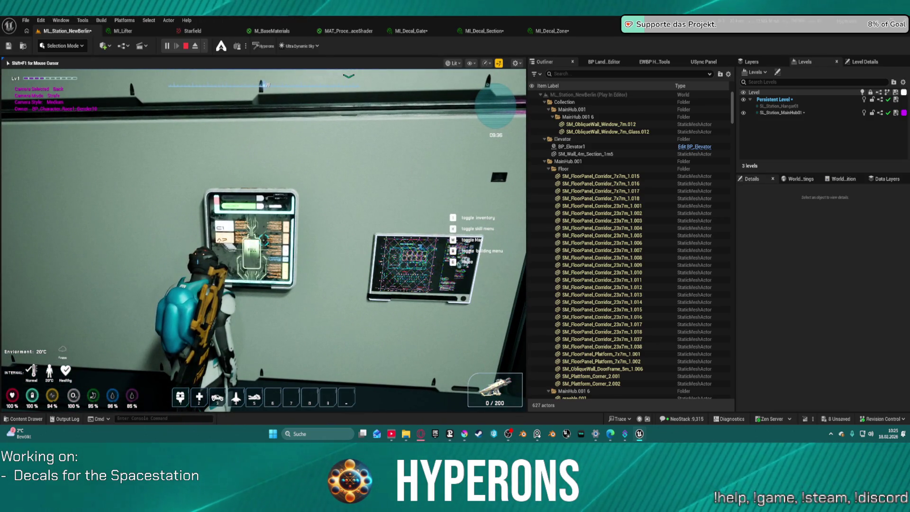
key(d)
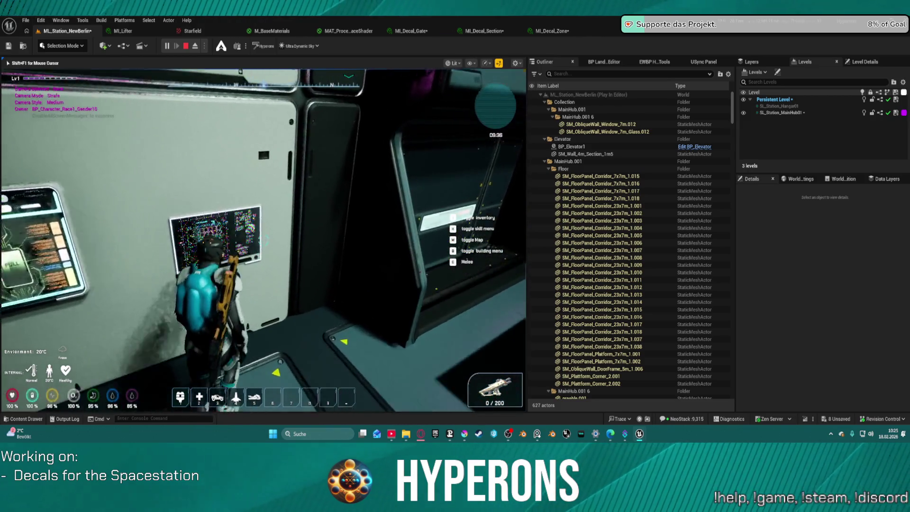
key(s)
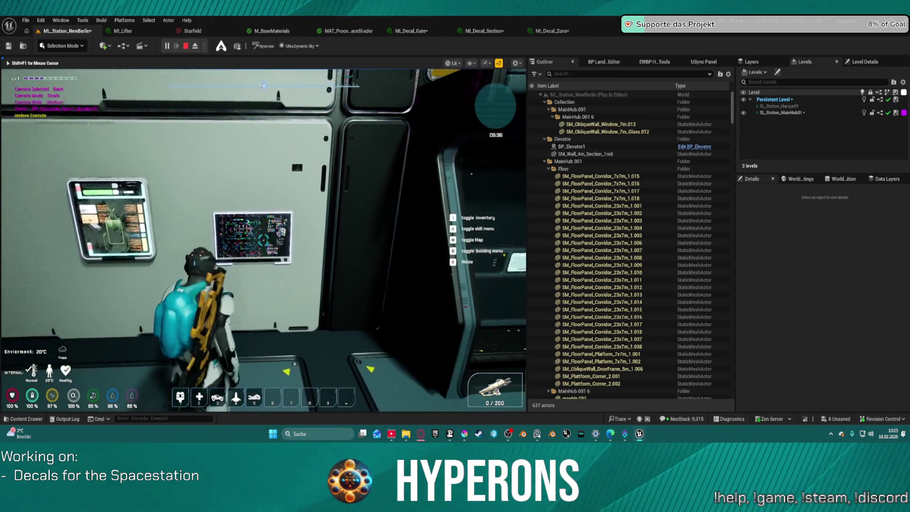
Step: Continue down the long corridor through the sliding door, then stop the Play-In-Editor session
key(w)
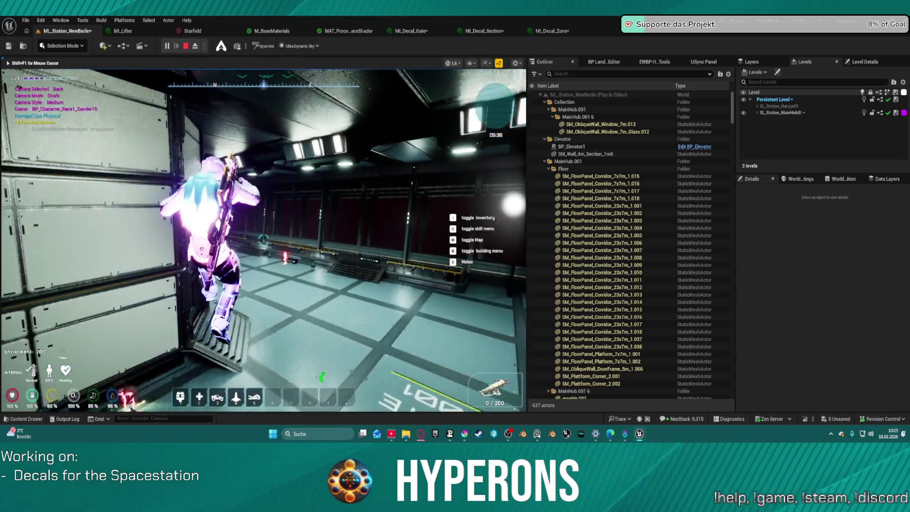
key(w)
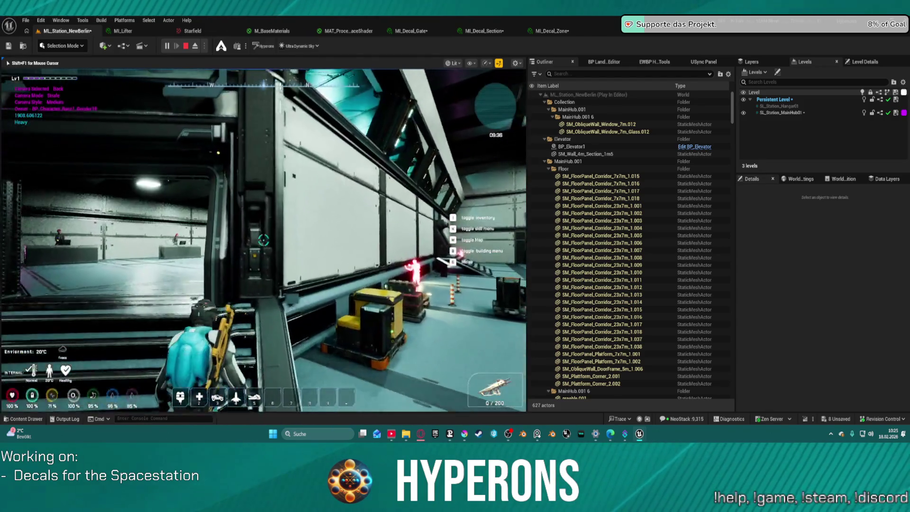
key(w)
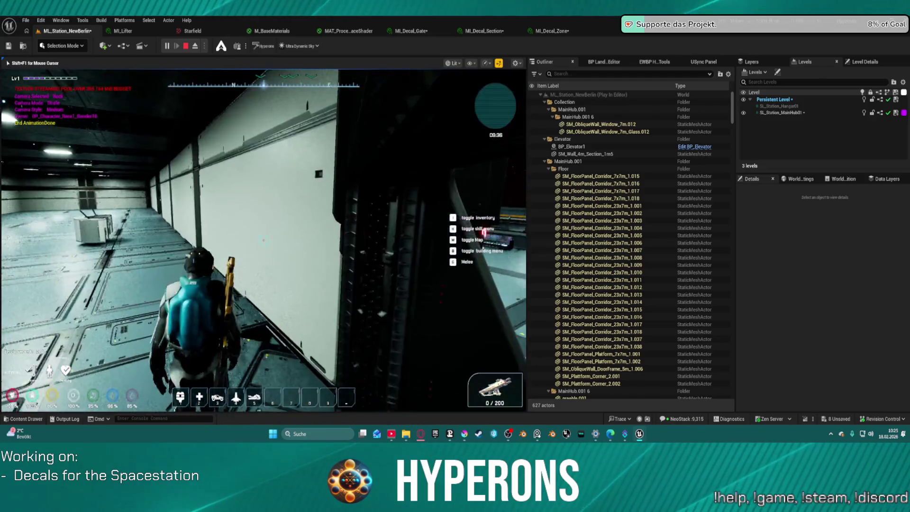
key(w)
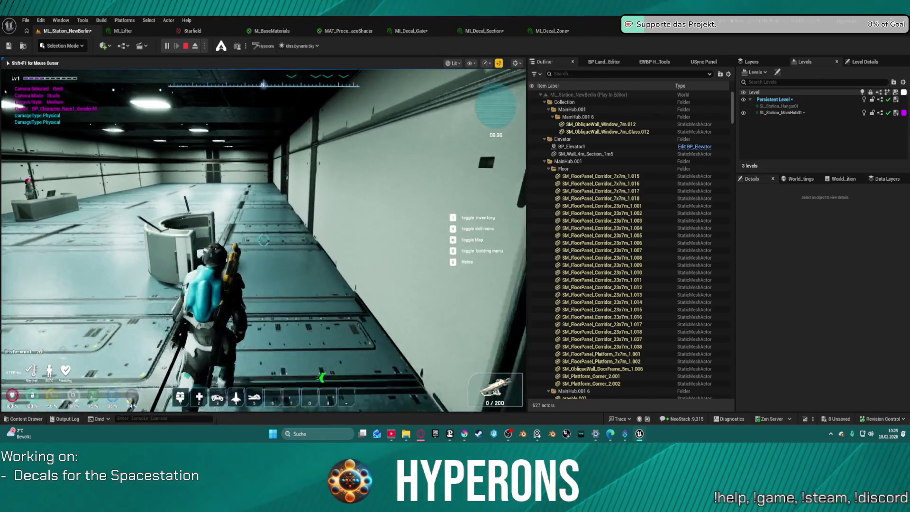
key(w)
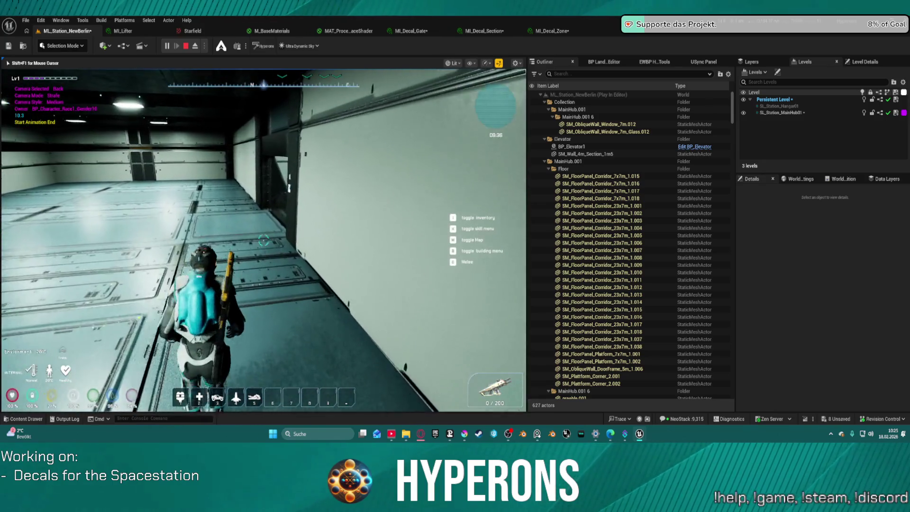
key(w)
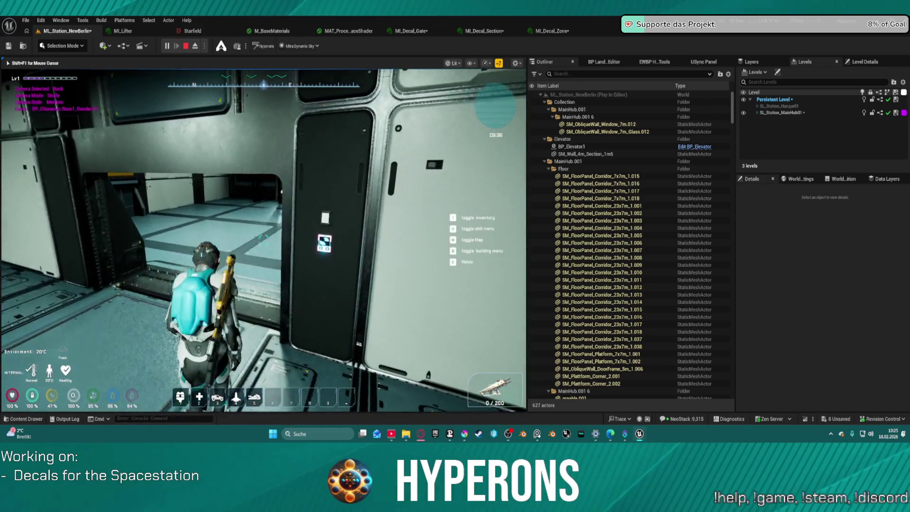
key(w)
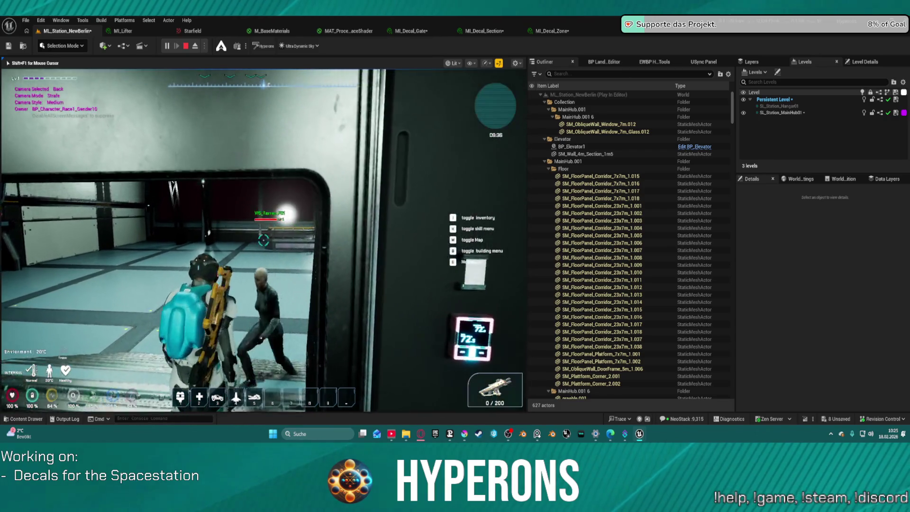
key(w)
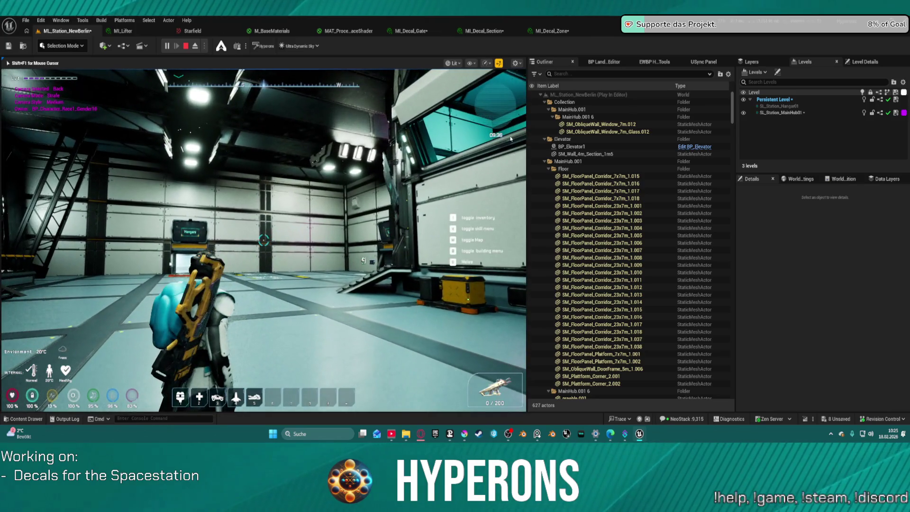
key(Escape)
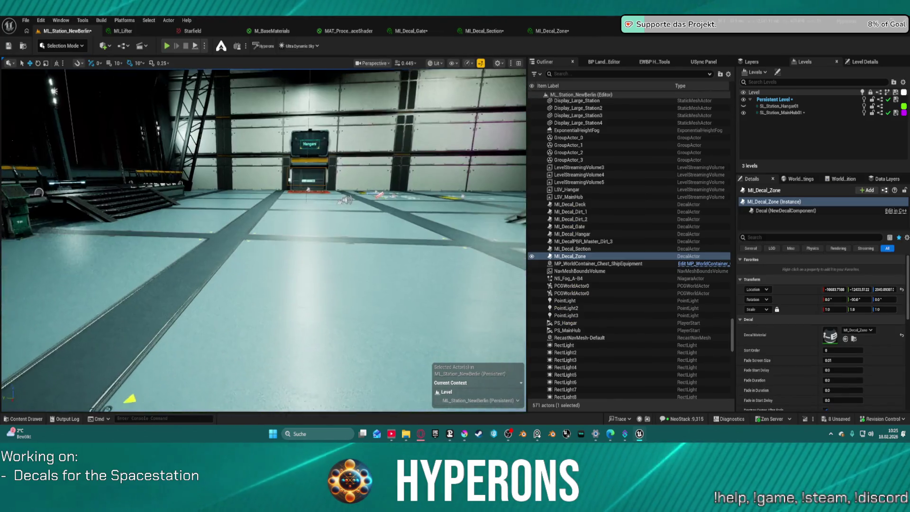
Step: Fly the viewport camera over the Deck, Section, Zone and Hangar 01 decals, then bring Krita forward
drag(264, 242, 263, 178)
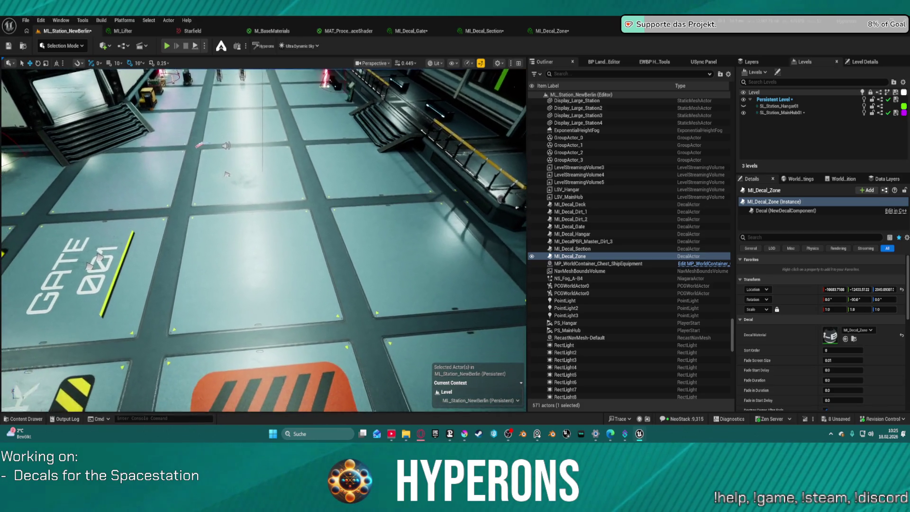
mouse_move(263, 243)
mouse_down()
mouse_move(299, 270)
mouse_move(313, 185)
mouse_up()
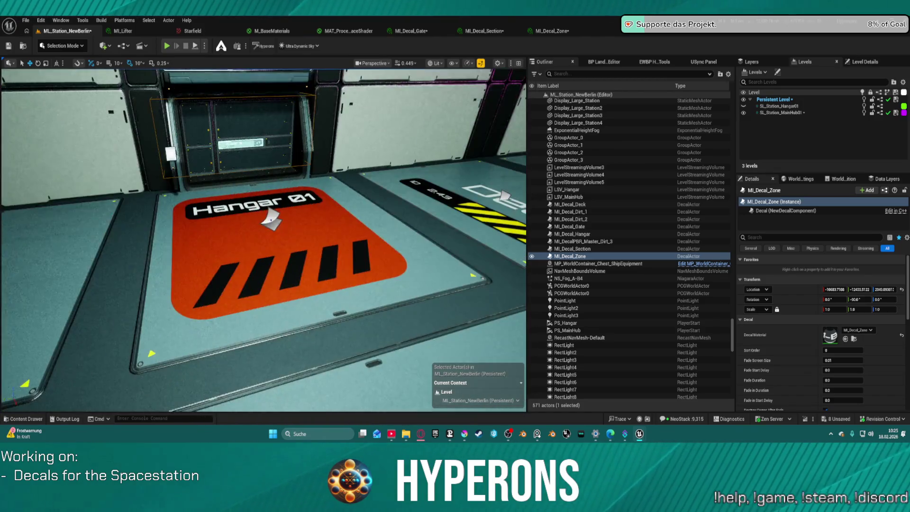
mouse_move(314, 185)
mouse_down()
mouse_move(285, 214)
mouse_move(299, 214)
mouse_up()
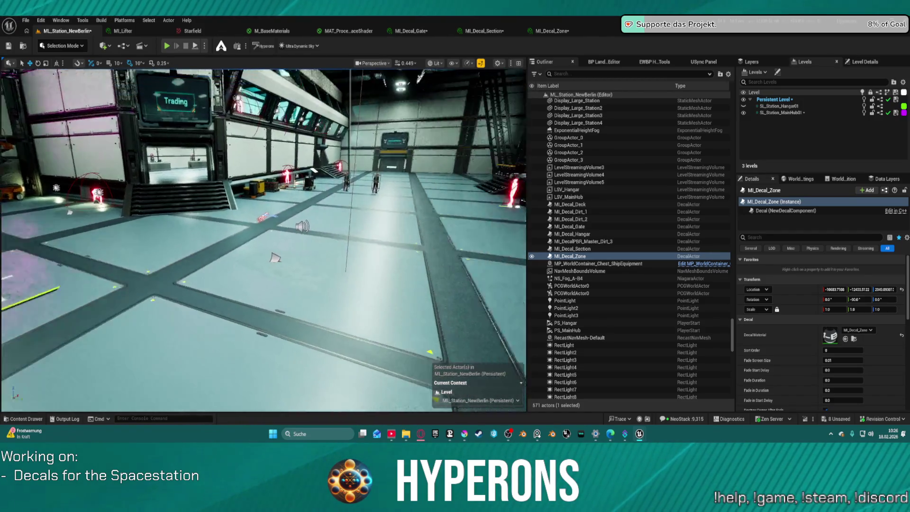
drag(191, 299, 285, 340)
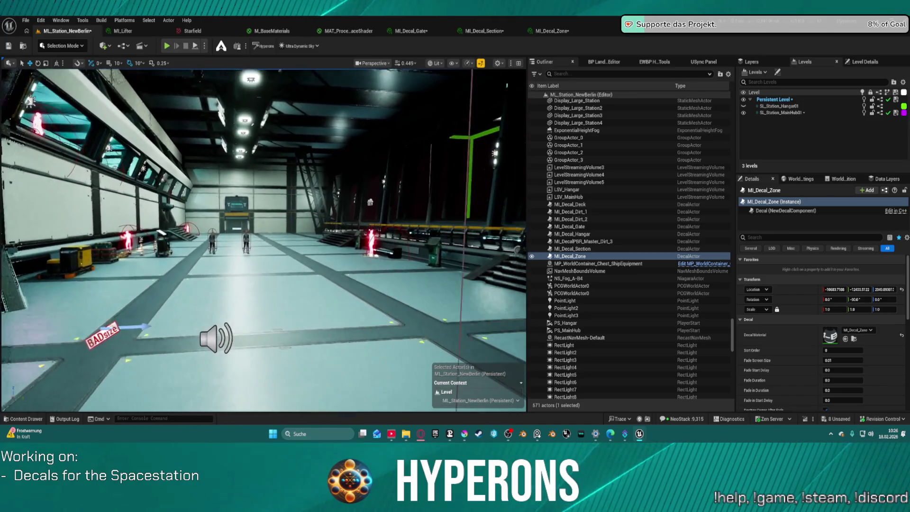
drag(285, 213, 285, 234)
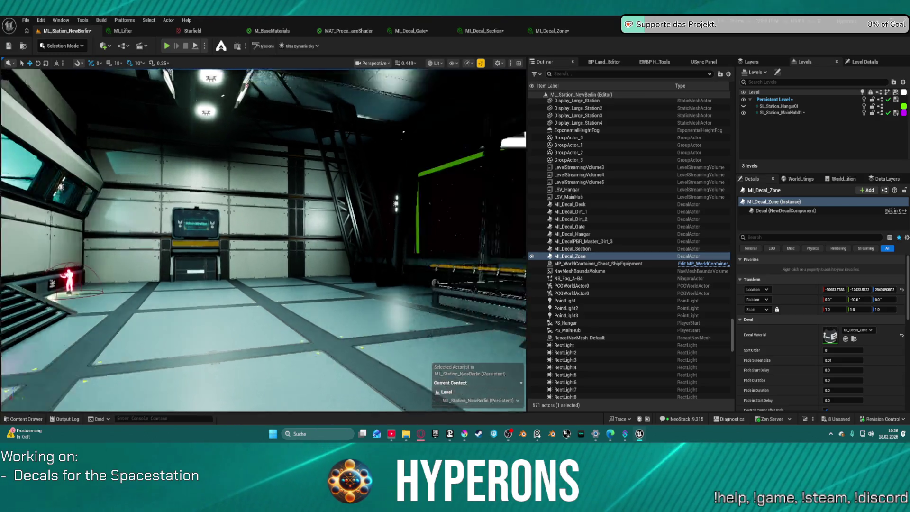
drag(274, 242, 274, 214)
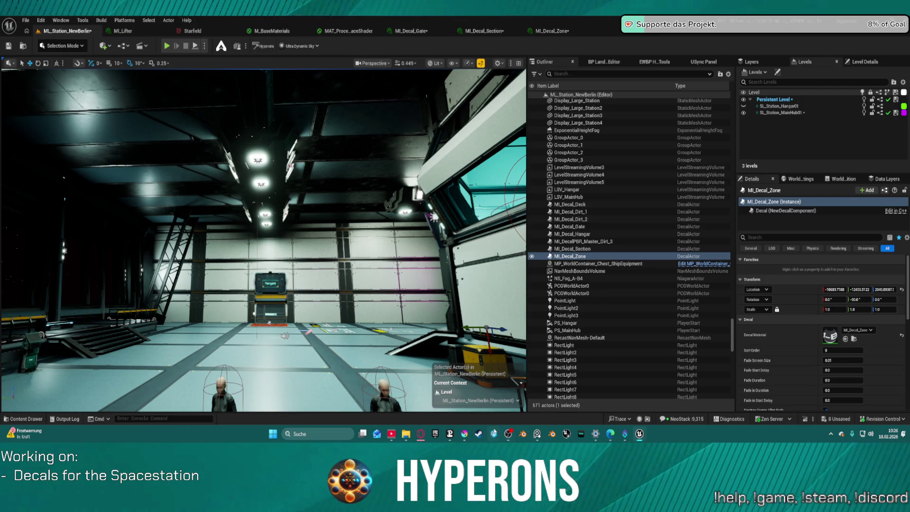
mouse_move(465, 435)
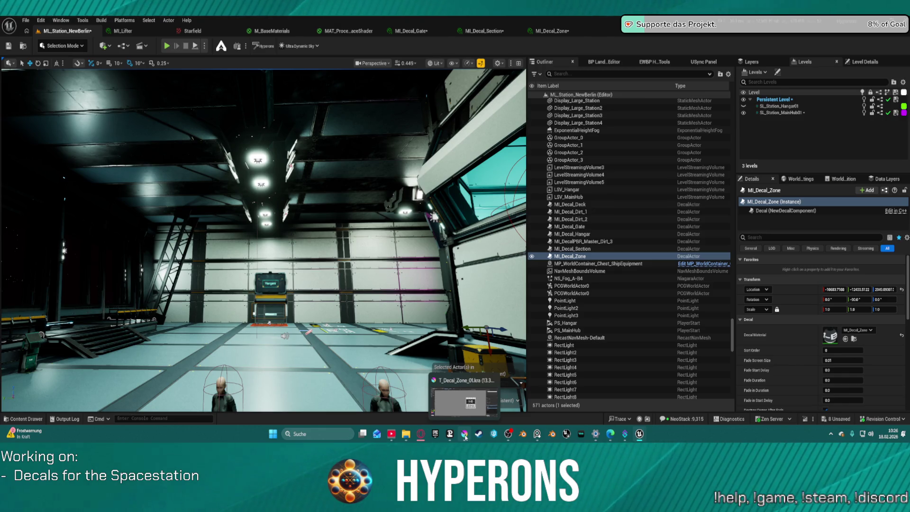
mouse_move(284, 285)
mouse_down()
mouse_move(285, 235)
mouse_move(284, 313)
mouse_move(299, 313)
mouse_up()
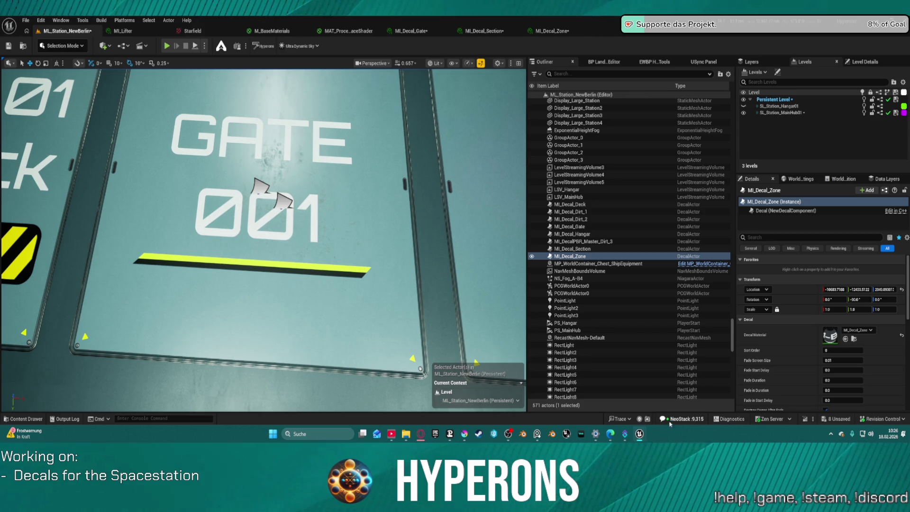
mouse_move(552, 434)
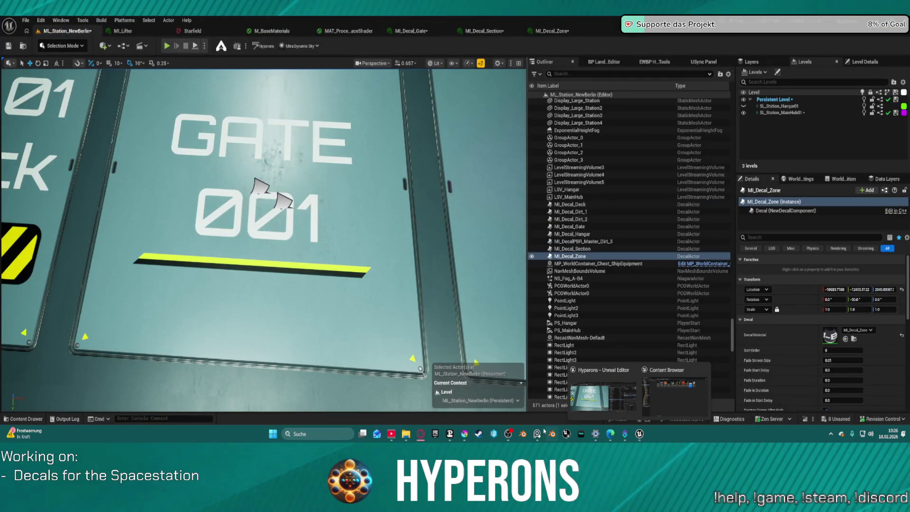
click(465, 434)
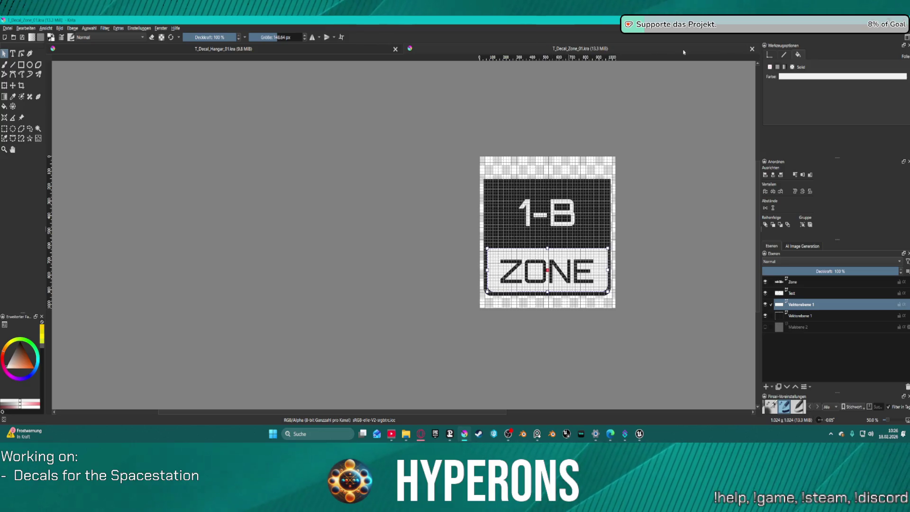
Step: Close the T_Decal_Zone_01 document and bring up the open-image dialog on the Decals folder
click(753, 50)
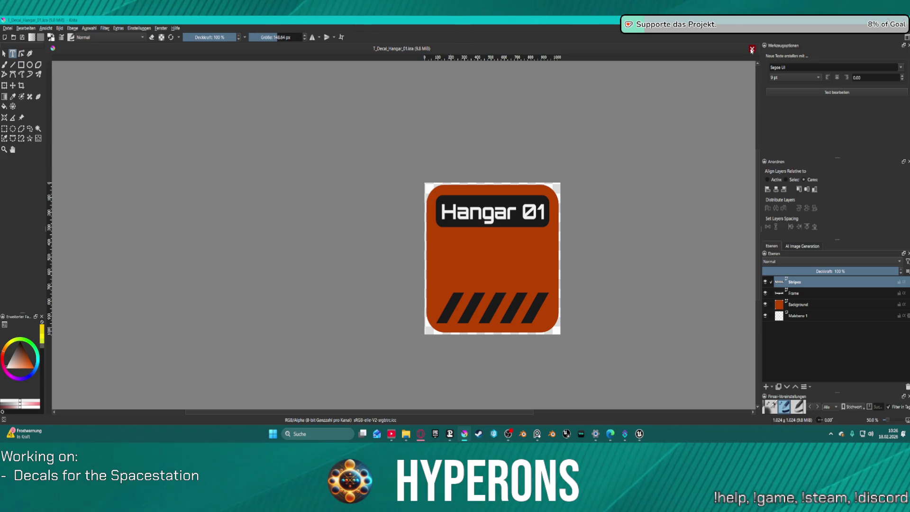
click(13, 37)
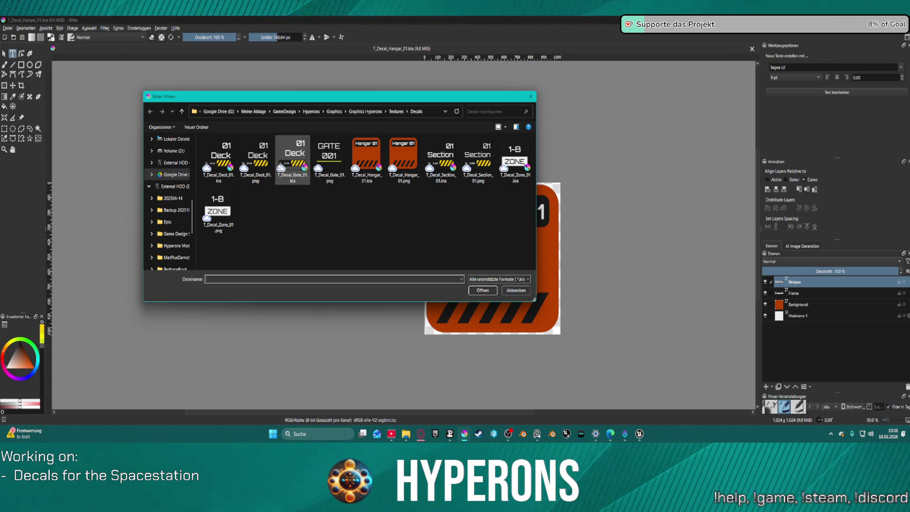
Step: Open T_Decal_Gate_01 and remove the ID 2.43 black bar and its text layer
double_click(295, 154)
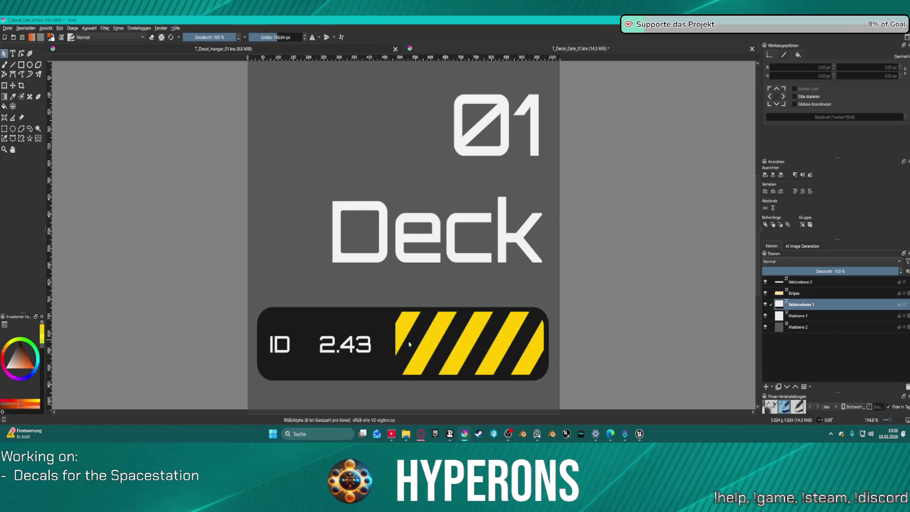
click(367, 318)
key(Delete)
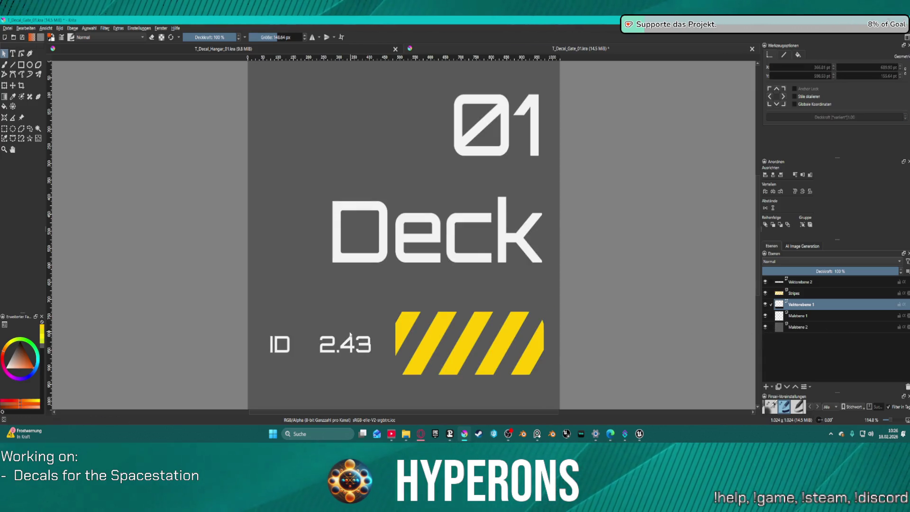
click(807, 284)
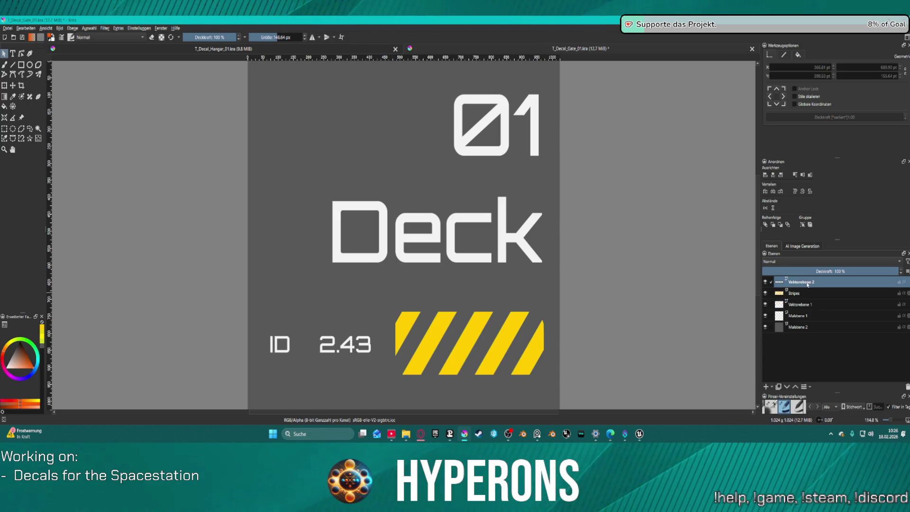
click(908, 386)
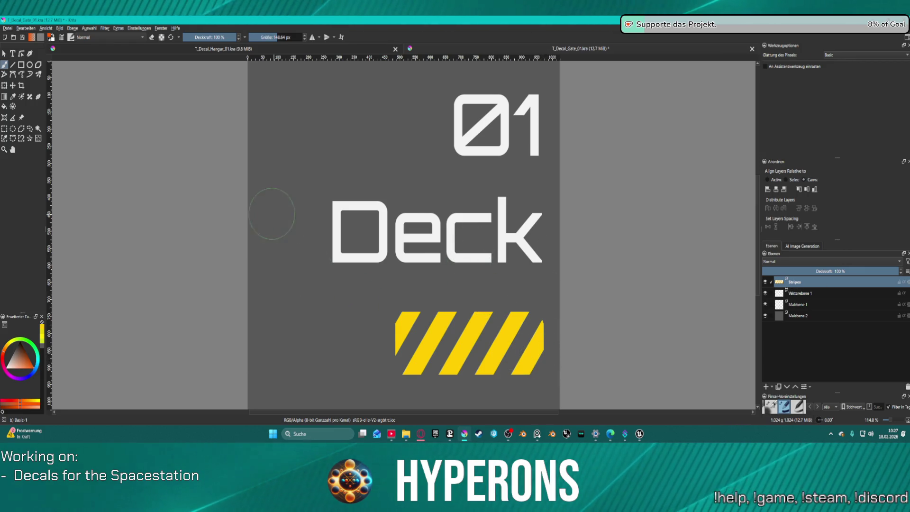
Step: Delete the Malebene 1 paint layer and select the Vektorebene 1 text layer
click(864, 304)
click(908, 387)
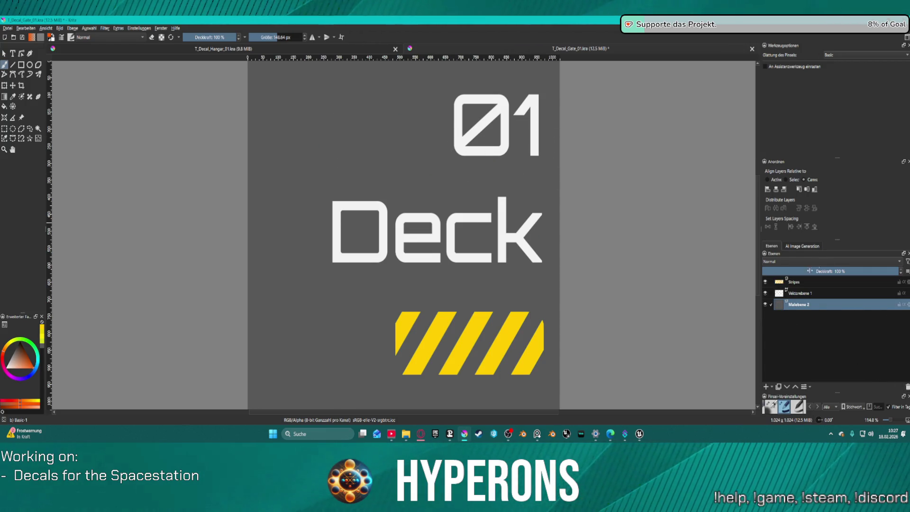
click(808, 293)
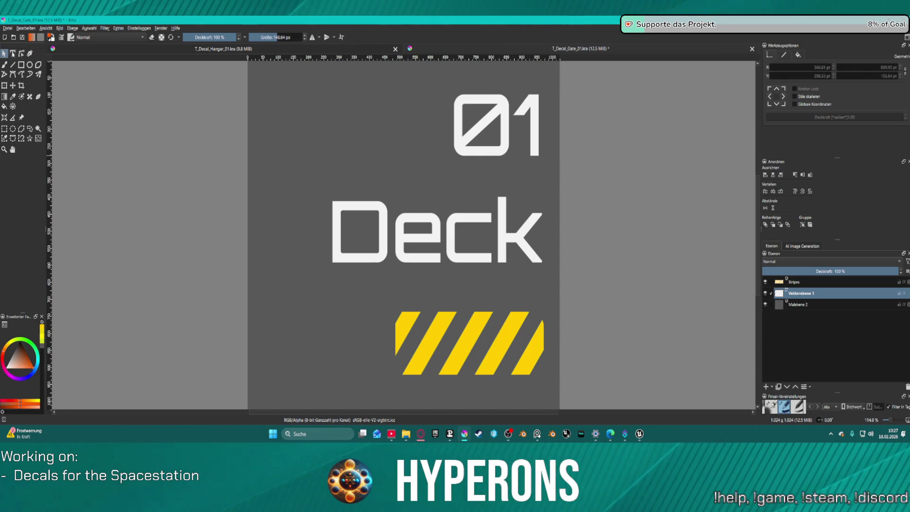
click(12, 54)
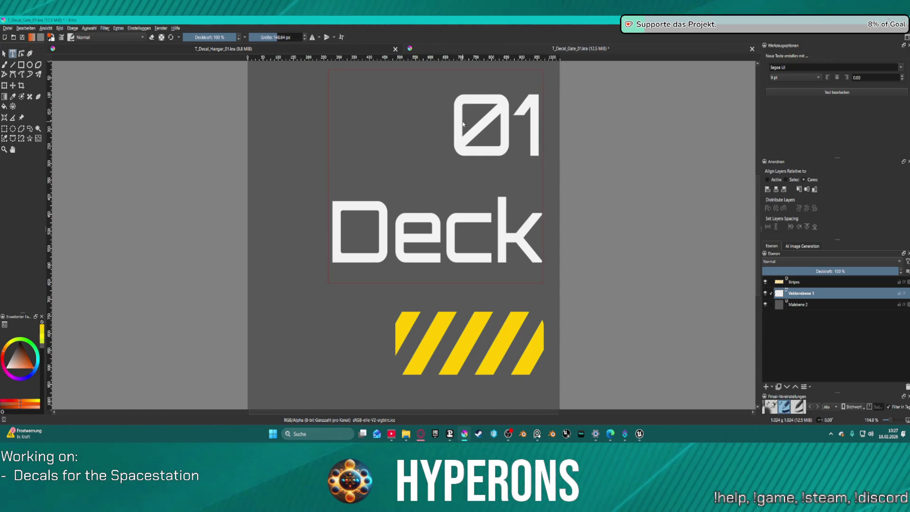
Step: Replace the Deck lettering with GATE above 001, centre-aligned, and shift the text left on the page
click(464, 124)
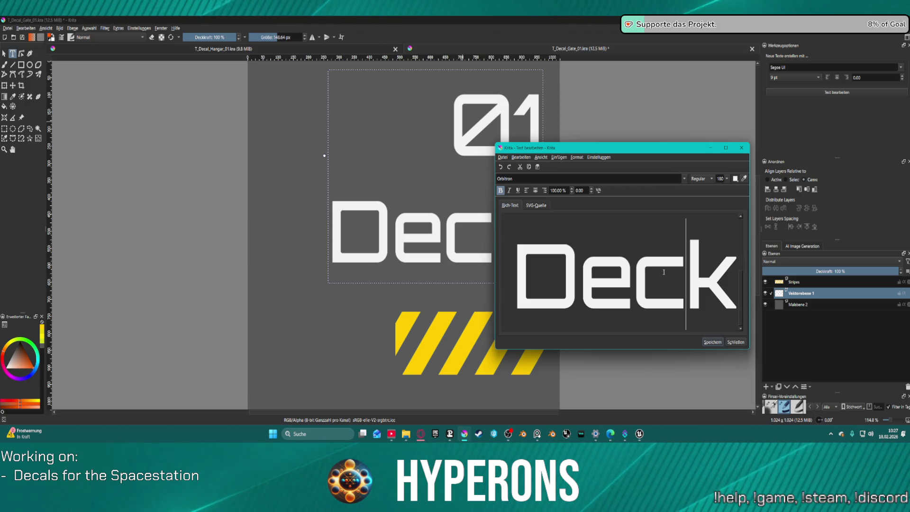
key(ctrl+a)
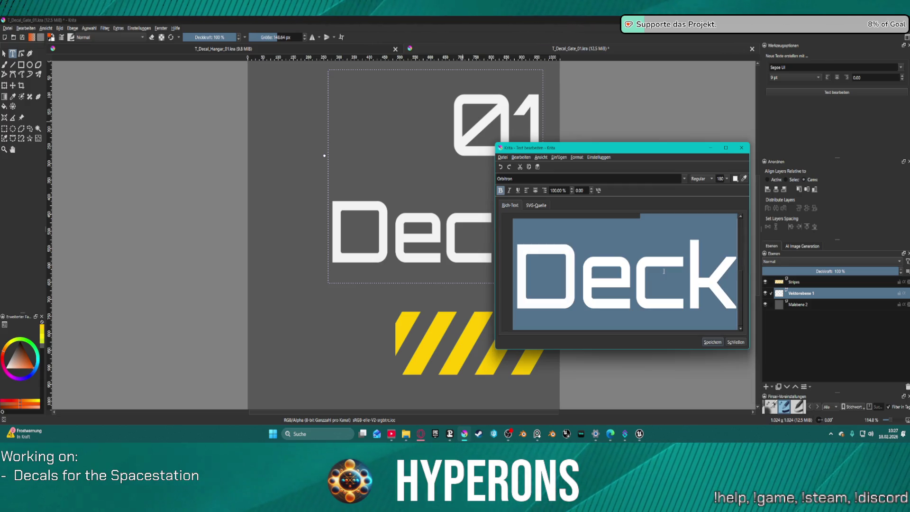
text(Gate)
key(BackSpace)
key(BackSpace)
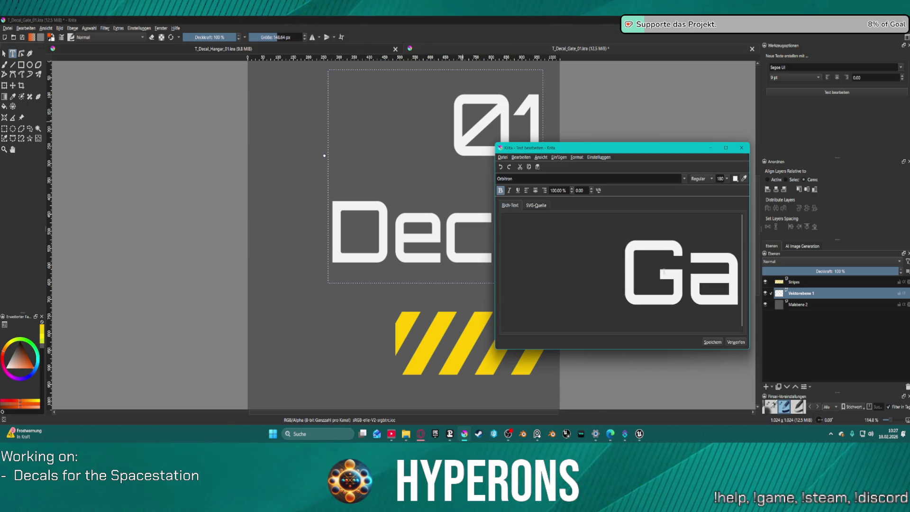
key(BackSpace)
text(ATE)
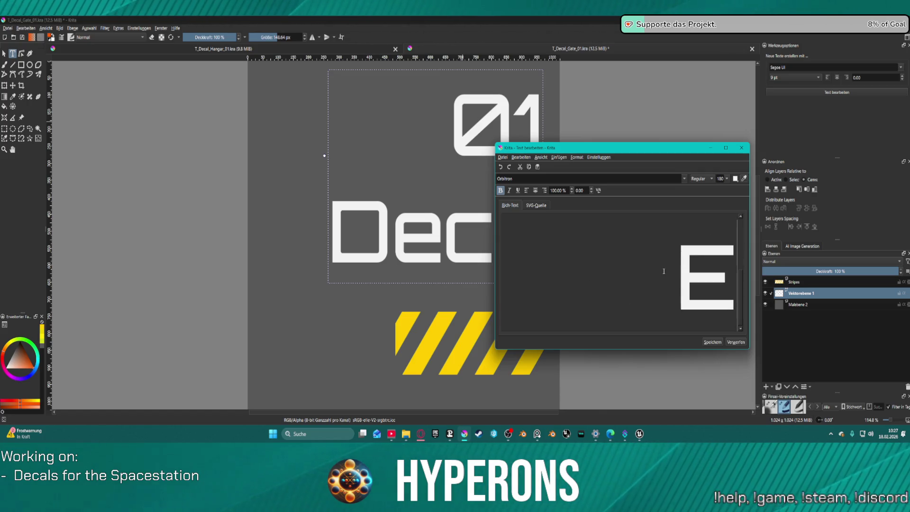
key(Return)
text(001)
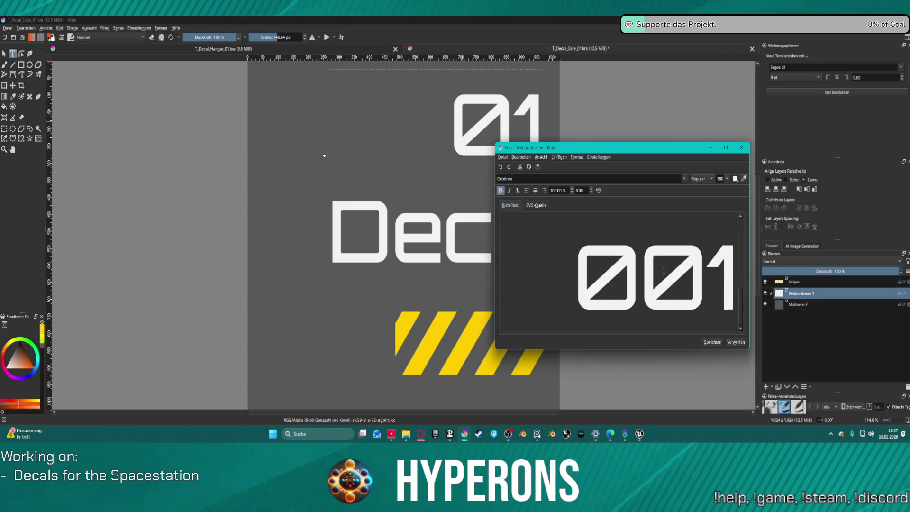
click(537, 191)
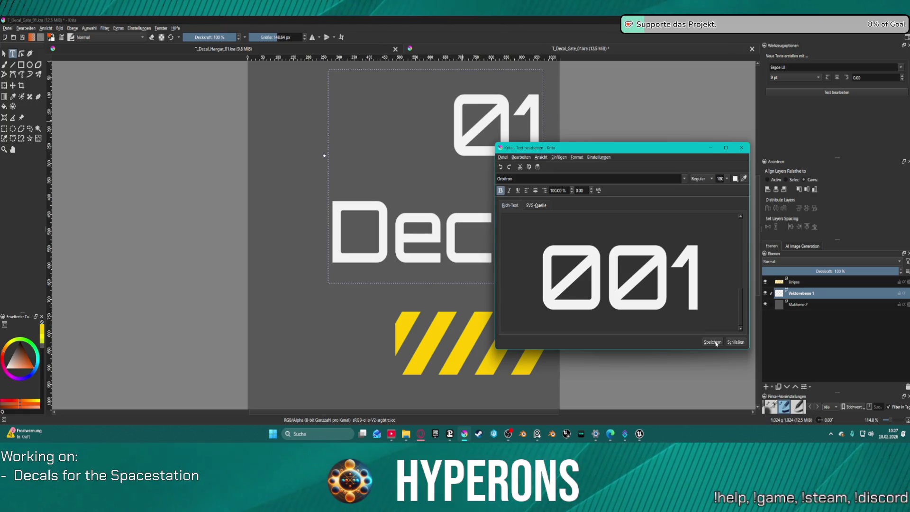
key(ctrl+s)
click(735, 342)
mouse_move(481, 242)
mouse_down()
mouse_move(440, 242)
mouse_move(447, 242)
mouse_up()
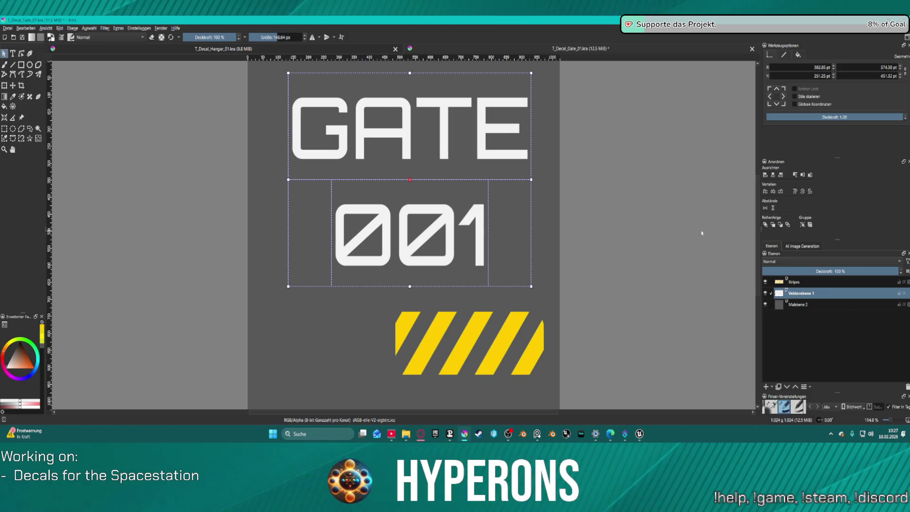
Step: Nudge the text left, erase the yellow stripes and delete the Stripes layer, then show the Hangar 01 document
key(Left)
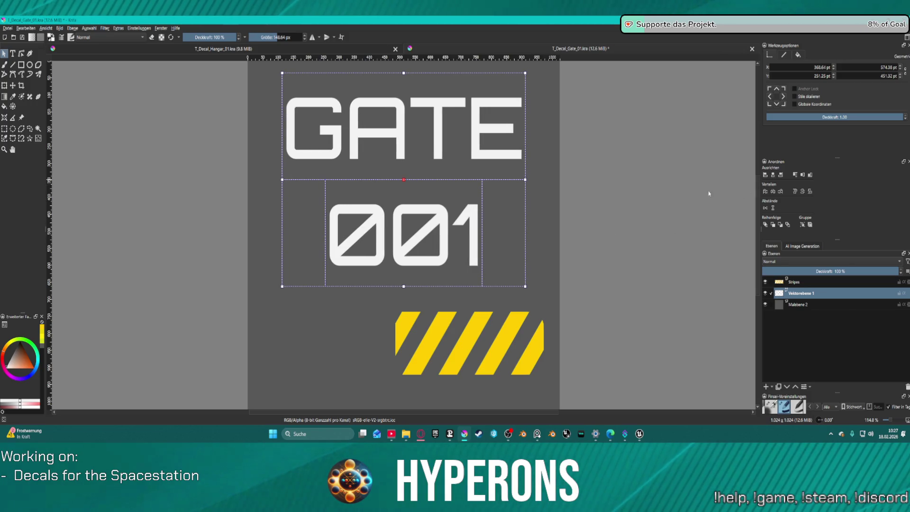
click(457, 307)
click(786, 282)
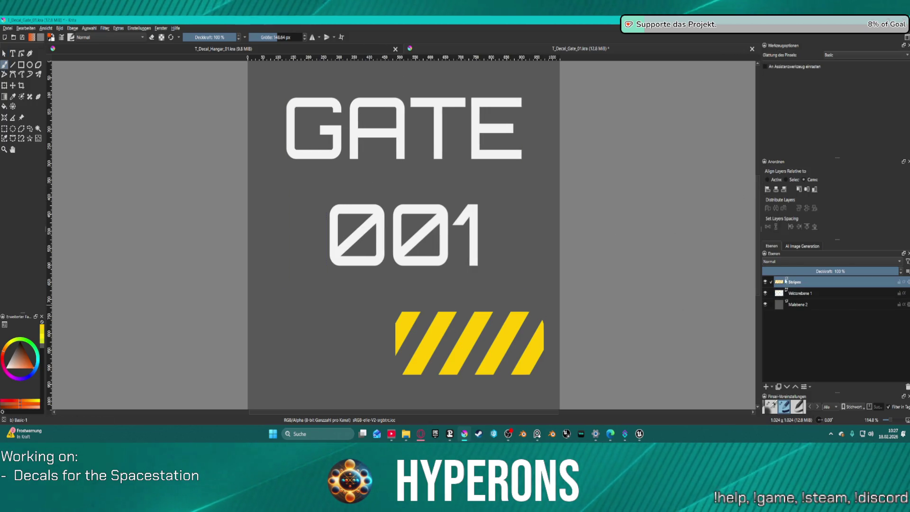
ctrl+scroll(437, 350, up, 1)
ctrl+scroll(437, 350, up, 2)
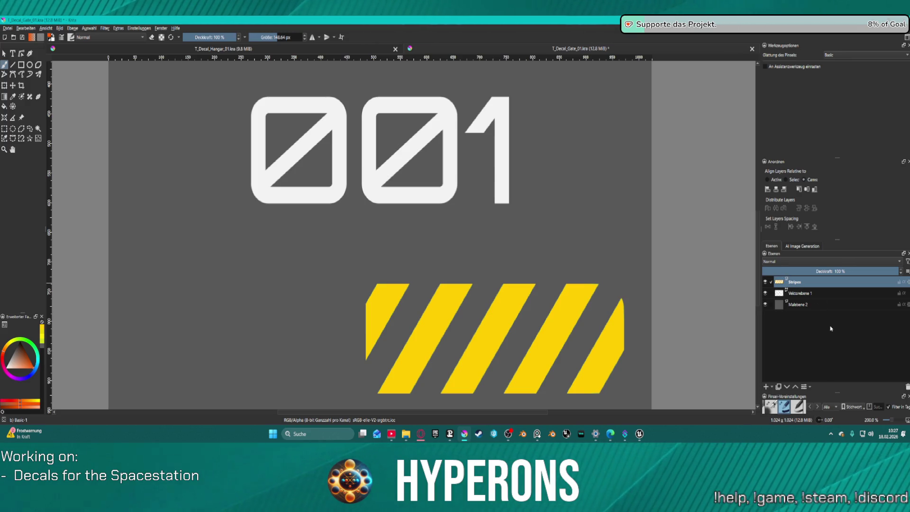
ctrl+scroll(676, 293, down, 2)
ctrl+scroll(687, 294, up, 1)
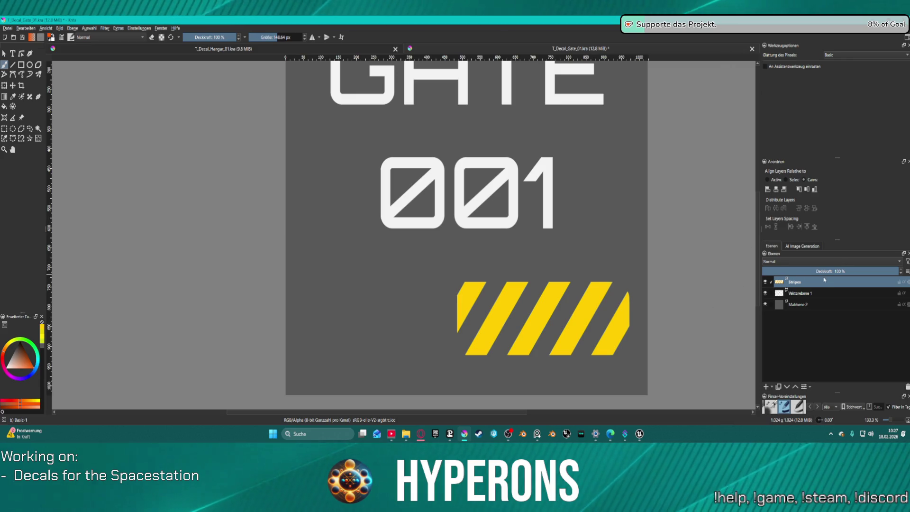
key(Delete)
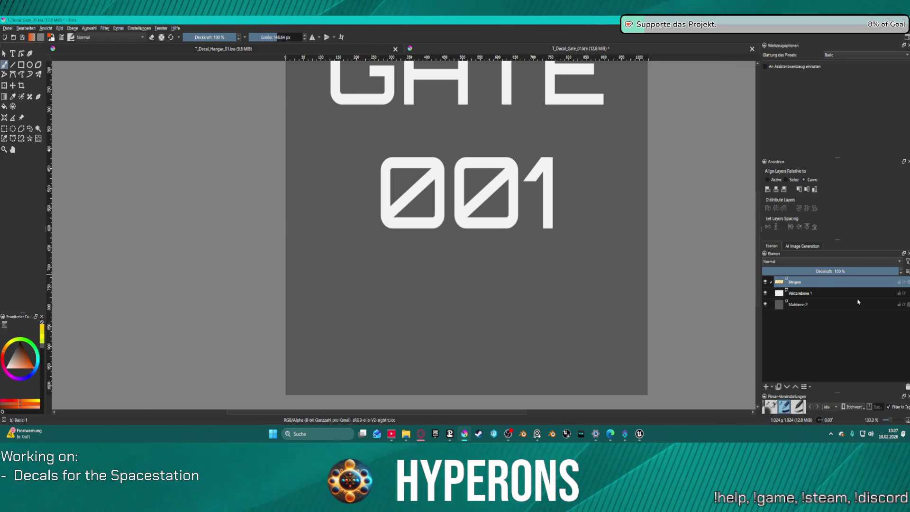
click(908, 386)
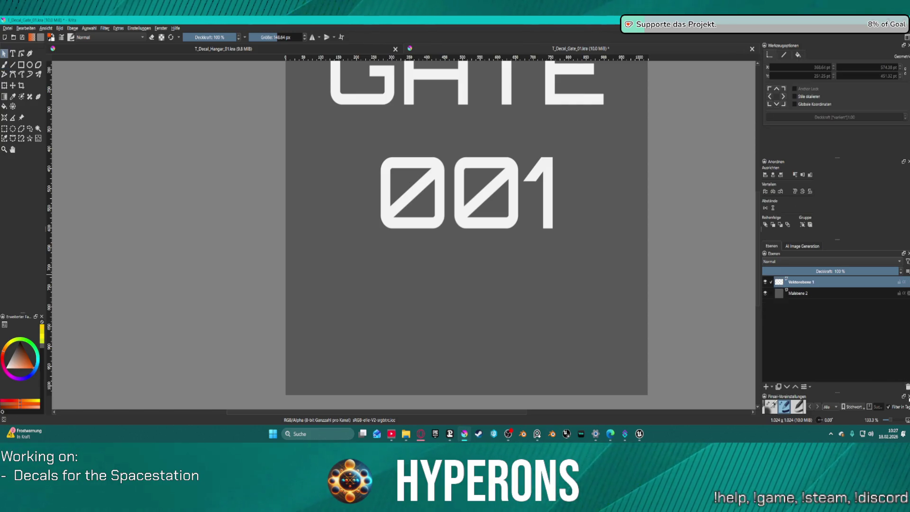
click(285, 49)
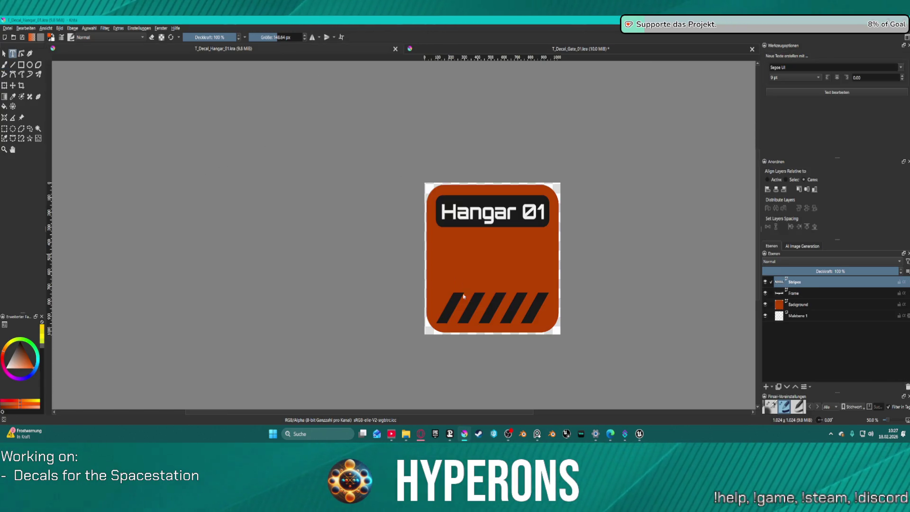
Step: Paste the black stripes into the Gate decal, delete the shape again, and drop a HUD SVG file onto the canvas
click(529, 49)
key(ctrl+v)
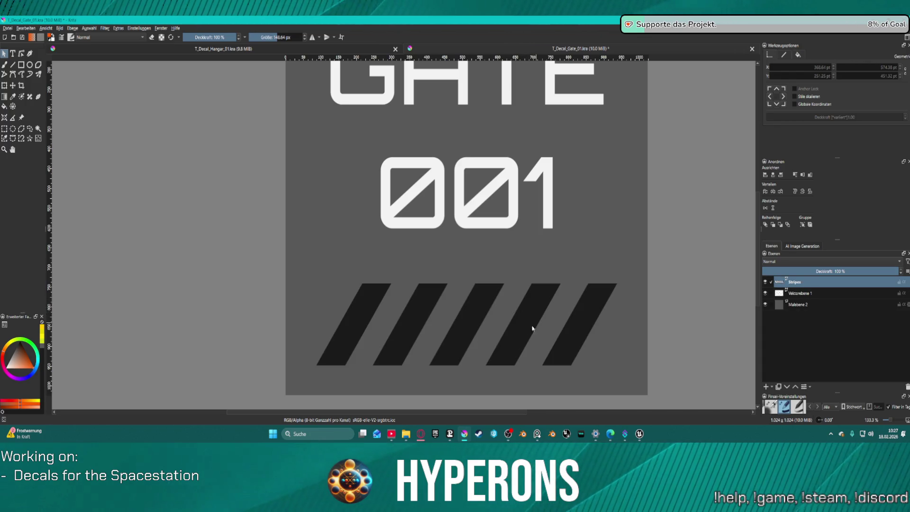
click(421, 306)
scroll(475, 295, down, 1)
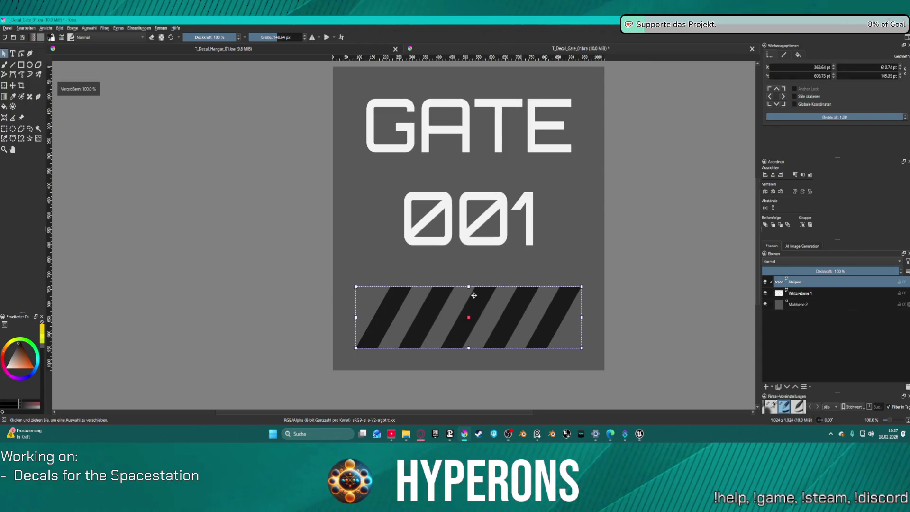
scroll(479, 299, up, 1)
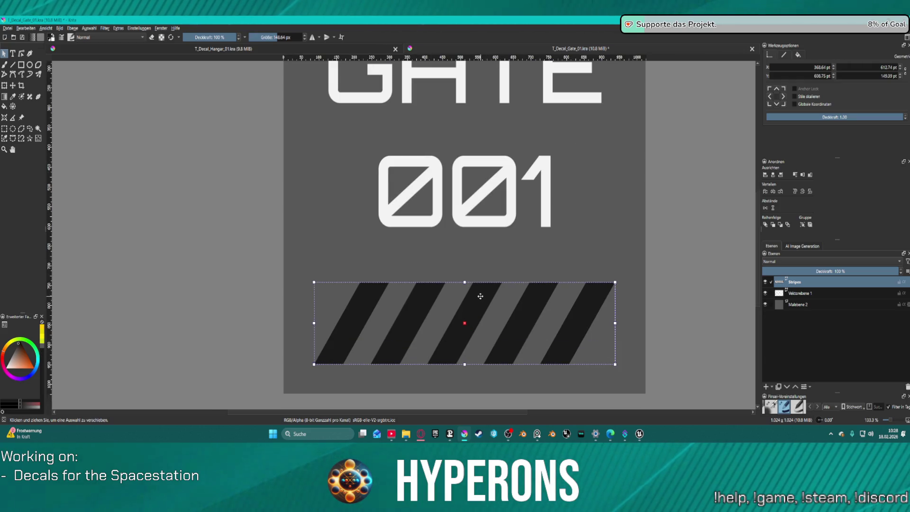
key(Delete)
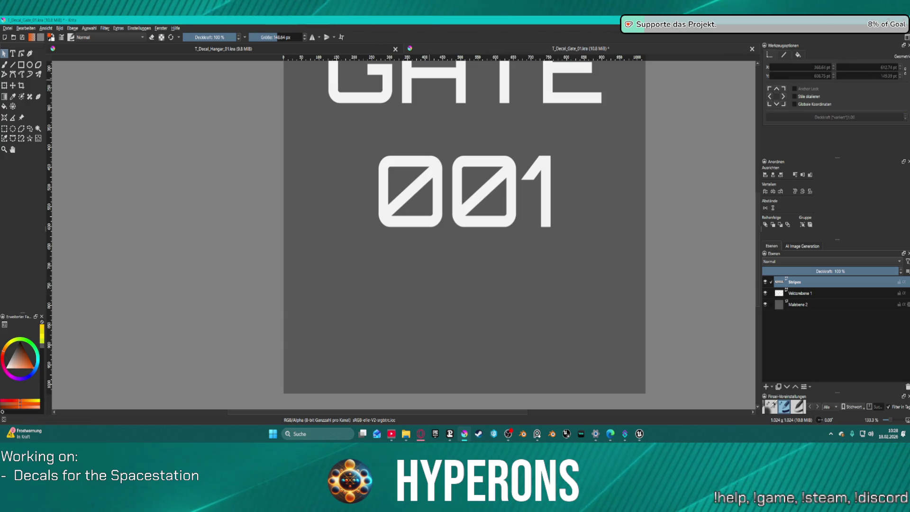
key(super+d)
key(super+d)
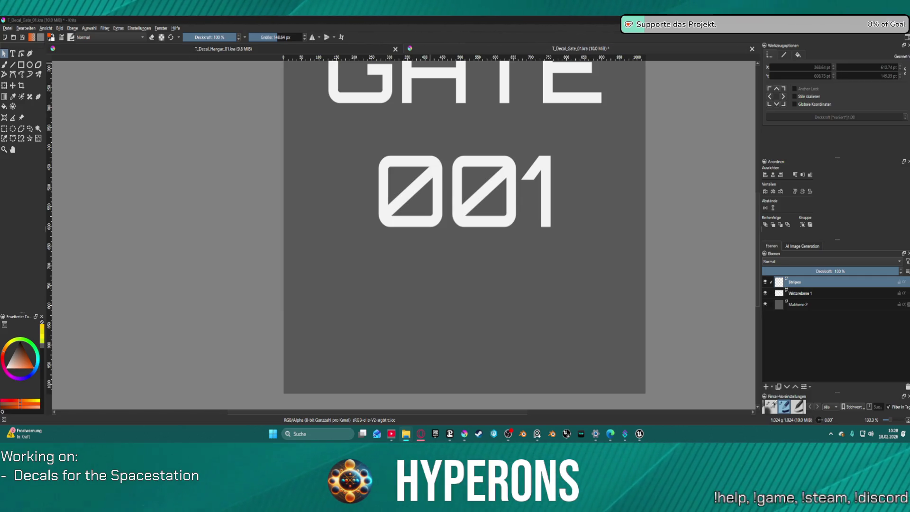
drag(448, 310, 475, 320)
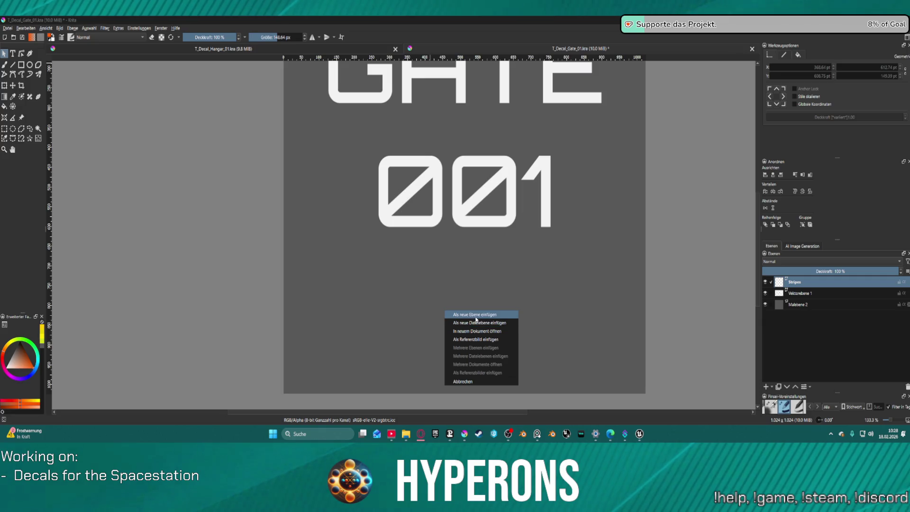
Step: Import the dropped ATS_HUD_10 file as a new layer, hide the text layer, and delete the emblem, bracket and top stripe
click(475, 317)
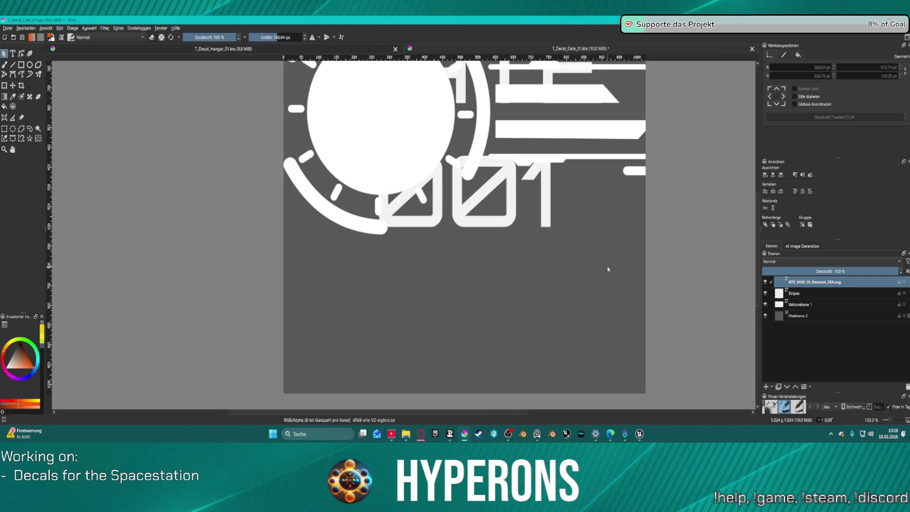
click(766, 304)
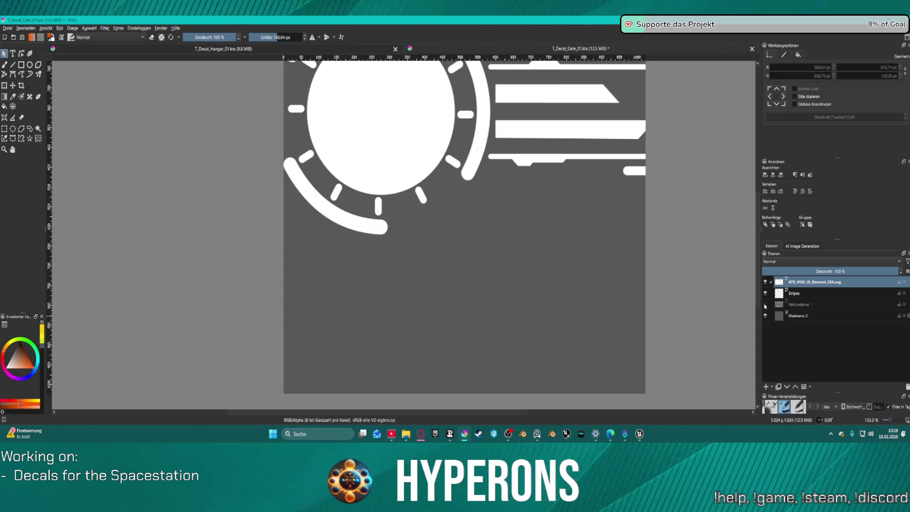
scroll(617, 209, down, 1)
scroll(617, 209, down, 2)
drag(457, 120, 568, 220)
key(Delete)
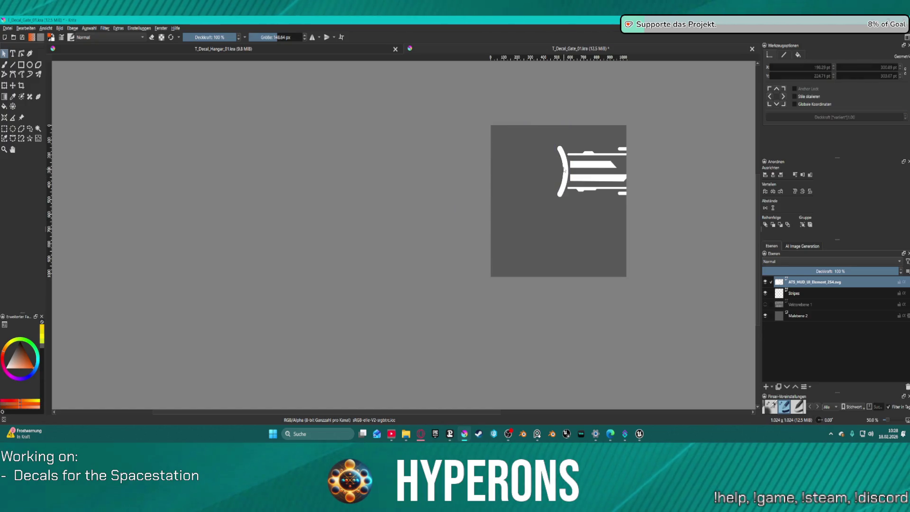
key(Delete)
key(Delete)
Step: Delete the small white pieces and the long thin stripe beside the HUD bars
click(622, 149)
key(Delete)
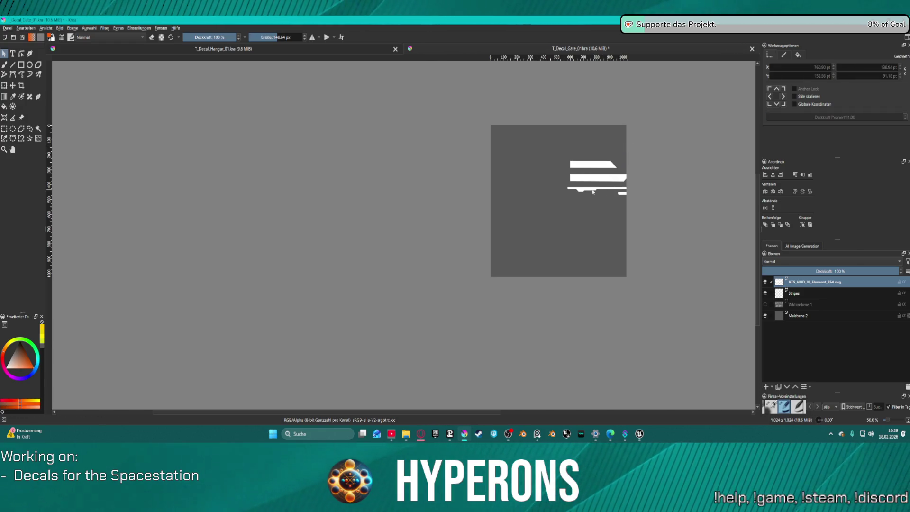
click(609, 191)
key(Delete)
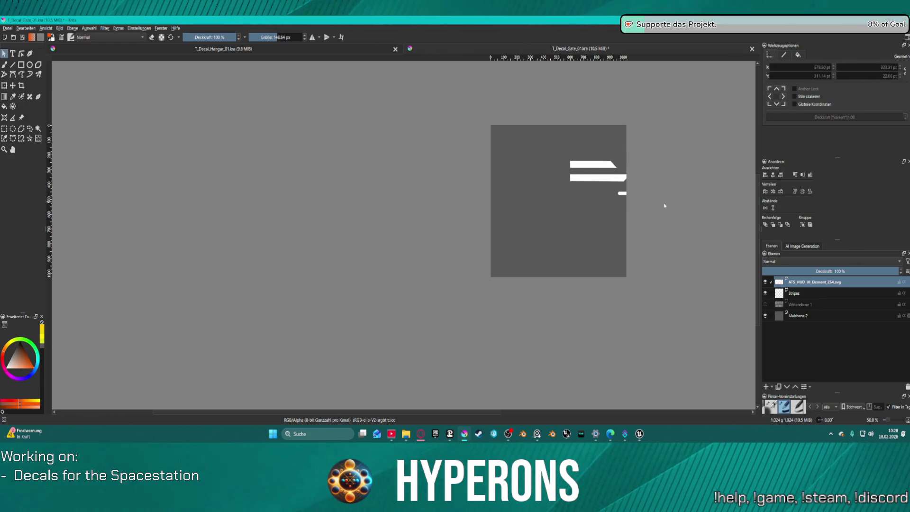
click(622, 193)
key(Delete)
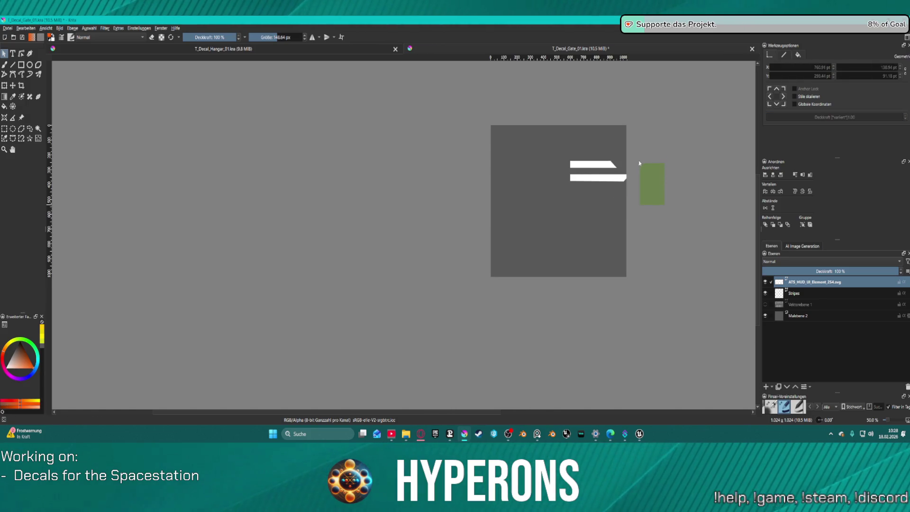
Step: Keep a single white bar, move it down below the lettering, and show the GATE 001 layer again
key(ctrl+a)
click(635, 143)
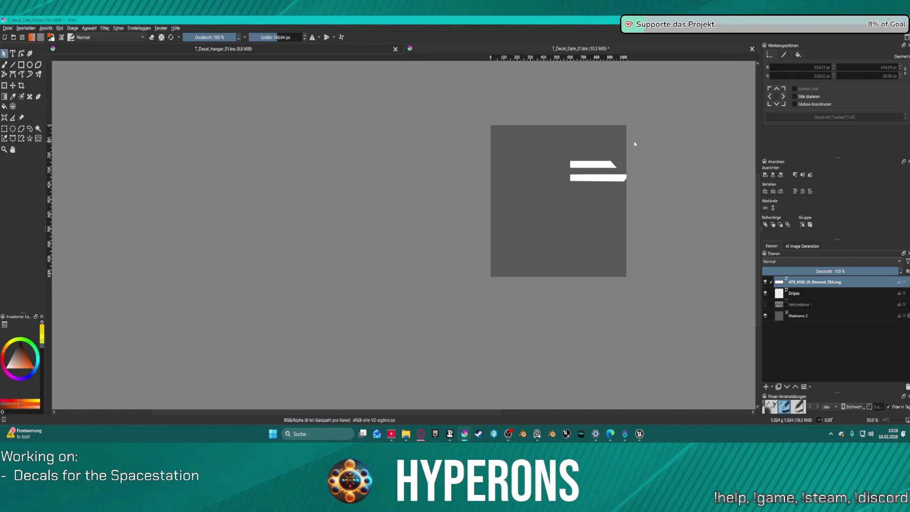
click(610, 165)
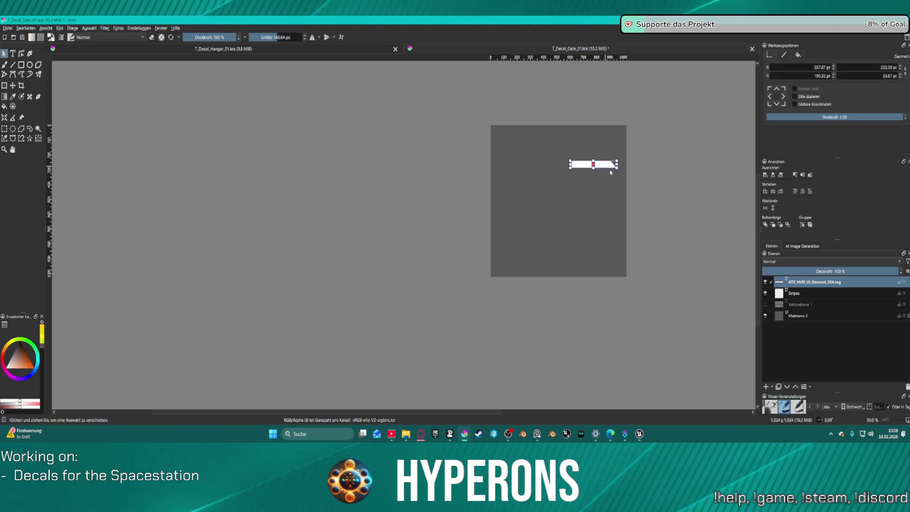
scroll(612, 199, up, 2)
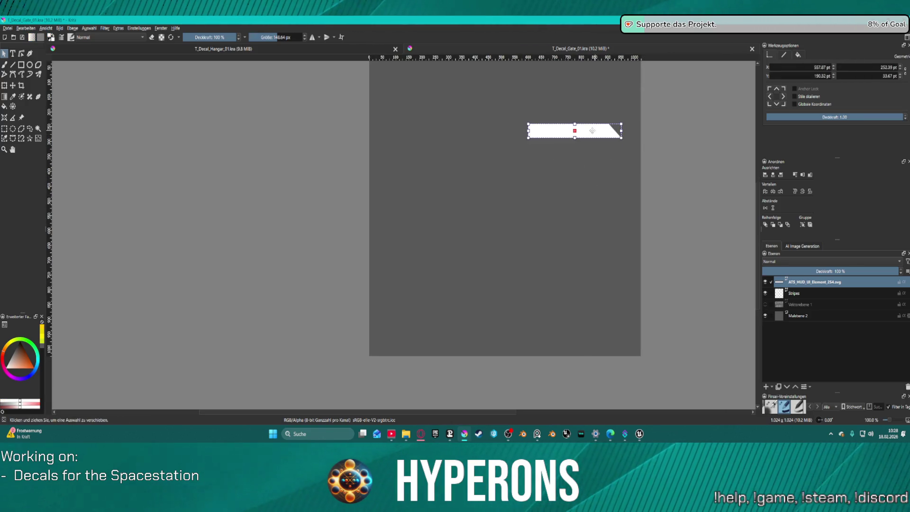
drag(591, 130, 562, 301)
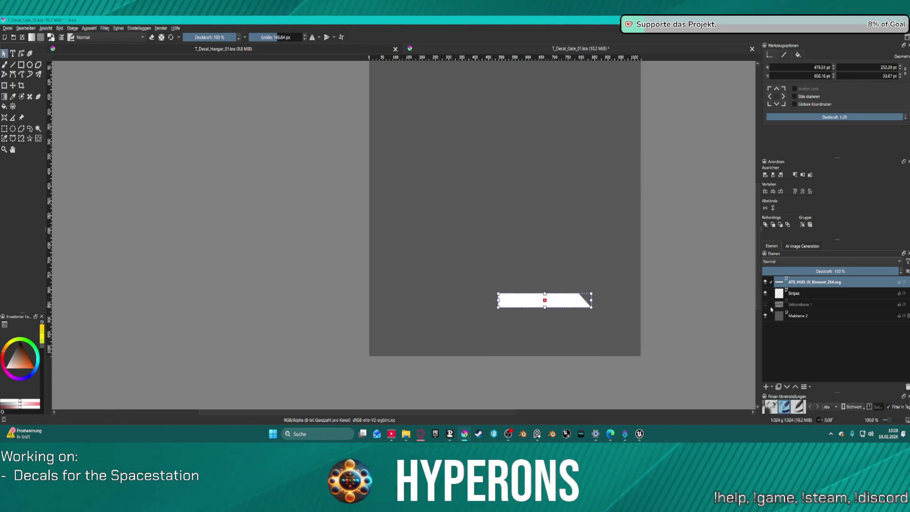
click(765, 304)
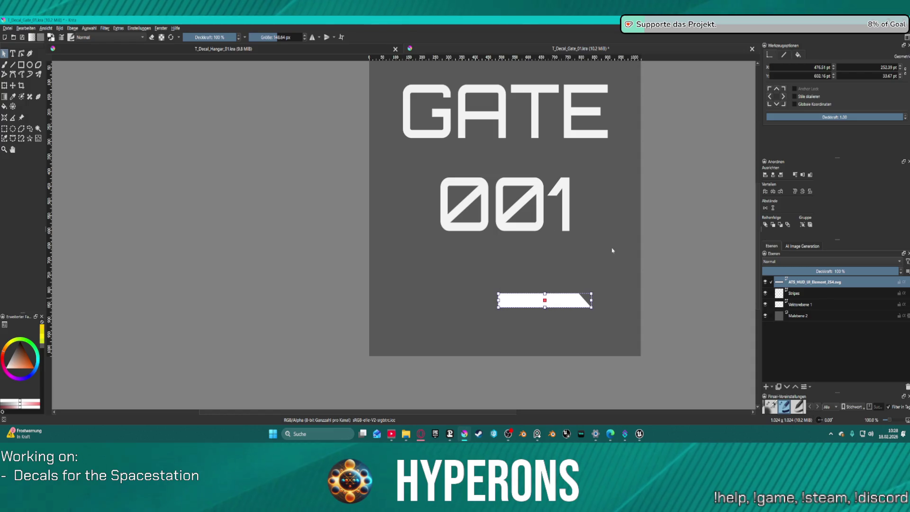
Step: Turn on Snap to Grid and show the grid over the canvas
click(43, 30)
mouse_move(57, 179)
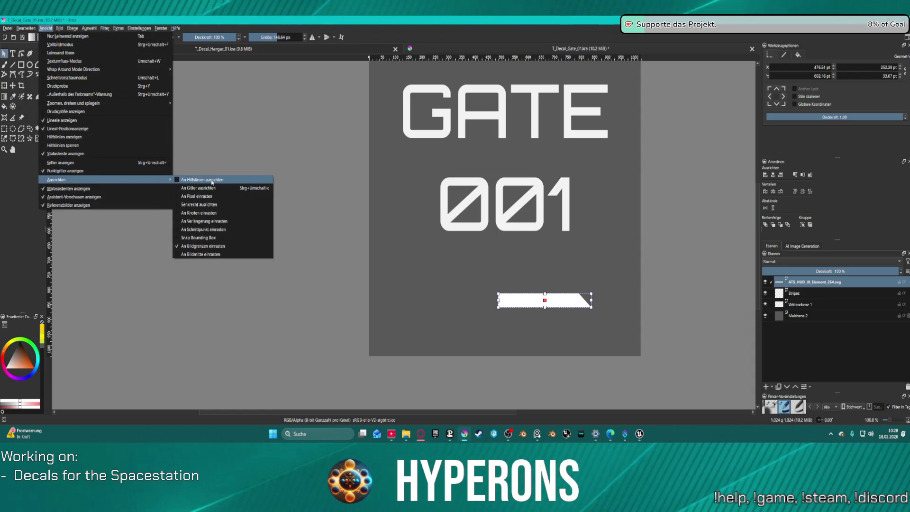
click(212, 189)
click(43, 30)
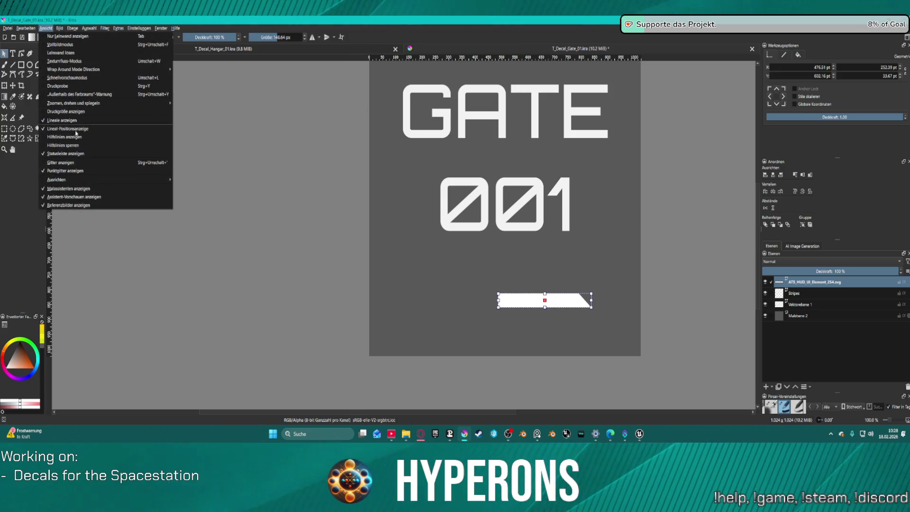
click(79, 163)
scroll(496, 293, up, 2)
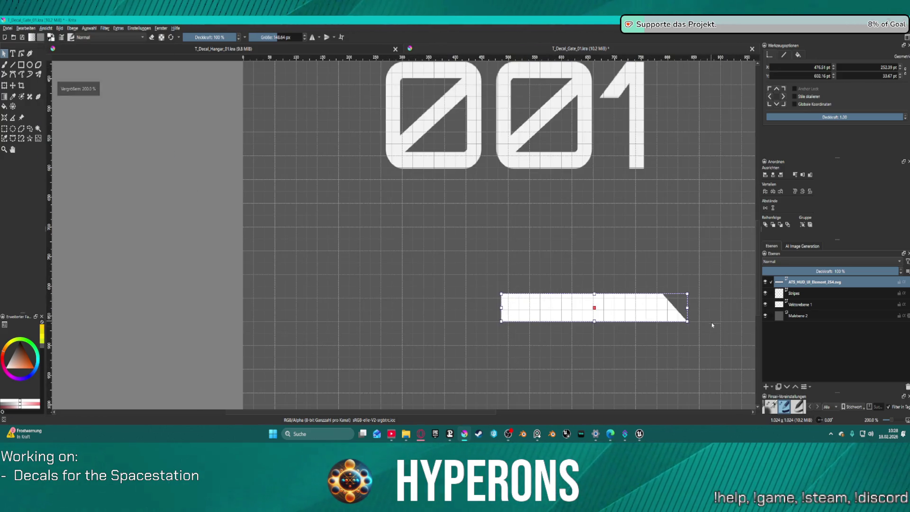
Step: Try moving the bar's top-right corner node, then undo the shape changes
double_click(641, 302)
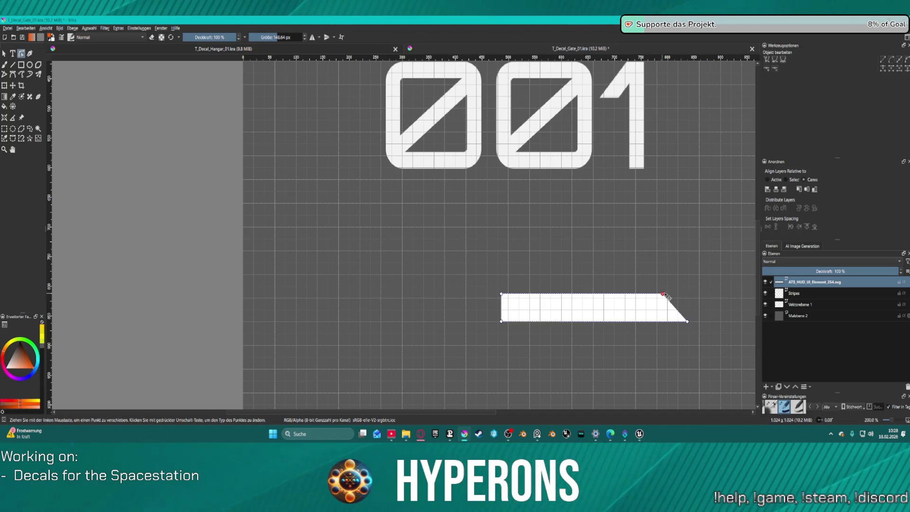
drag(669, 294, 690, 297)
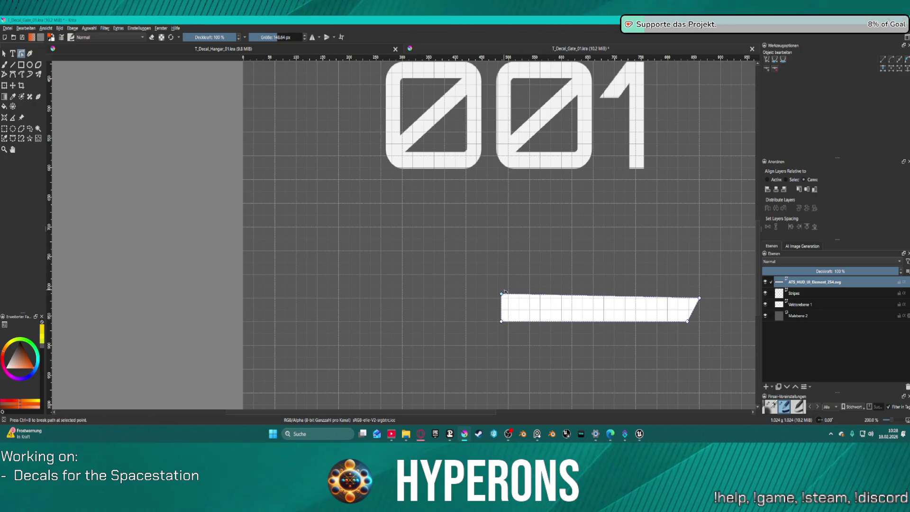
key(ctrl+z)
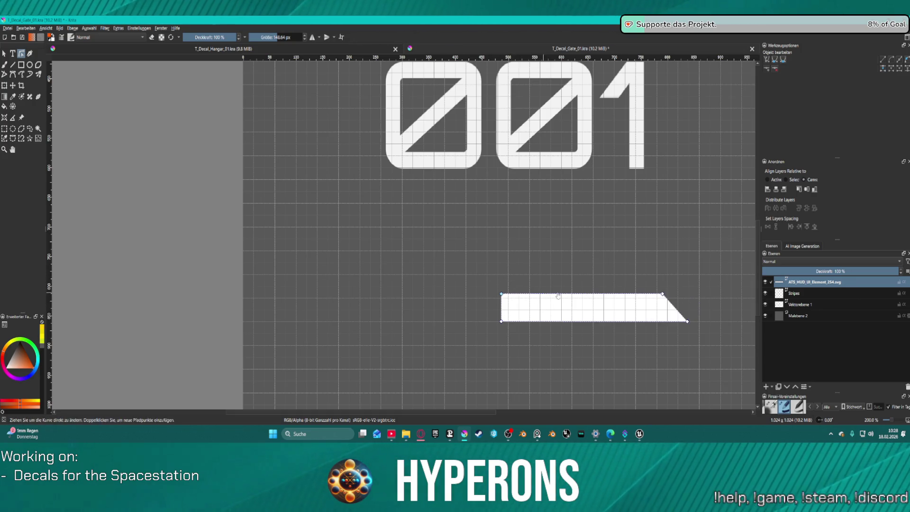
key(ctrl+z)
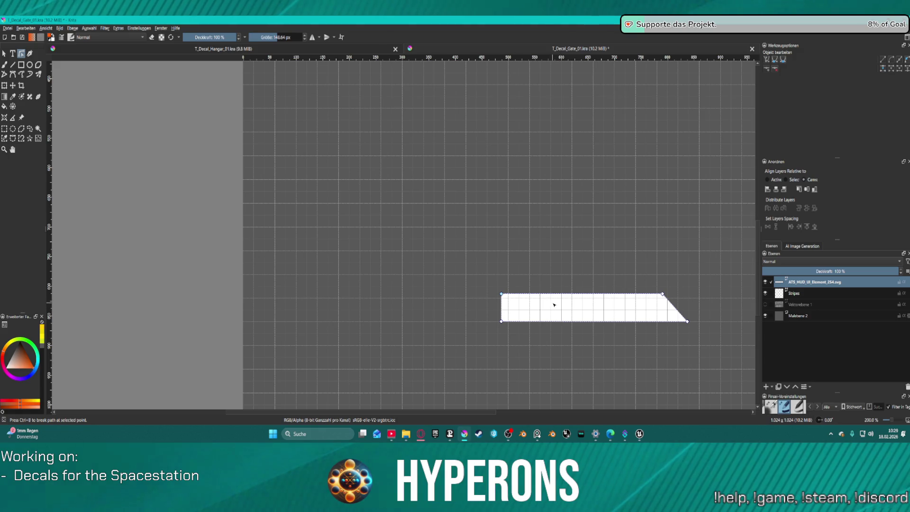
scroll(583, 292, down, 3)
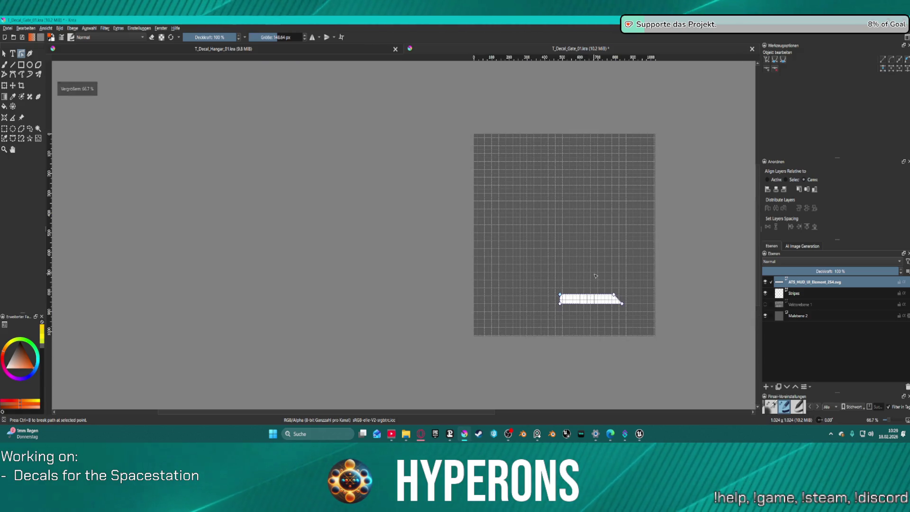
Step: Select the bar shape and move it into place below the number, then further down-left
drag(558, 163, 679, 195)
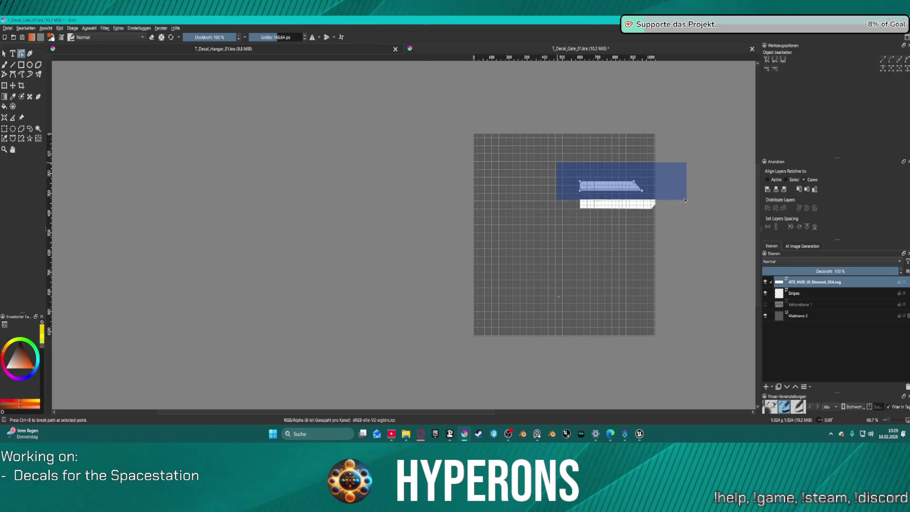
drag(606, 189, 606, 206)
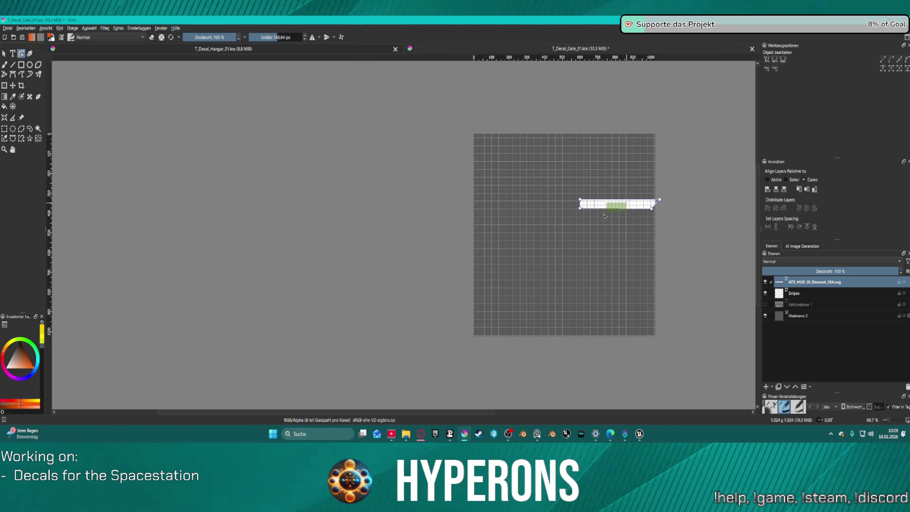
click(633, 204)
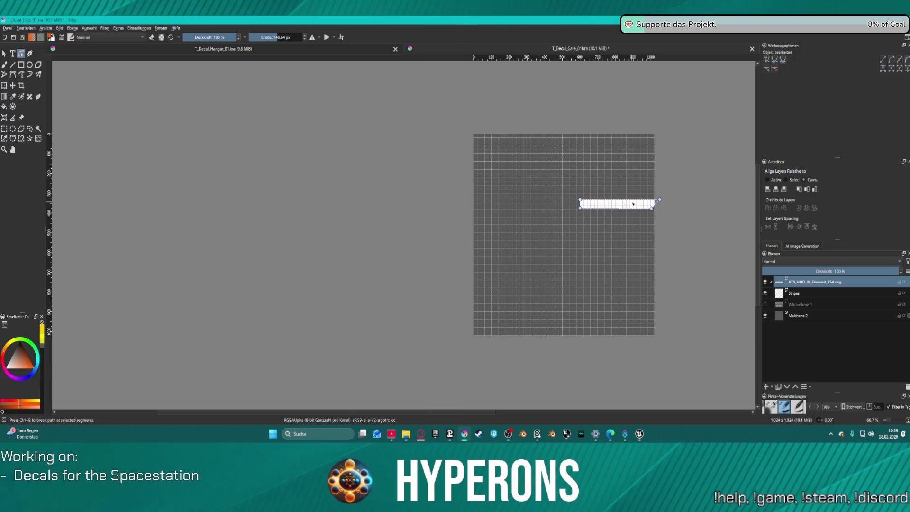
drag(641, 213, 667, 219)
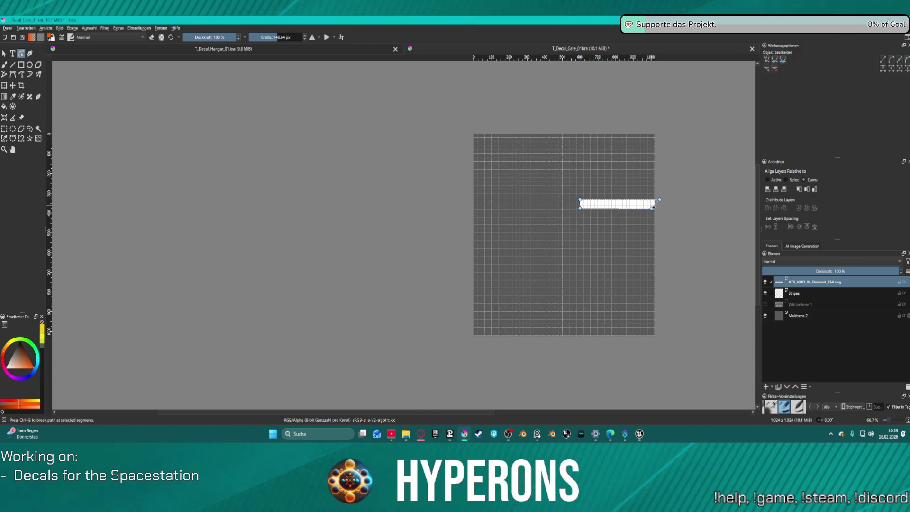
key(Escape)
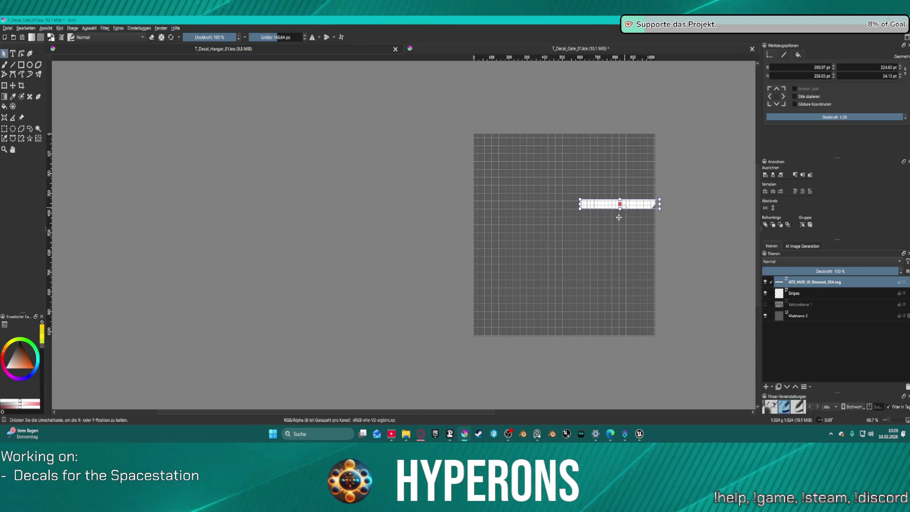
drag(620, 217, 563, 293)
ctrl+scroll(564, 293, up, 2)
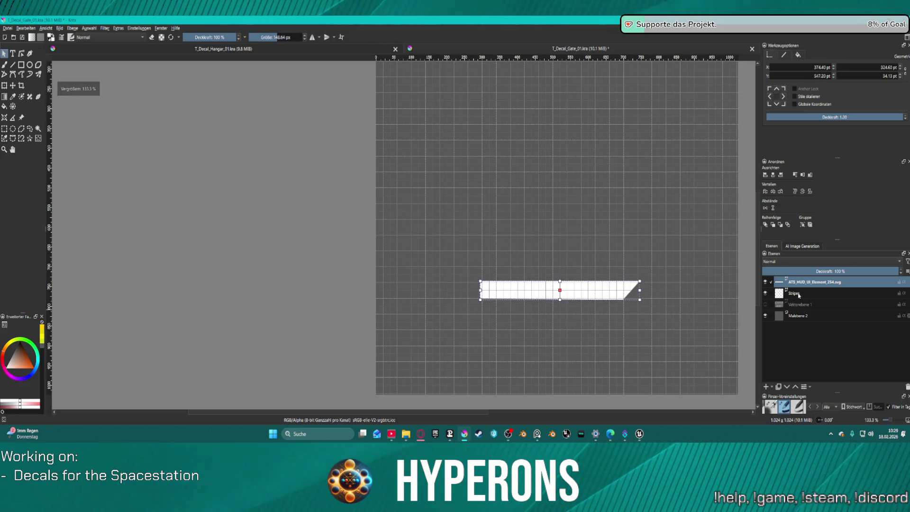
Step: Show the GATE 001 layer and nudge the bar left, right and up to centre it beneath 001
click(766, 305)
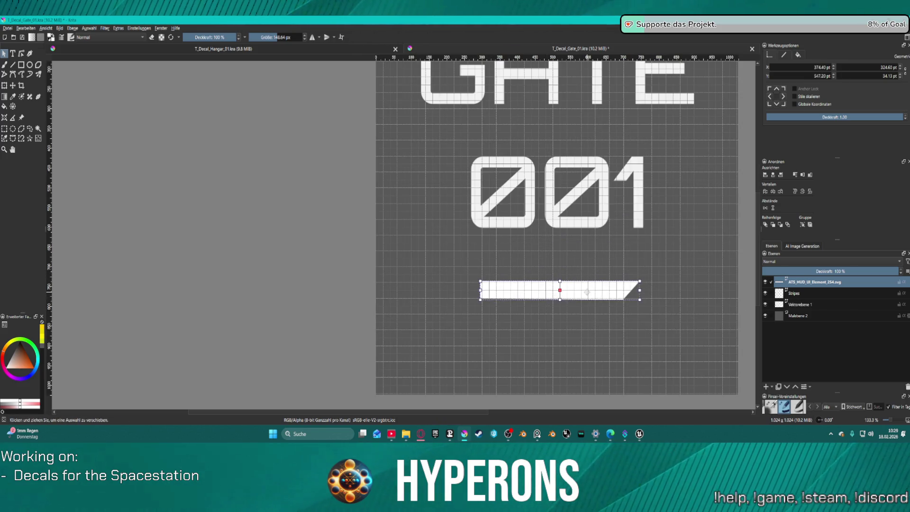
ctrl+scroll(587, 293, down, 3)
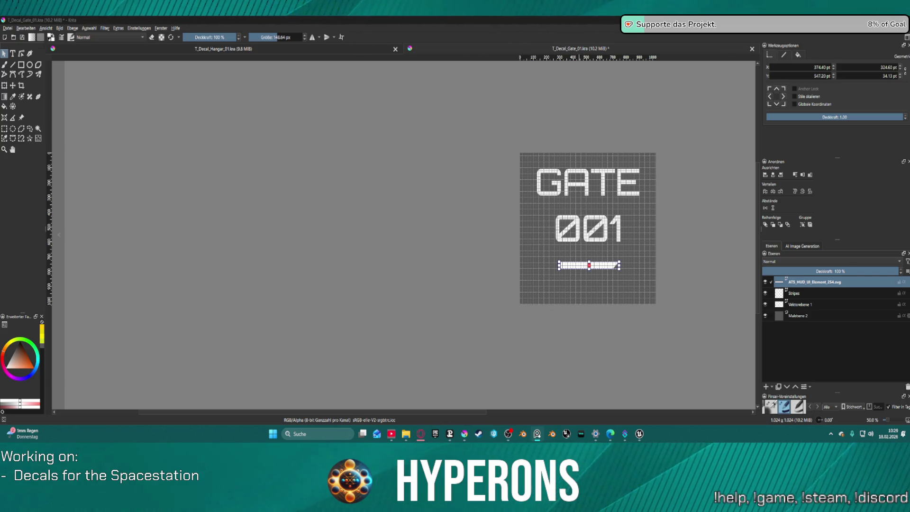
scroll(604, 285, up, 2)
scroll(578, 246, up, 2)
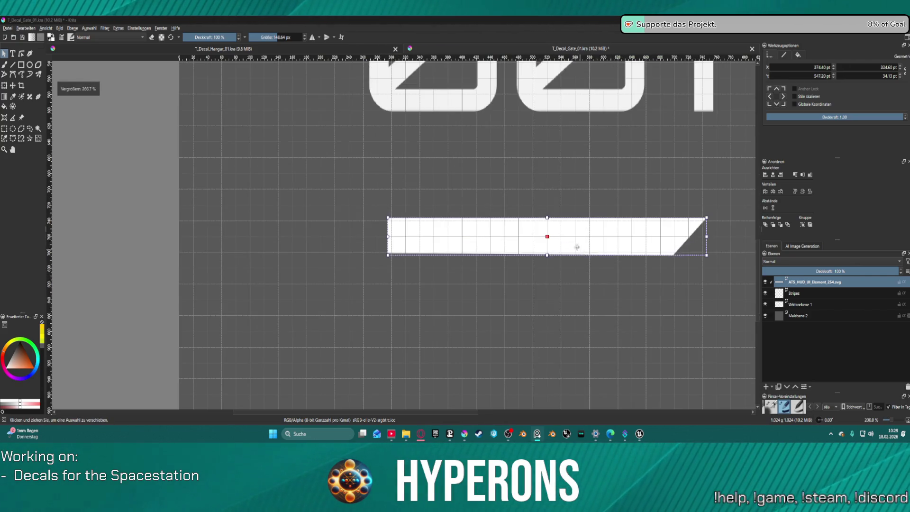
drag(575, 236, 552, 241)
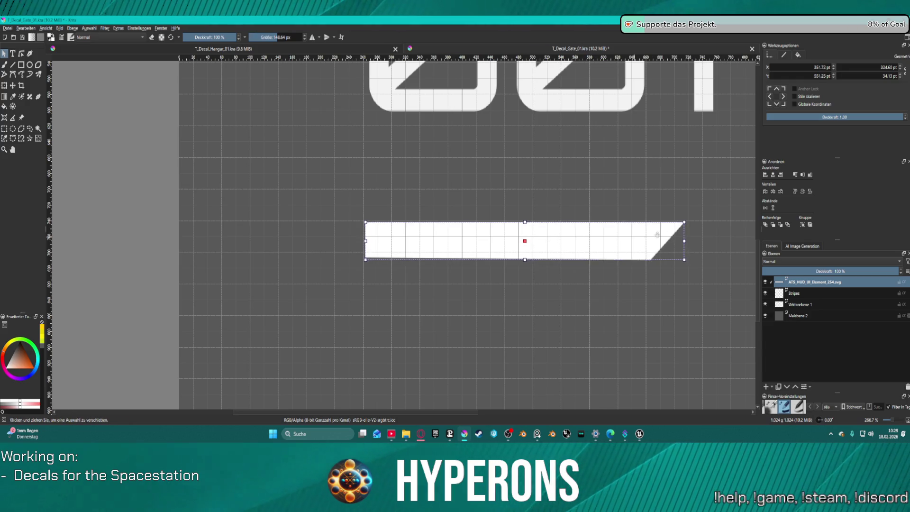
drag(552, 241, 568, 240)
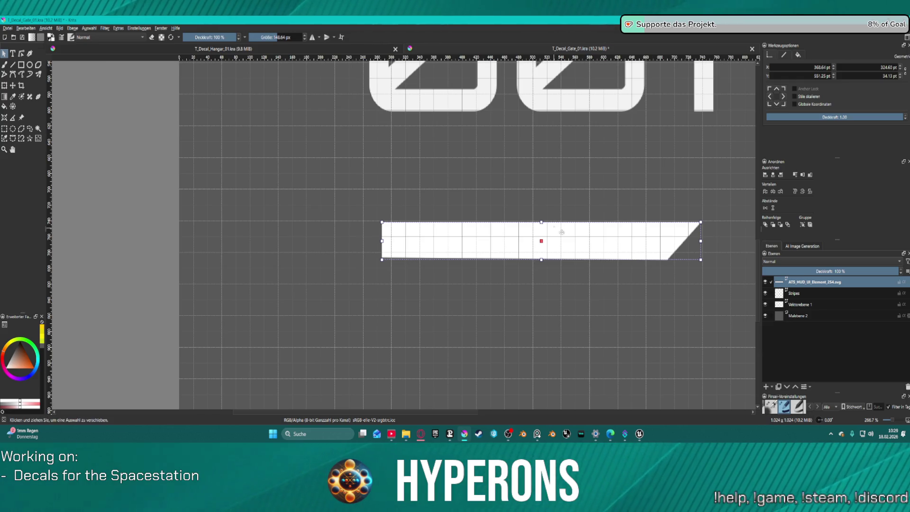
drag(561, 232, 562, 228)
double_click(561, 227)
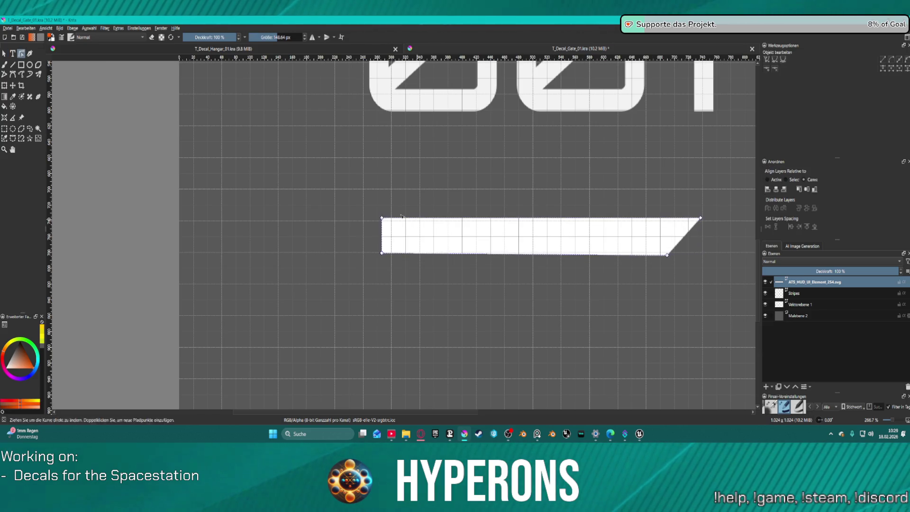
Step: Straighten the bar's left edge, steepen its slanted right end and slant the left end
drag(381, 218, 378, 221)
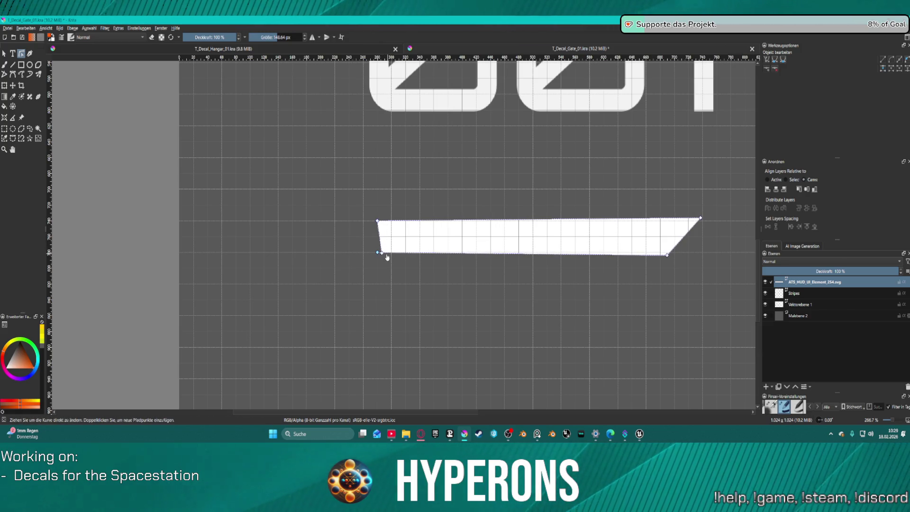
drag(381, 253, 377, 252)
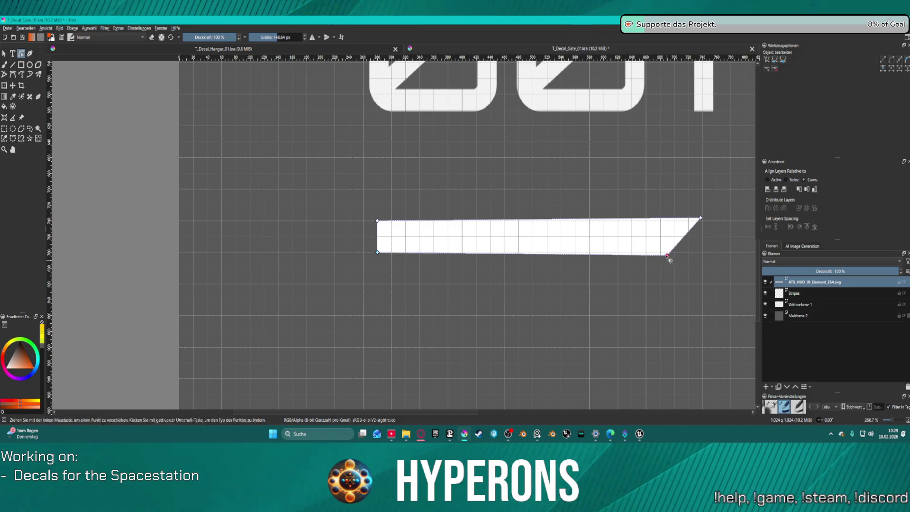
drag(668, 255, 676, 254)
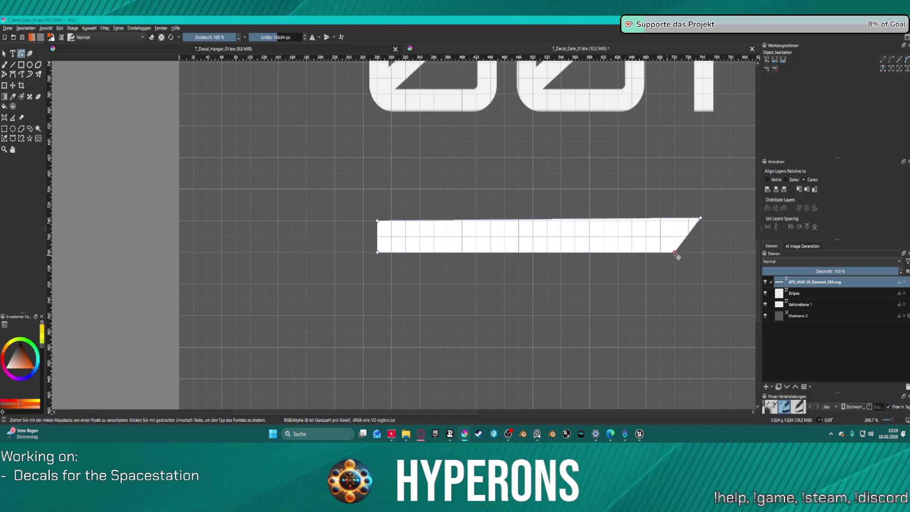
mouse_move(701, 218)
mouse_down()
mouse_move(689, 217)
mouse_move(694, 224)
mouse_up()
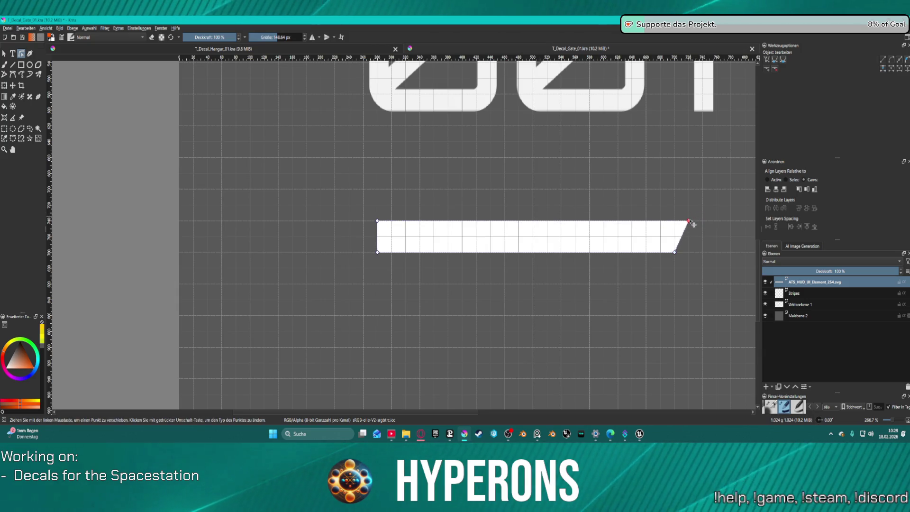
drag(385, 225, 399, 226)
key(2)
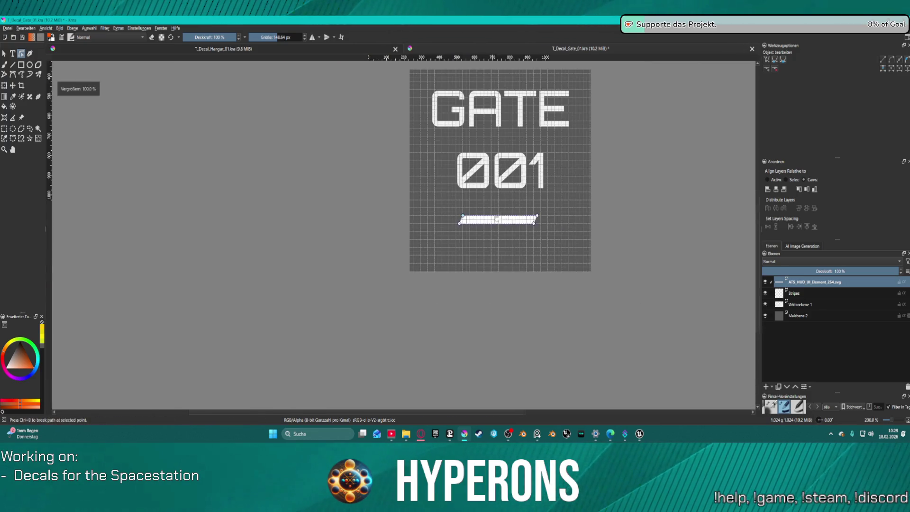
ctrl+scroll(348, 219, up, 2)
ctrl+scroll(348, 218, up, 1)
Step: Lengthen the bar toward the left and stretch its right end further out into a tapered slant
mouse_move(326, 235)
mouse_down()
mouse_move(593, 261)
mouse_move(606, 242)
mouse_up()
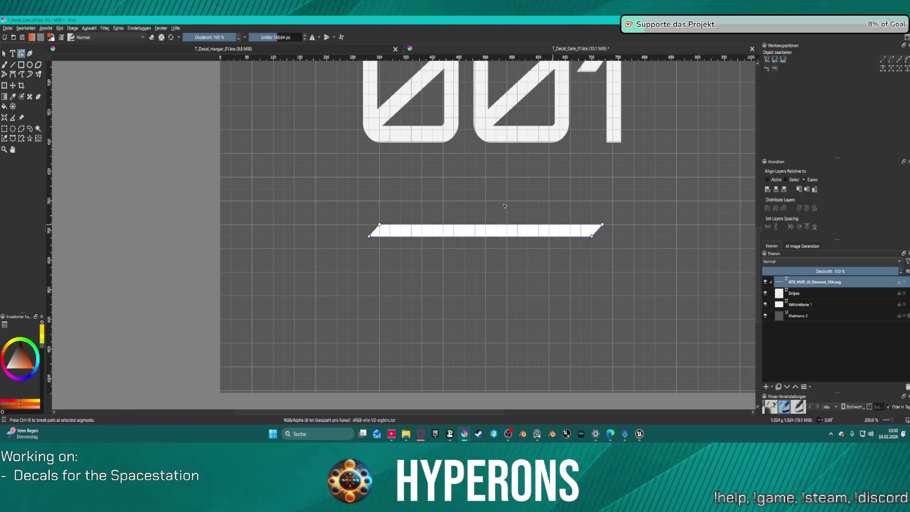
scroll(452, 213, down, 1)
scroll(451, 213, up, 2)
scroll(451, 214, up, 1)
scroll(383, 186, down, 1)
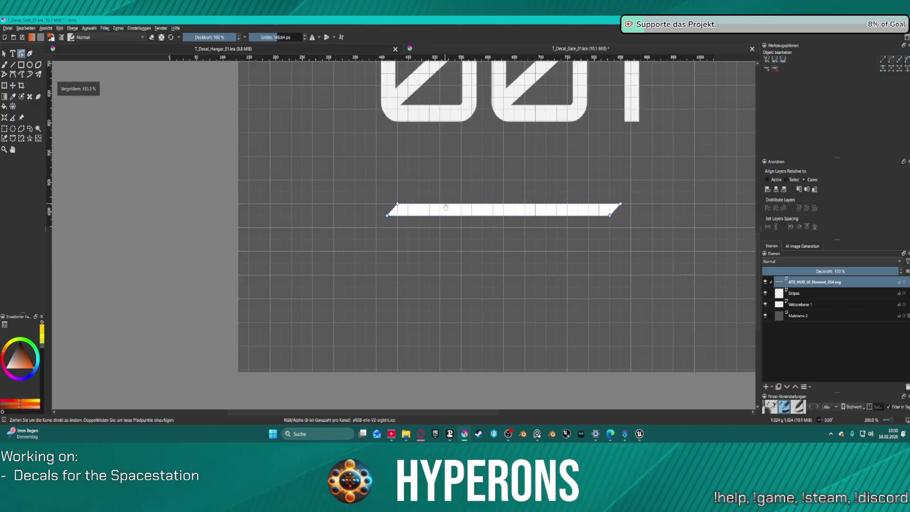
scroll(383, 187, down, 1)
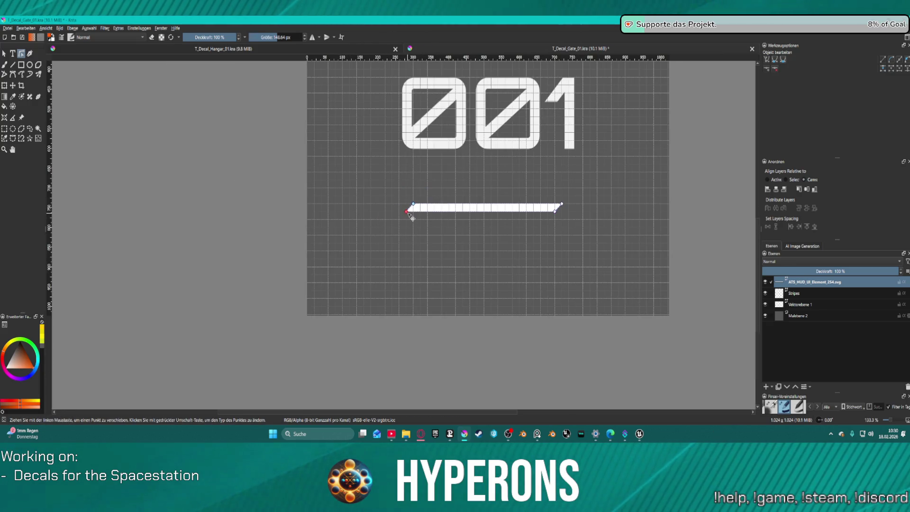
drag(407, 212, 332, 212)
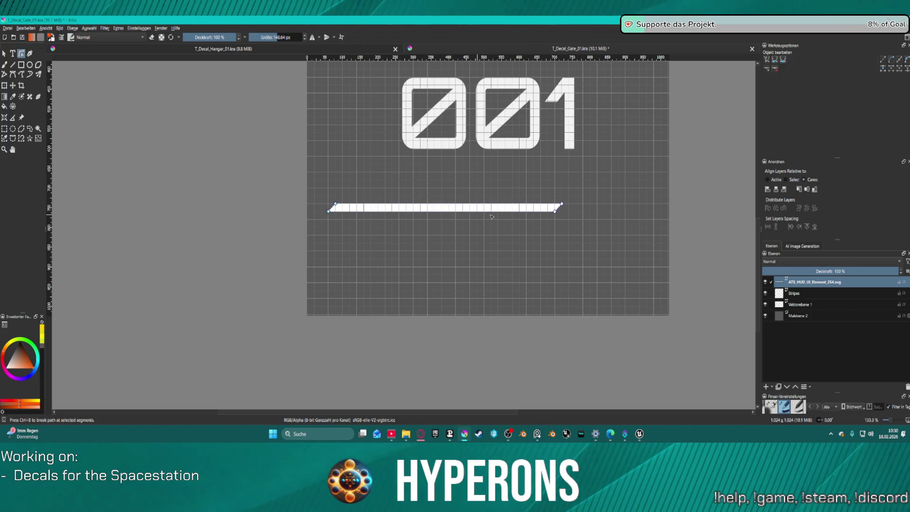
drag(560, 215, 617, 215)
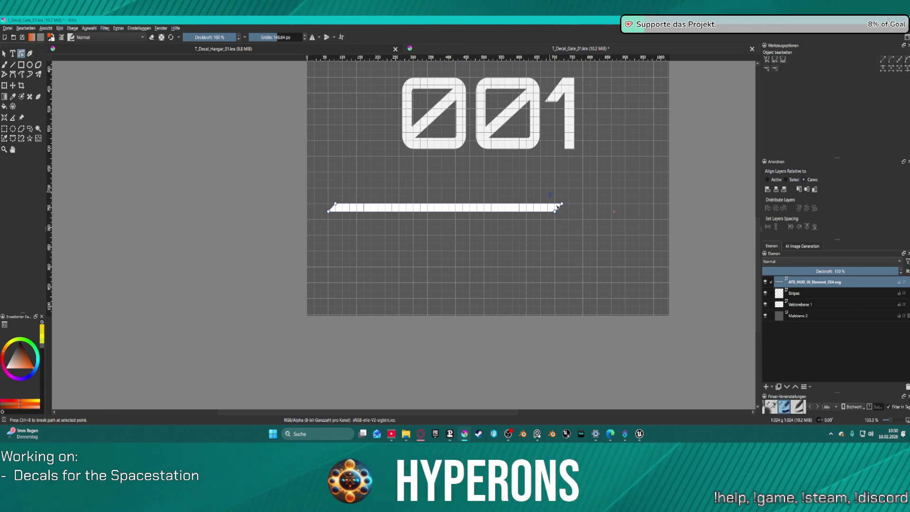
drag(587, 213, 623, 215)
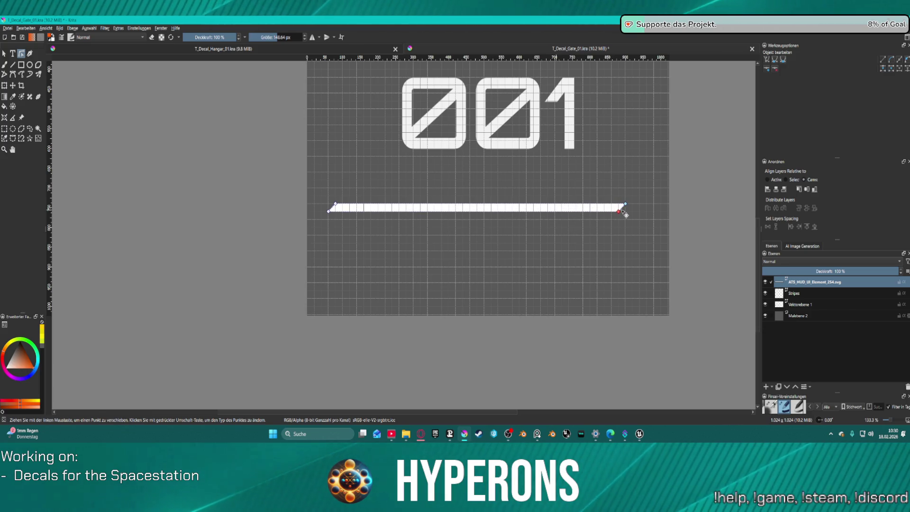
mouse_move(316, 195)
mouse_down()
mouse_move(591, 233)
mouse_move(640, 227)
mouse_up()
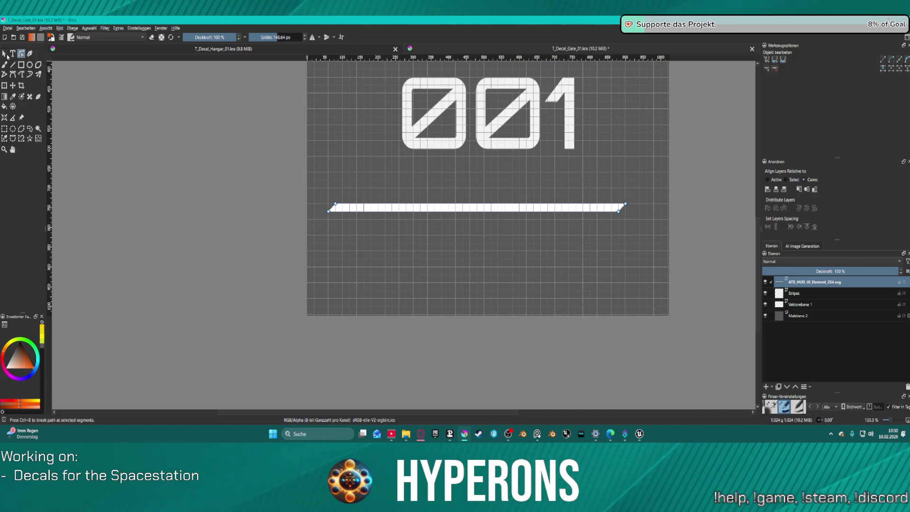
click(5, 54)
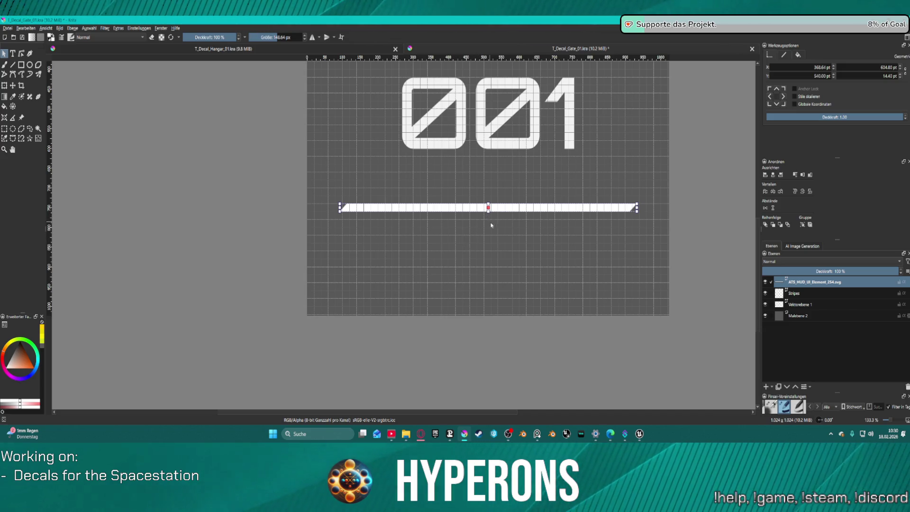
Step: Duplicate the white bar with Ctrl+D and line the copy up beneath the original
mouse_move(491, 212)
mouse_down()
mouse_move(543, 216)
mouse_move(529, 216)
mouse_up()
key(ctrl+d)
scroll(553, 224, up, 1)
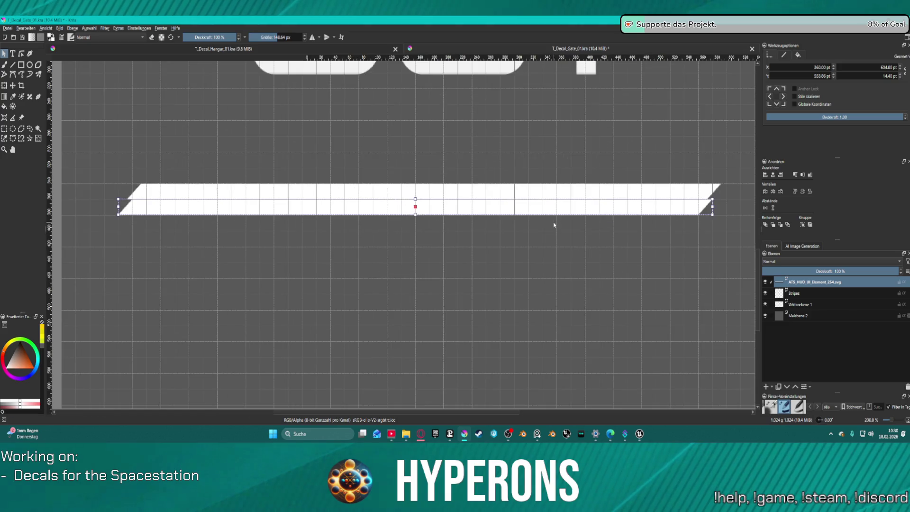
drag(617, 208, 615, 211)
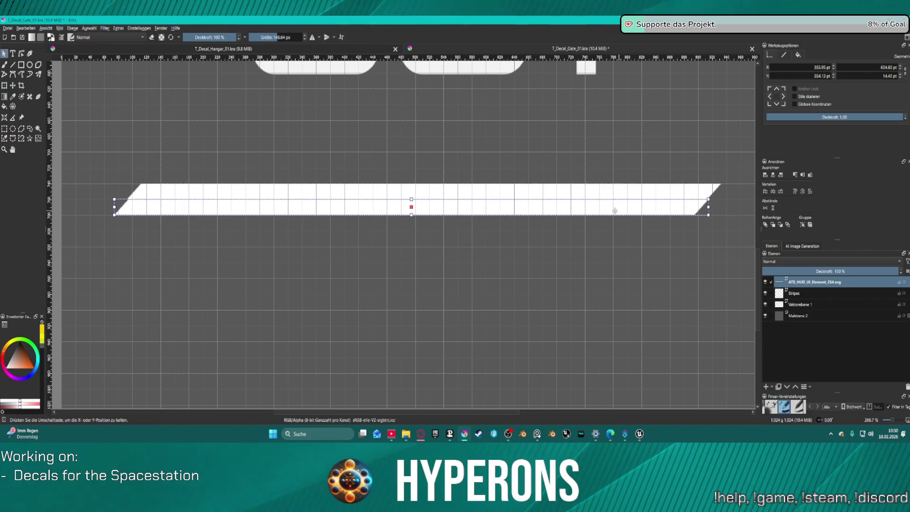
click(683, 258)
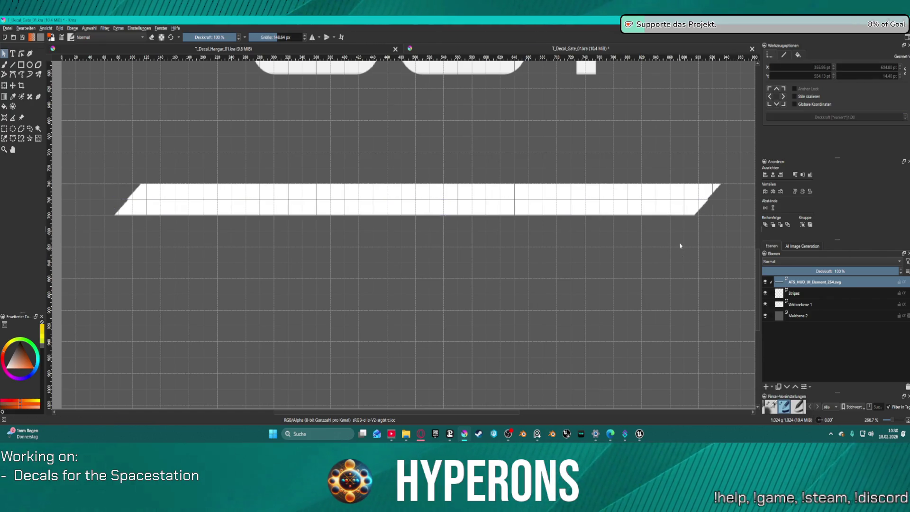
Step: Nudge the bar pixel by pixel until both bars read as one thicker slanted bar
click(502, 211)
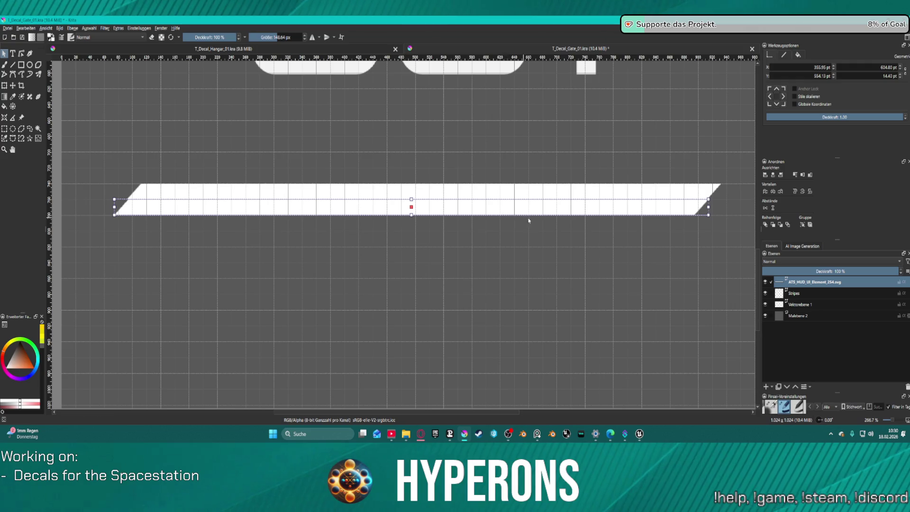
drag(517, 208, 517, 208)
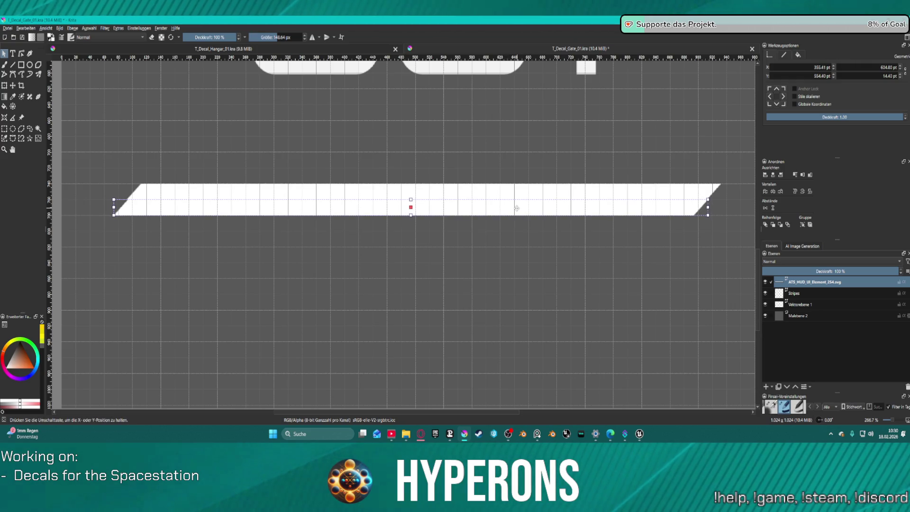
drag(537, 206, 535, 206)
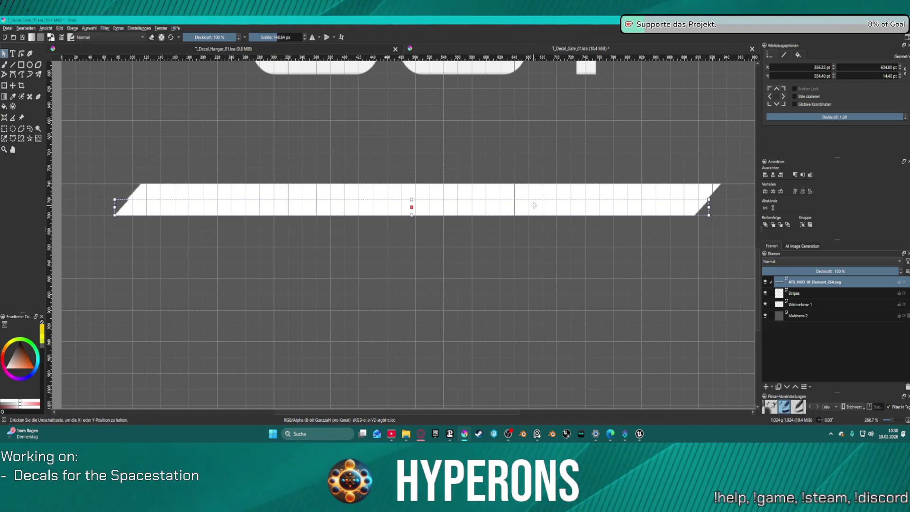
drag(534, 206, 534, 205)
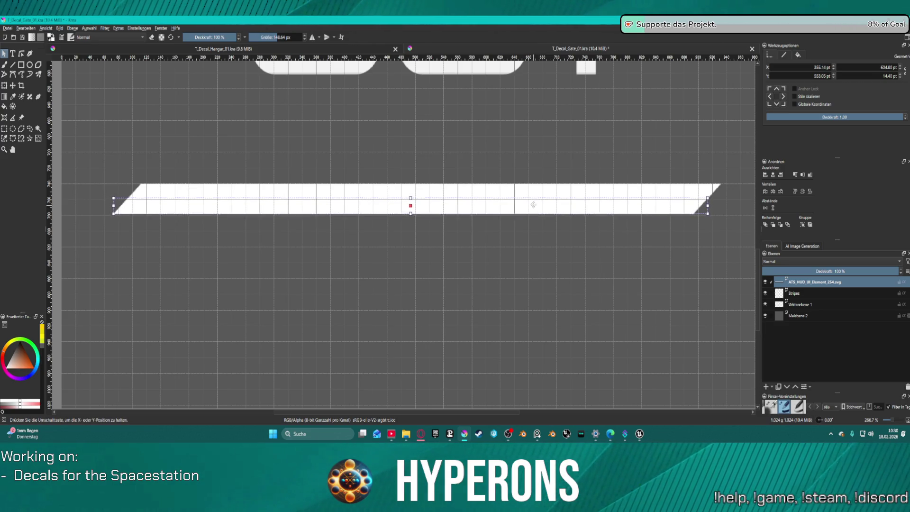
click(586, 251)
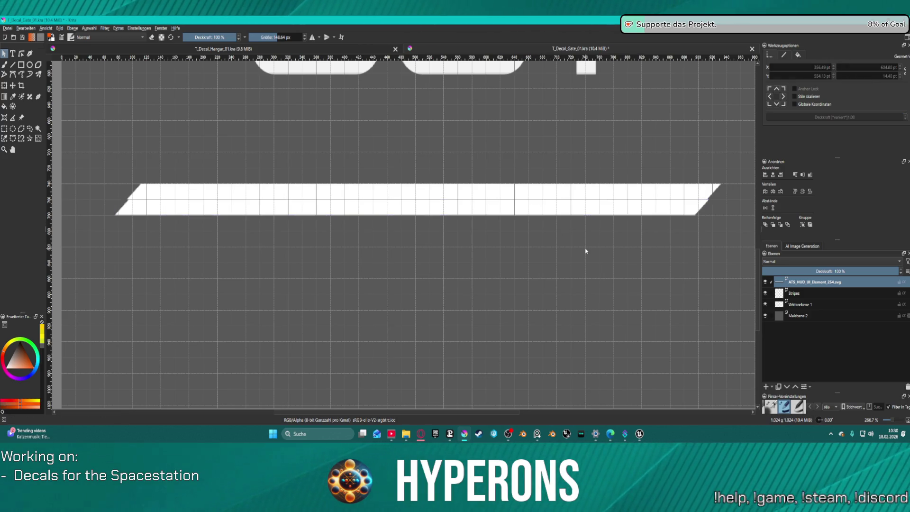
click(562, 208)
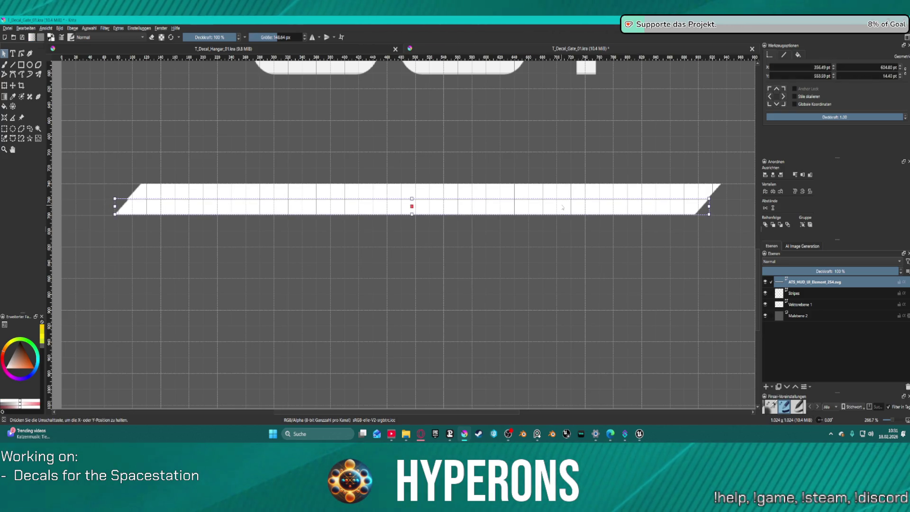
click(576, 228)
click(574, 212)
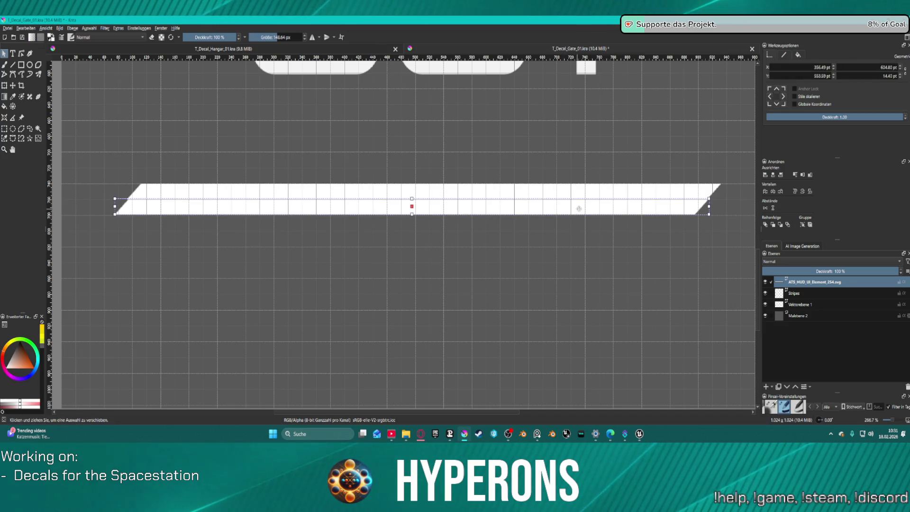
click(589, 237)
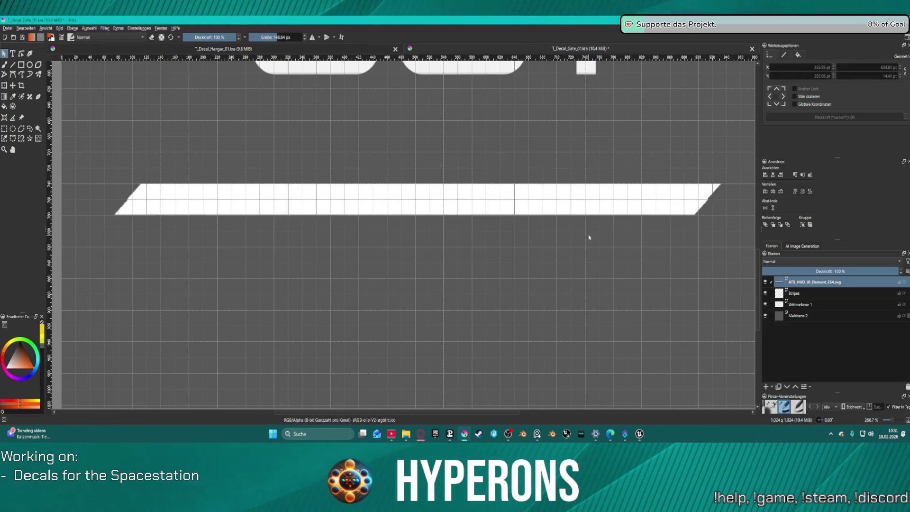
click(590, 209)
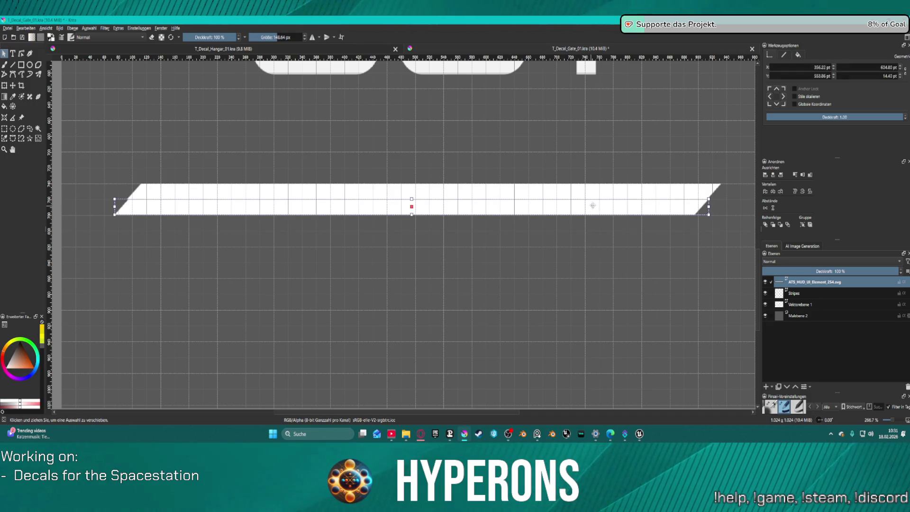
click(608, 226)
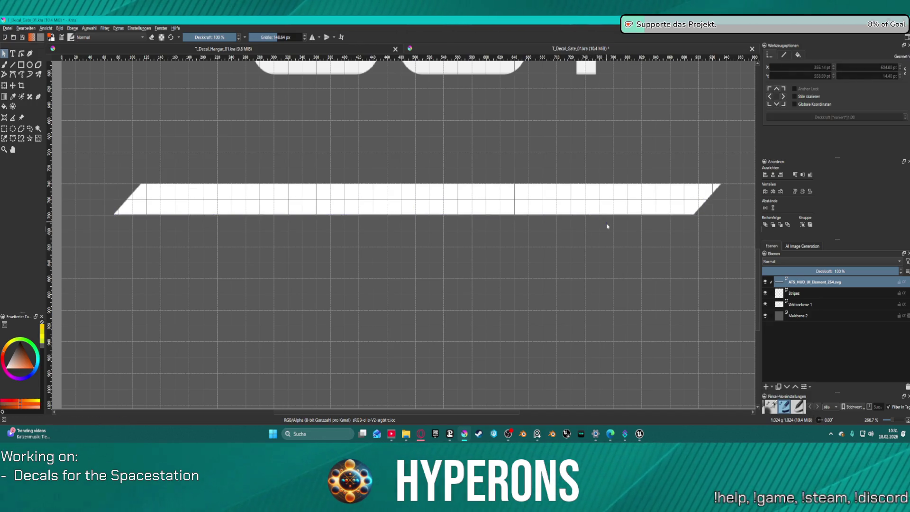
Step: Select the merged bar and bring up its Fill colour choices in Tool Options
click(483, 188)
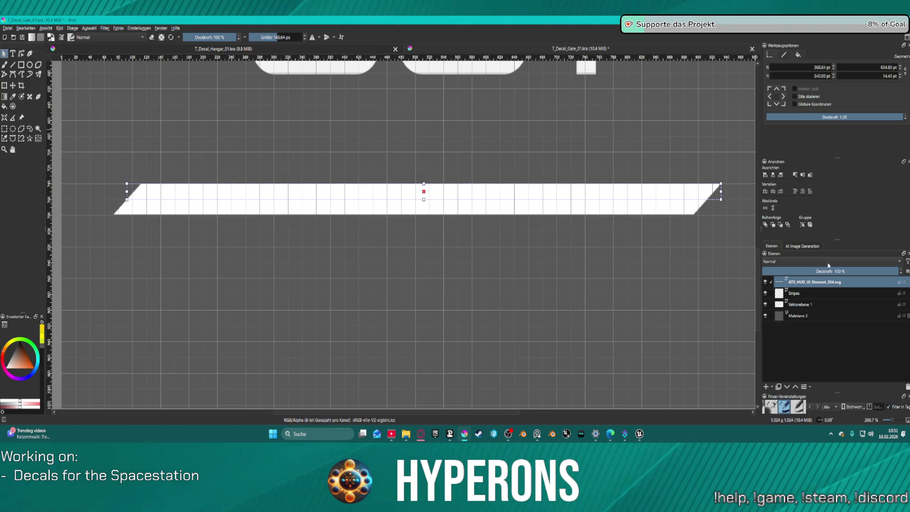
click(799, 55)
click(814, 76)
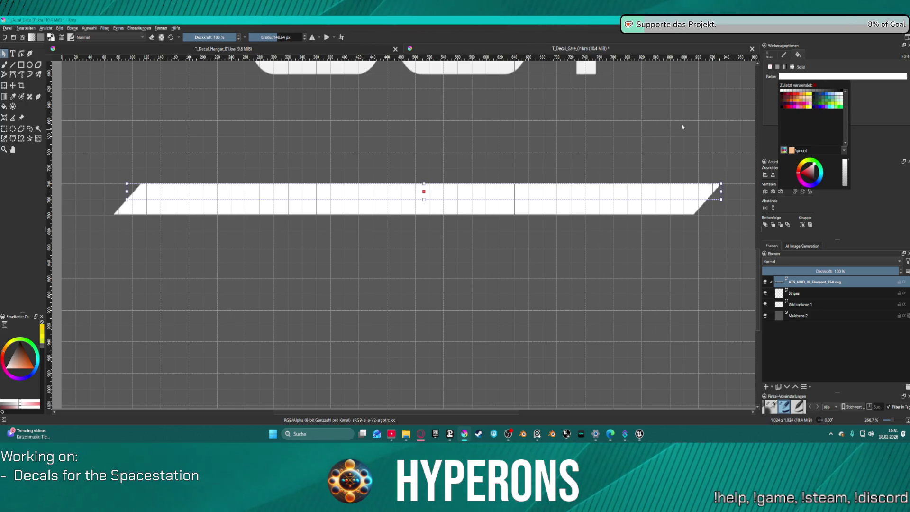
Step: From the Hangar 01 document, browse to T_Decal_Section_01 in the Open dialog, then cancel without opening it
click(224, 48)
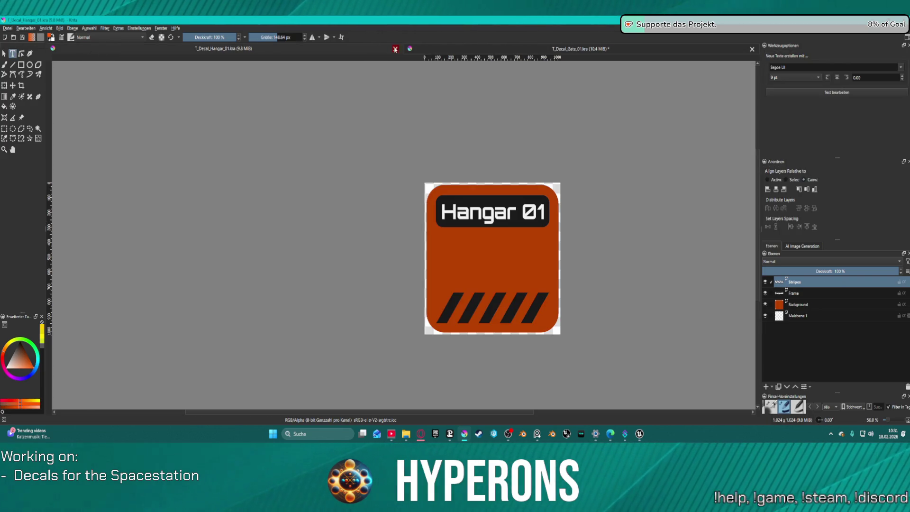
click(8, 28)
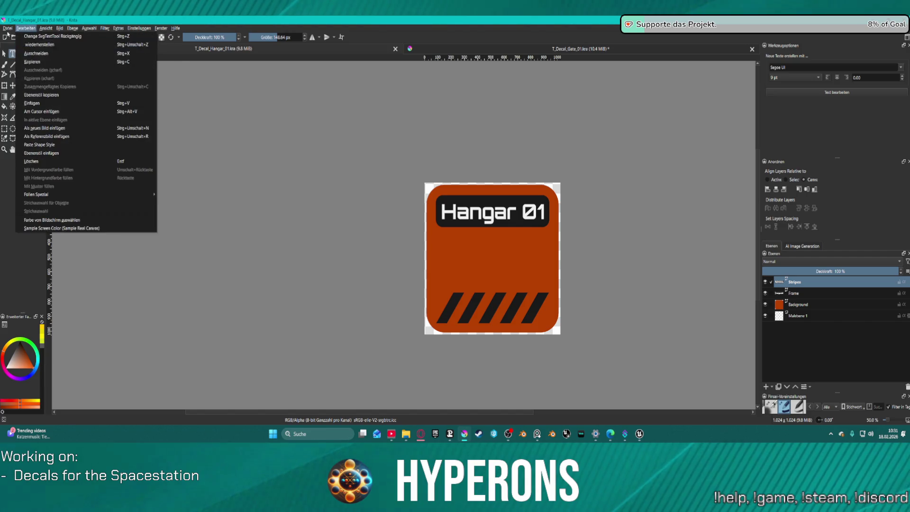
click(15, 45)
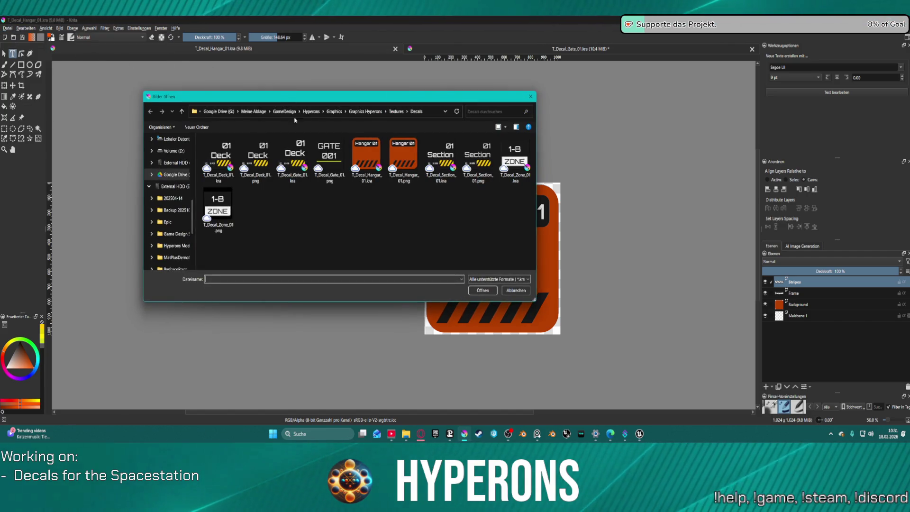
click(441, 153)
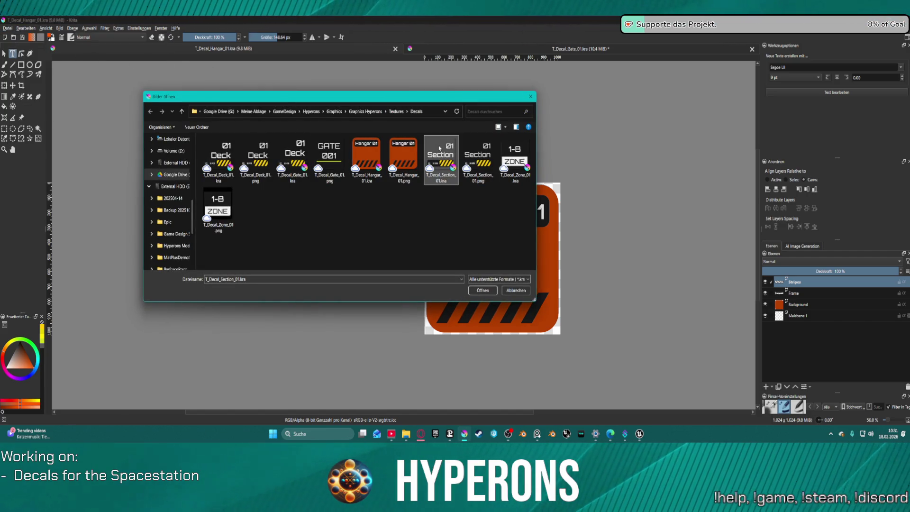
click(483, 154)
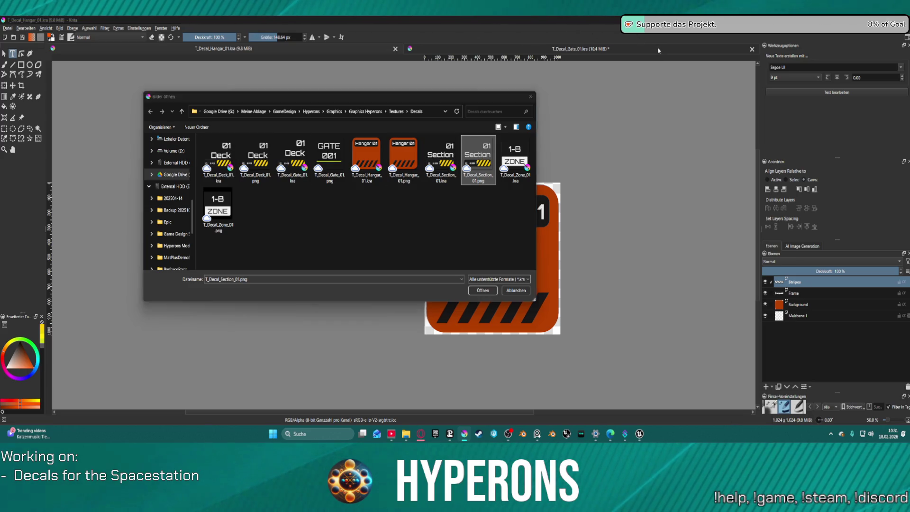
key(Escape)
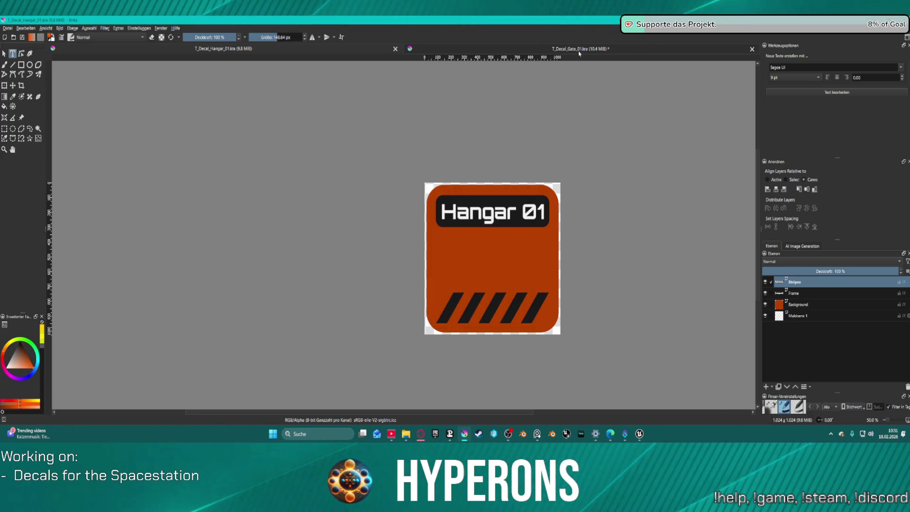
click(750, 200)
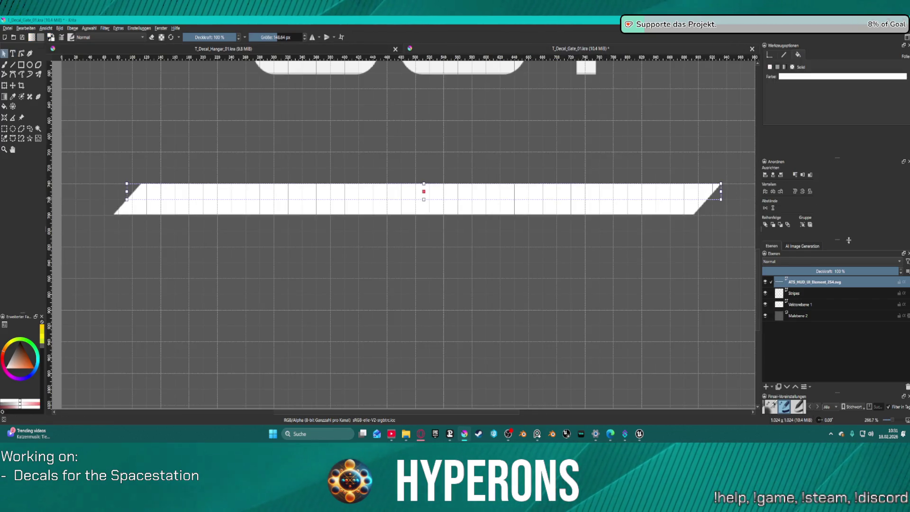
Step: Check the bar's Fill colour on the Gate document and switch to the Color Picker tool
click(794, 76)
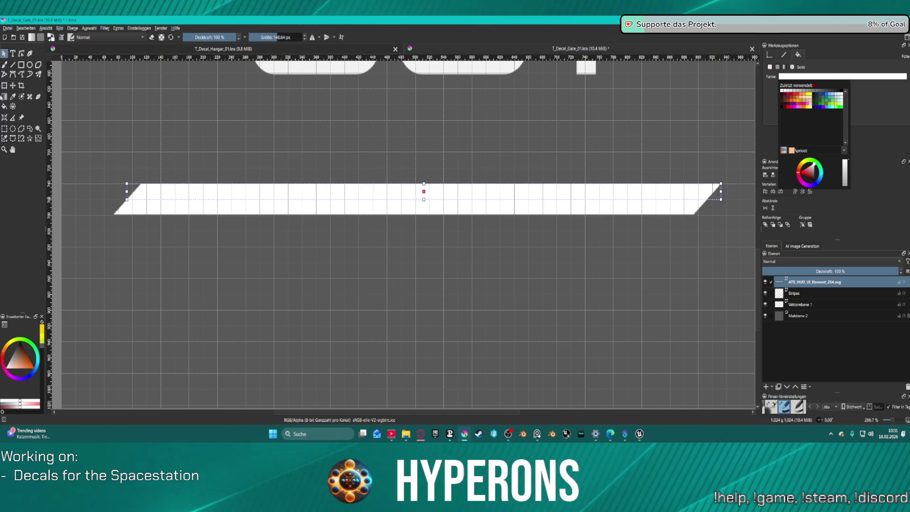
click(12, 96)
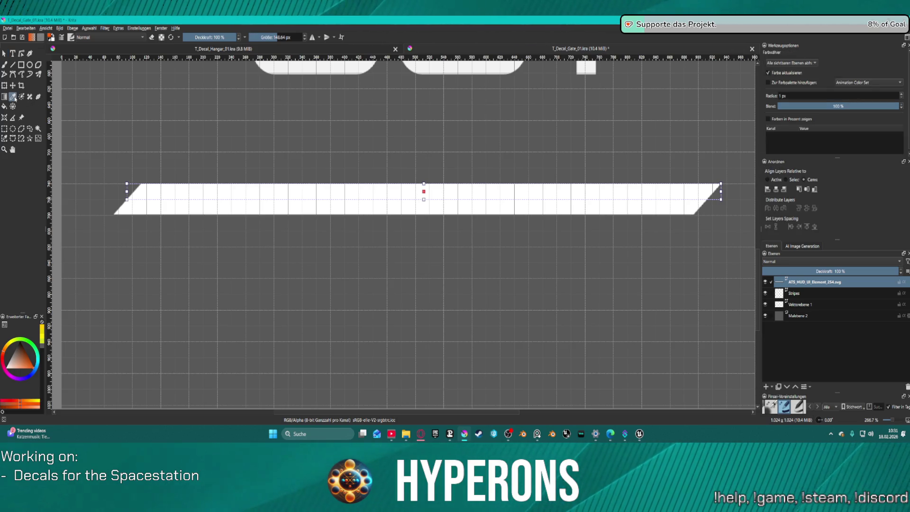
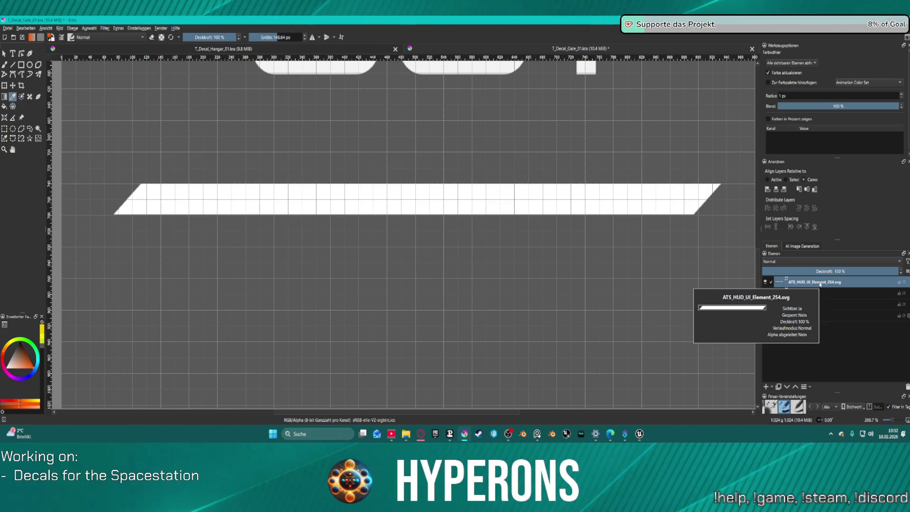
Step: Reopen T_Decal_Gate_01 from the Decals folder and discard the duplicate copy without saving
click(4, 54)
click(819, 76)
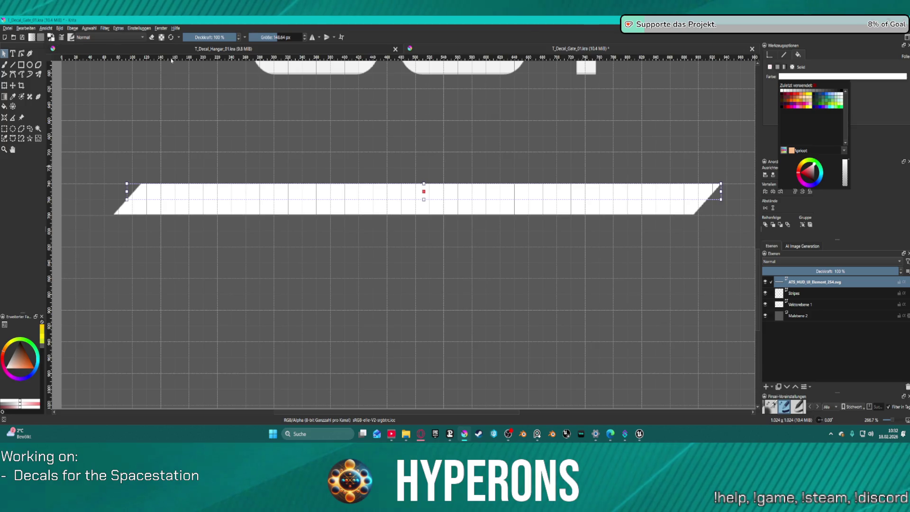
click(8, 28)
click(29, 46)
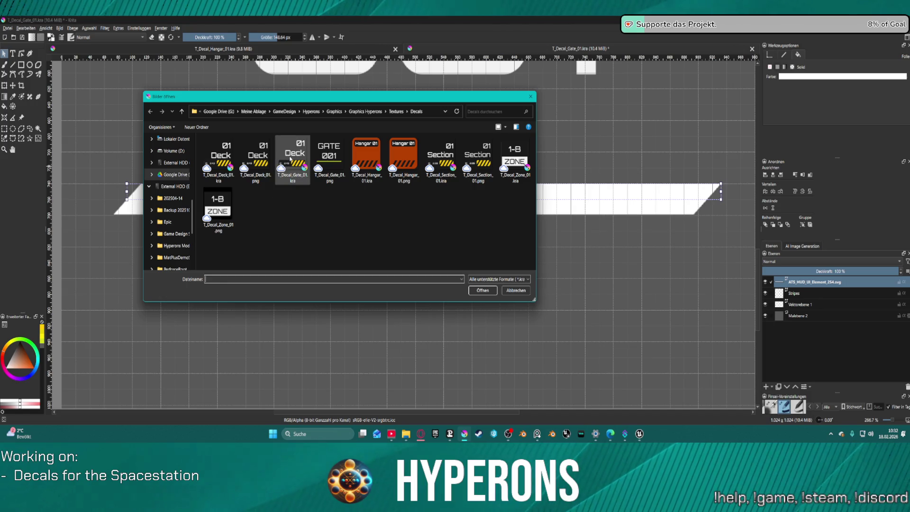
double_click(290, 158)
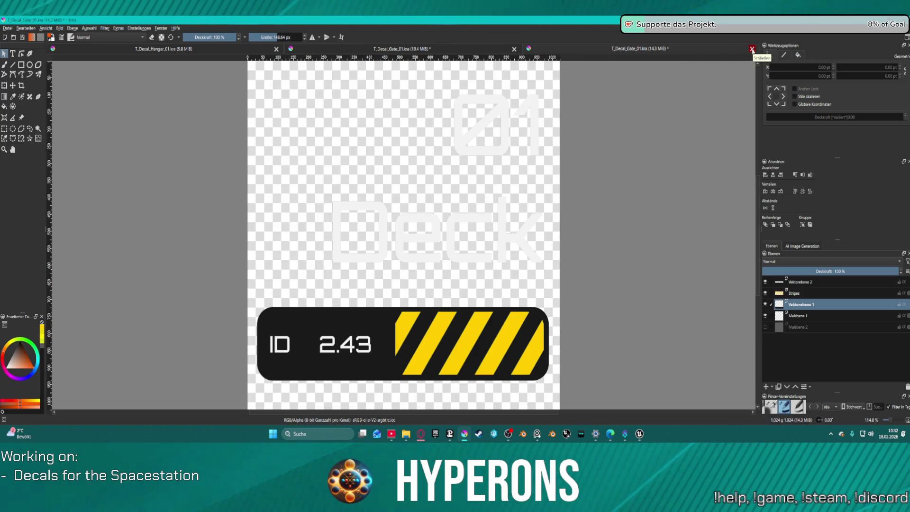
click(753, 50)
click(482, 235)
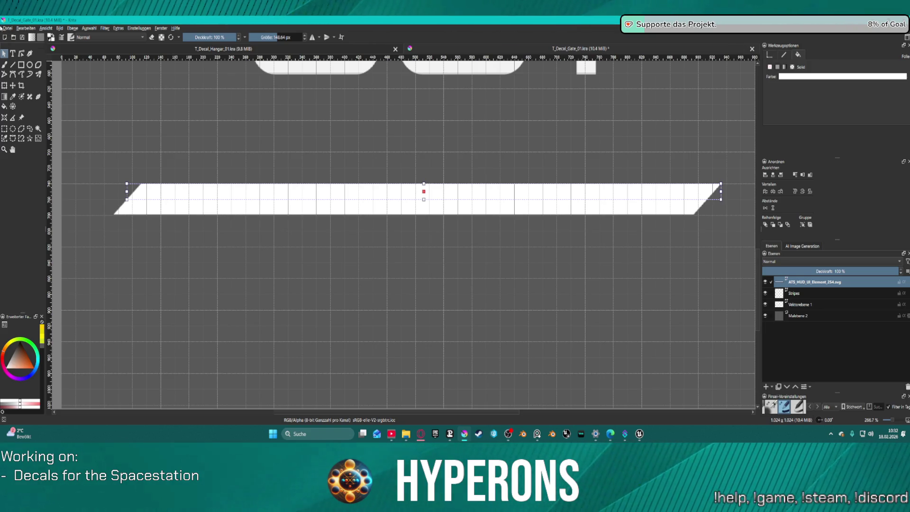
Step: Save the Gate decal over T_Decal_Gate_01.kra, confirming the overwrite, and bring up the open-image dialog
click(6, 27)
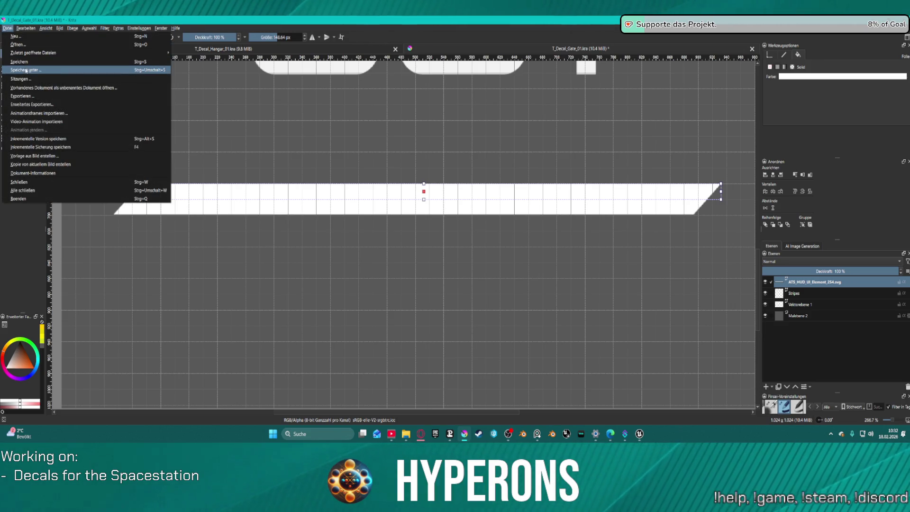
key(Escape)
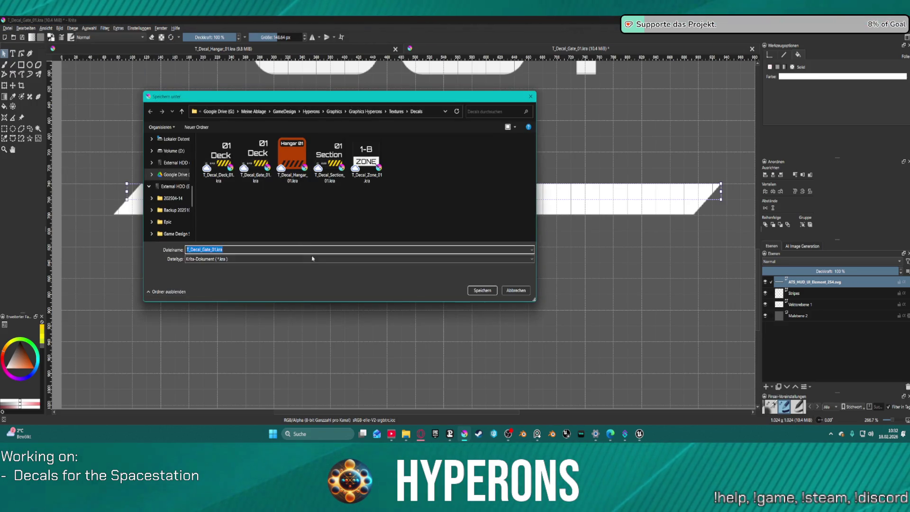
click(256, 160)
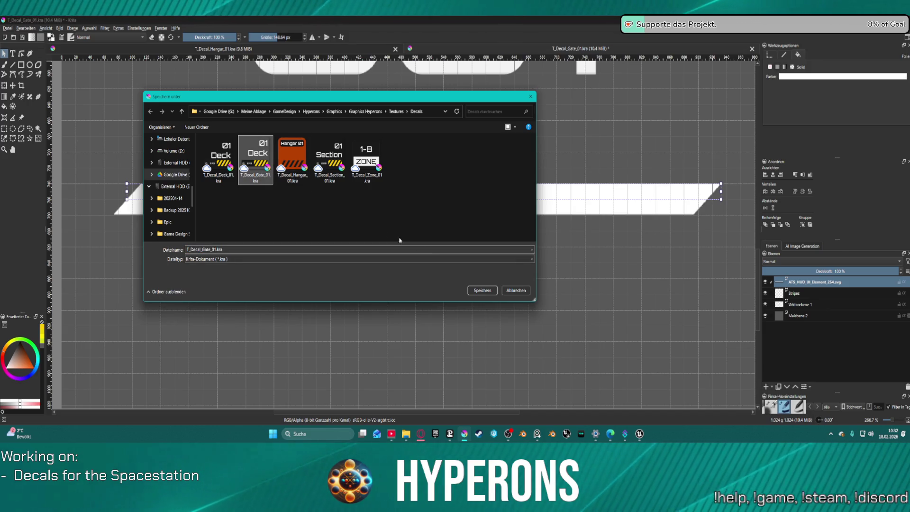
click(483, 292)
click(473, 225)
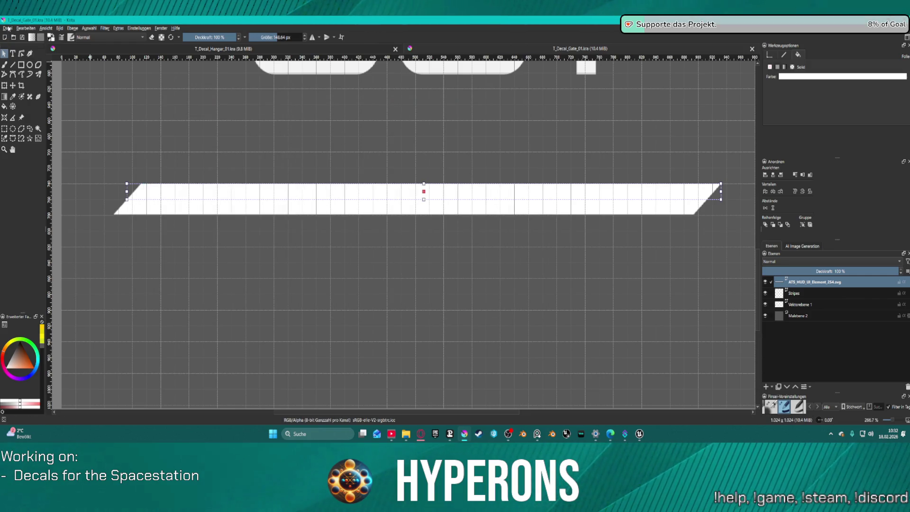
key(ctrl+o)
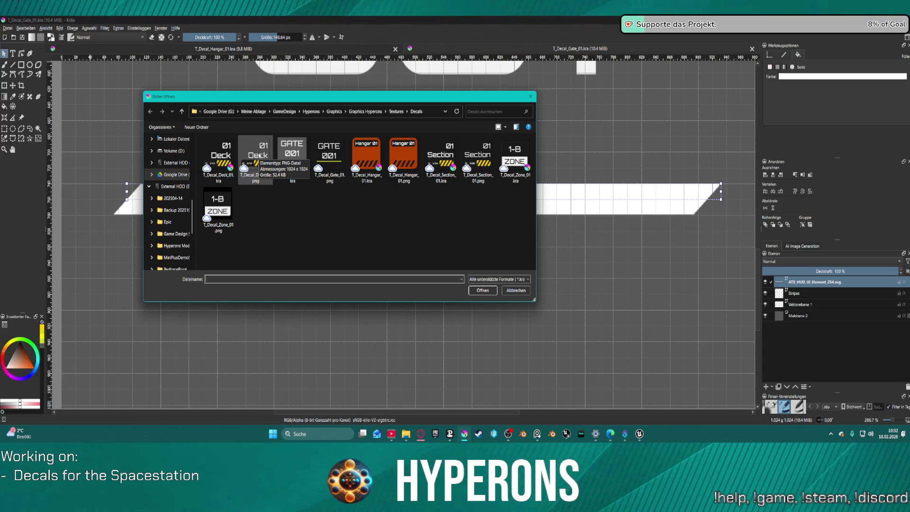
Step: Open T_Decal_Deck_01 and sample the hazard-stripe yellow as the paint colour
double_click(261, 155)
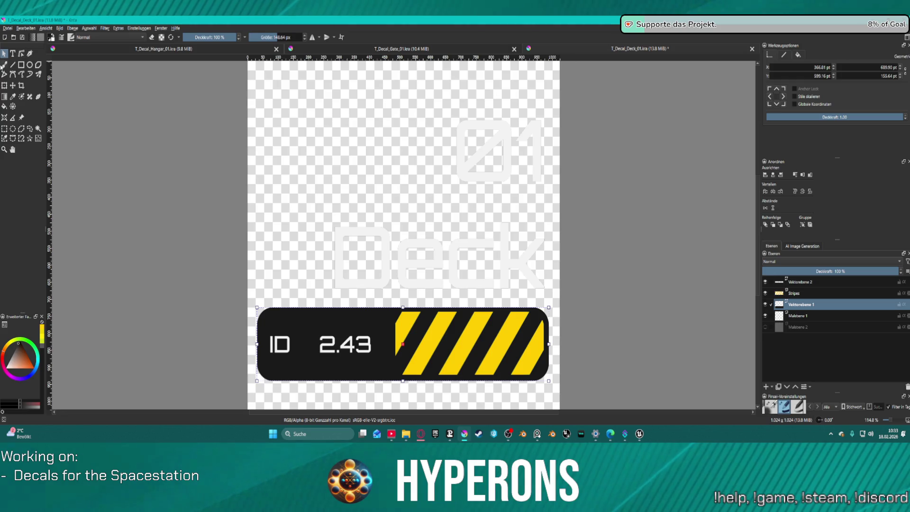
click(13, 96)
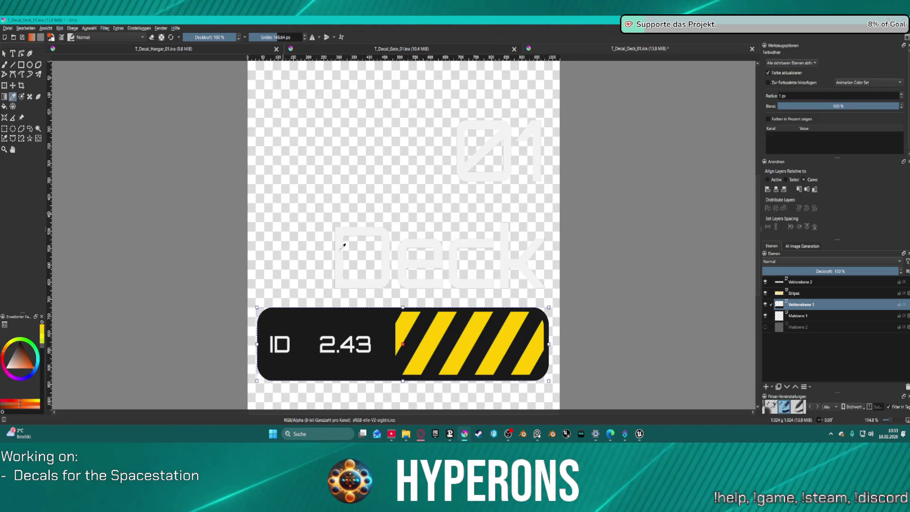
click(413, 318)
key(ctrl+Tab)
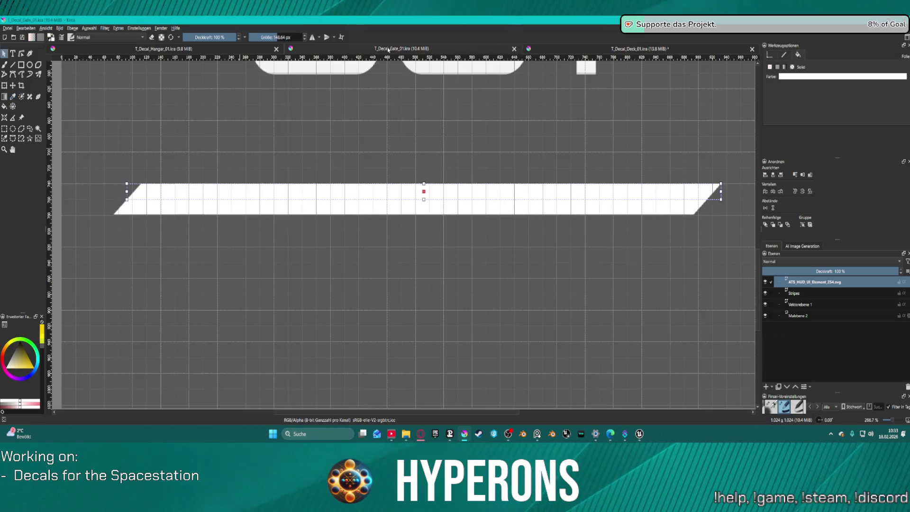
click(799, 76)
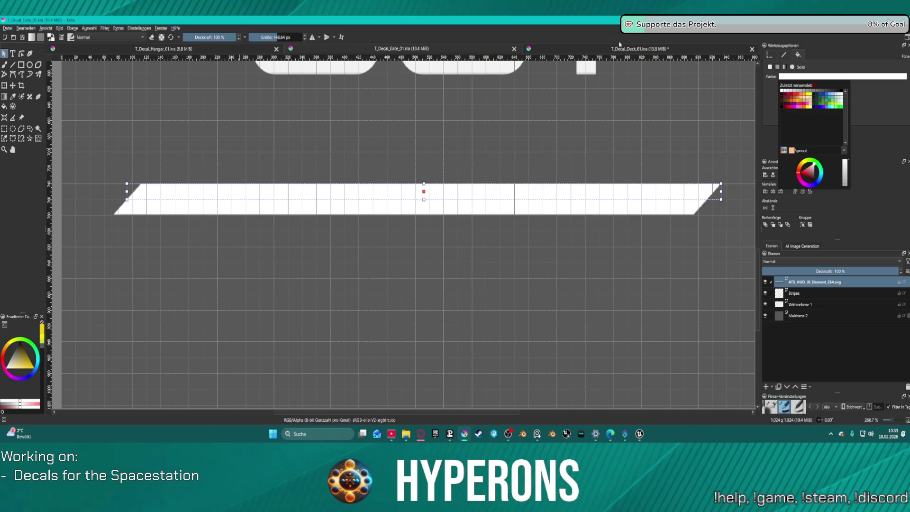
Step: Paint a yellow test dab on Malebene 1 of the Deck decal and return to the Gate document
click(651, 48)
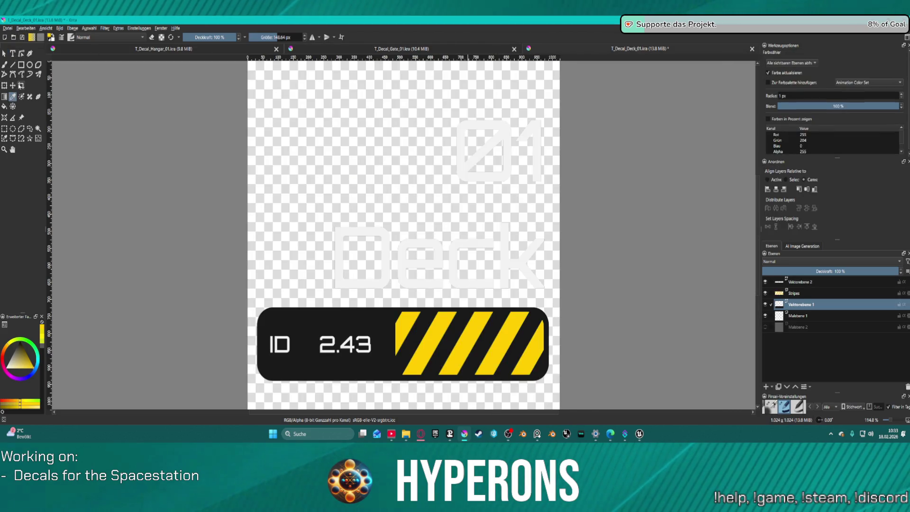
key(b)
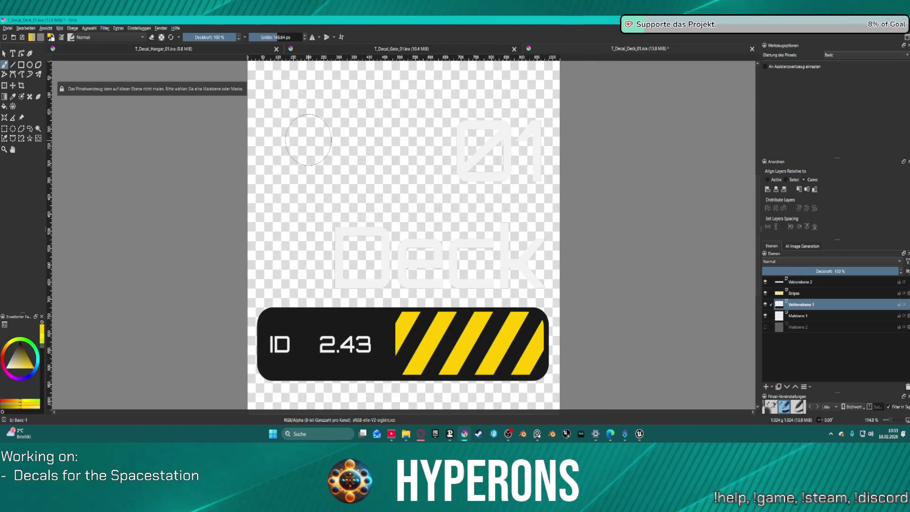
click(799, 316)
click(316, 157)
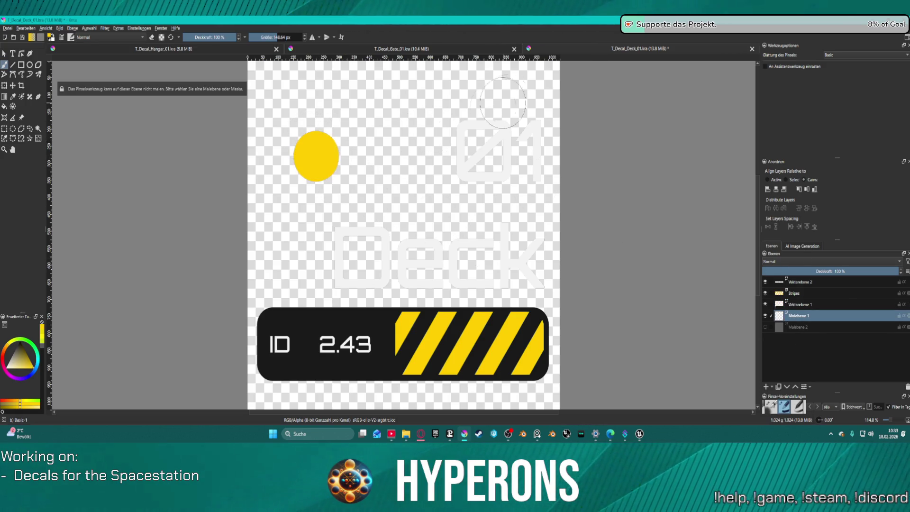
click(424, 50)
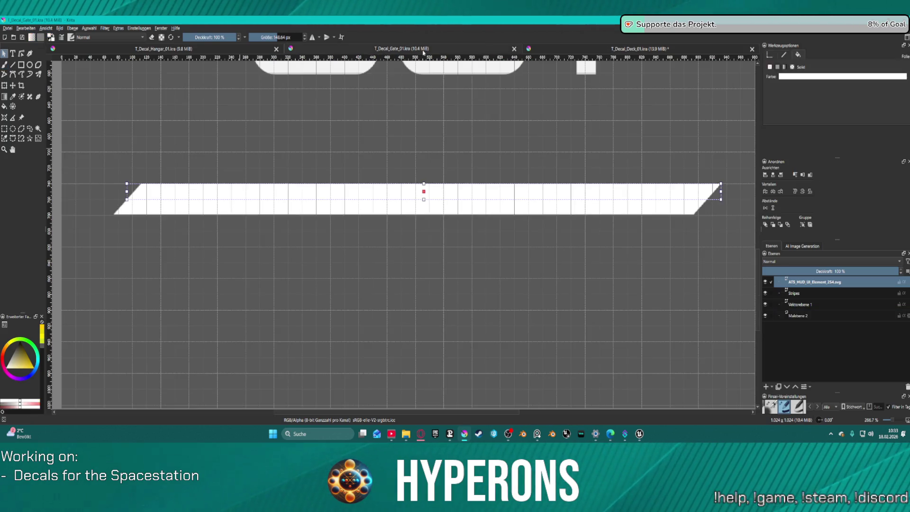
Step: Remove the yellow test dab from the Deck decal and return to the Gate decal's white stripe shape
click(802, 78)
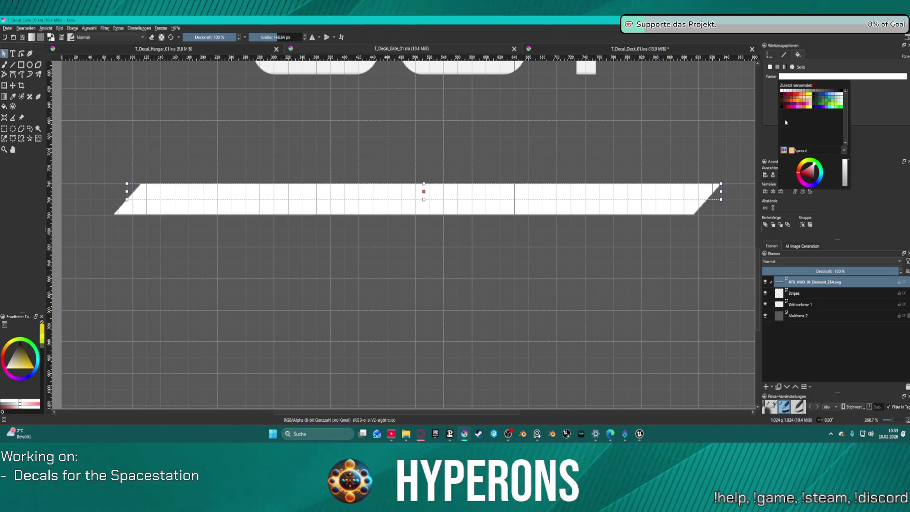
click(809, 85)
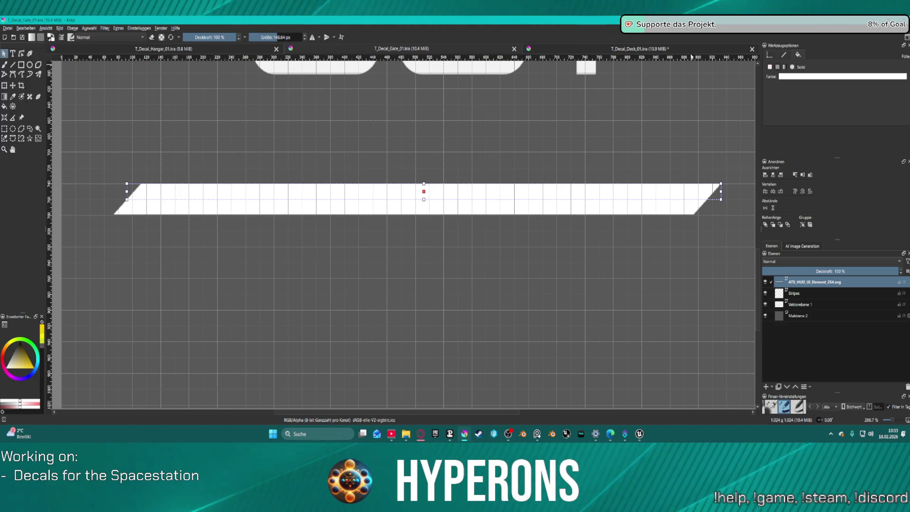
key(ctrl+Tab)
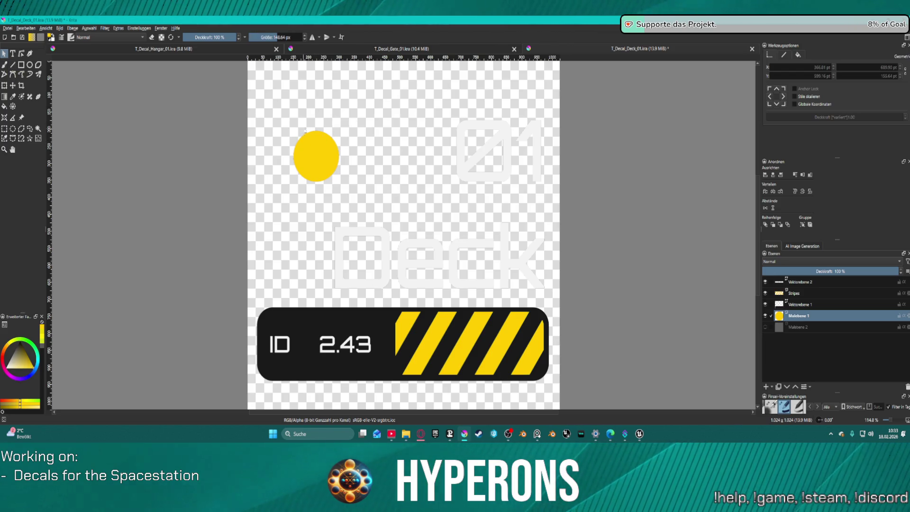
click(319, 140)
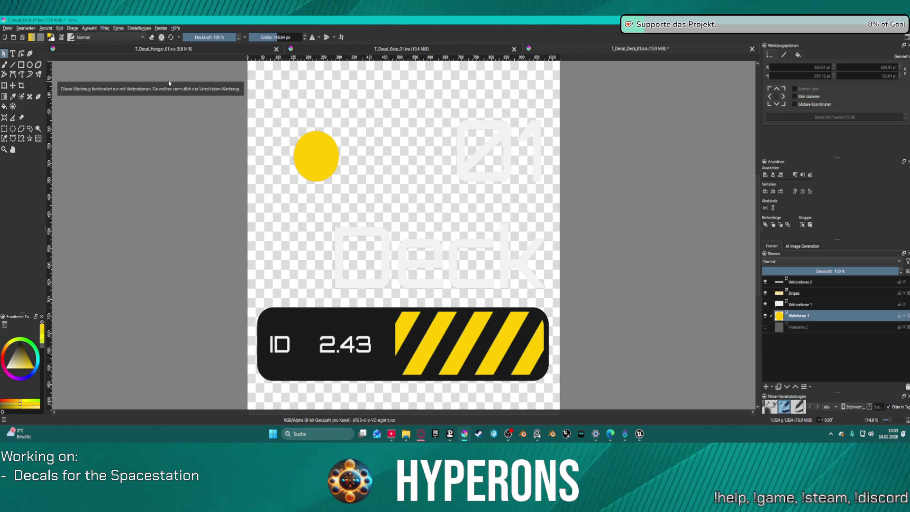
key(Delete)
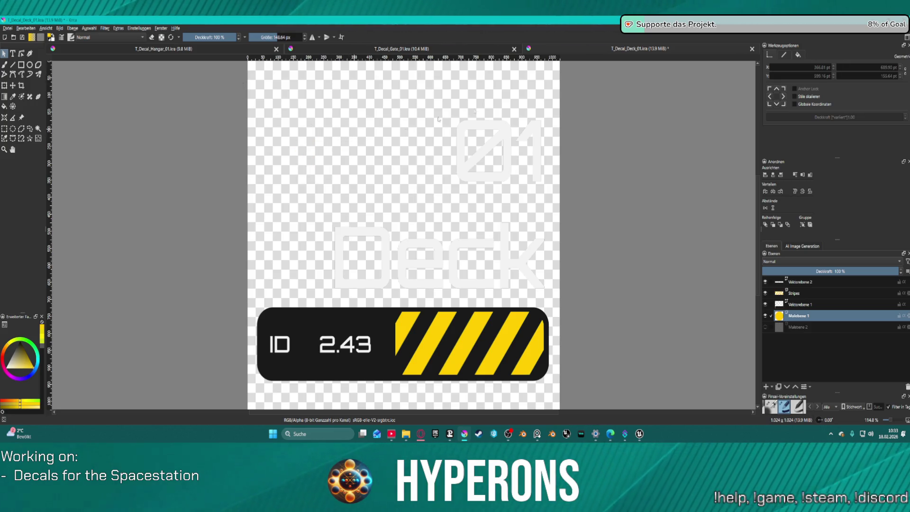
click(426, 49)
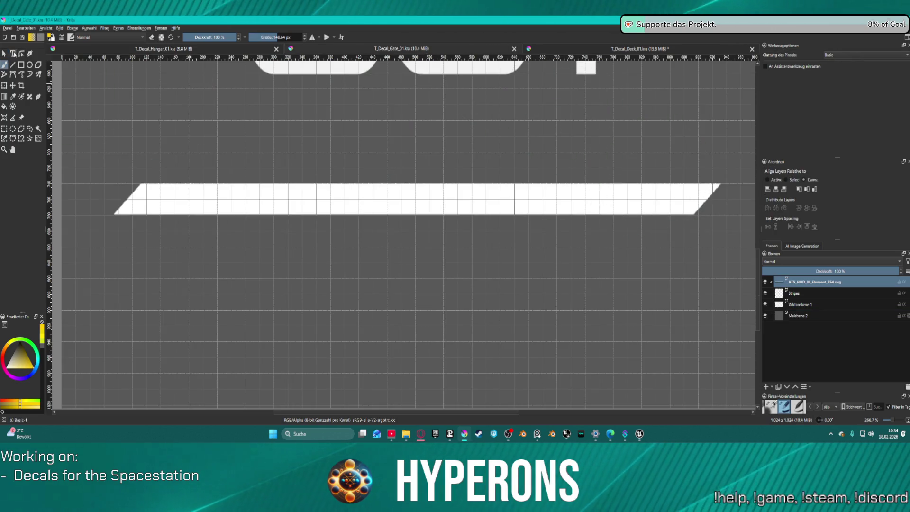
key(v)
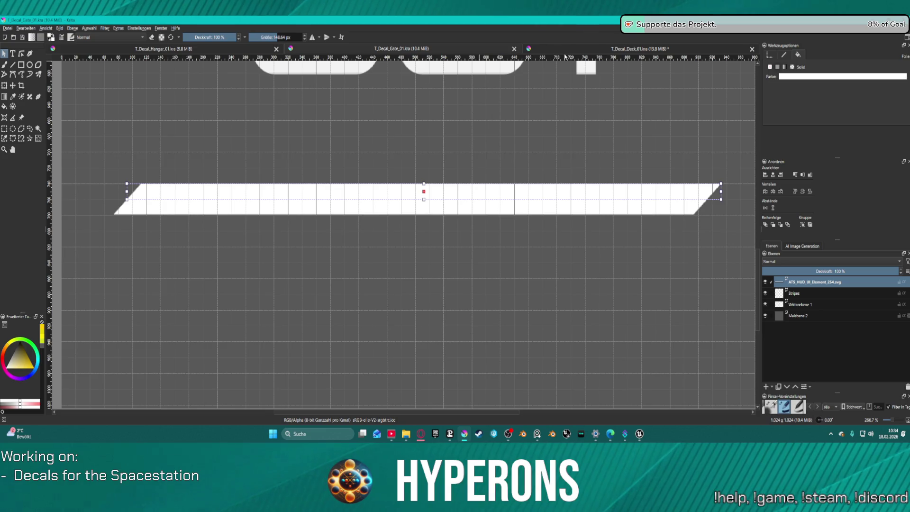
click(566, 54)
click(442, 50)
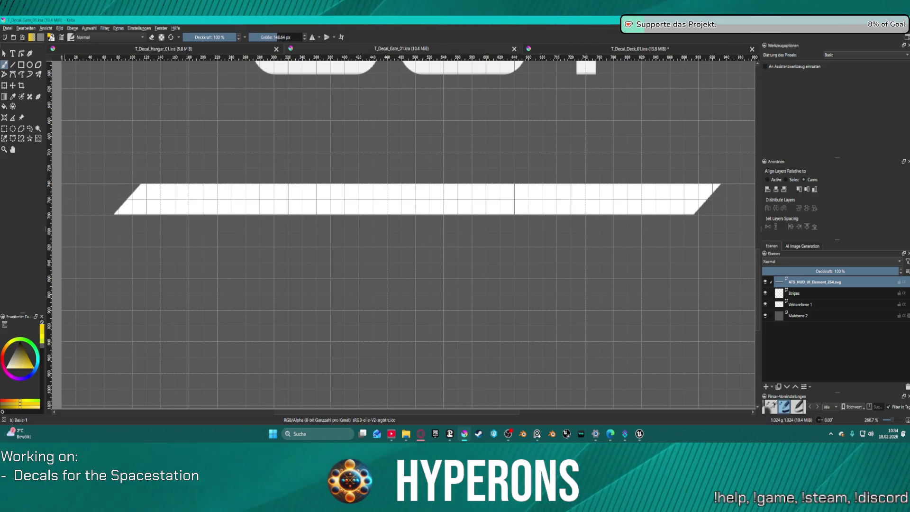
click(799, 315)
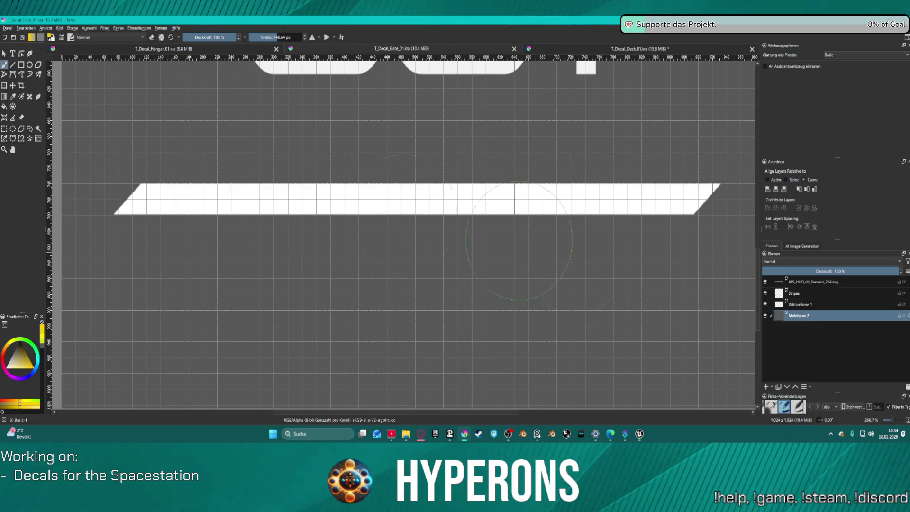
click(12, 65)
drag(207, 302, 207, 303)
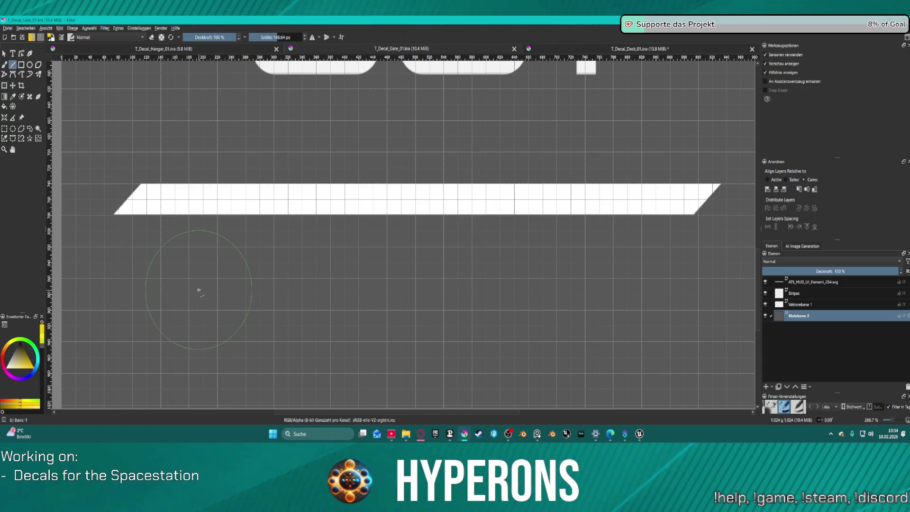
drag(196, 290, 206, 285)
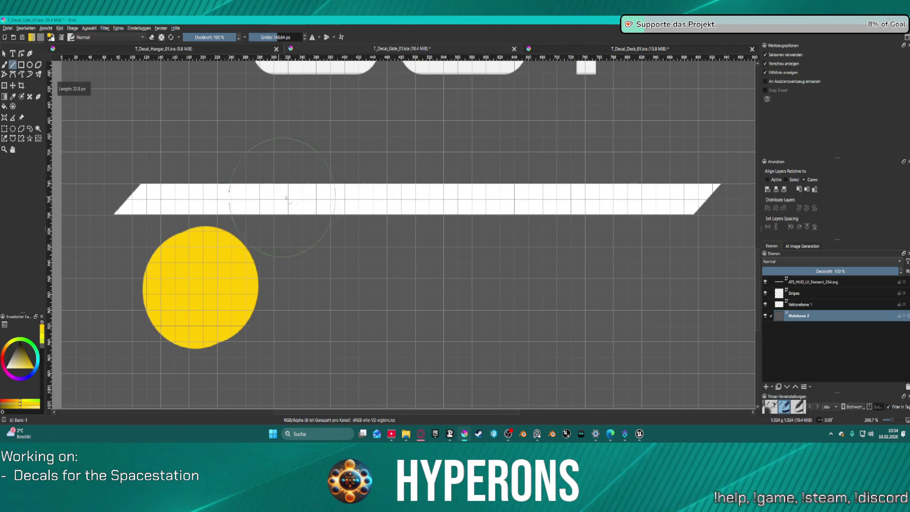
key(ctrl+z)
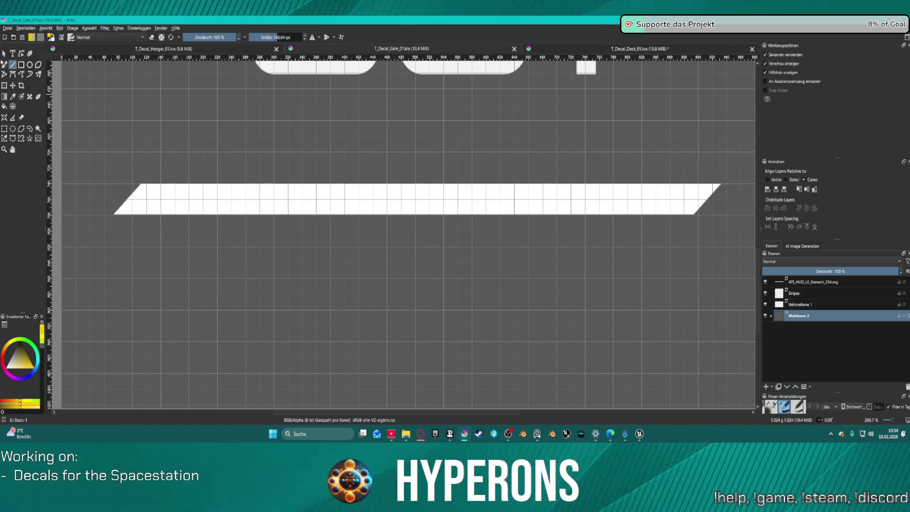
click(4, 53)
click(360, 200)
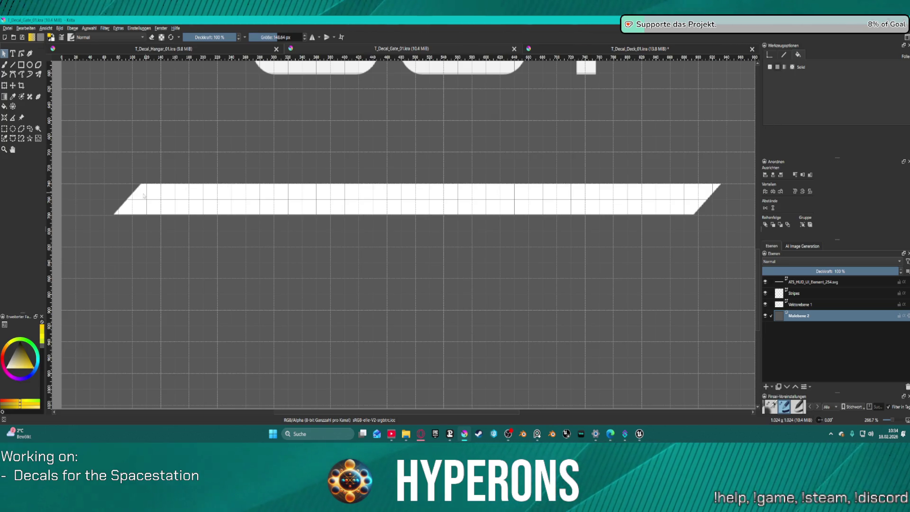
key(1)
Step: Make the vector stripe layer active and fill the upper band with yellow
click(397, 190)
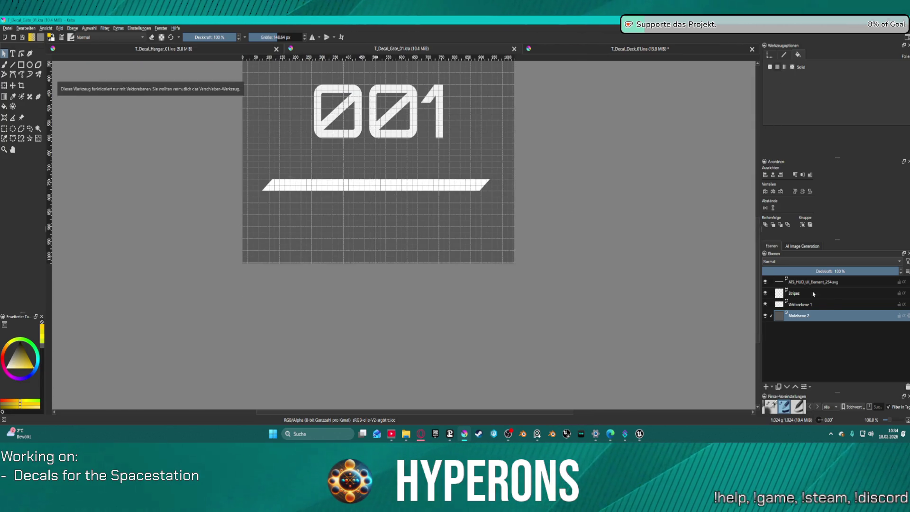
click(828, 293)
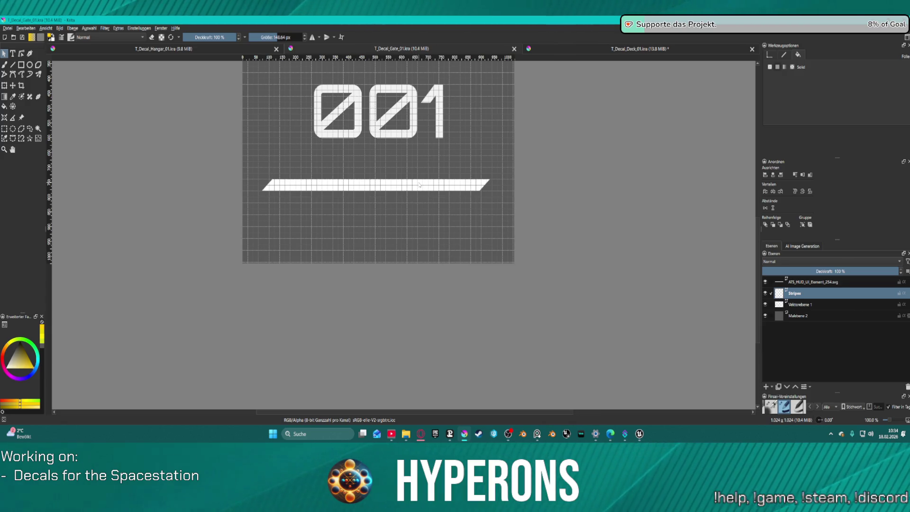
scroll(586, 256, up, 1)
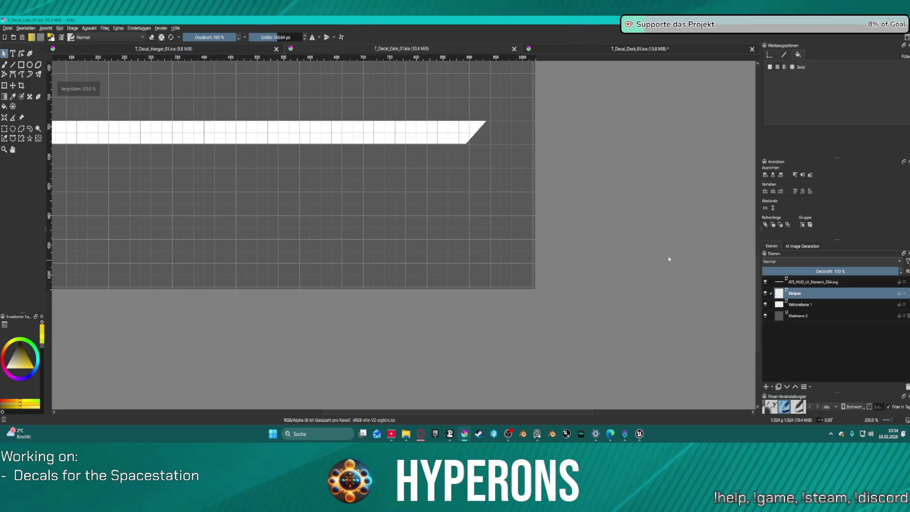
key(1)
click(813, 282)
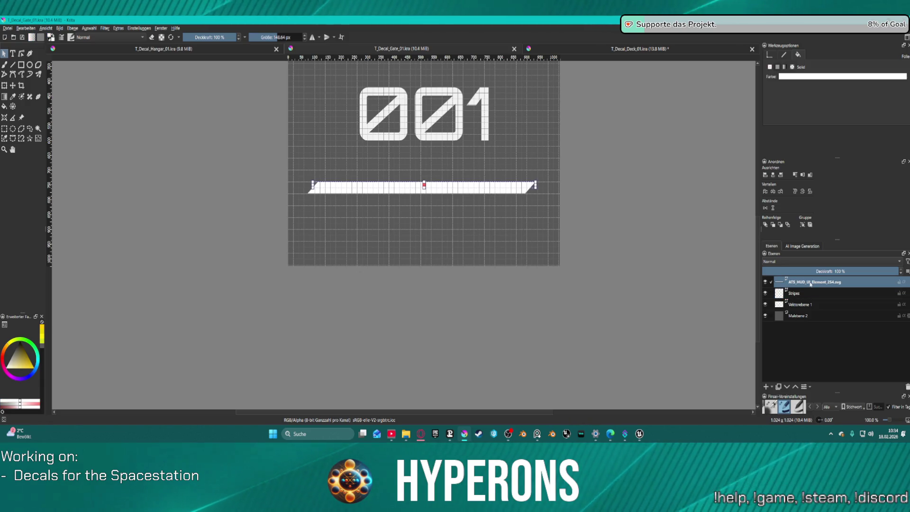
click(805, 78)
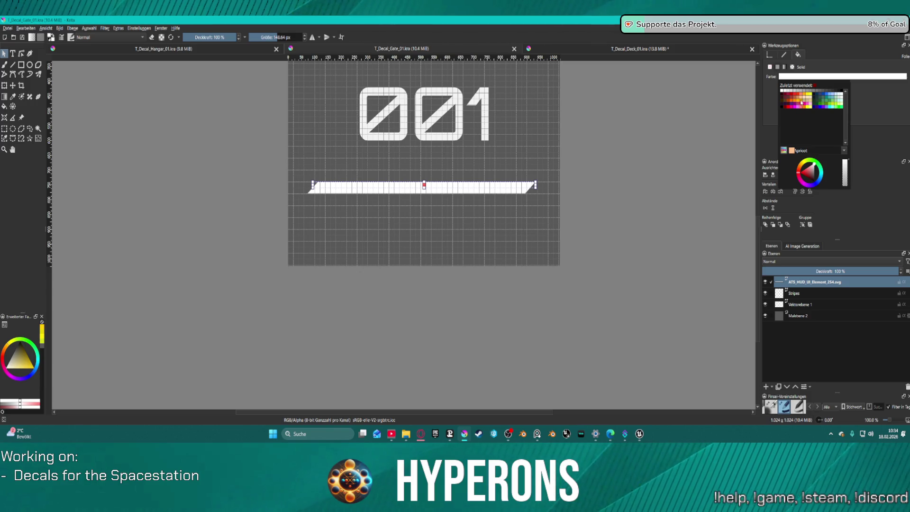
click(810, 94)
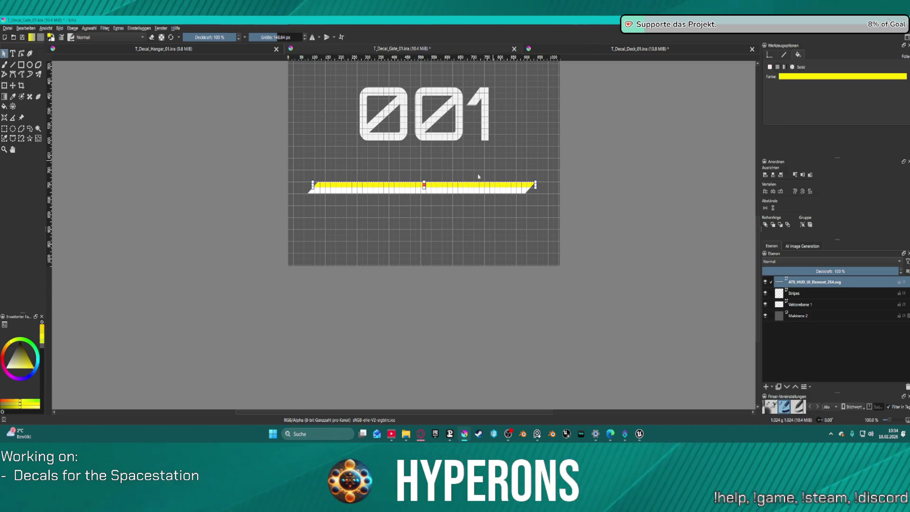
Step: Try a gradient on the lower band, then set it back to a solid black fill
key(plus)
key(plus)
key(ctrl+z)
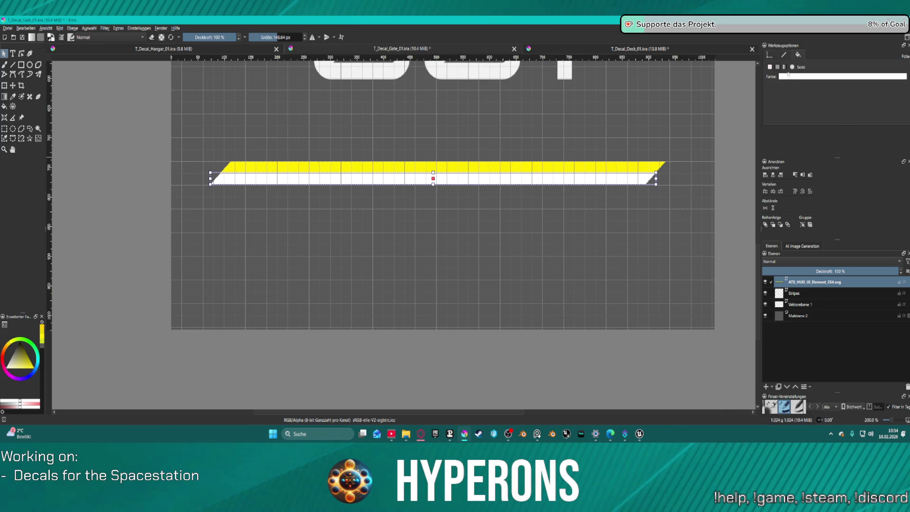
click(784, 67)
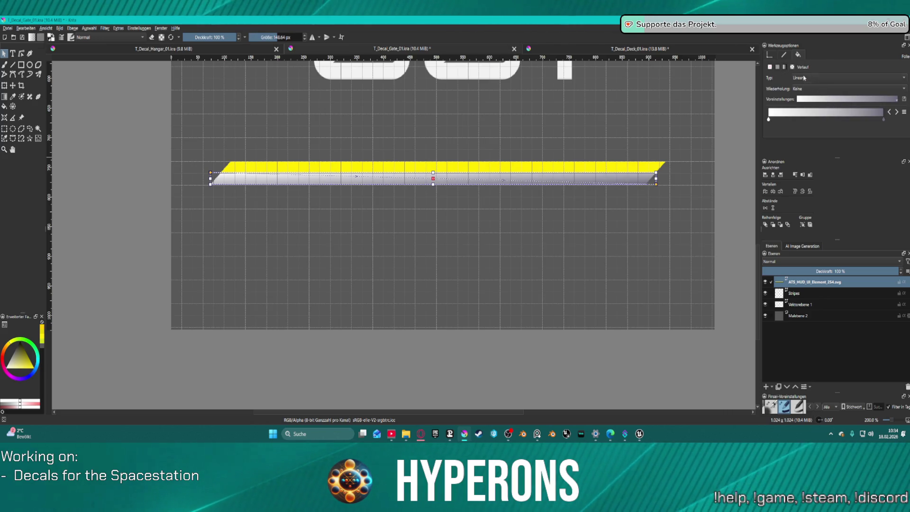
click(778, 67)
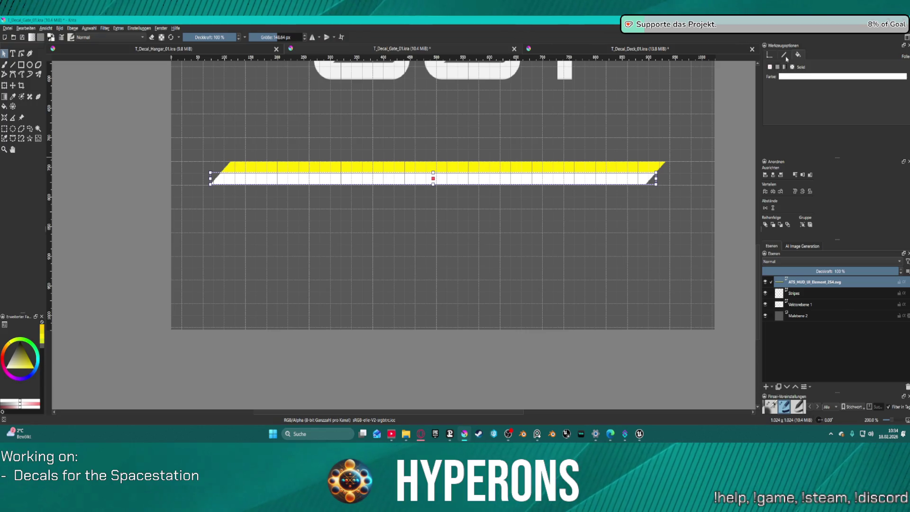
click(825, 77)
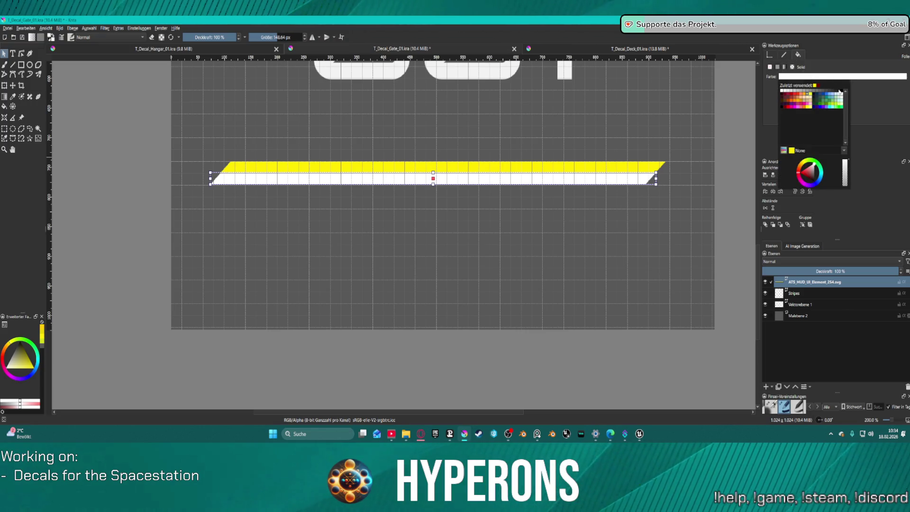
click(840, 91)
scroll(643, 117, down, 1)
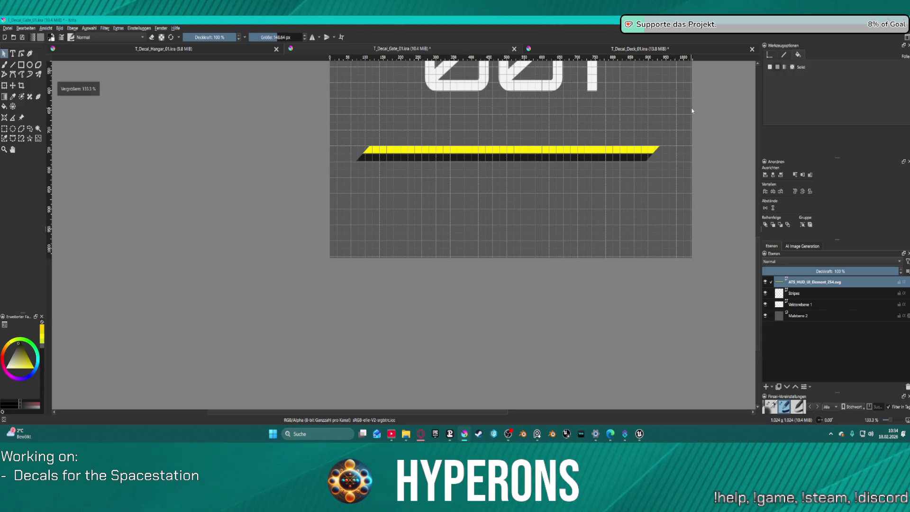
scroll(703, 119, down, 1)
scroll(707, 121, down, 2)
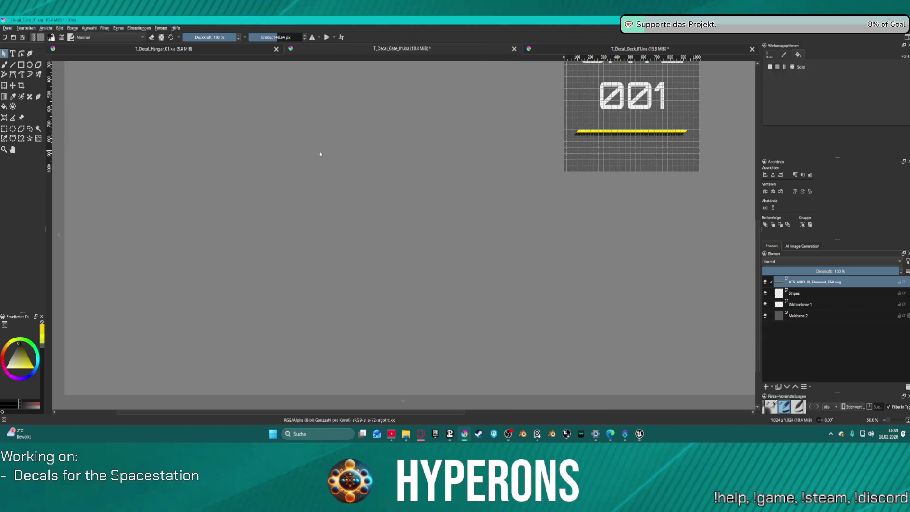
Step: Delete the old raster Stripes layer and rename the vector stripe layer to Stripes
key(alt+shift+b)
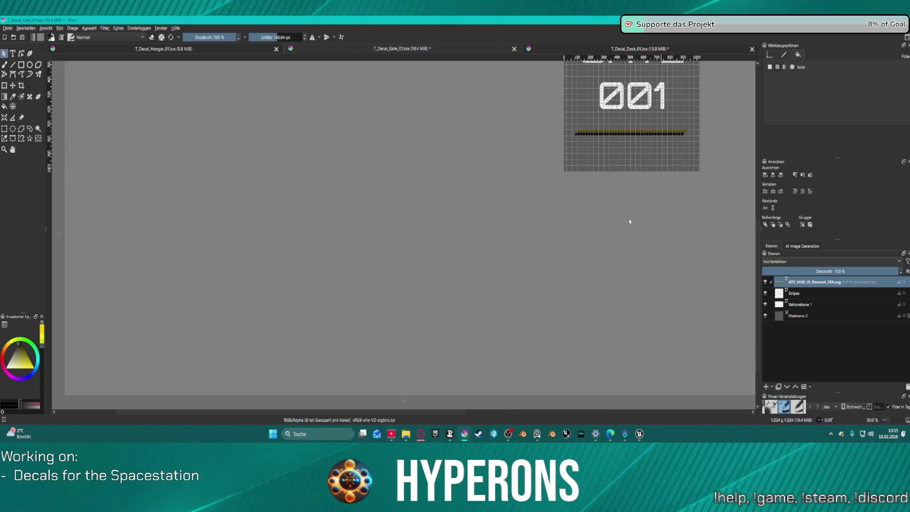
scroll(661, 229, down, 1)
drag(718, 177, 616, 235)
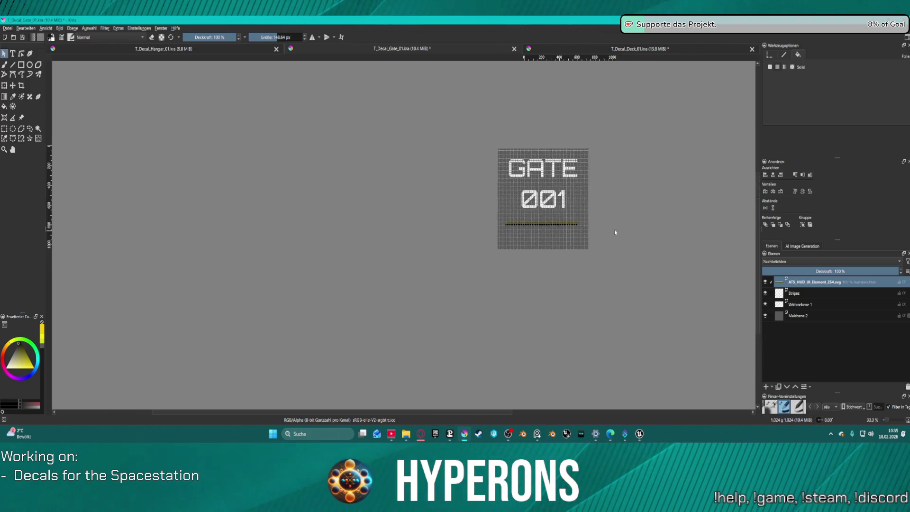
scroll(616, 236, up, 2)
click(794, 293)
click(908, 387)
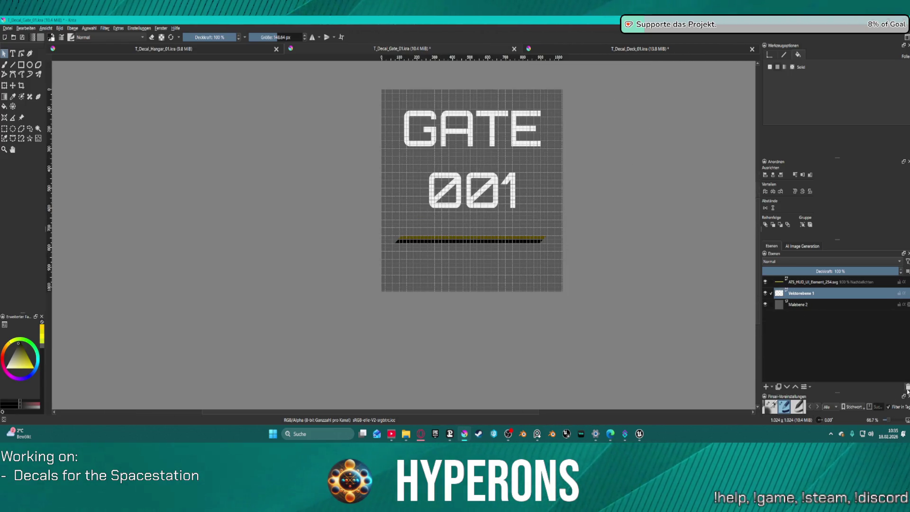
double_click(821, 284)
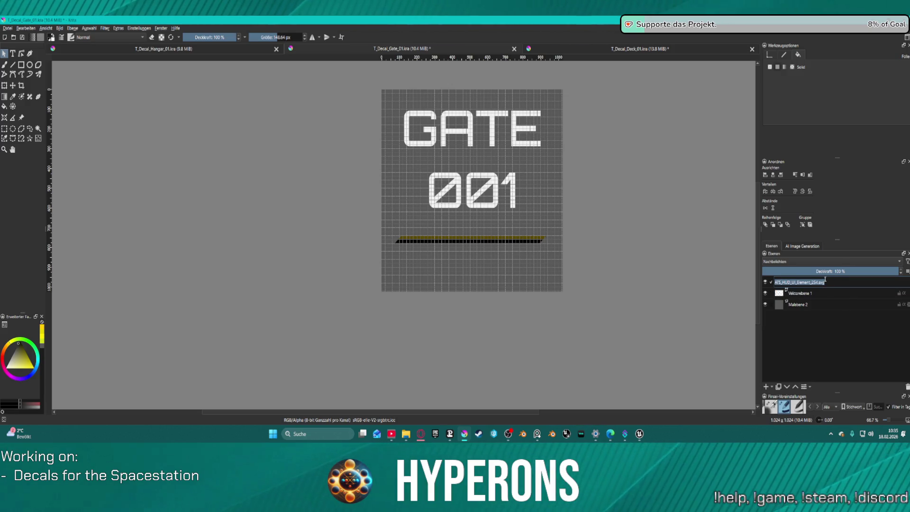
text(Stripes)
key(Return)
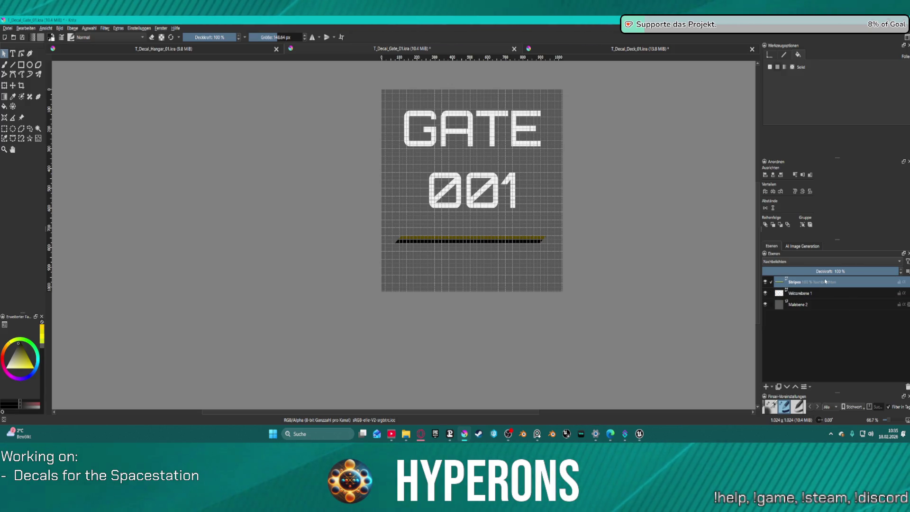
scroll(580, 237, up, 3)
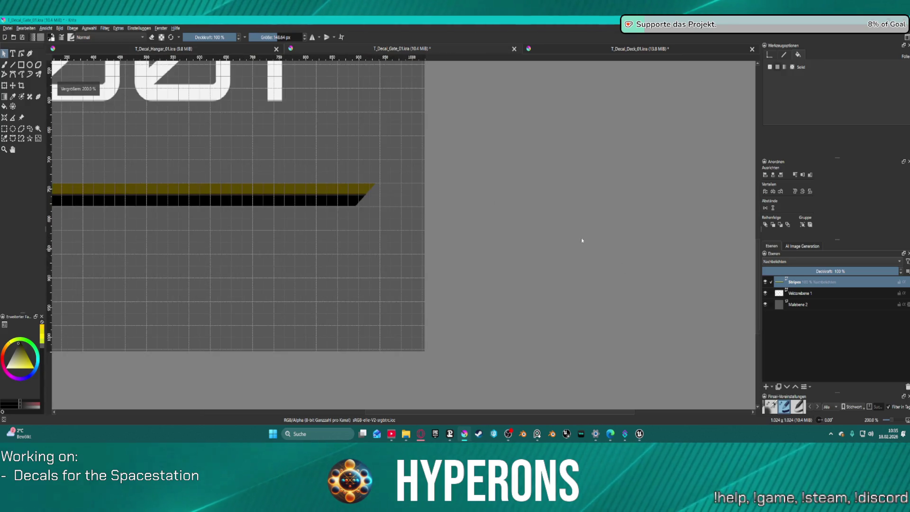
scroll(453, 176, down, 1)
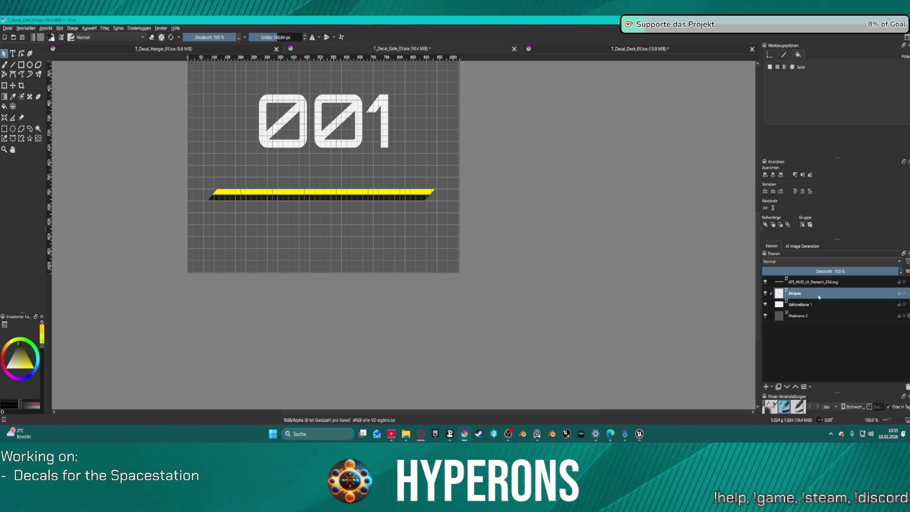
Step: Remove the leftover raster layer and rename Vektorebene 1 to Text
key(ctrl+e)
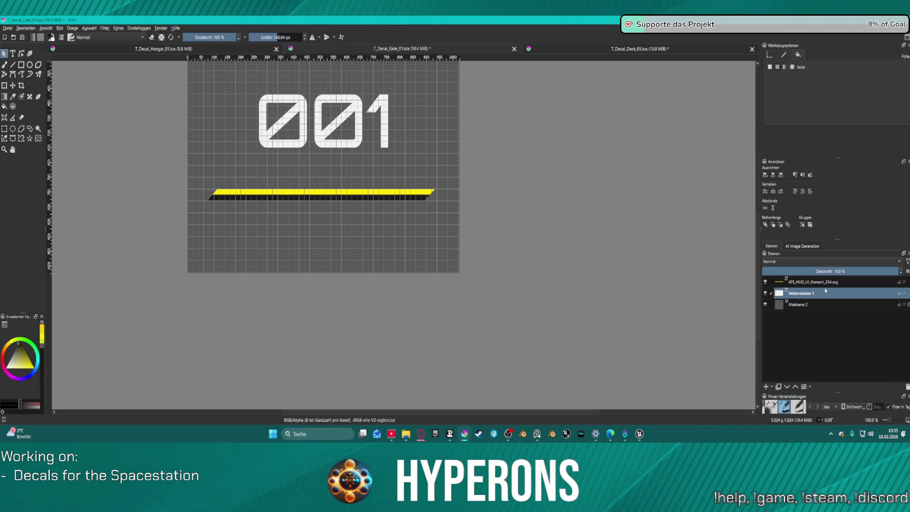
double_click(826, 287)
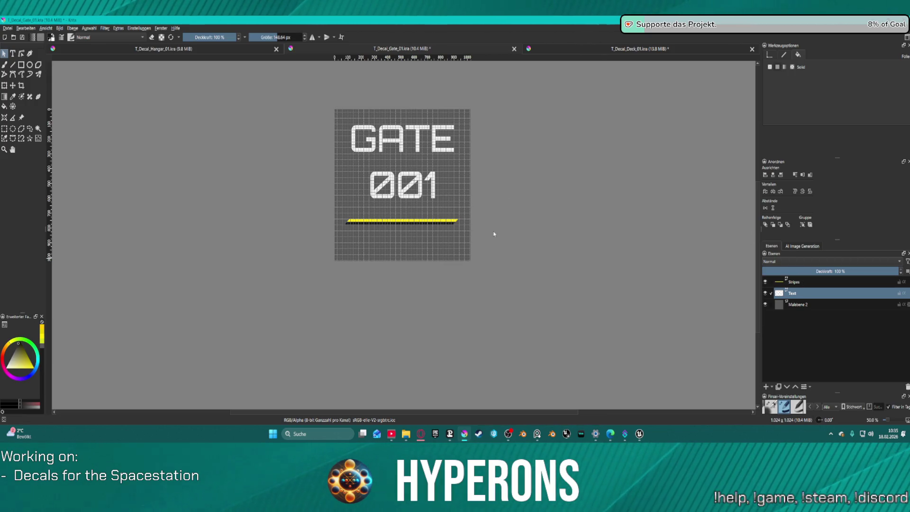
Step: Centre the GATE 001 lettering above the stripe, save the document and hide the grey Malebene 2 background
drag(396, 143, 399, 153)
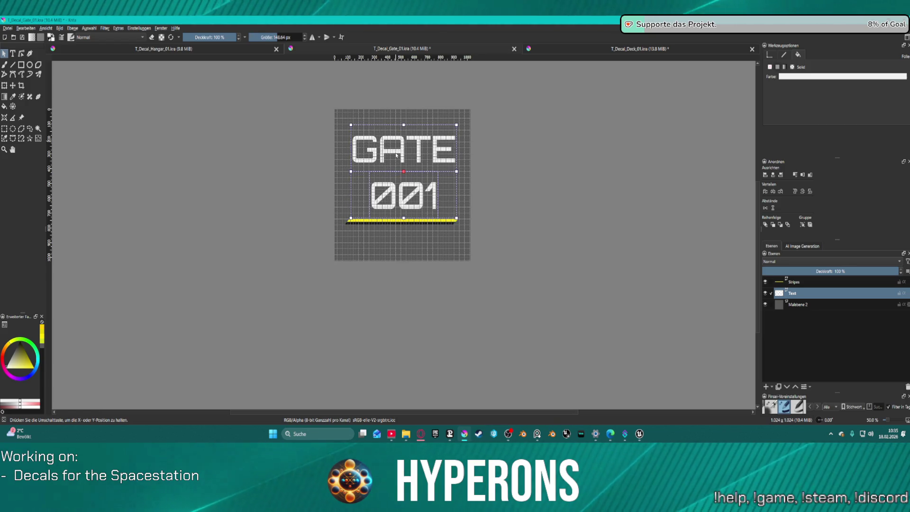
click(774, 175)
key(ctrl+s)
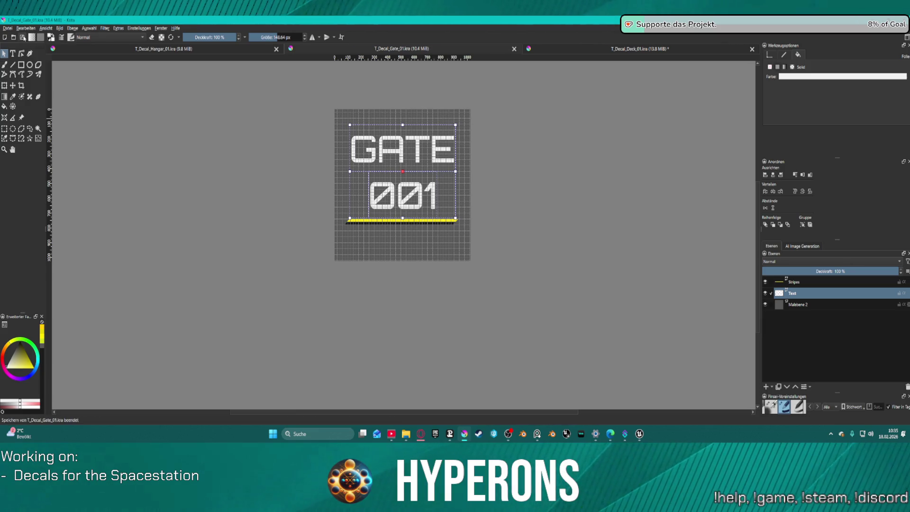
click(765, 305)
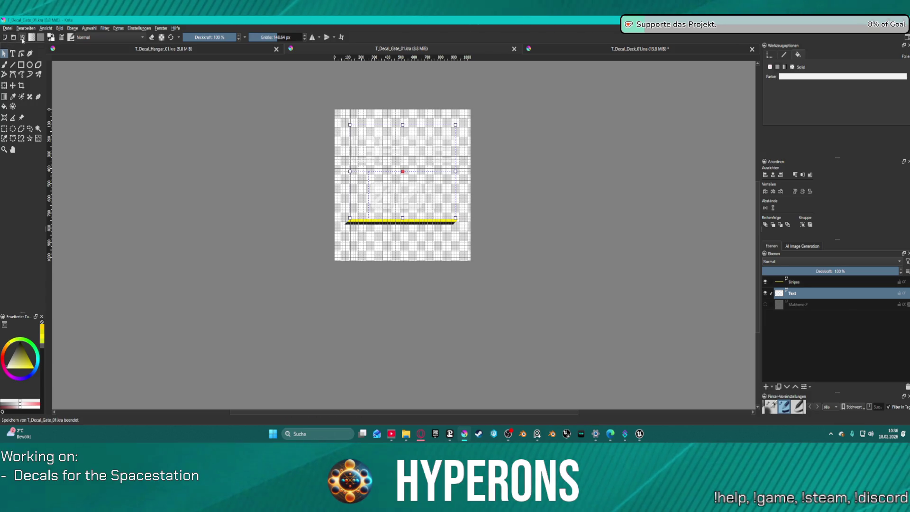
click(8, 27)
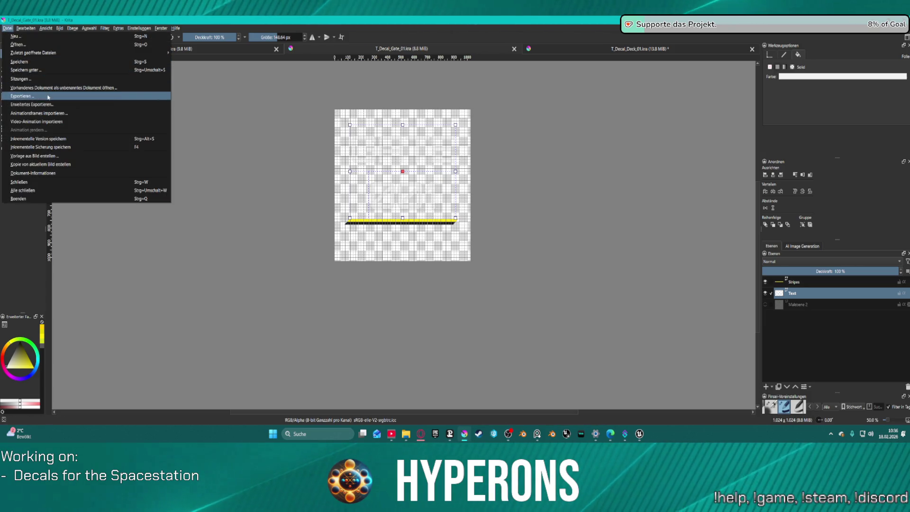
Step: Export the decal as T_Decal_Gate_01.png, overwriting the old PNG with default options
click(21, 96)
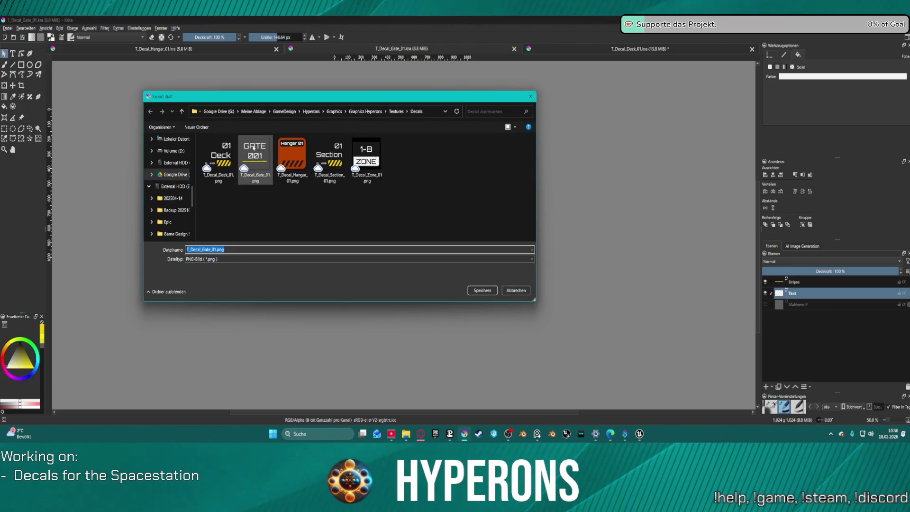
click(255, 158)
click(489, 291)
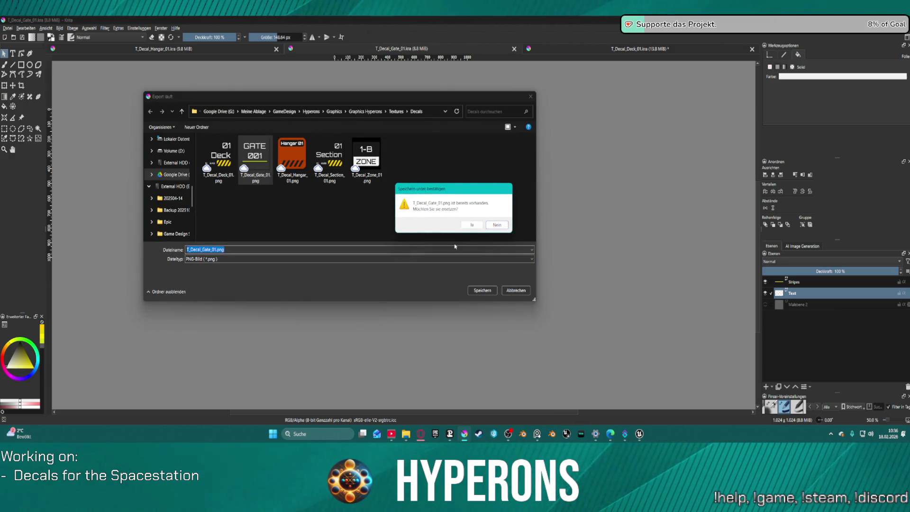
click(472, 225)
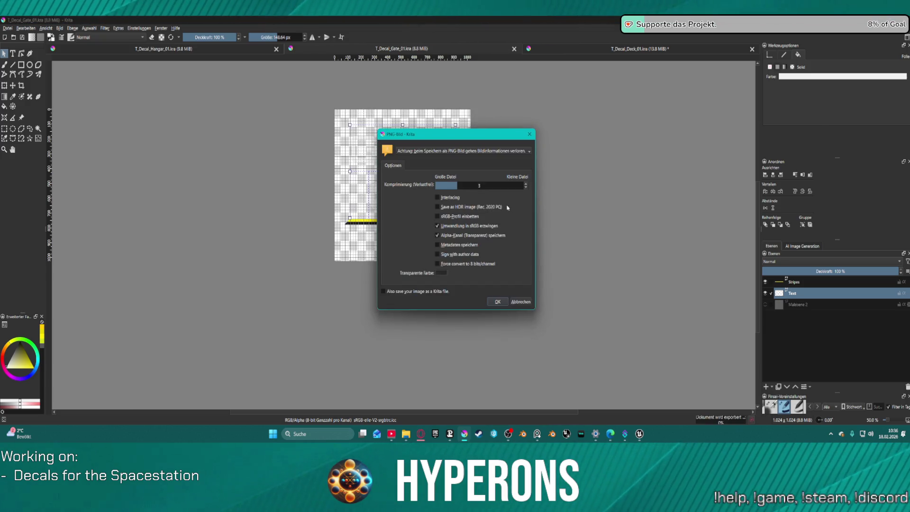
click(498, 302)
mouse_move(639, 435)
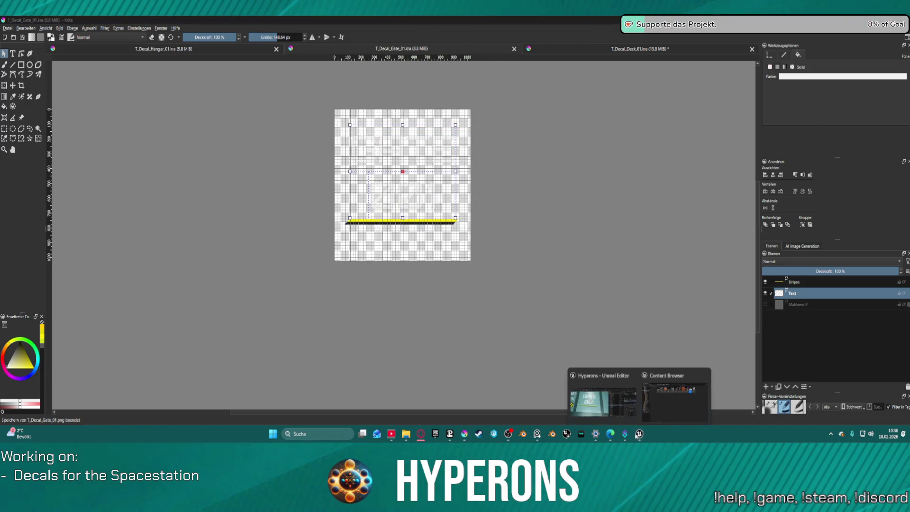
Step: In Unreal, reimport the updated T_Decal_Gate_01 texture and check it in the station level
click(633, 406)
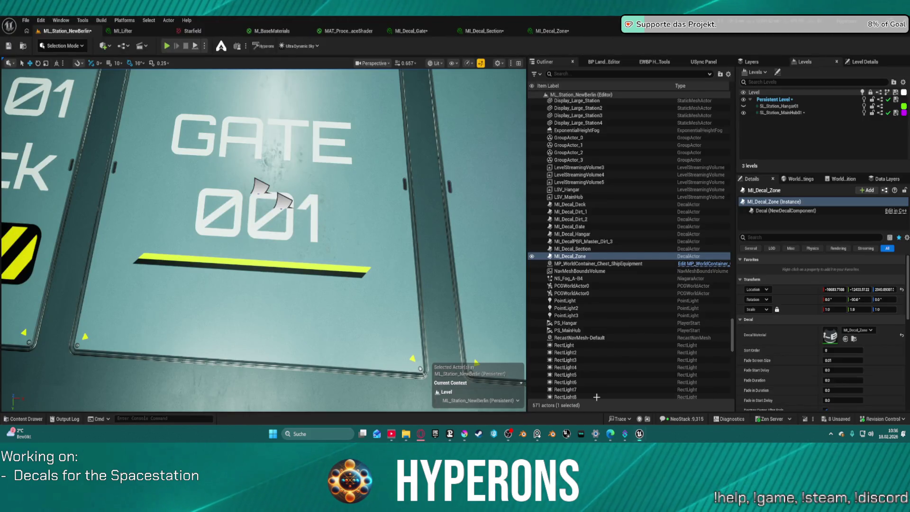
key(ctrl+space)
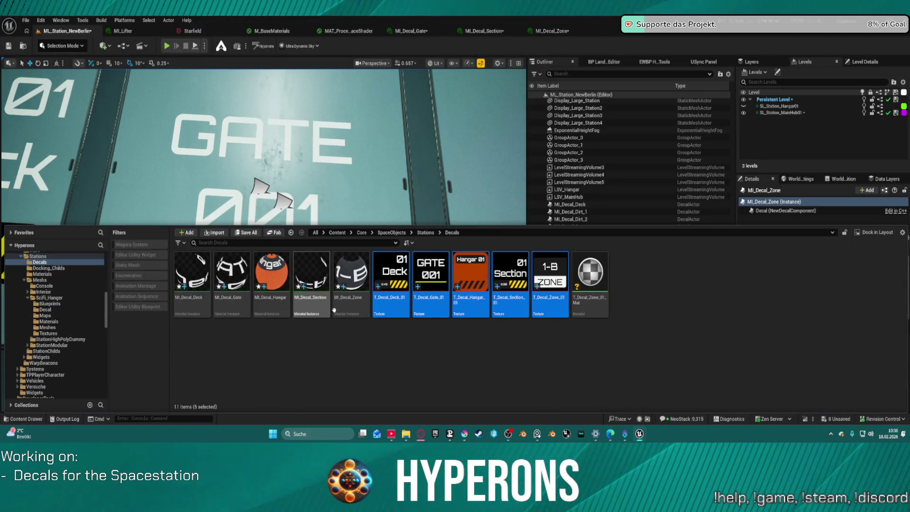
click(435, 269)
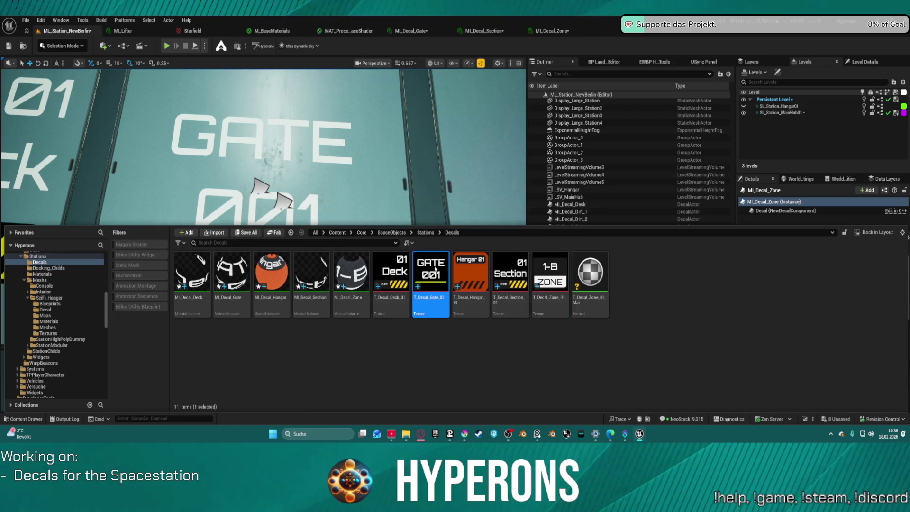
double_click(435, 269)
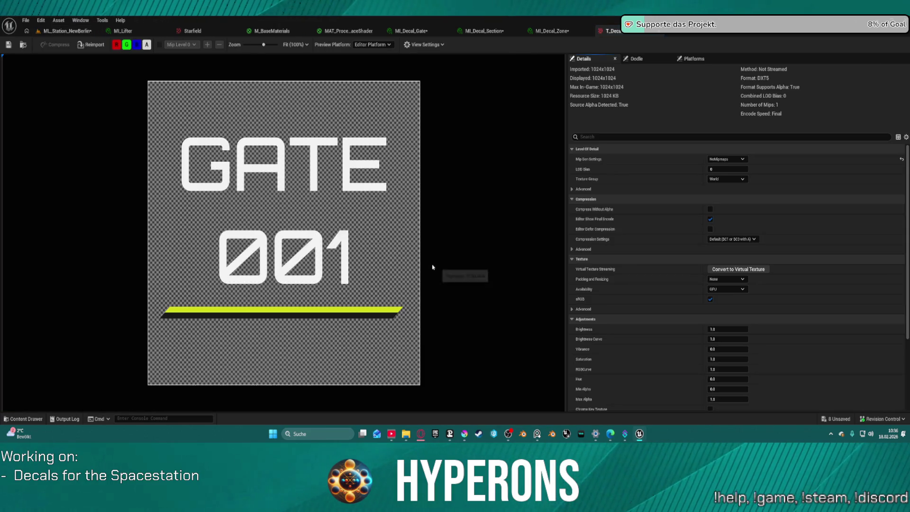
click(84, 45)
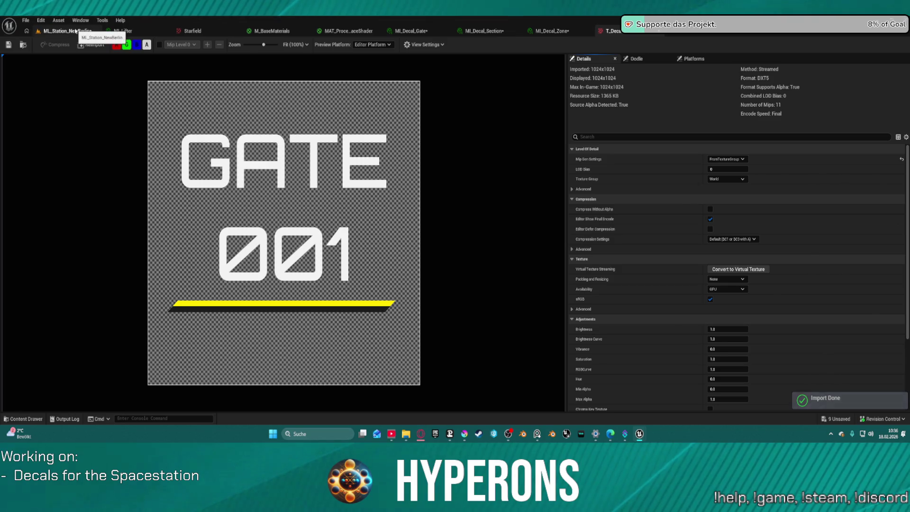
click(67, 31)
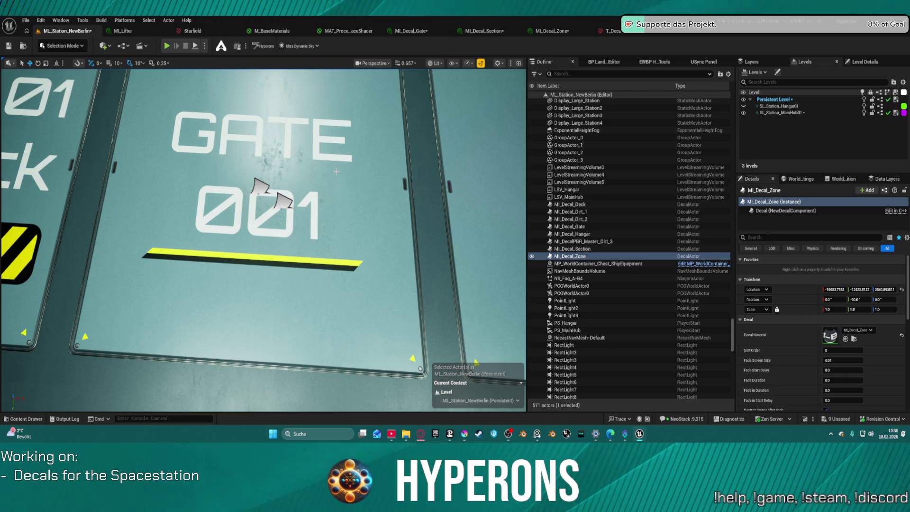
Step: Set the texture's Mip Gen Settings to NoMipmaps, save it and return to ML_Station_NewBerlin
click(611, 30)
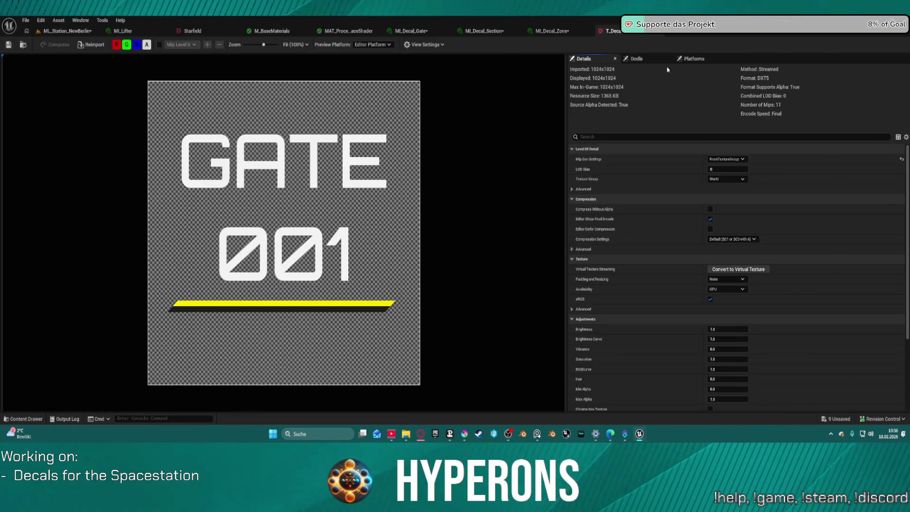
click(725, 159)
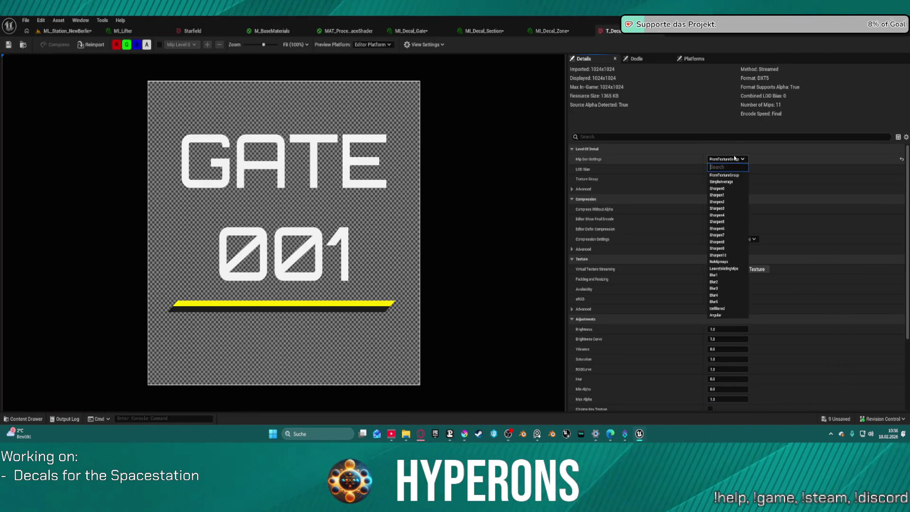
click(721, 261)
click(9, 44)
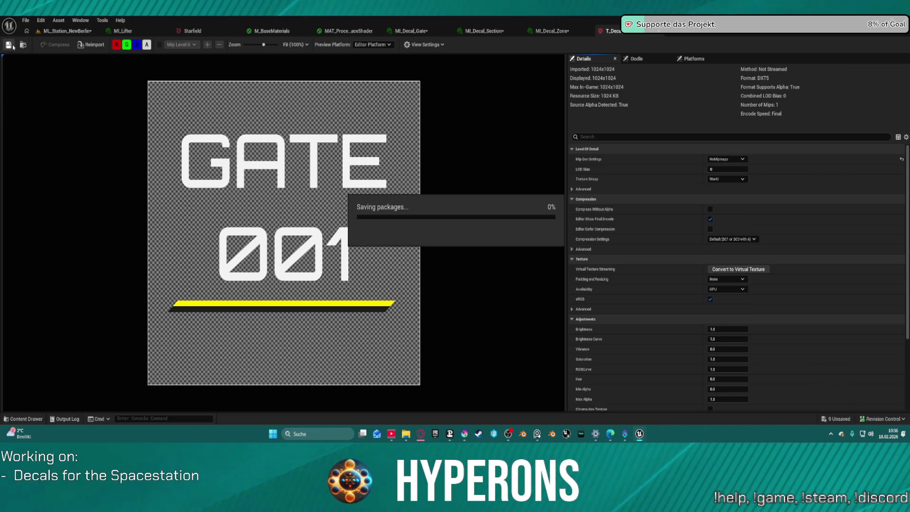
click(46, 32)
scroll(308, 221, down, 3)
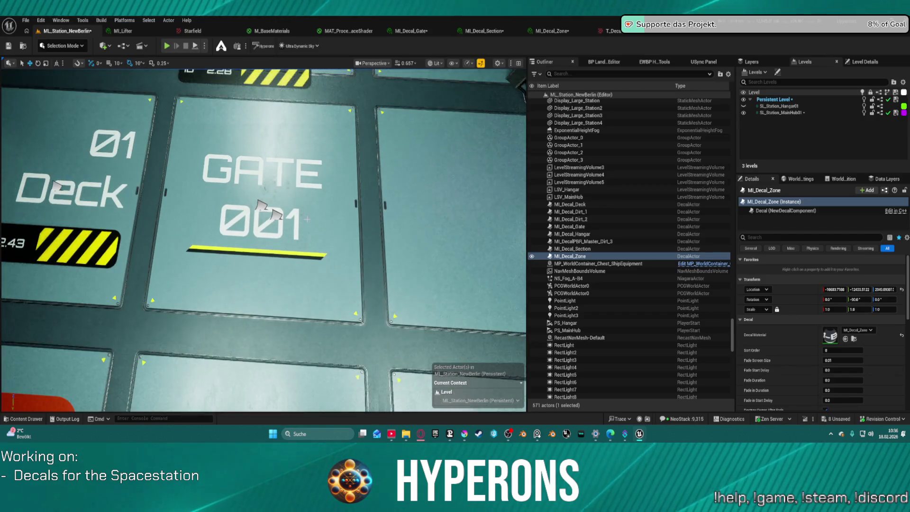
scroll(366, 245, up, 3)
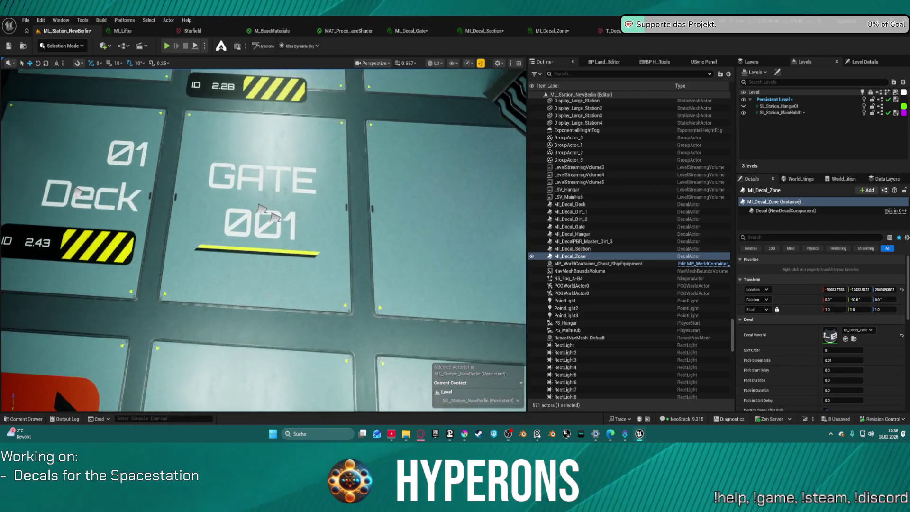
drag(224, 241, 235, 214)
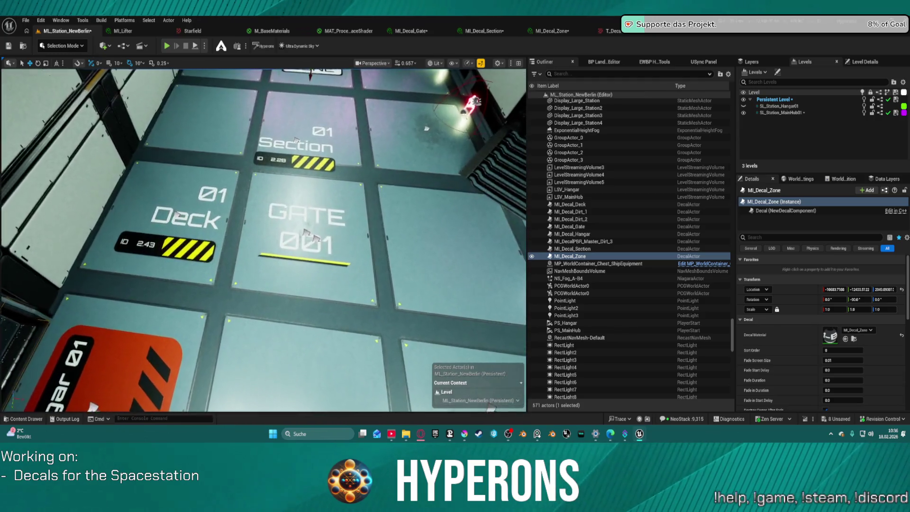
mouse_move(264, 242)
mouse_down()
mouse_move(214, 242)
mouse_move(235, 241)
mouse_move(263, 214)
mouse_up()
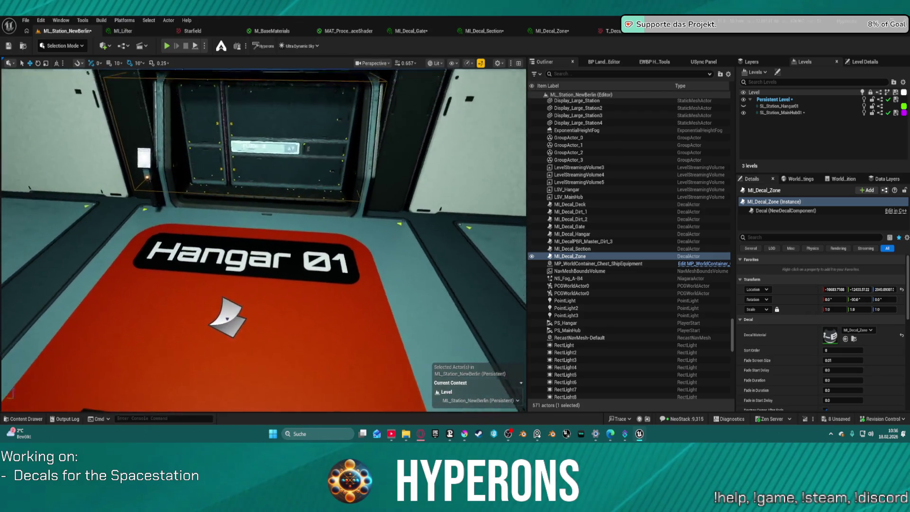
mouse_move(239, 285)
mouse_down()
mouse_move(92, 396)
mouse_move(356, 340)
mouse_up()
mouse_move(263, 243)
mouse_down()
mouse_move(214, 242)
mouse_move(249, 299)
mouse_up()
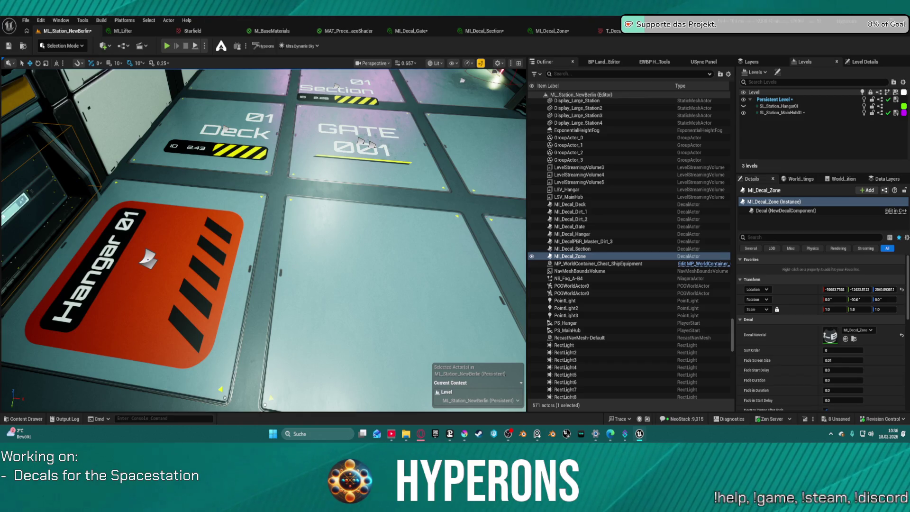
key(alt+Tab)
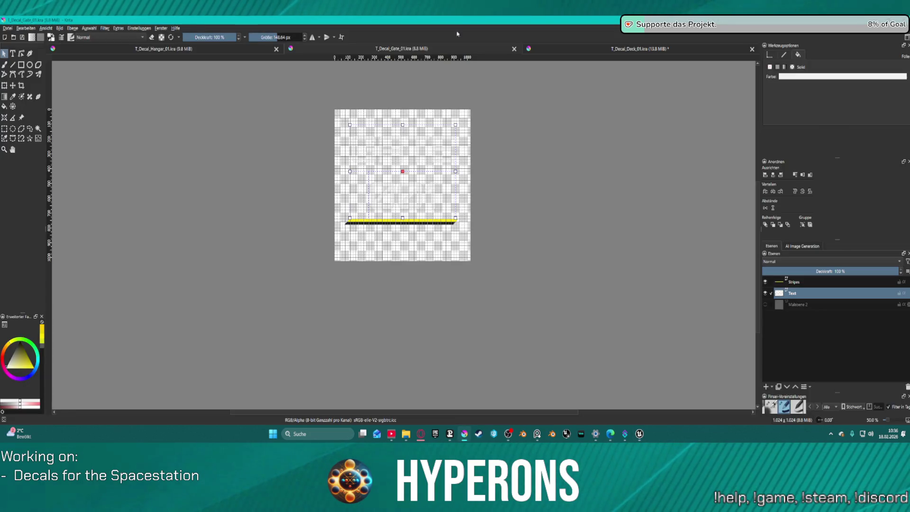
scroll(156, 91, up, 1)
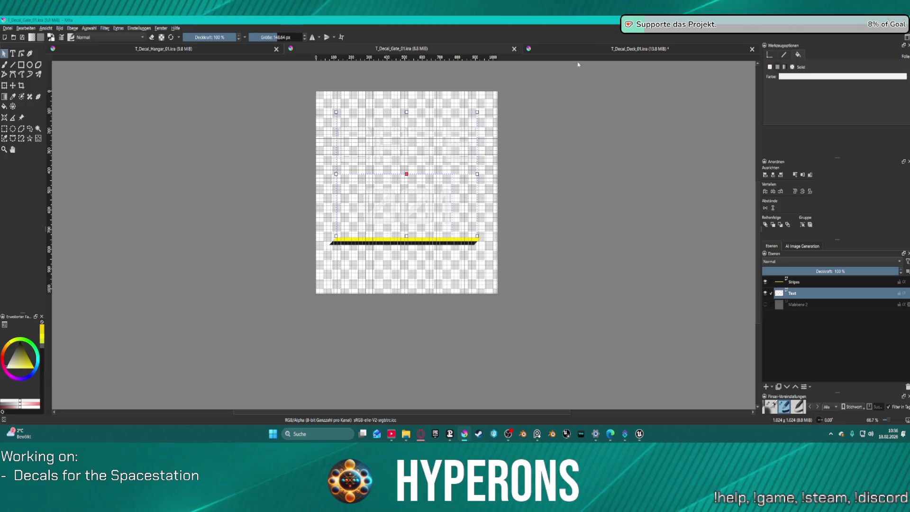
Step: Close the Gate, Deck (saving changes) and Hangar decal documents and start a new image
click(515, 48)
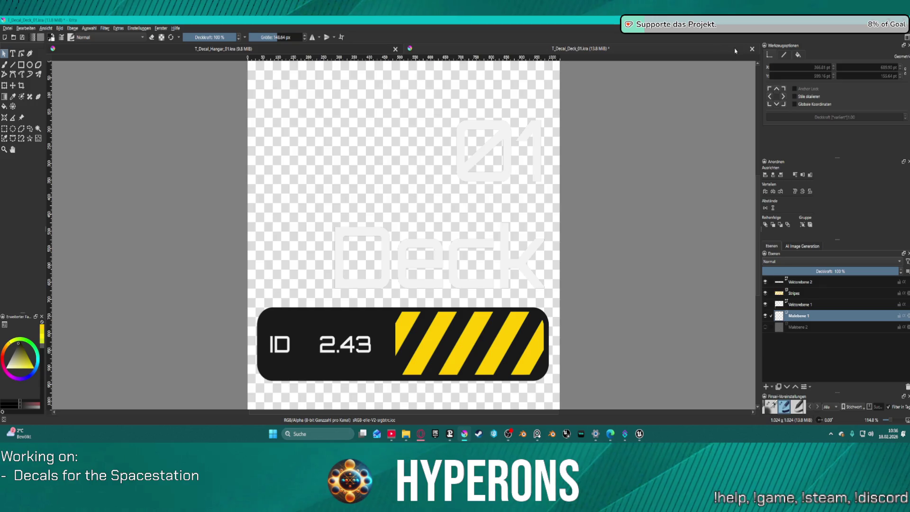
click(752, 49)
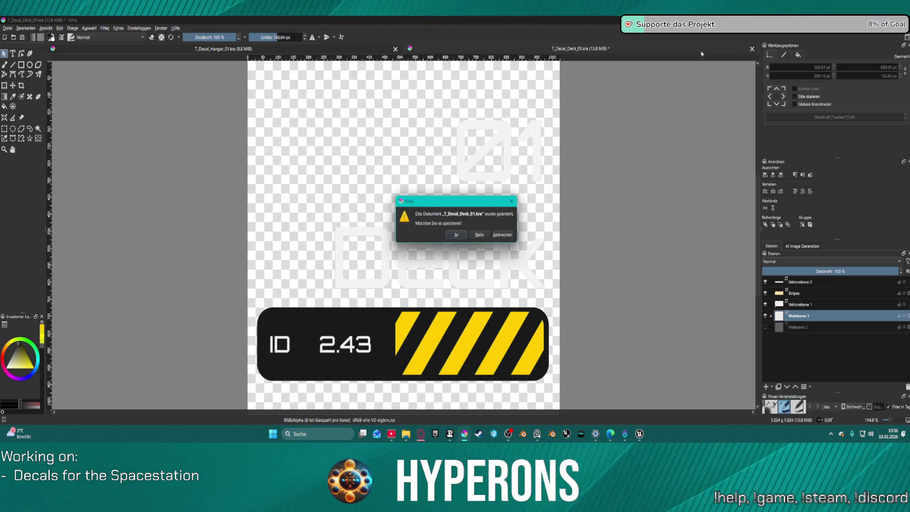
click(455, 235)
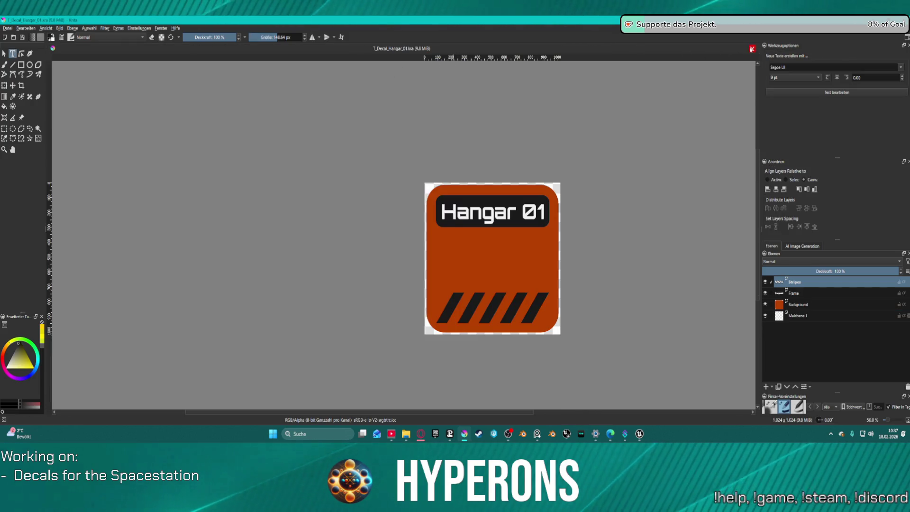
click(751, 48)
click(37, 79)
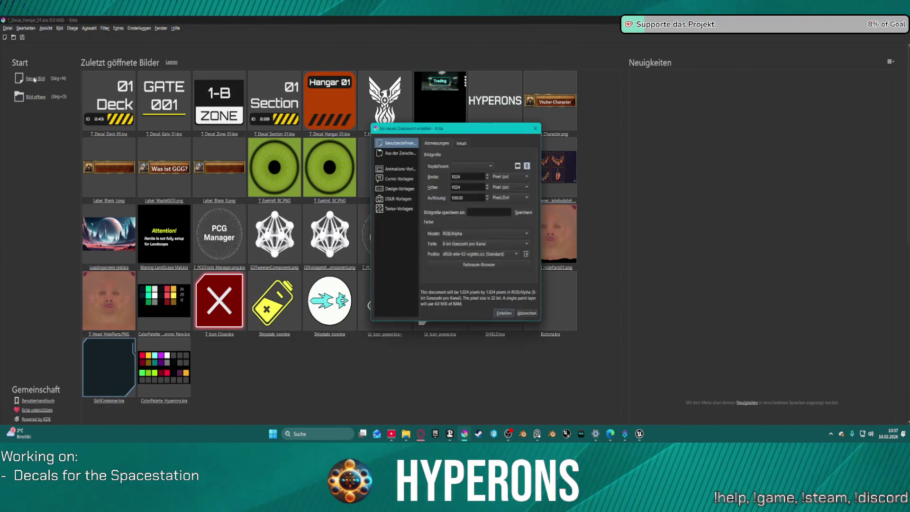
Step: Create the blank 1024×1024 document and make the Background layer active with white as paint colour
click(505, 314)
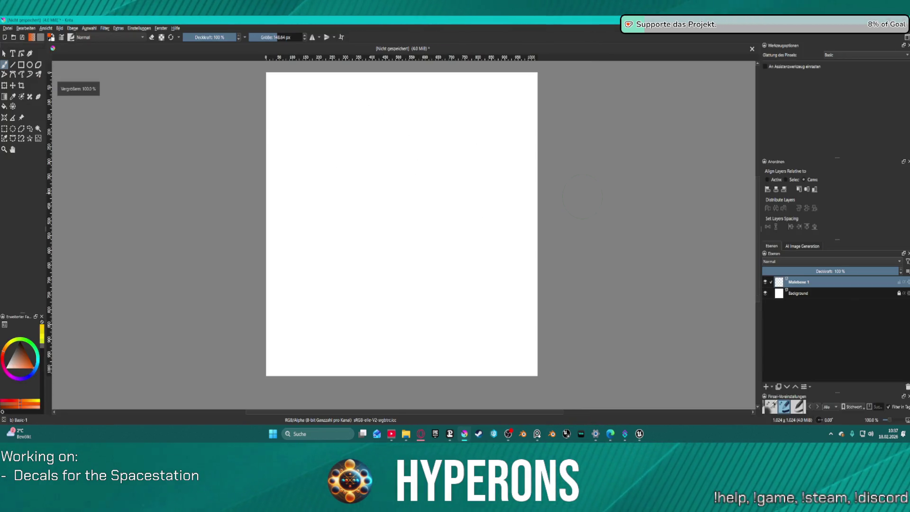
click(875, 295)
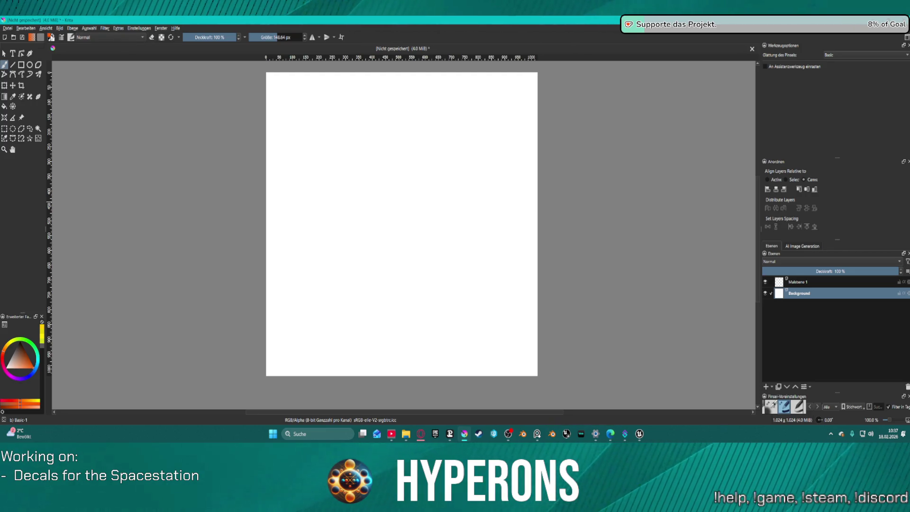
key(x)
Step: Switch the colour chooser to the Default palette and pick Grey 10% as the paint colour
click(32, 37)
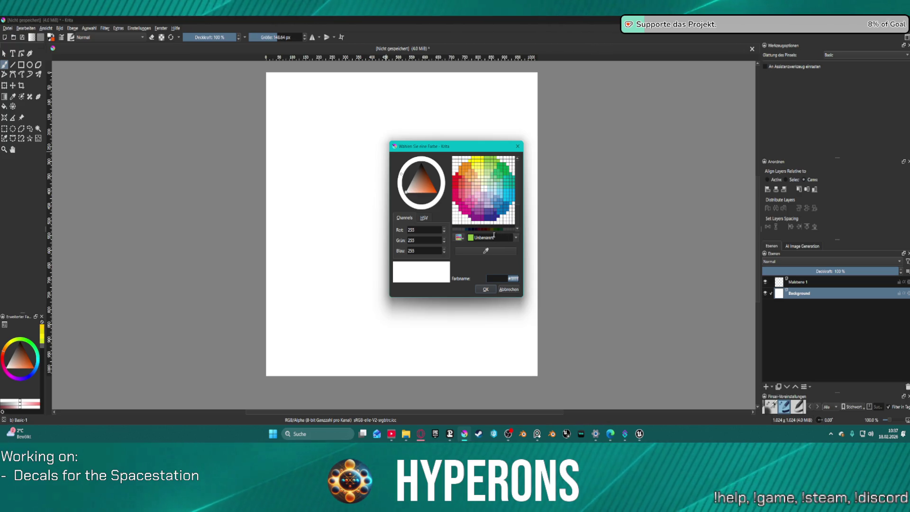
click(460, 238)
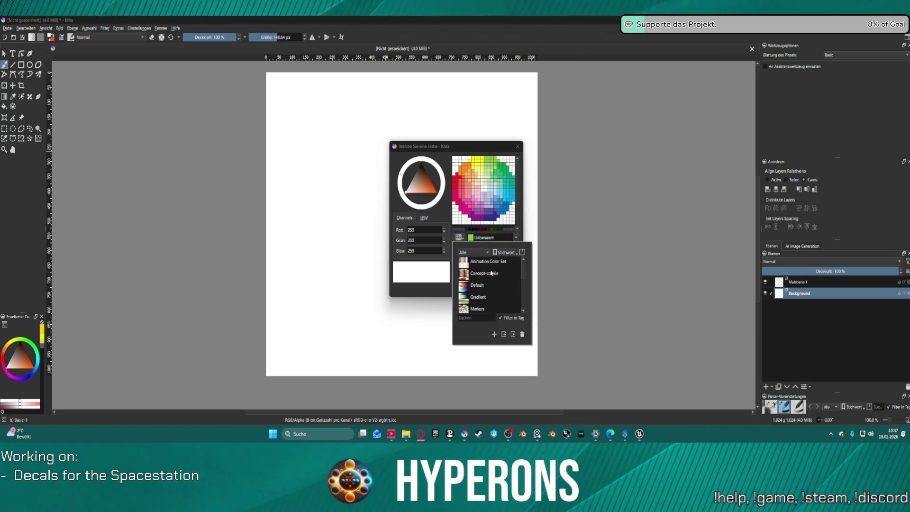
click(472, 285)
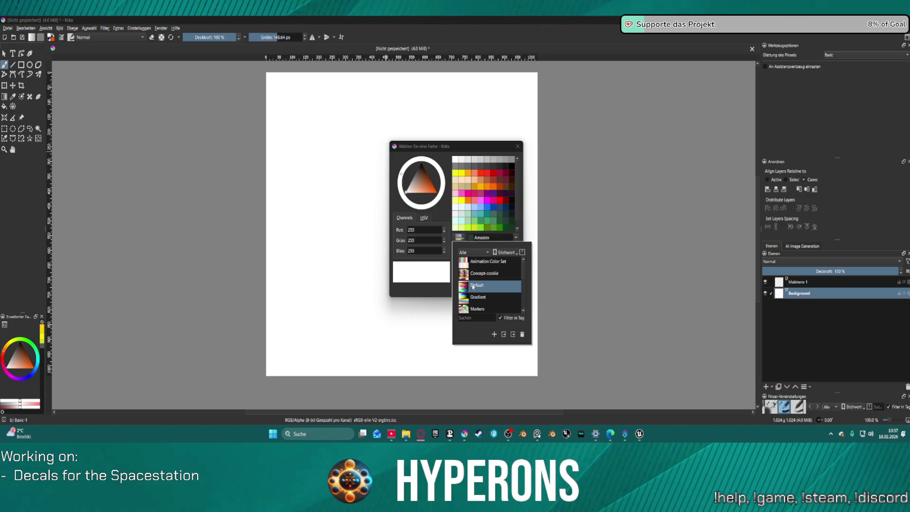
click(518, 190)
click(484, 285)
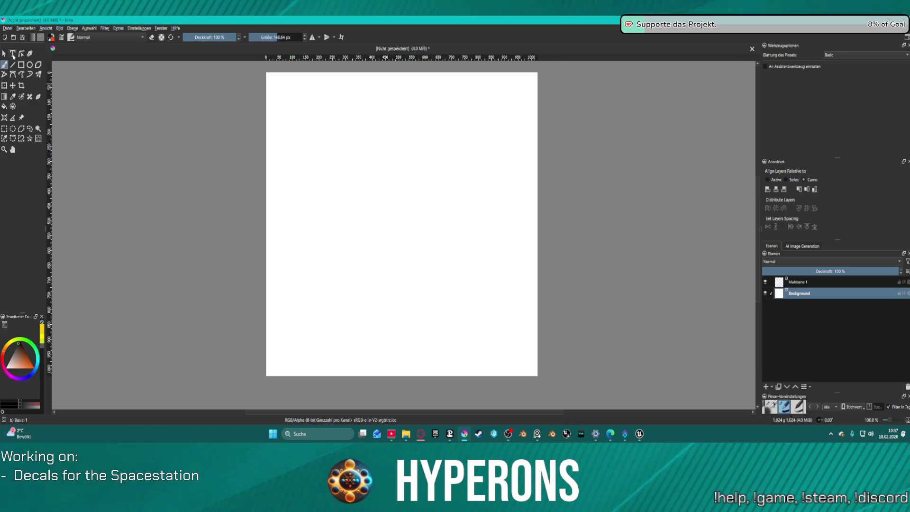
key(f)
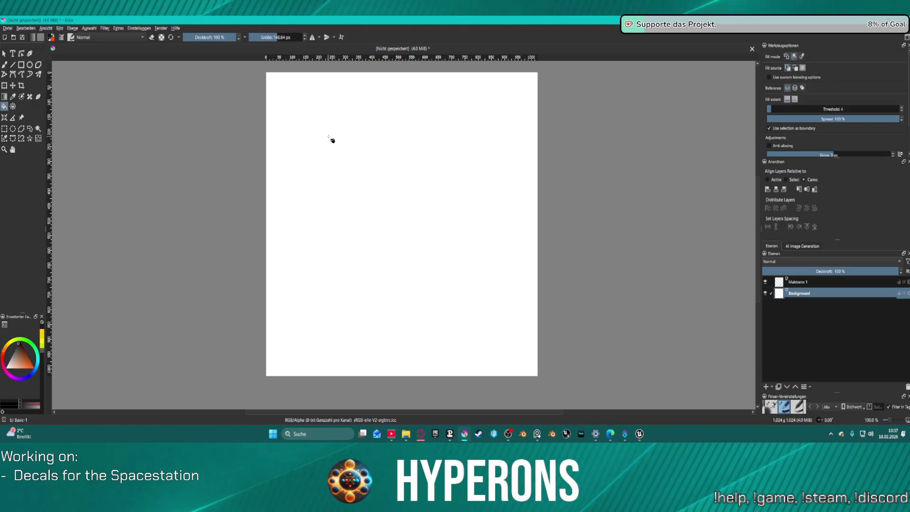
Step: Fill the canvas with a light grey background colour
click(331, 141)
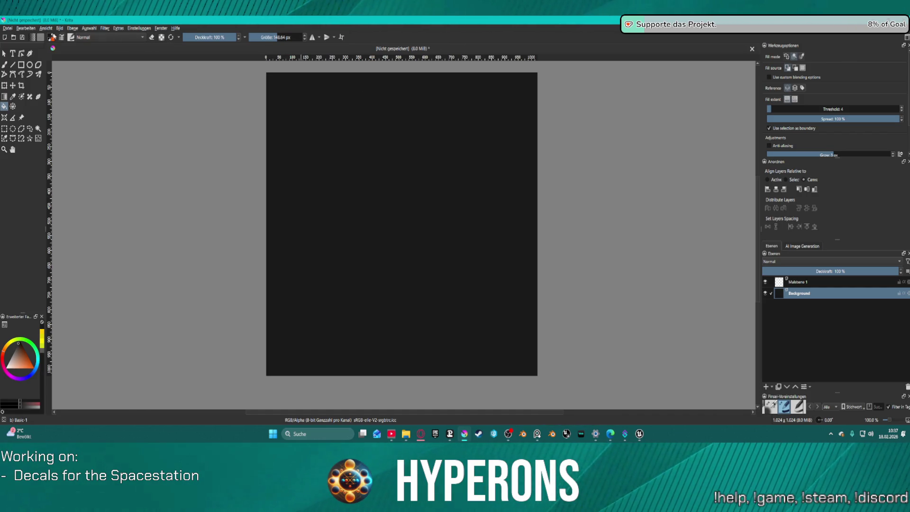
click(52, 39)
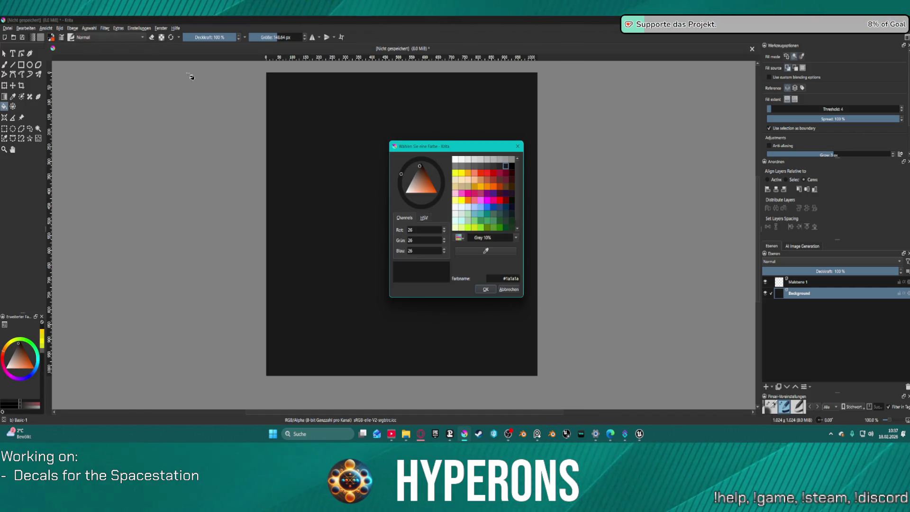
click(469, 161)
click(494, 290)
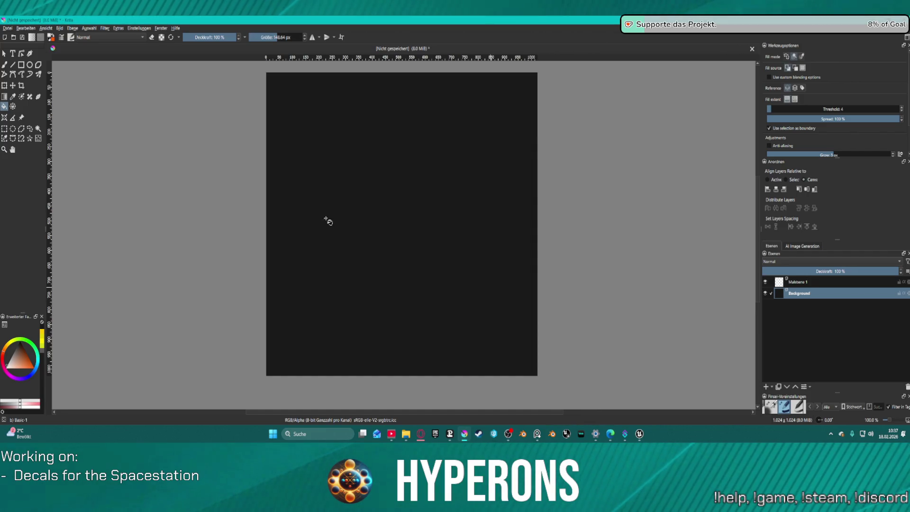
click(352, 230)
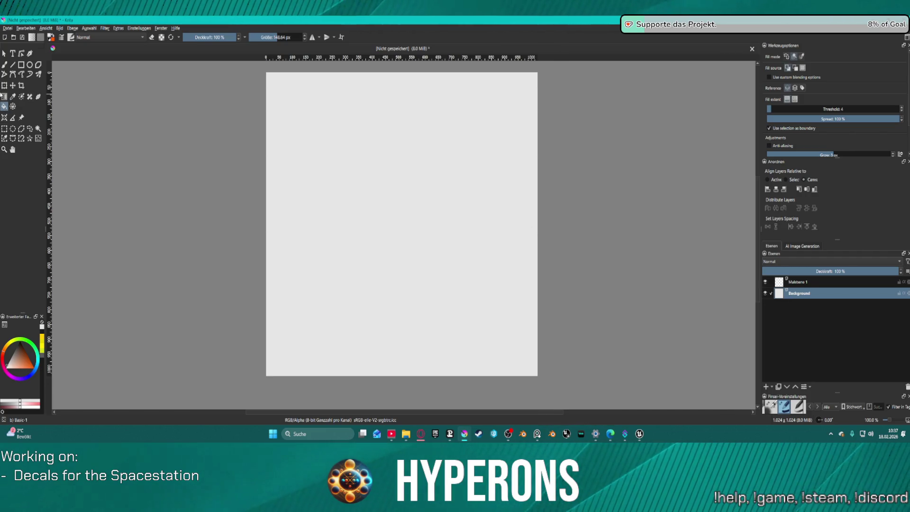
Step: Select a narrow tall rectangular strip down the middle of the canvas
click(20, 64)
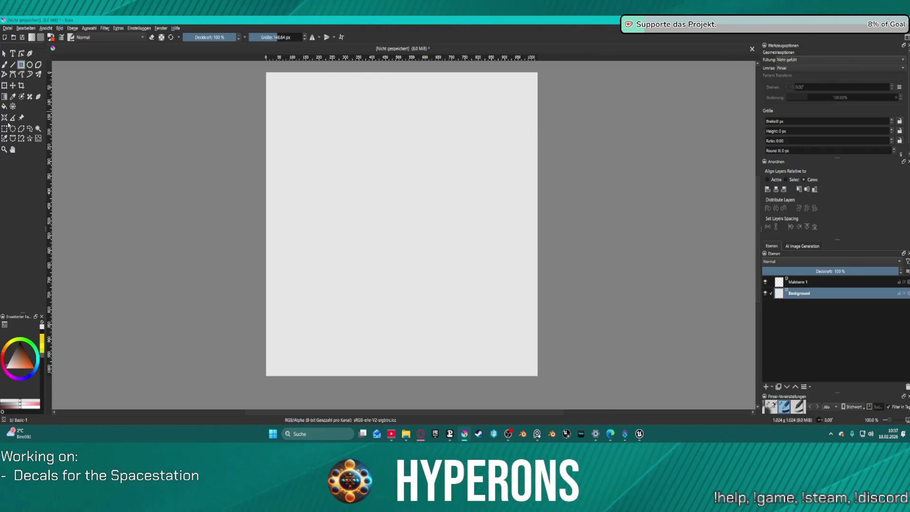
key(ctrl+r)
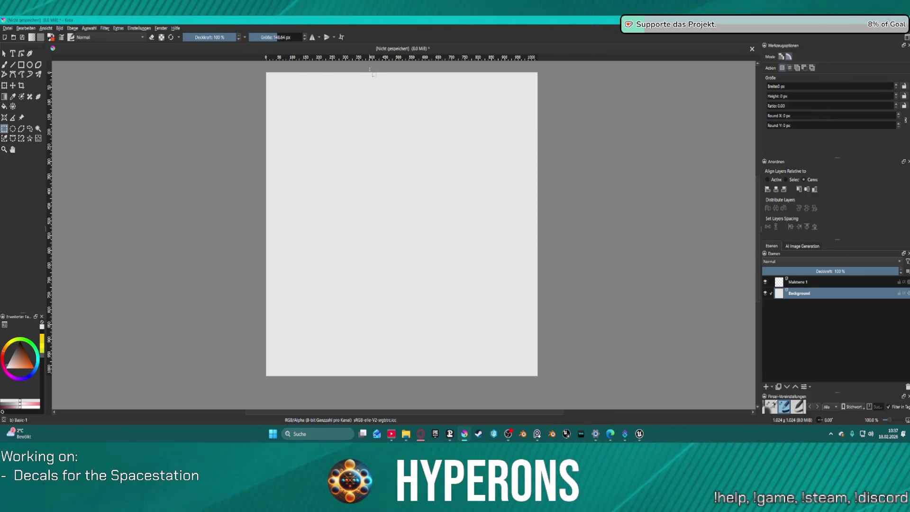
drag(372, 67, 433, 390)
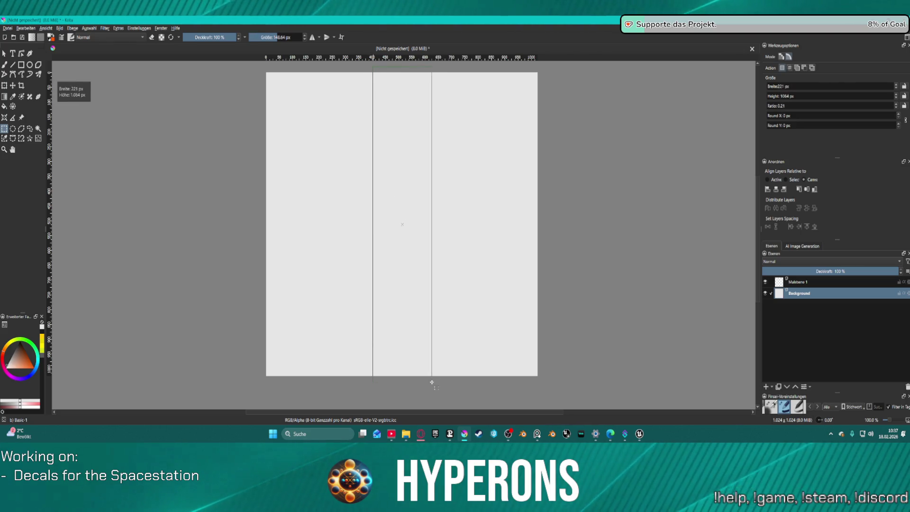
drag(434, 390, 429, 390)
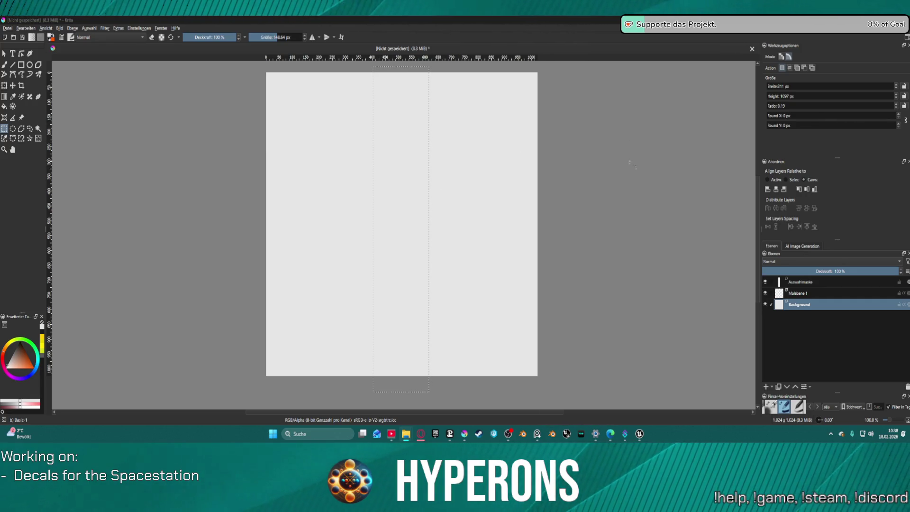
click(399, 76)
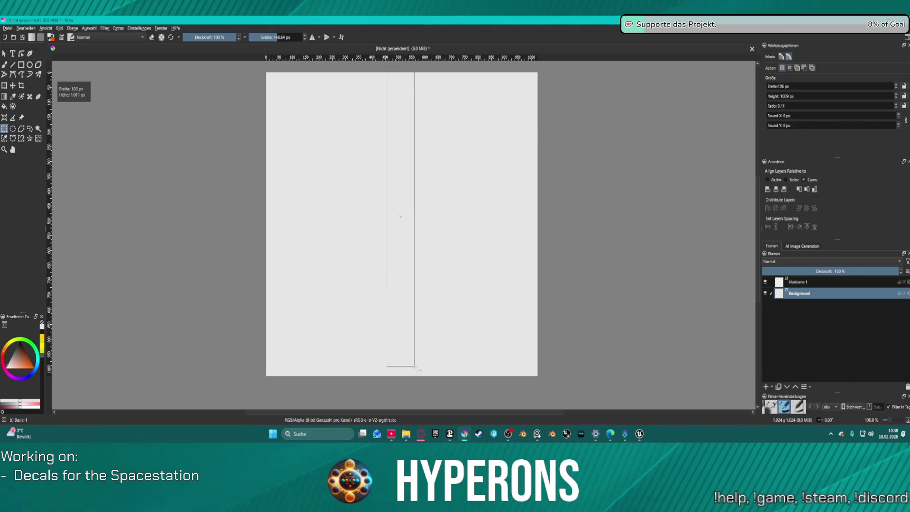
drag(387, 68, 414, 388)
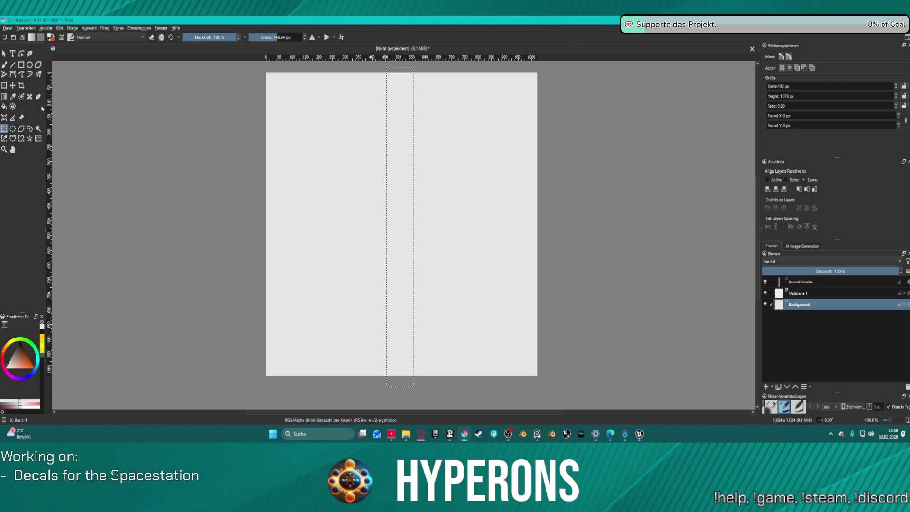
Step: Make Malebene 1 the active layer with the Fill tool ready
click(806, 295)
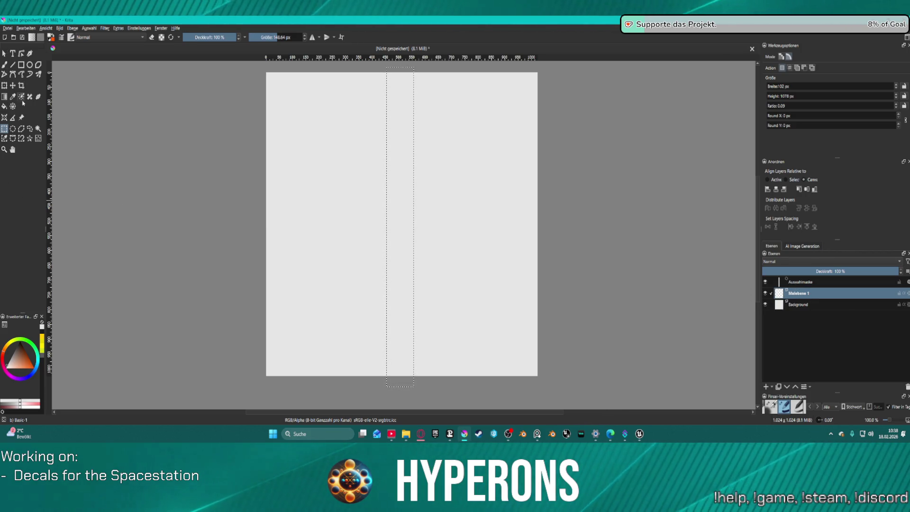
click(4, 107)
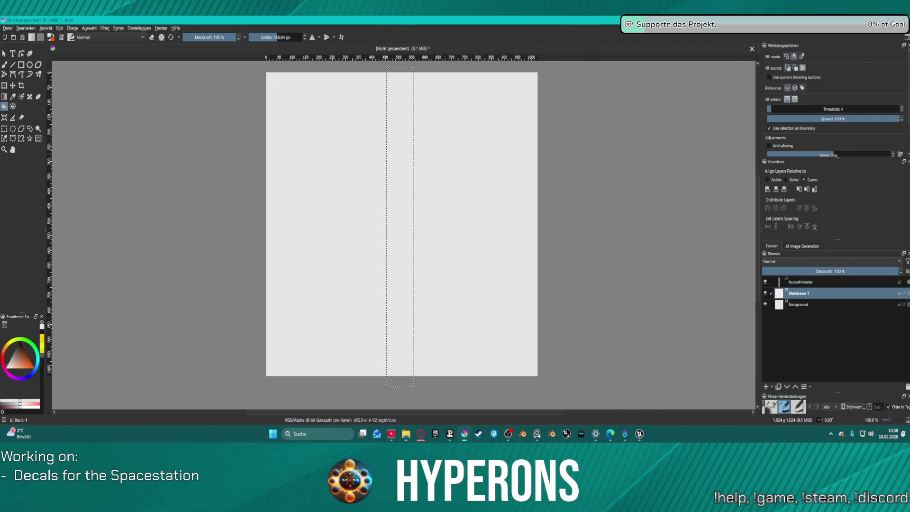
key(alt+Tab)
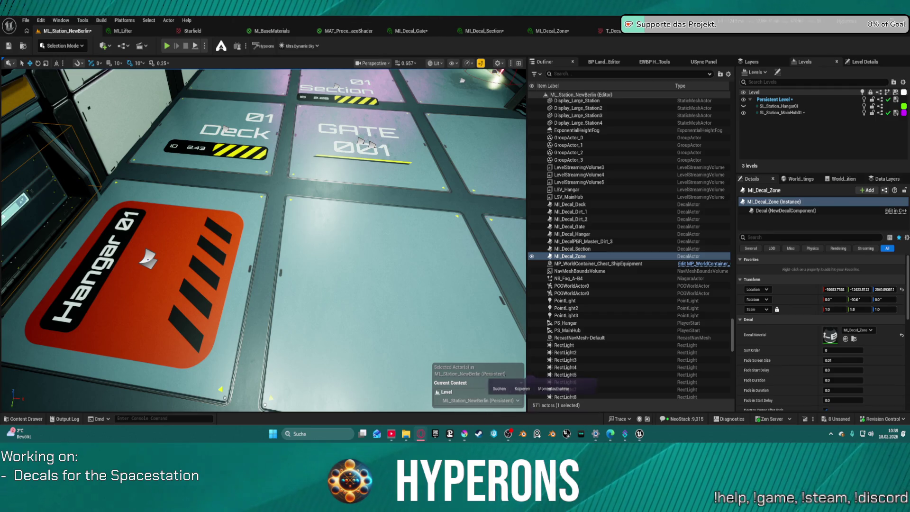
click(465, 434)
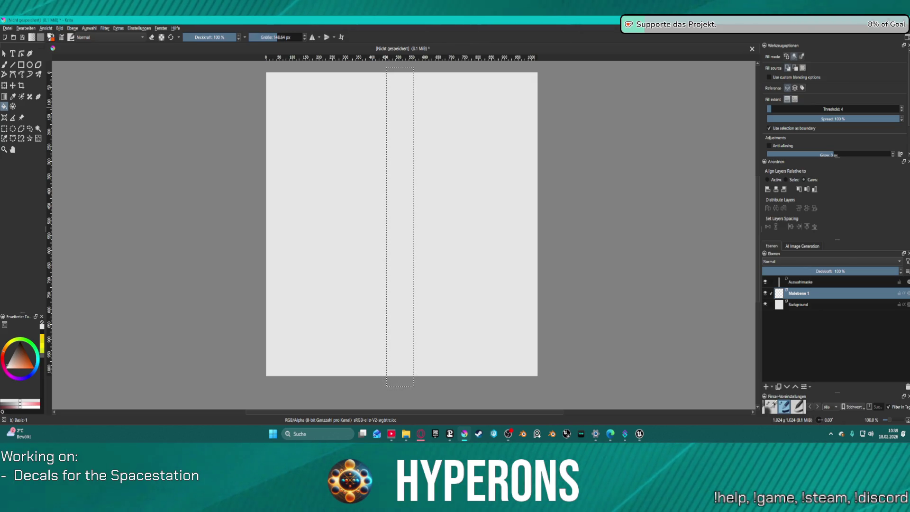
Step: Set the paint colour to blue #40a6ce and fill the selected strip with it
click(31, 37)
key(BackSpace)
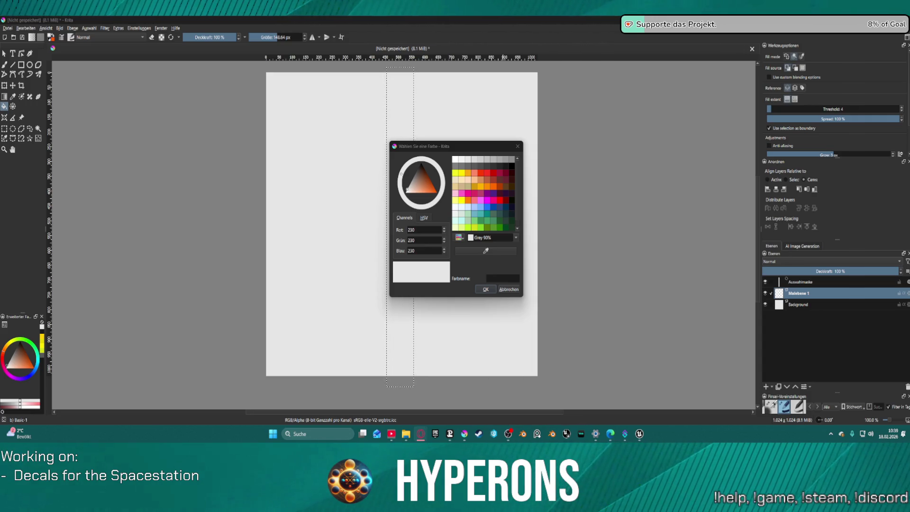
click(494, 278)
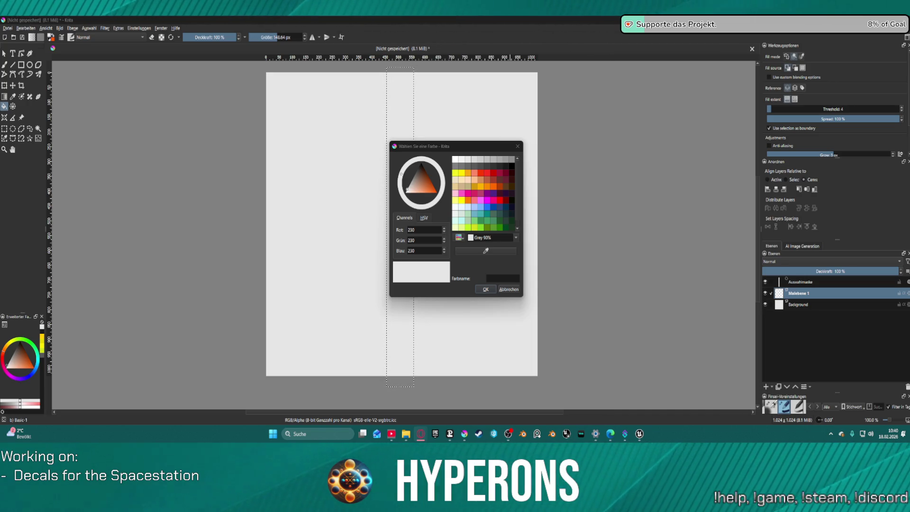
click(500, 277)
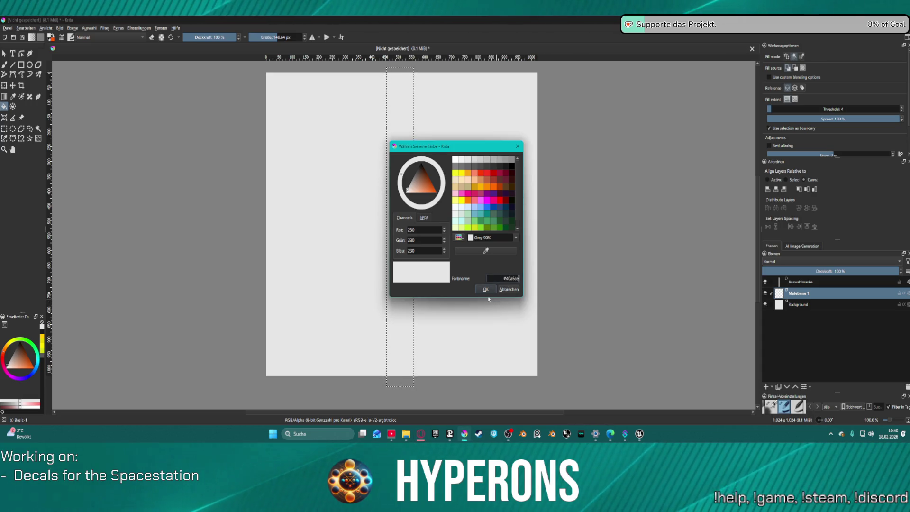
key(Return)
click(486, 289)
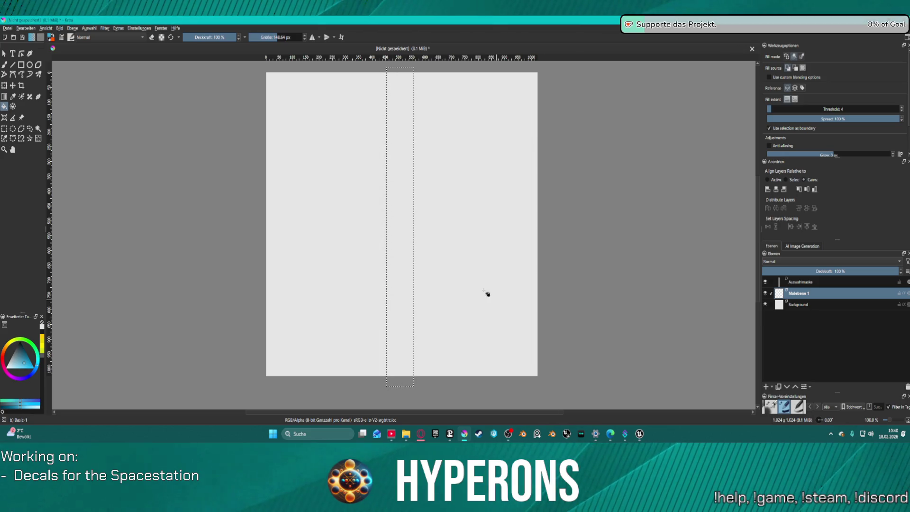
click(400, 139)
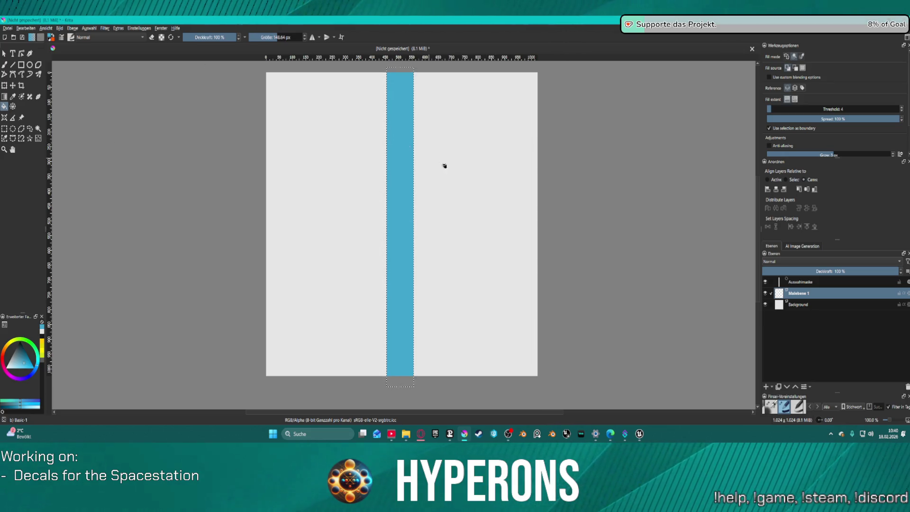
scroll(501, 175, down, 4)
scroll(500, 175, up, 3)
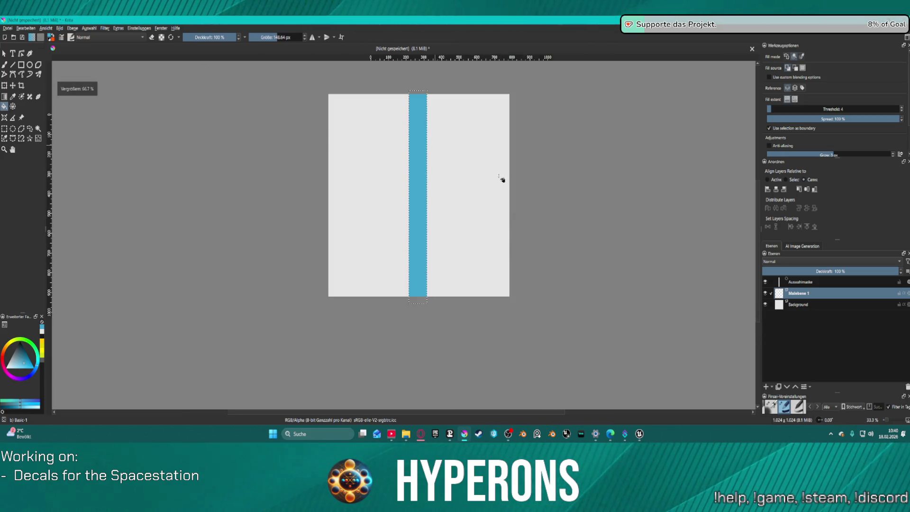
Step: Hide the Background layer so the blue strip sits on a transparent canvas
click(766, 304)
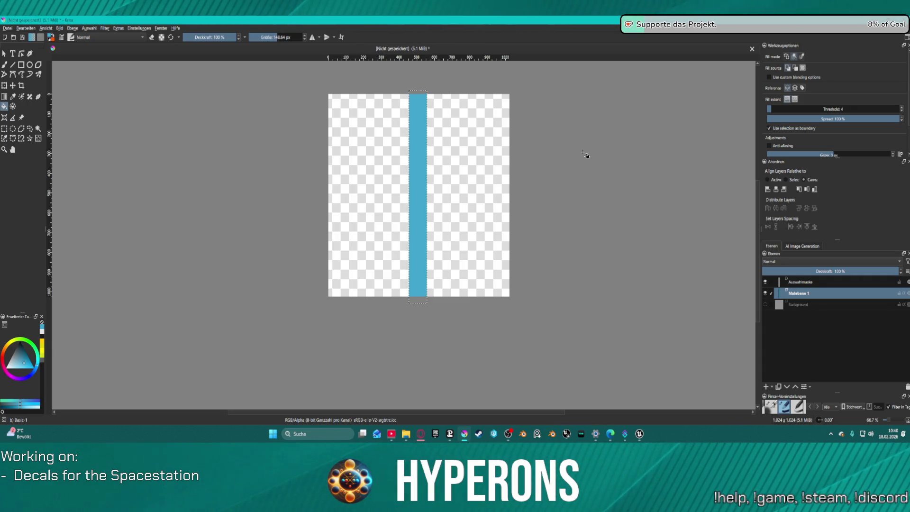
click(7, 28)
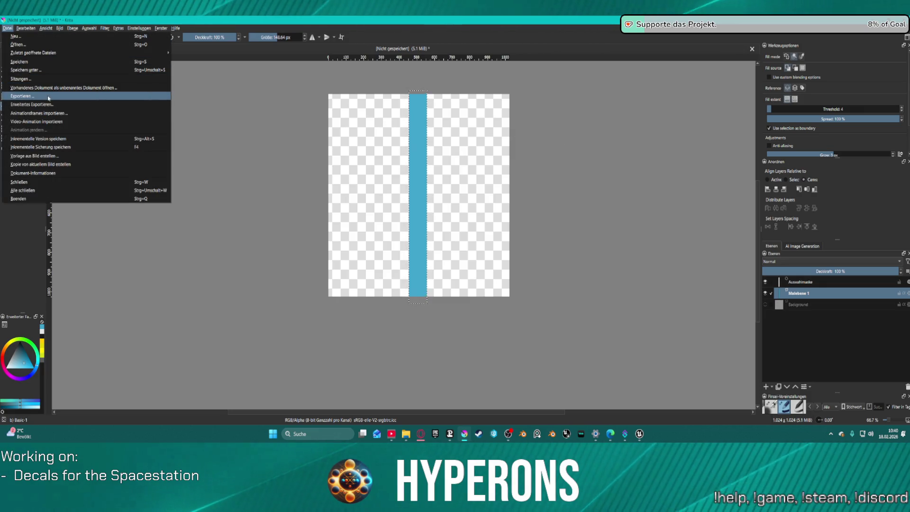
Step: Export the blue strip as T_Decal_Line_Blue.png into the Decals folder with default PNG options
click(413, 149)
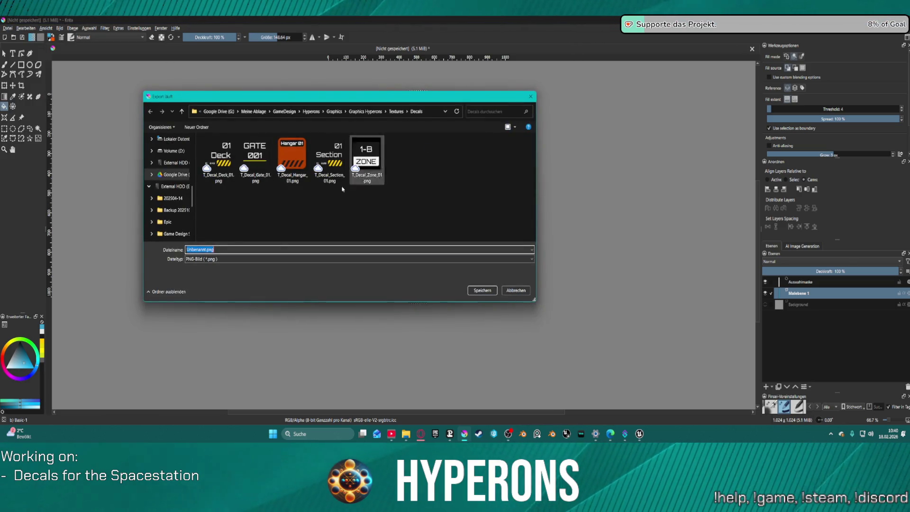
click(266, 163)
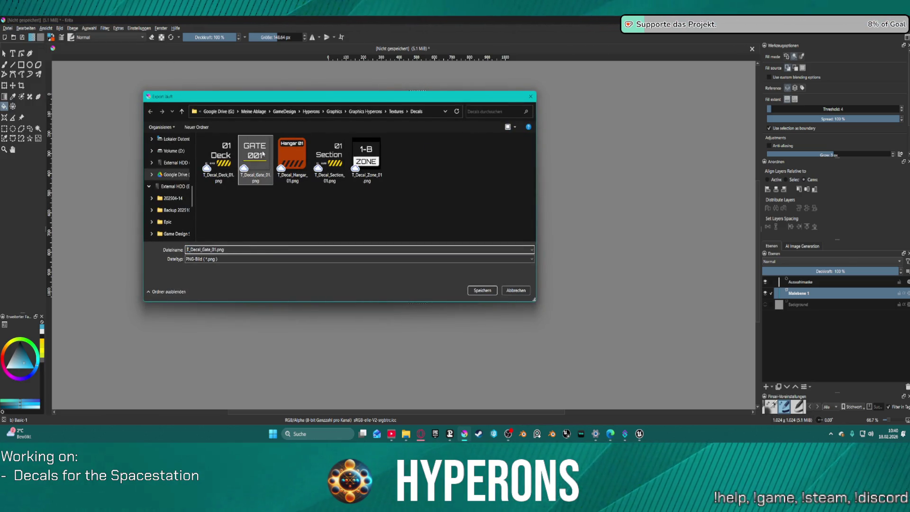
double_click(212, 250)
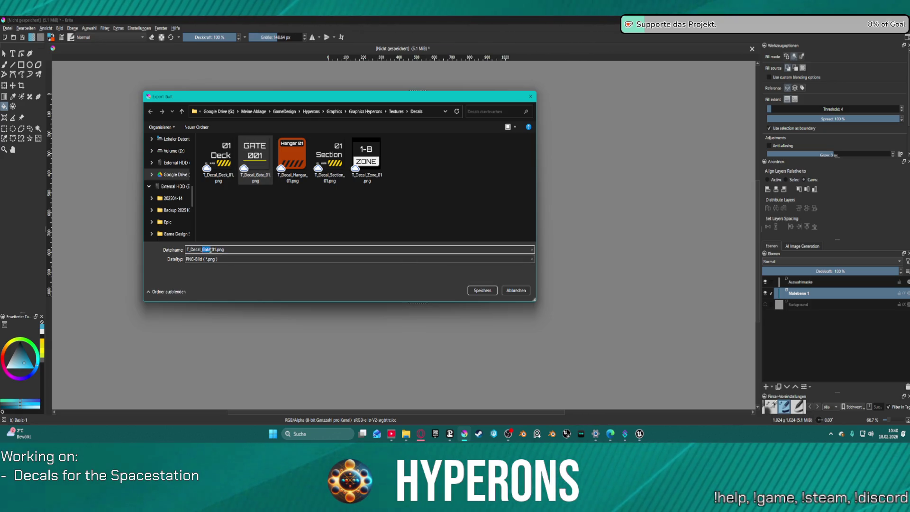
text(Line)
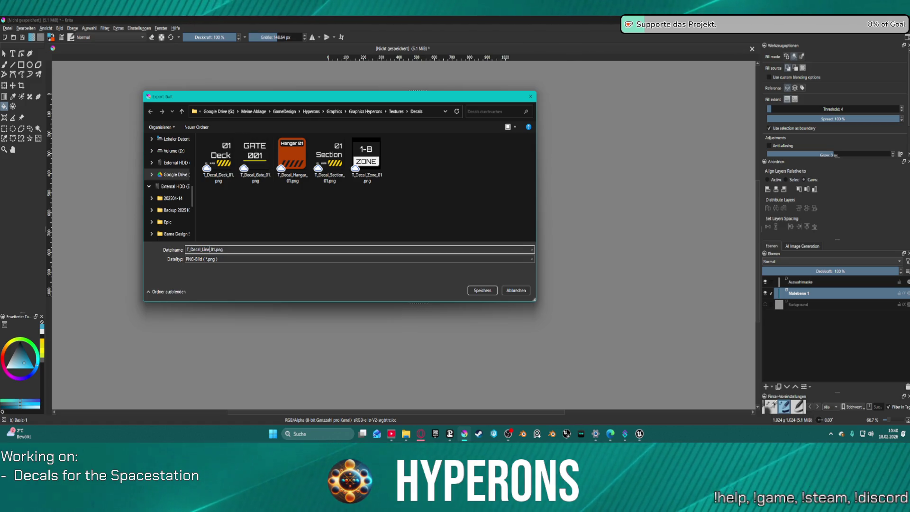
key(Right)
key(Delete)
key(Delete)
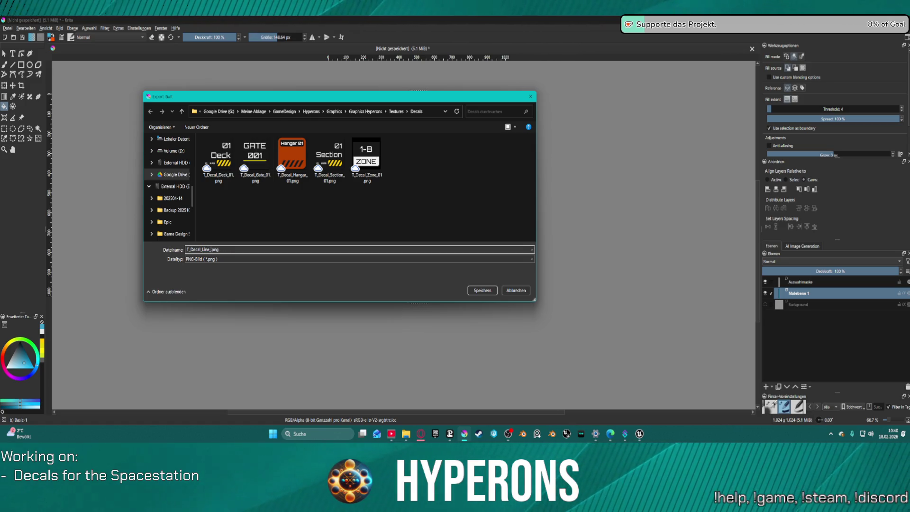
text(Blue)
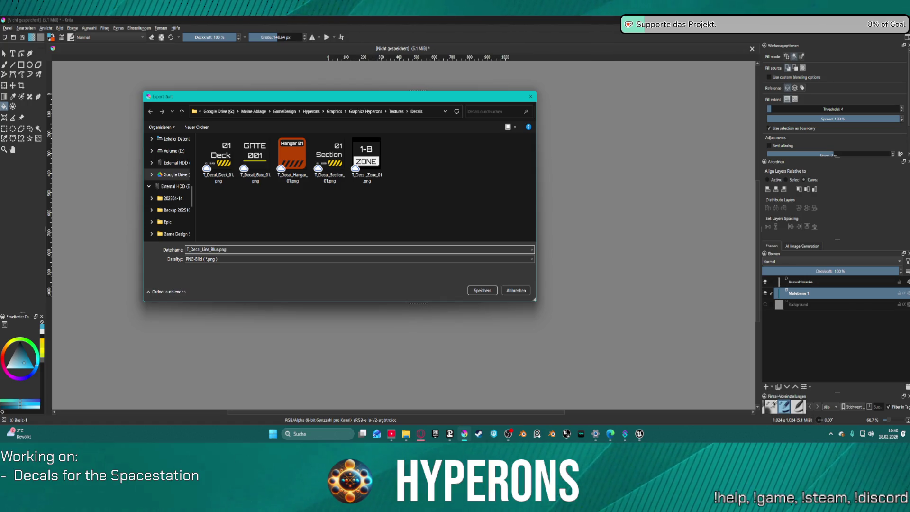
click(484, 291)
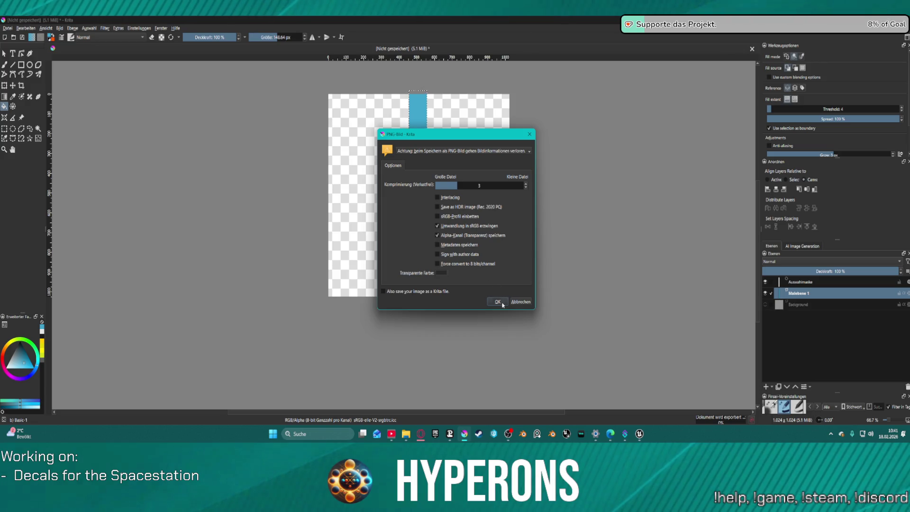
click(499, 302)
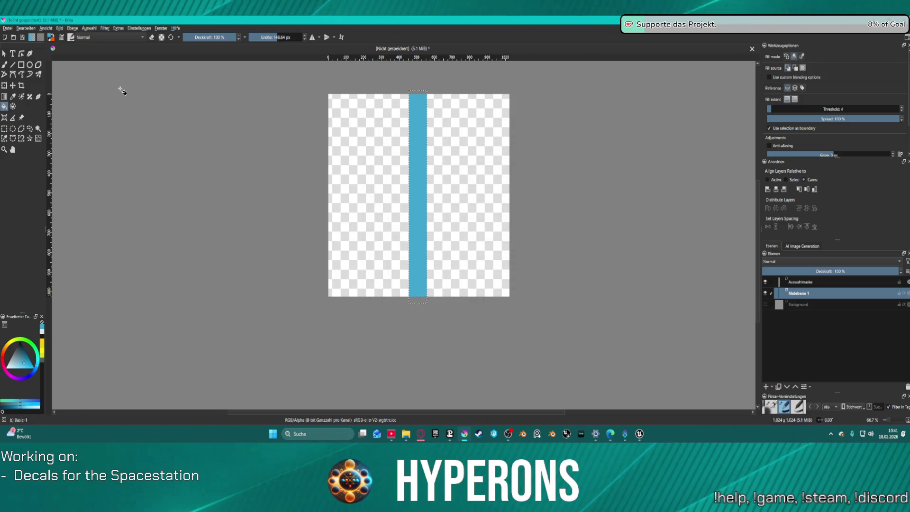
click(8, 28)
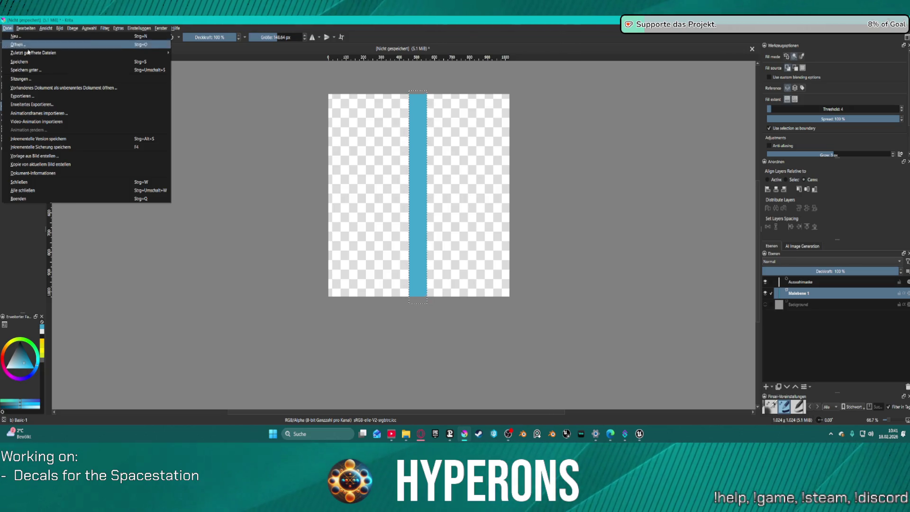
Step: Save the document as T_Decal_Line_Blue.kra in the Decals folder
click(25, 71)
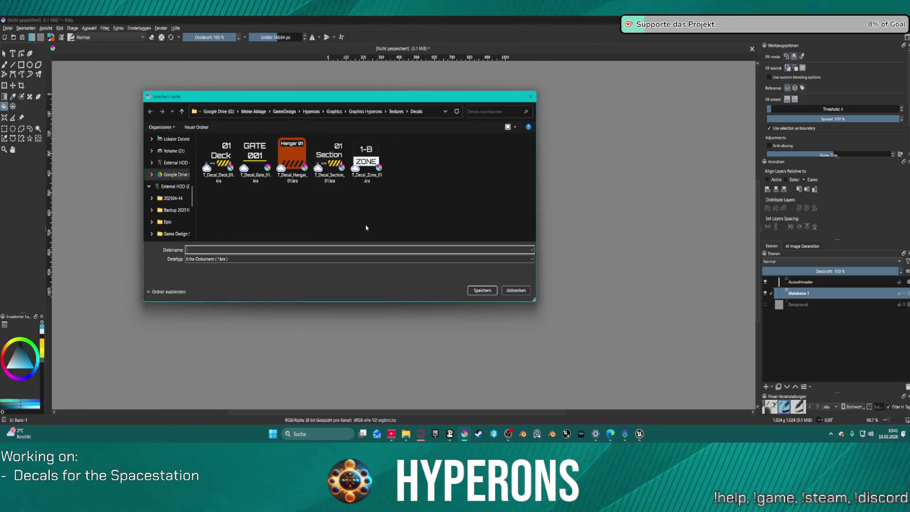
click(366, 161)
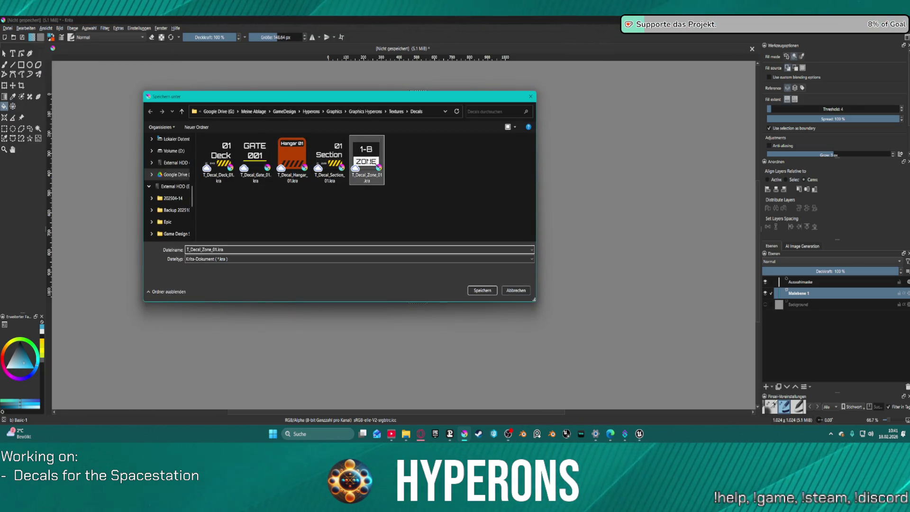
double_click(204, 249)
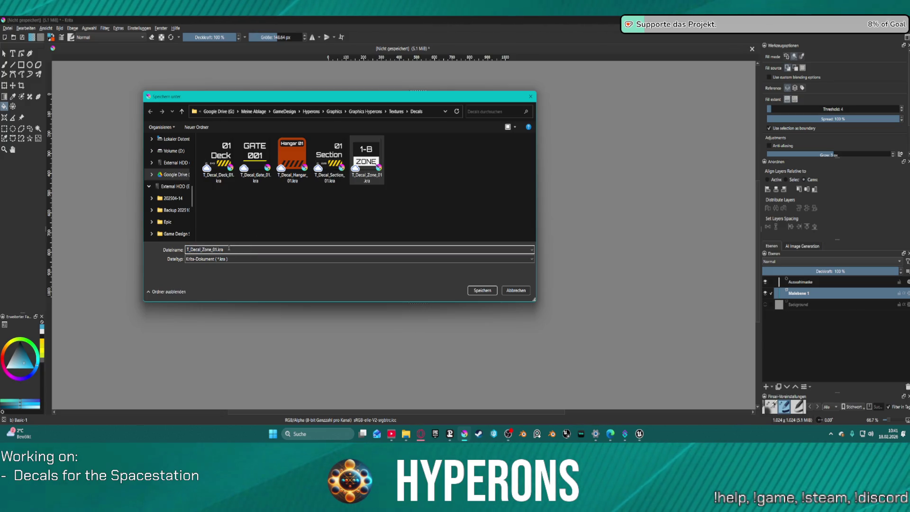
text(L)
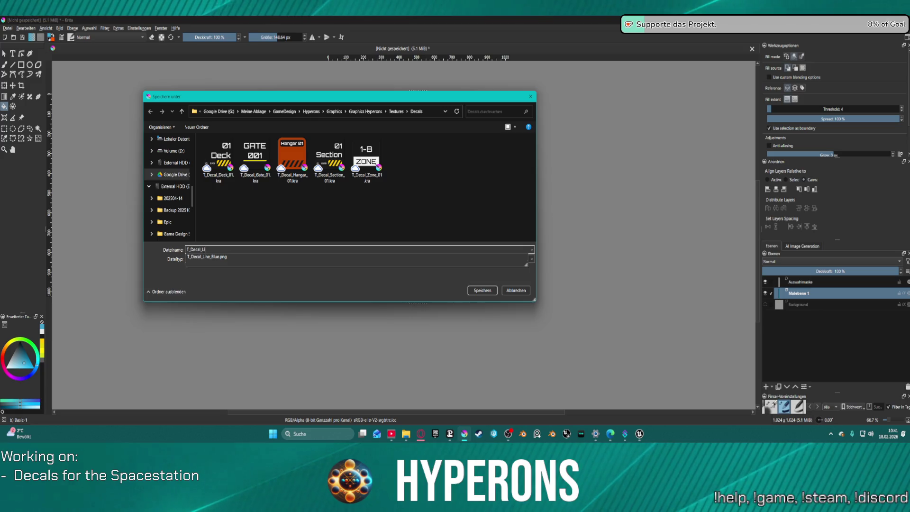
text(ine_B)
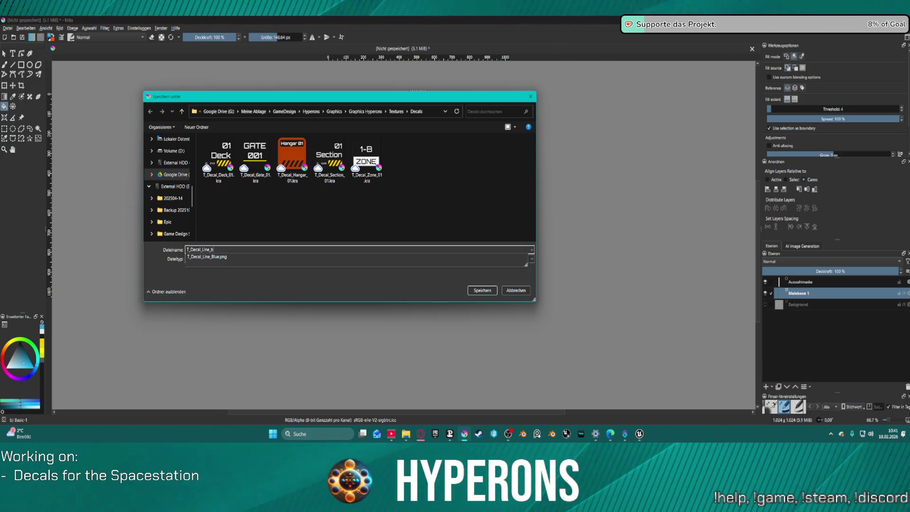
key(BackSpace)
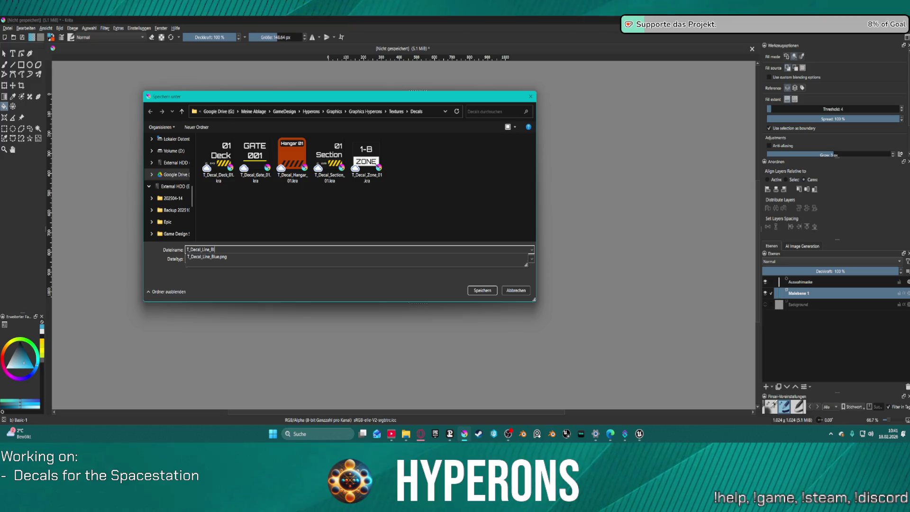
click(482, 291)
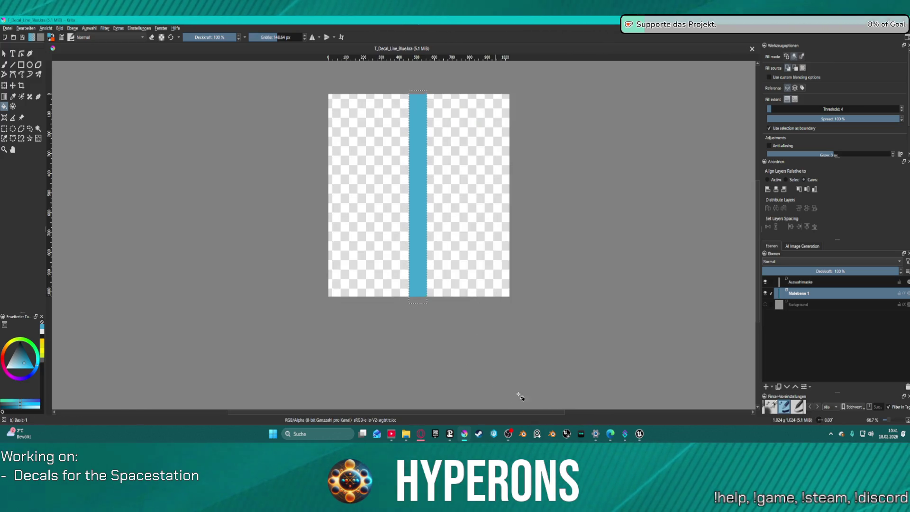
mouse_move(640, 434)
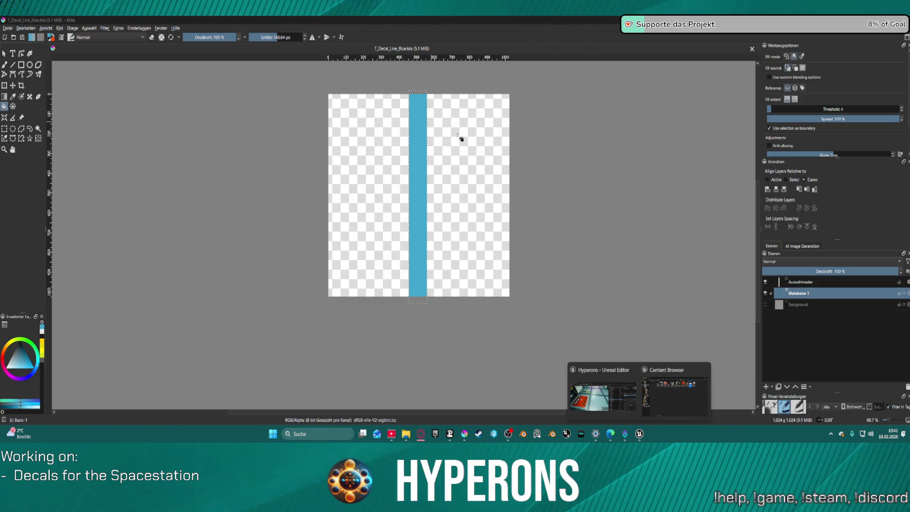
Step: Add new paint layers Malebene 2 to 5 above Malebene 1 and bring up the colour chooser
click(804, 302)
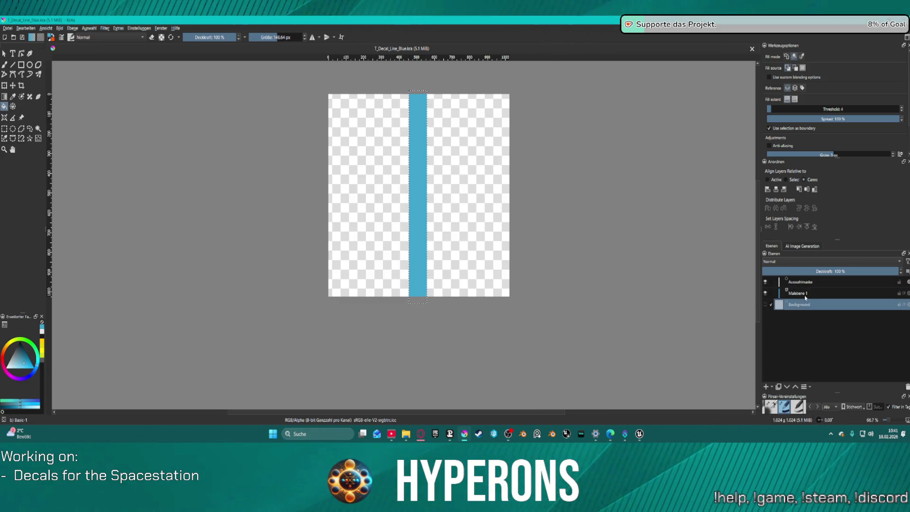
click(806, 295)
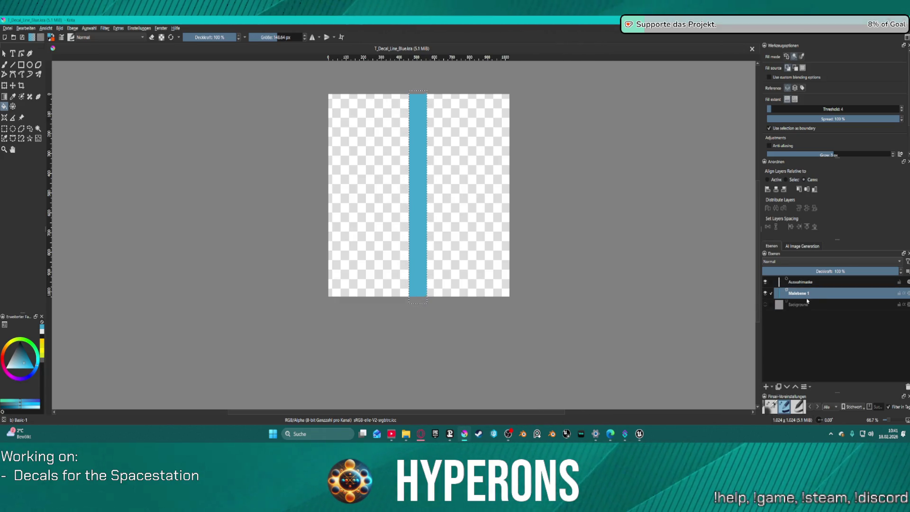
click(766, 389)
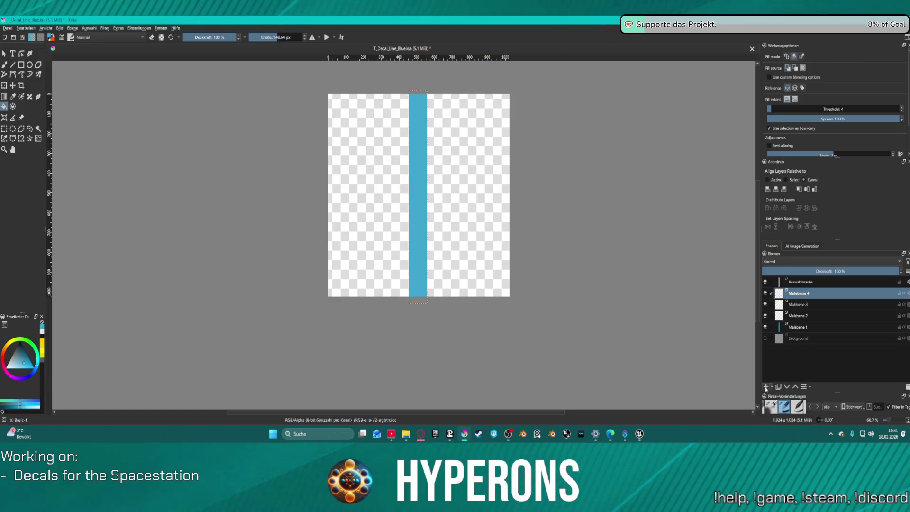
click(766, 389)
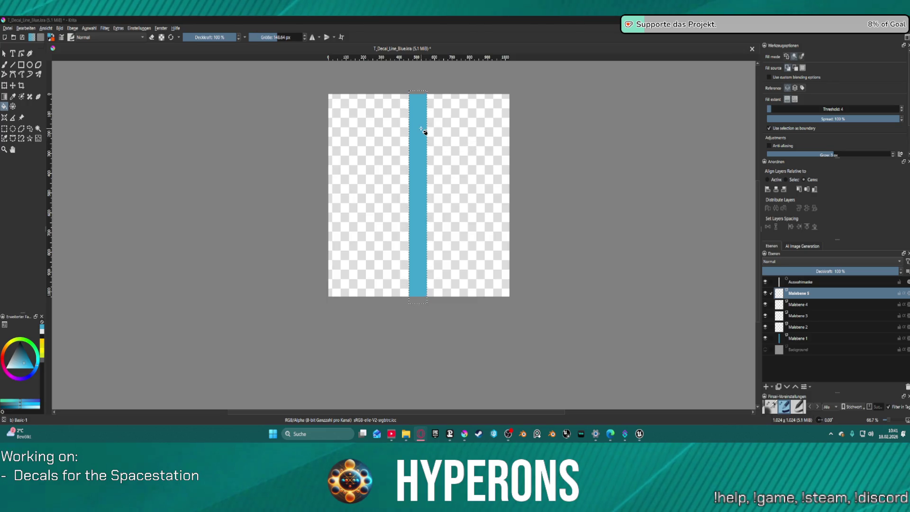
click(32, 37)
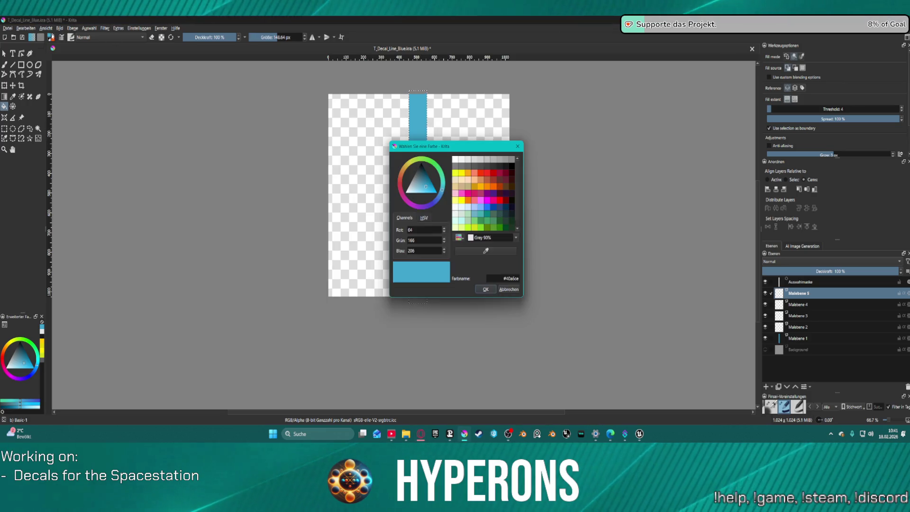
Step: Paste a yellow hex code as the colour and fill the stripe on Malebene 5 with yellow
triple_click(511, 278)
key(ctrl+v)
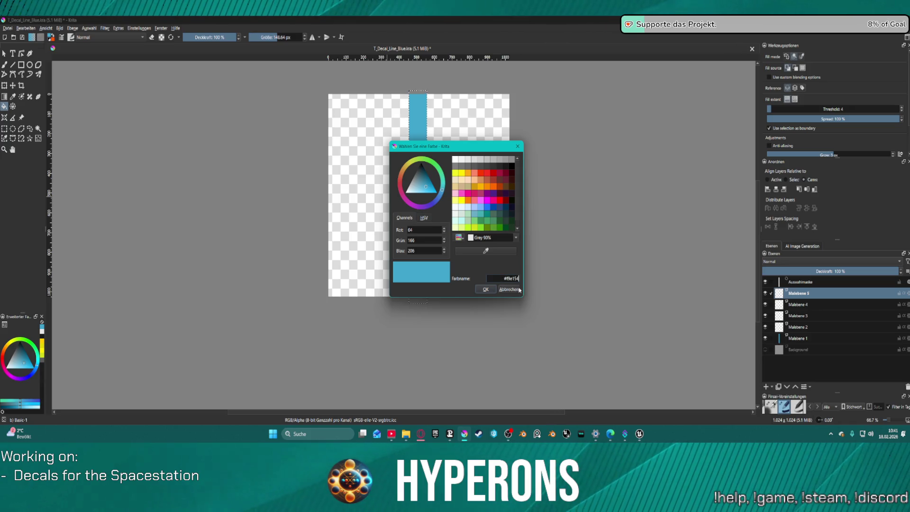
click(485, 290)
click(415, 146)
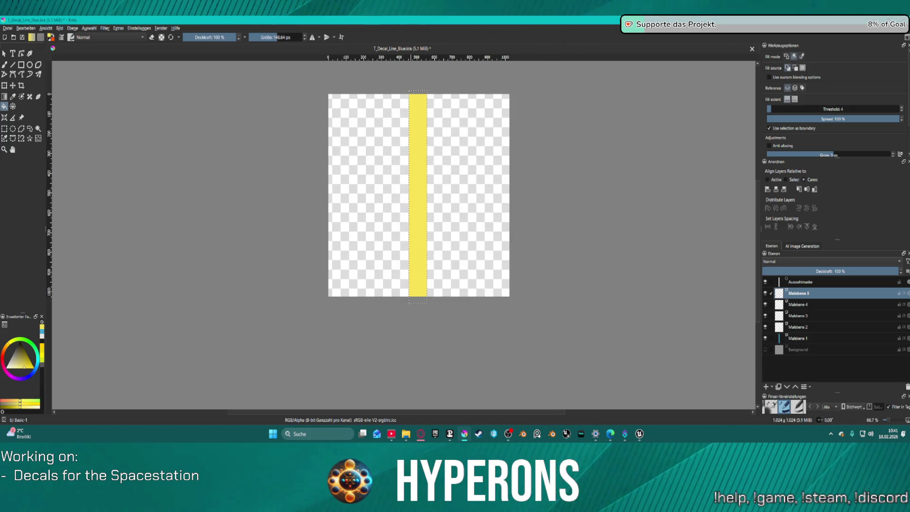
Step: Switch to Malebene 4 and reset the working colours to black and white
click(794, 304)
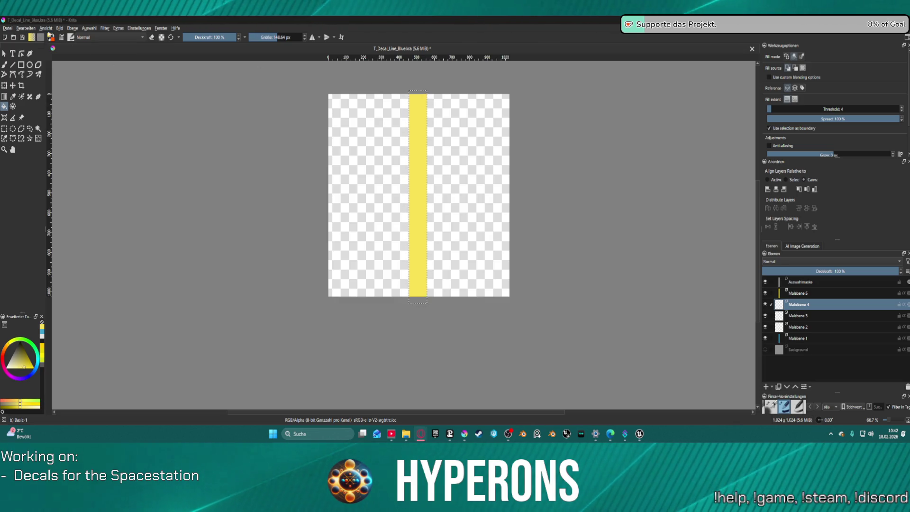
click(46, 28)
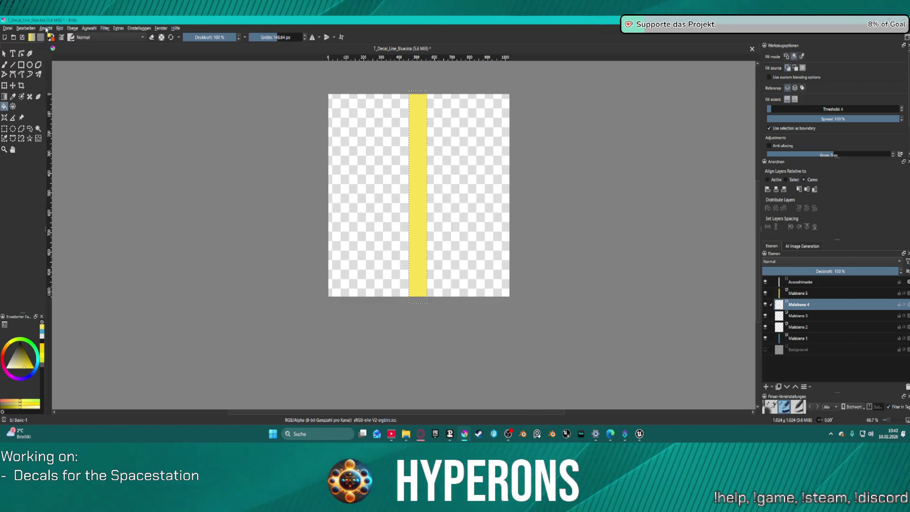
click(50, 37)
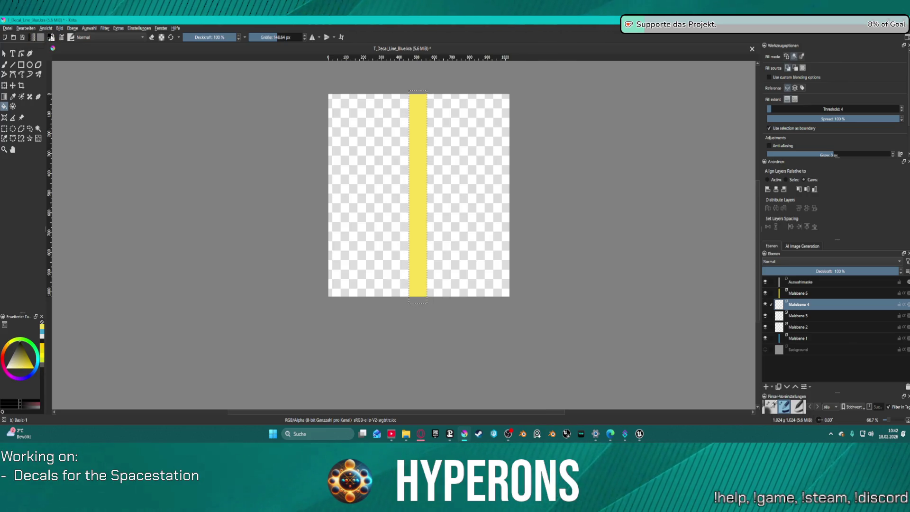
Step: Fill the stripe on Malebene 4 with orange #ec942c and hide Malebene 5
click(40, 36)
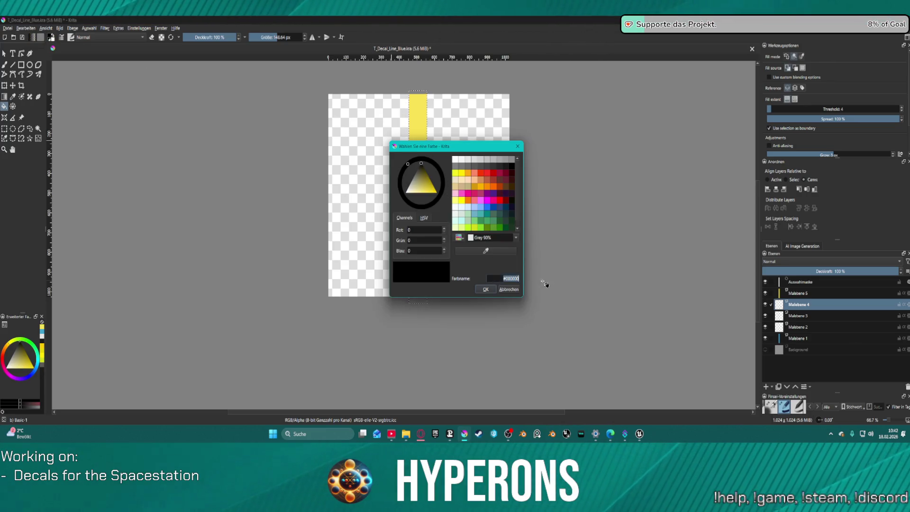
click(487, 290)
click(422, 137)
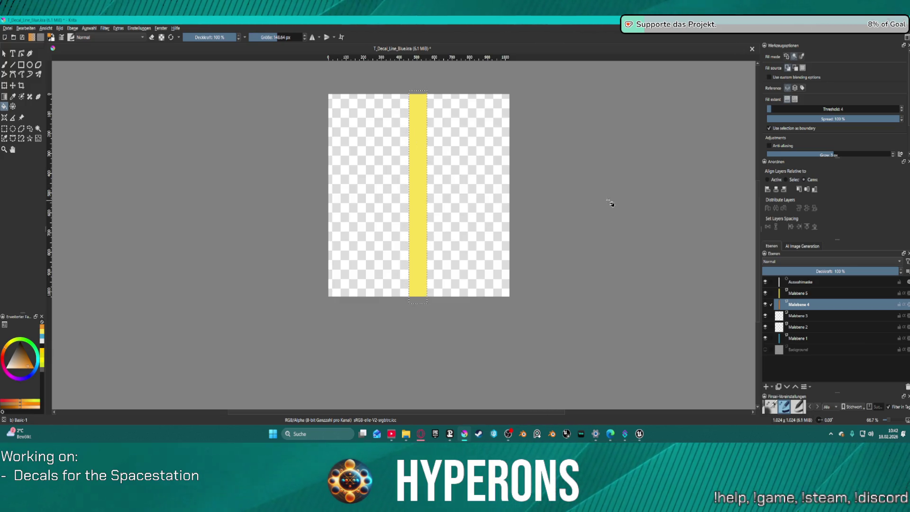
click(766, 294)
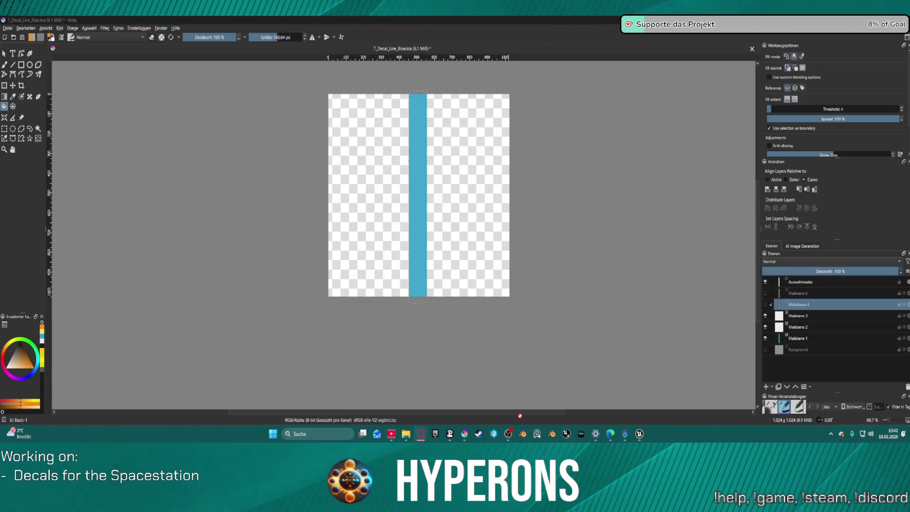
click(51, 37)
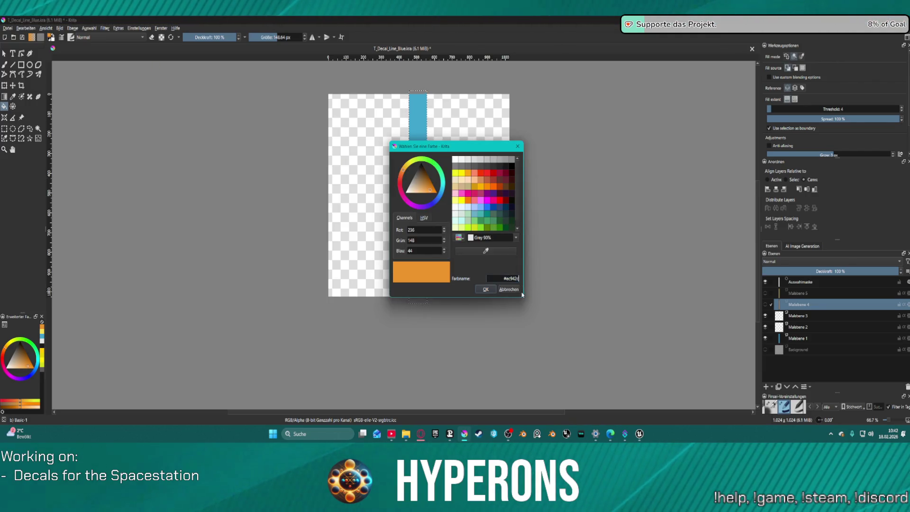
Step: Set the foreground colour to red #f02c2c
key(BackSpace)
key(BackSpace)
key(BackSpace)
text(#)
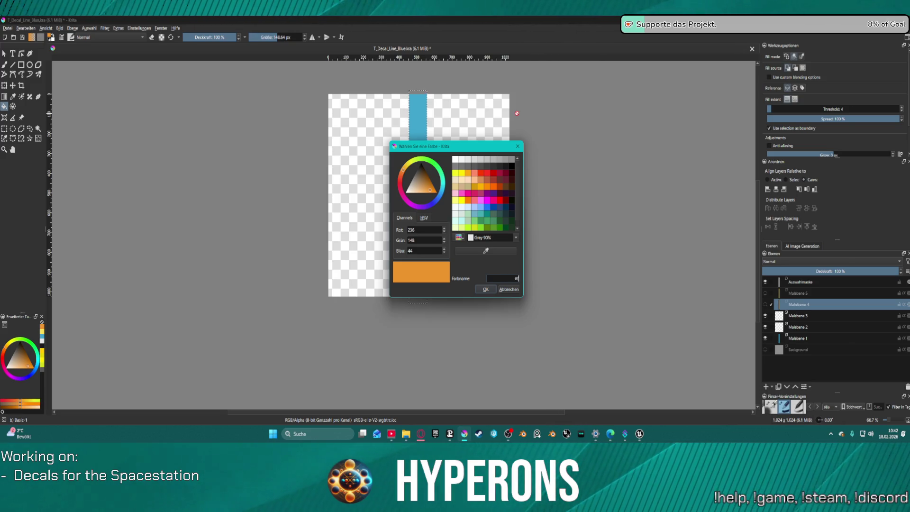
text(02c2c)
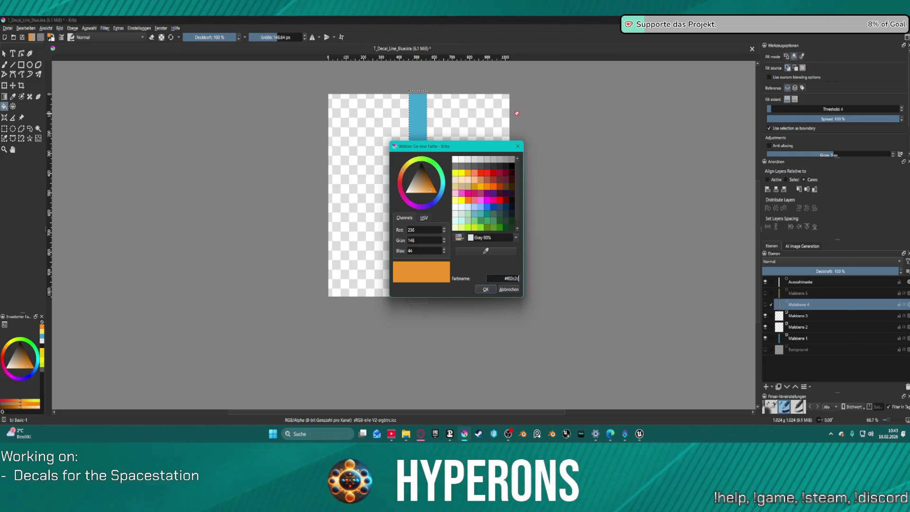
key(Return)
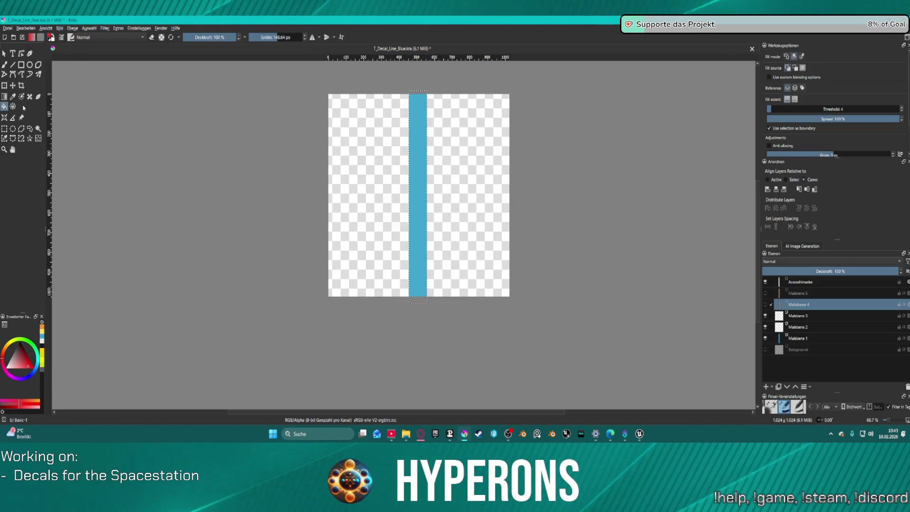
Step: Fill the stripe on Malebene 3 with red and hide that layer
click(416, 137)
key(Page_Down)
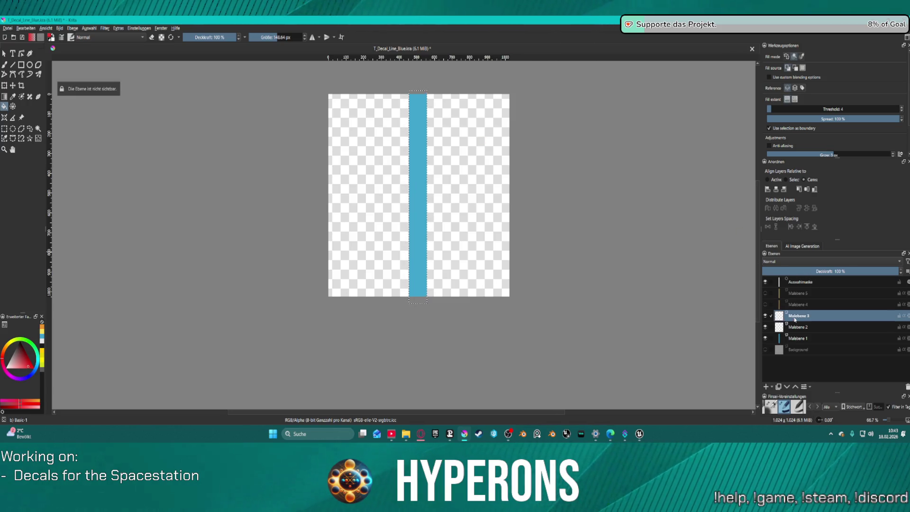
click(421, 144)
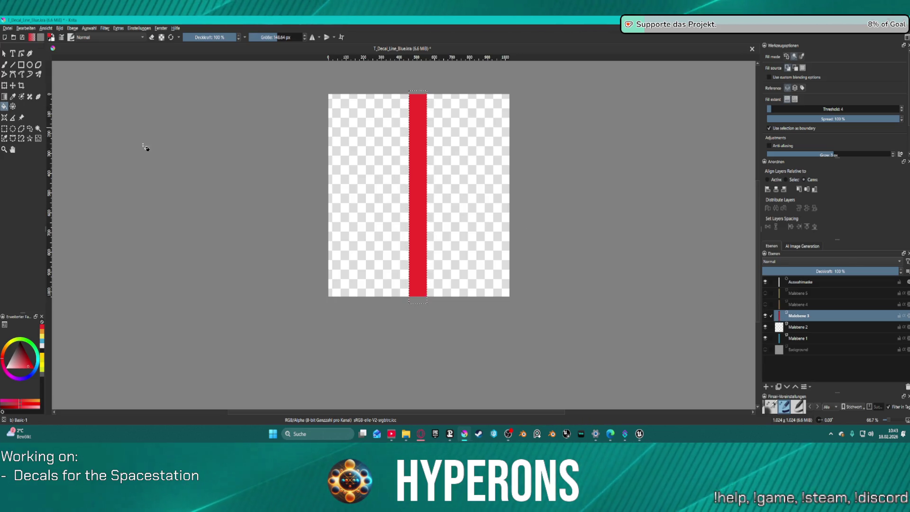
click(766, 315)
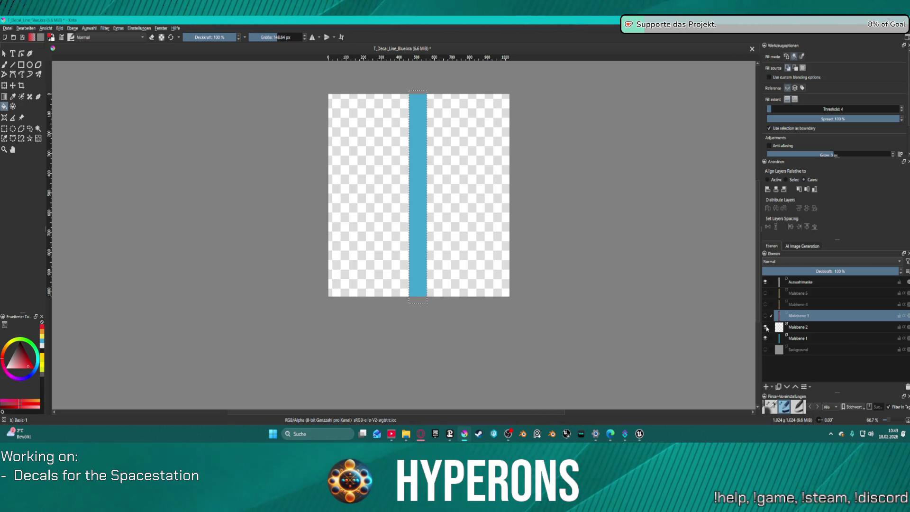
Step: Switch to Malebene 2 and fill its stripe with dark purple
click(819, 328)
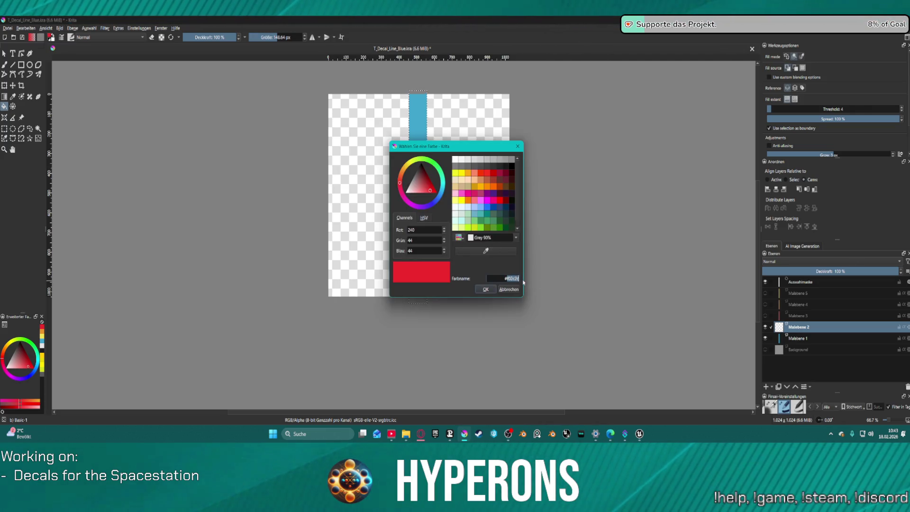
text(#7b)
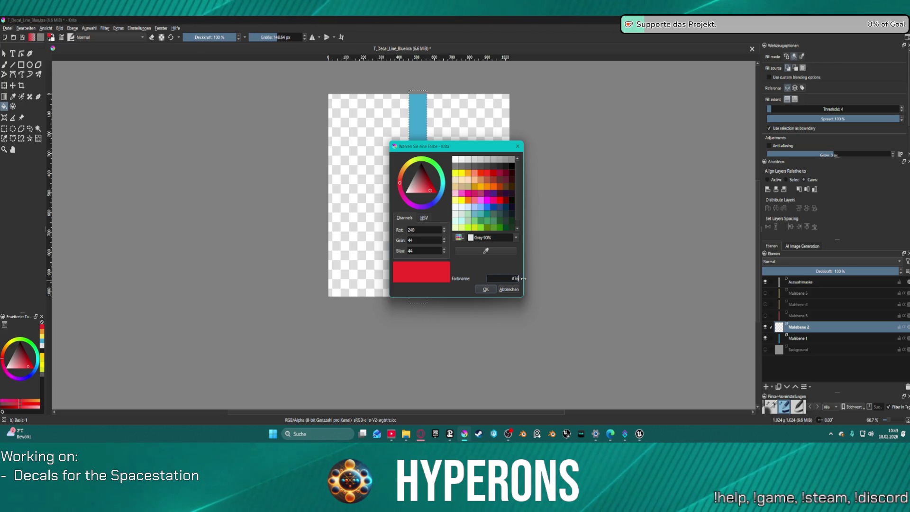
text(35)
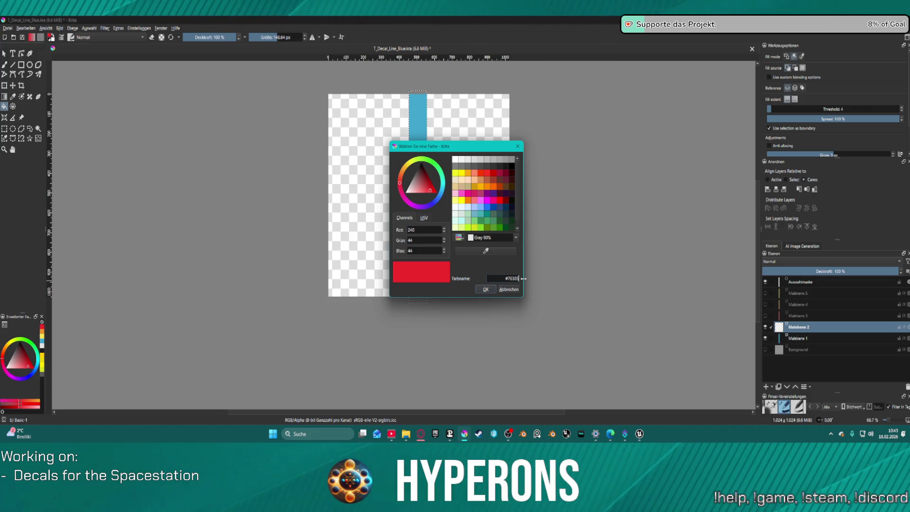
key(Return)
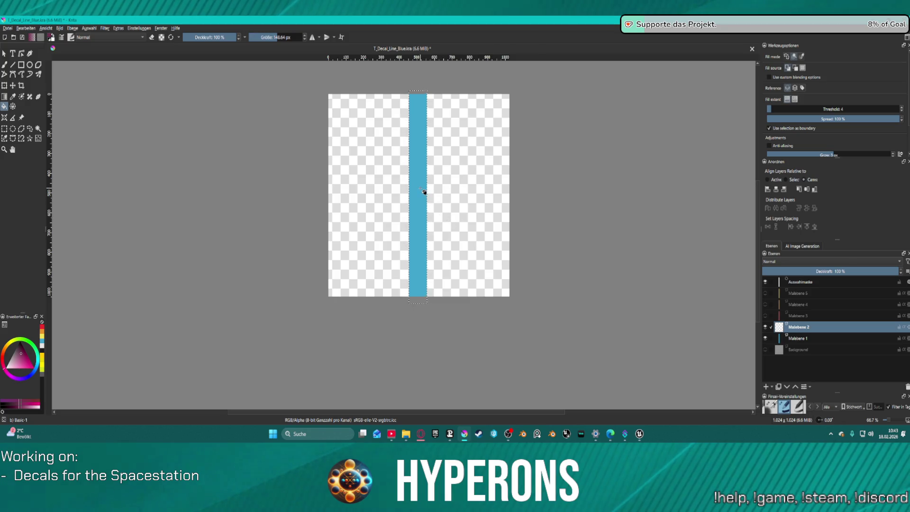
click(423, 192)
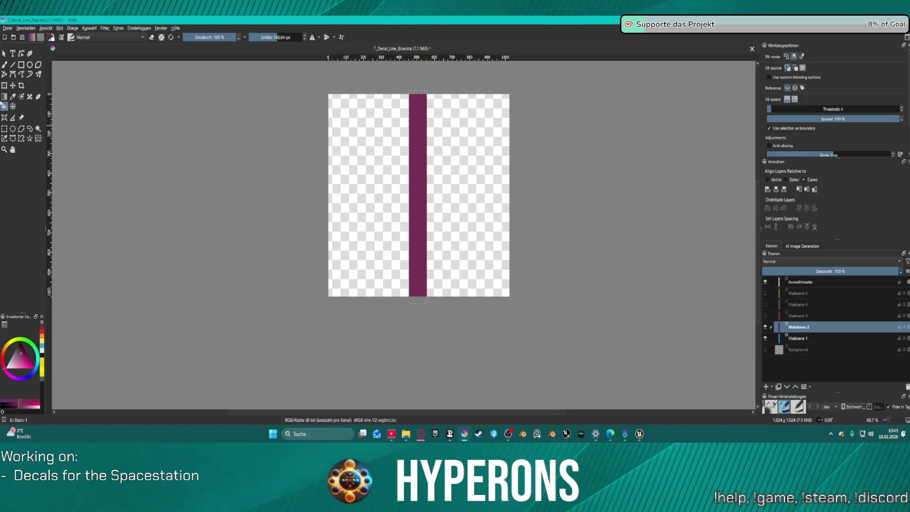
Step: Export the current purple line layer as T_Decal_Line_Purple.png with default PNG settings
click(8, 28)
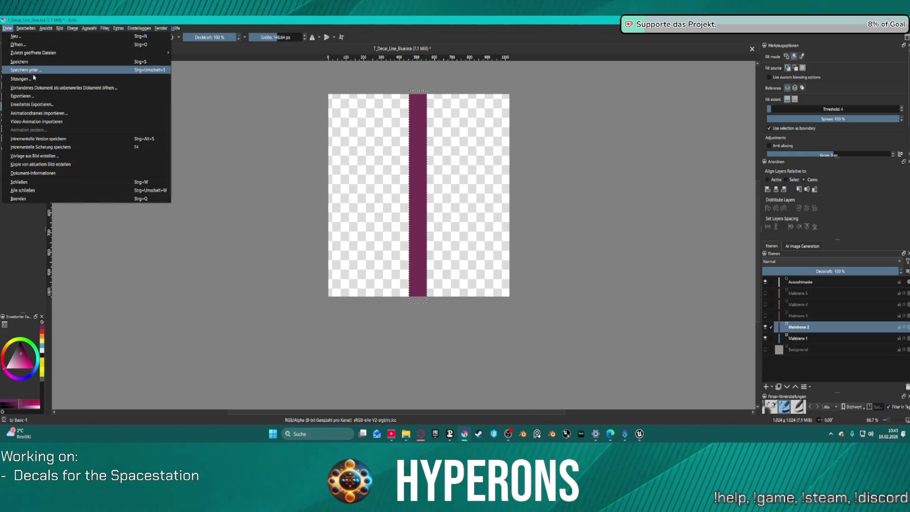
click(58, 102)
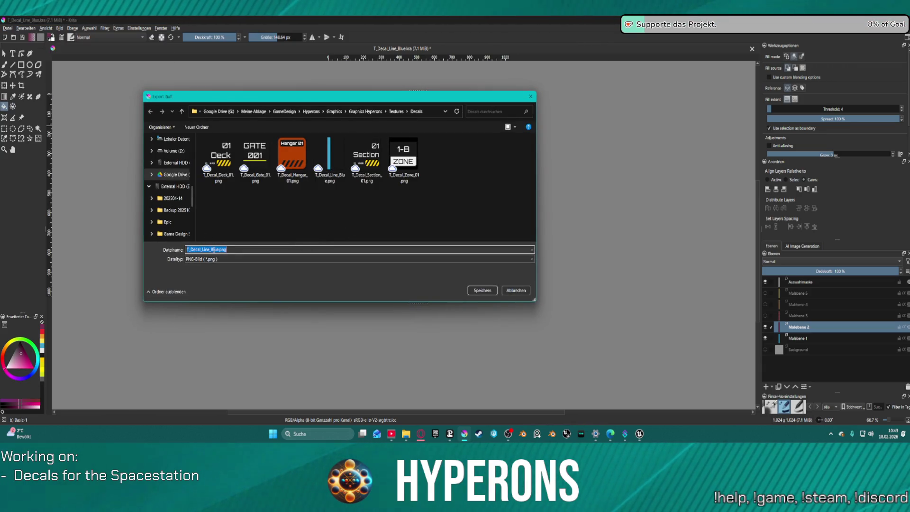
click(217, 250)
key(BackSpace)
key(BackSpace)
key(BackSpace)
text(e)
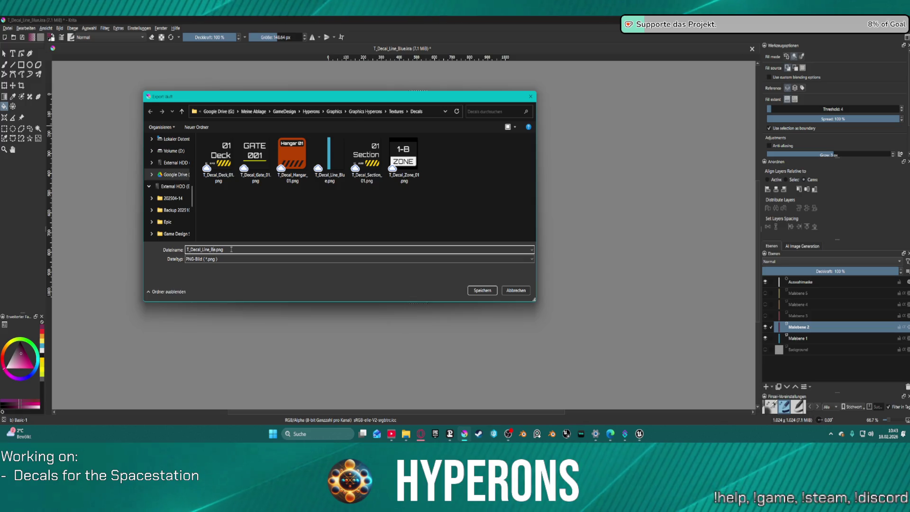
key(BackSpace)
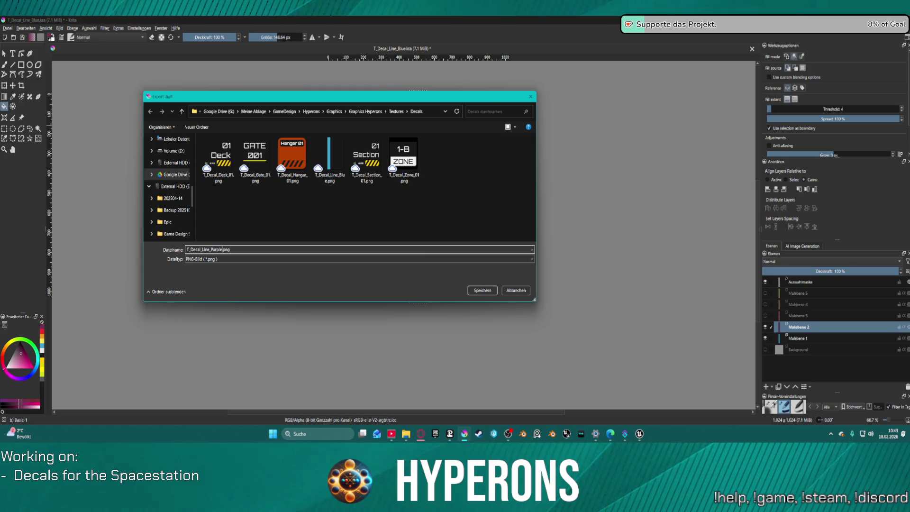
key(Return)
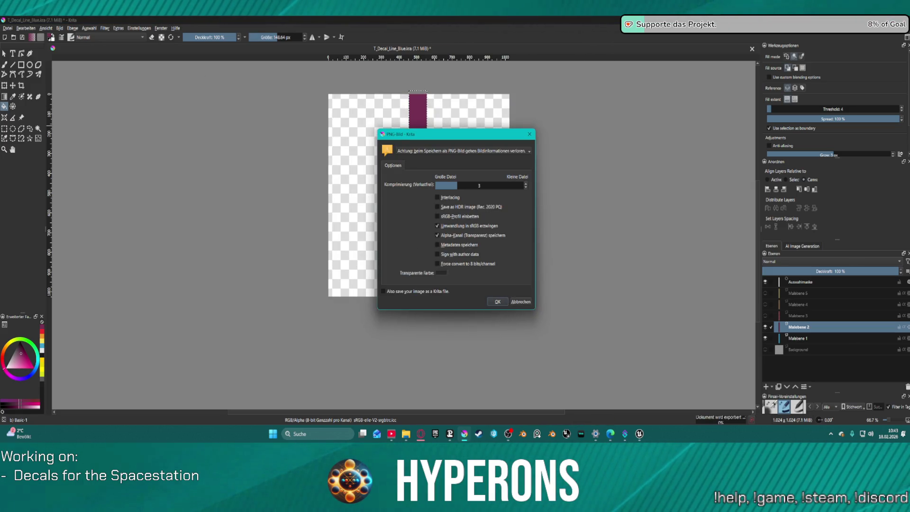
click(497, 300)
Step: Show only Malebene 3 (red), export it as T_Decal_Line_Red.png, then hide it again
key(alt+d)
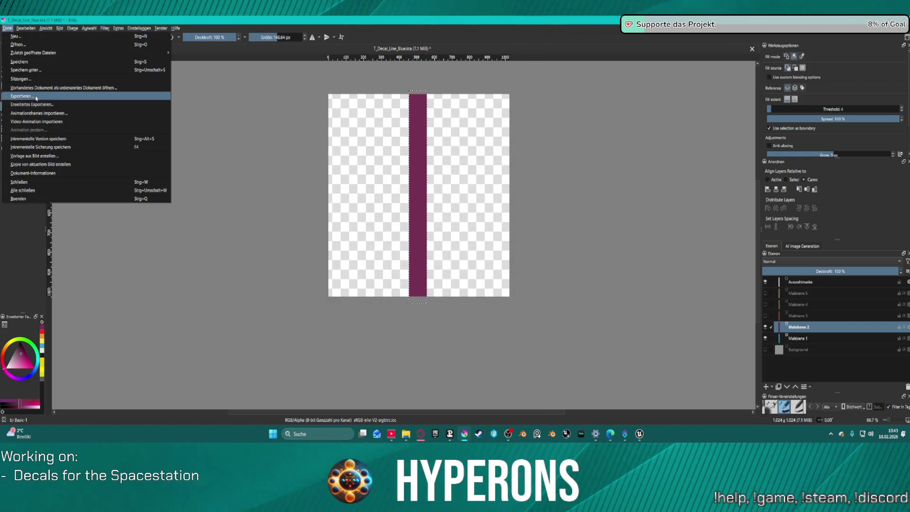
click(767, 328)
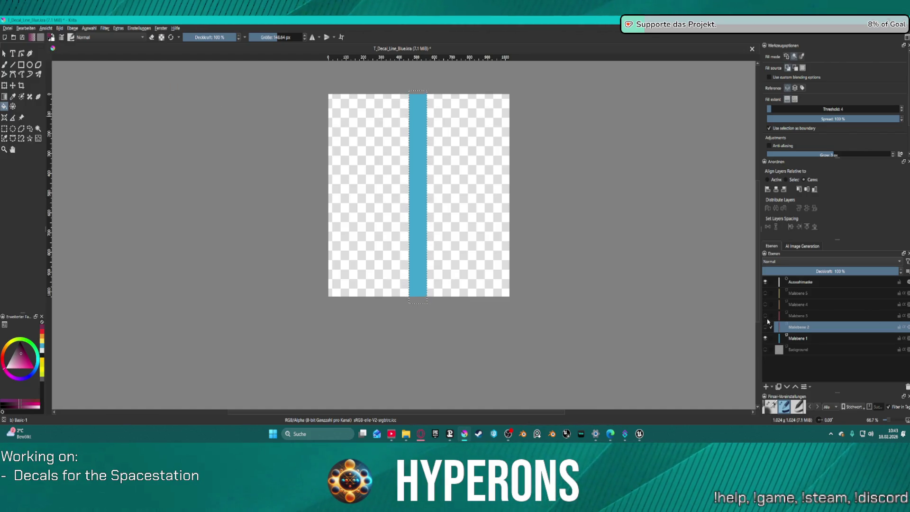
click(767, 316)
click(8, 28)
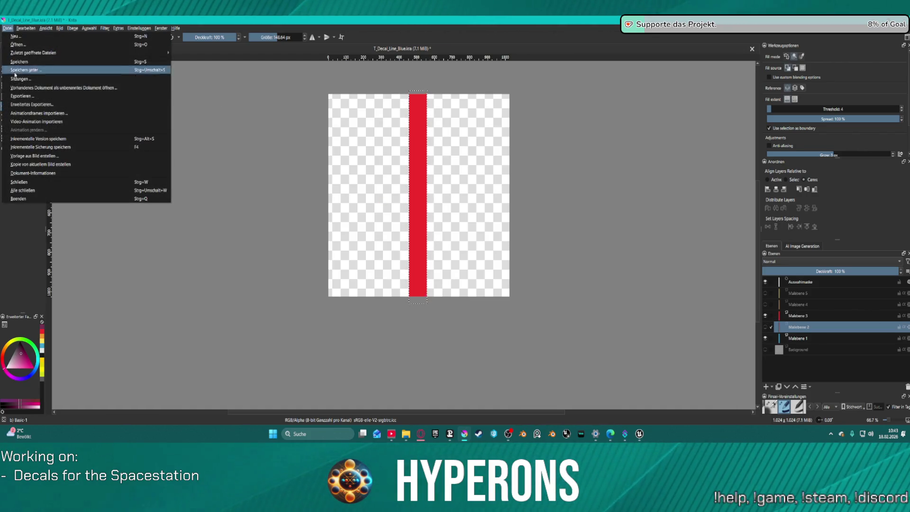
click(45, 93)
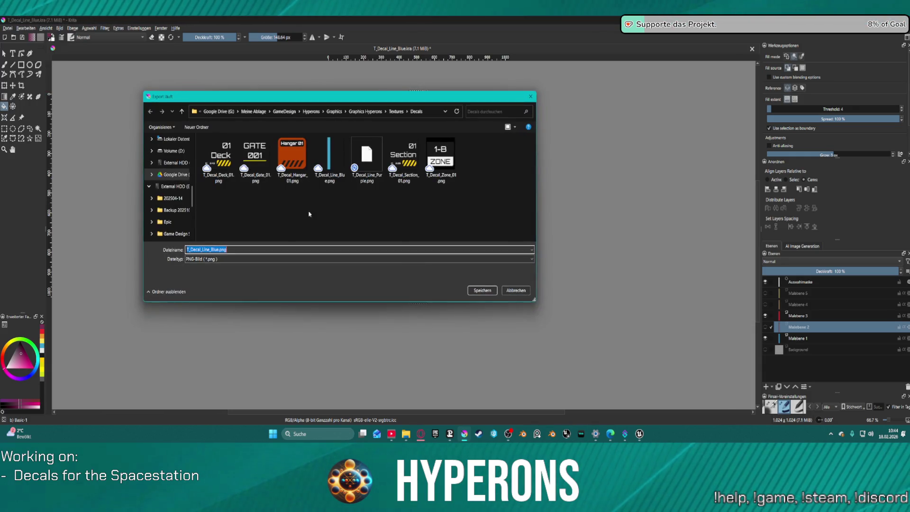
click(233, 249)
key(BackSpace)
key(BackSpace)
key(BackSpace)
key(BackSpace)
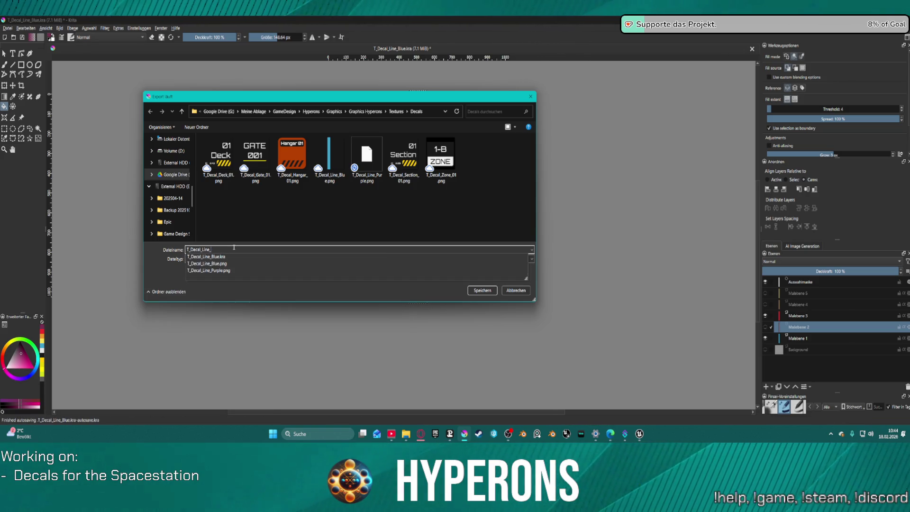
text(Red)
key(Return)
click(498, 302)
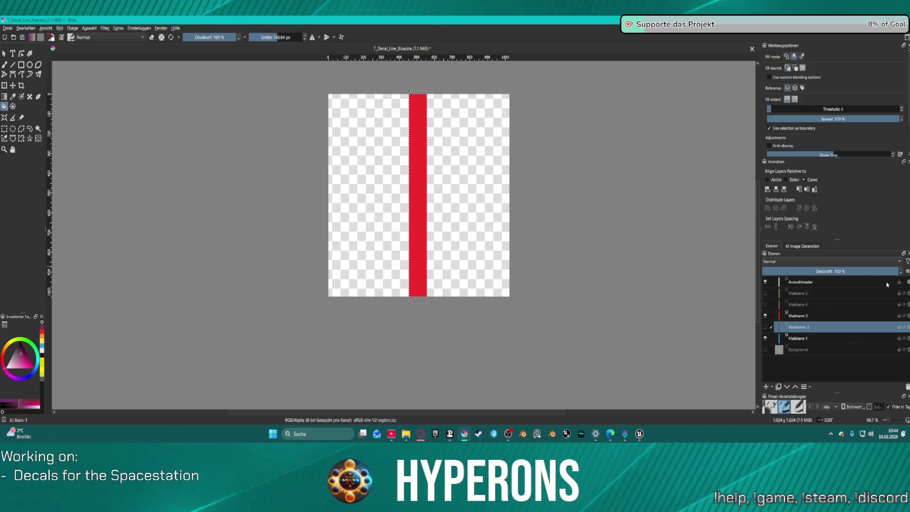
click(766, 316)
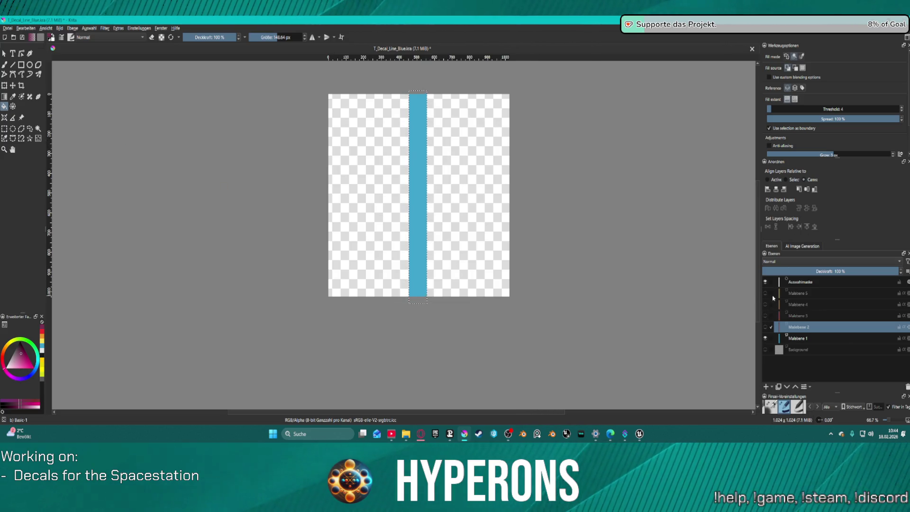
Step: Show only Malebene 4 (orange) and export it as T_Decal_Line_orange.png
click(766, 339)
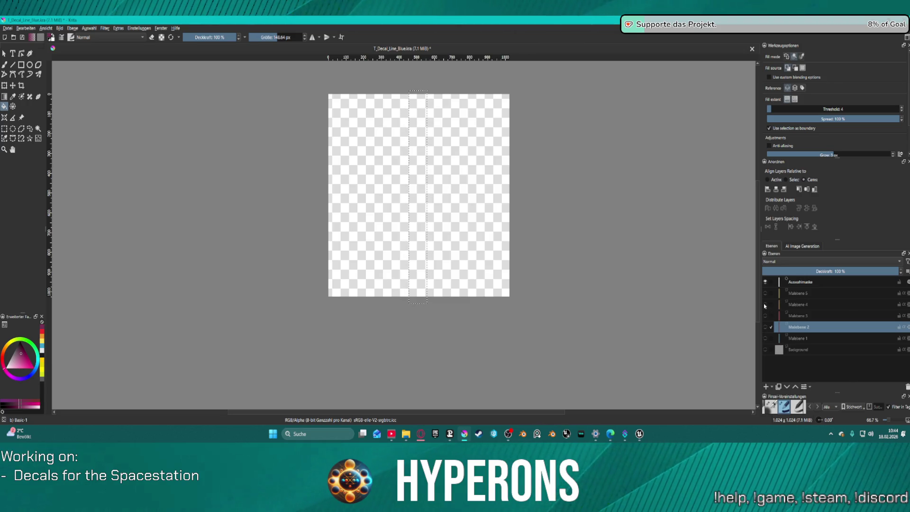
click(765, 305)
click(7, 28)
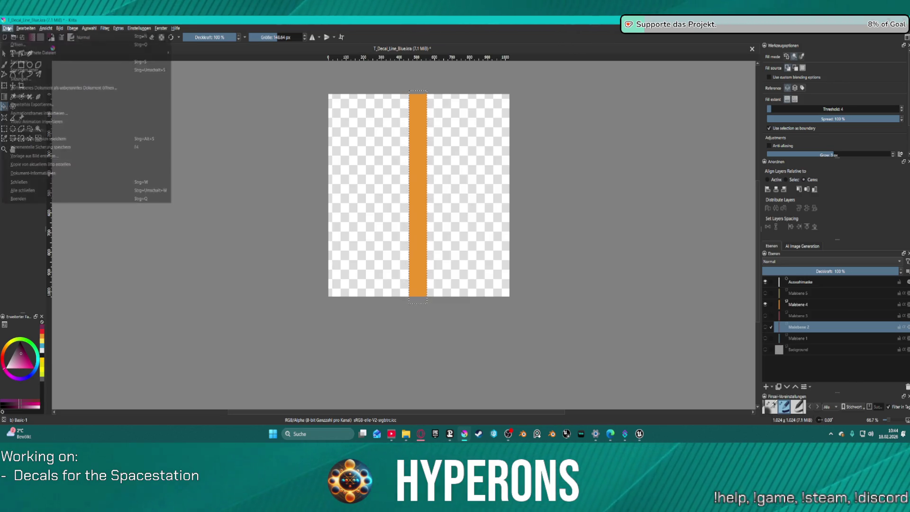
key(Escape)
key(ctrl+shift+e)
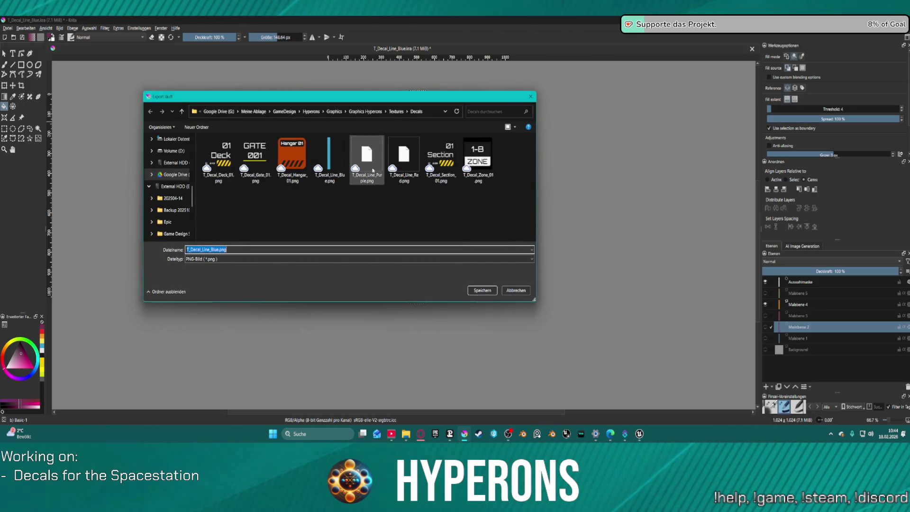
drag(210, 250, 239, 250)
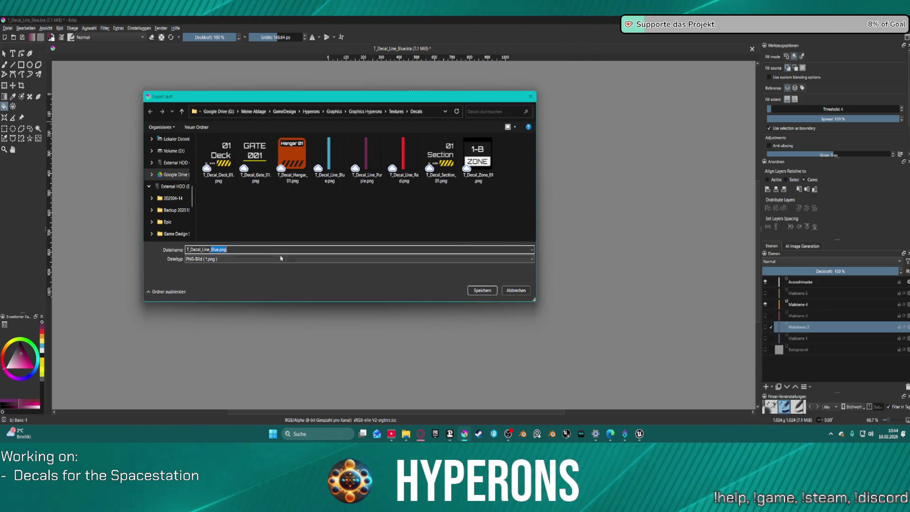
text(orange)
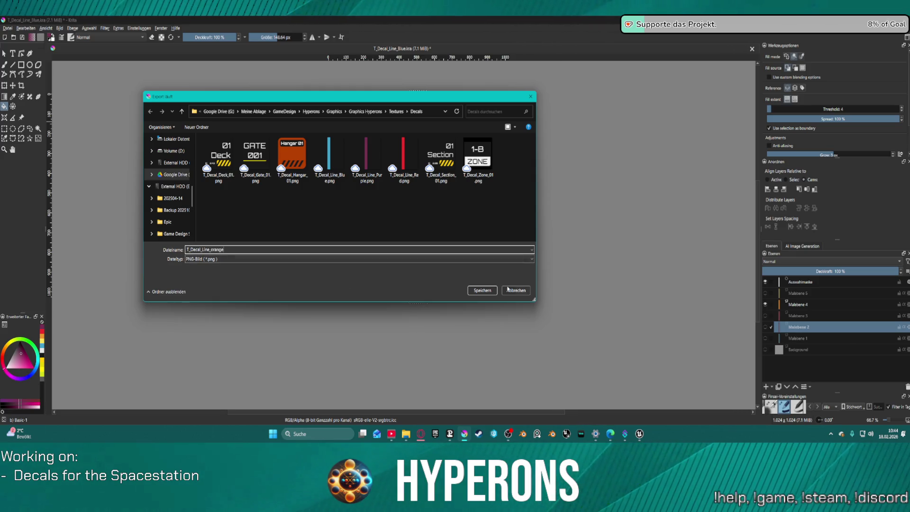
click(483, 291)
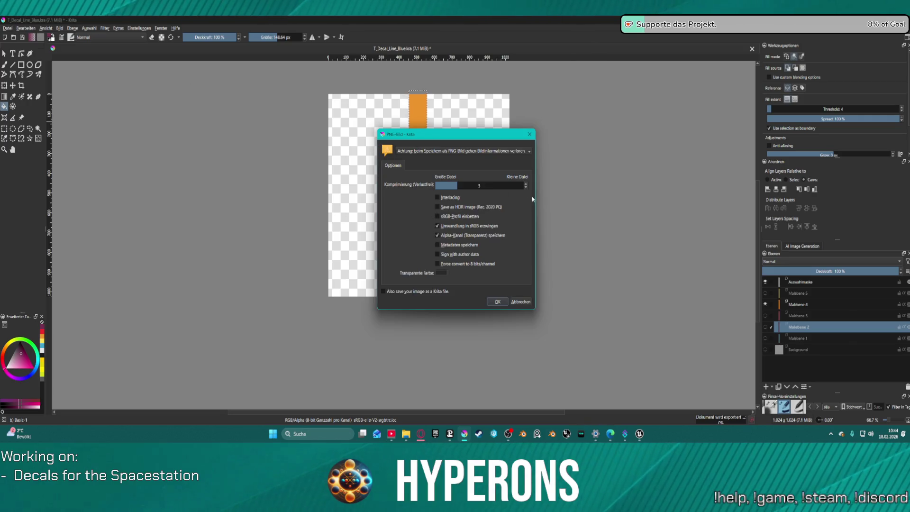
click(501, 300)
Step: Show Malebene 5 (yellow), export it as T_Decal_Line_Yellow.png, and switch to Unreal Engine
click(766, 304)
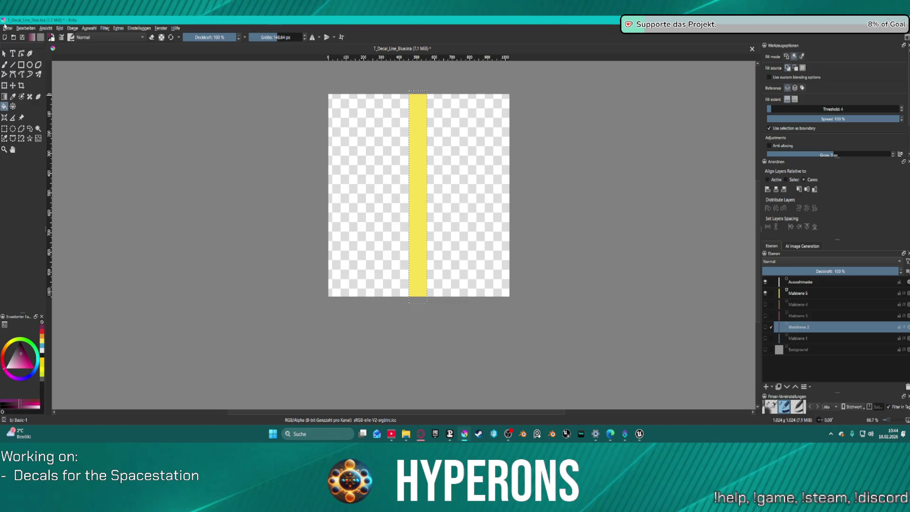
click(6, 30)
click(29, 97)
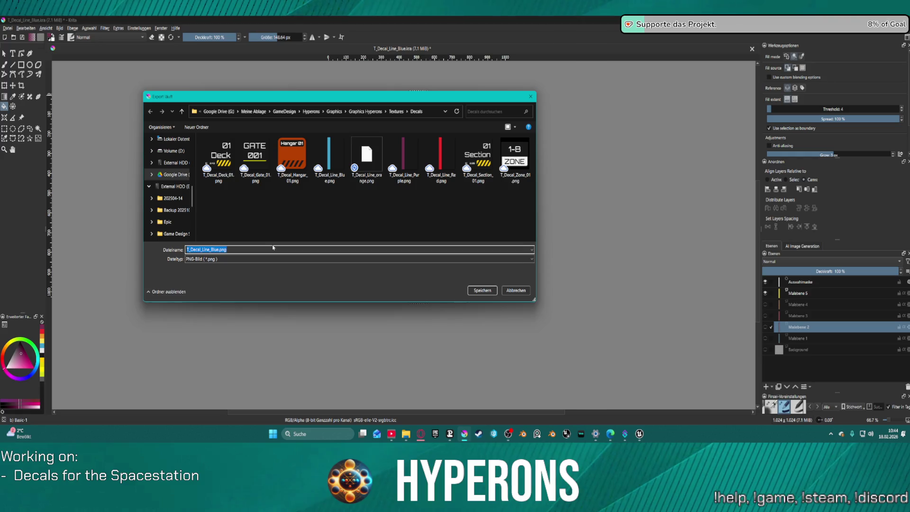
text(T_Decal_Line_Bl)
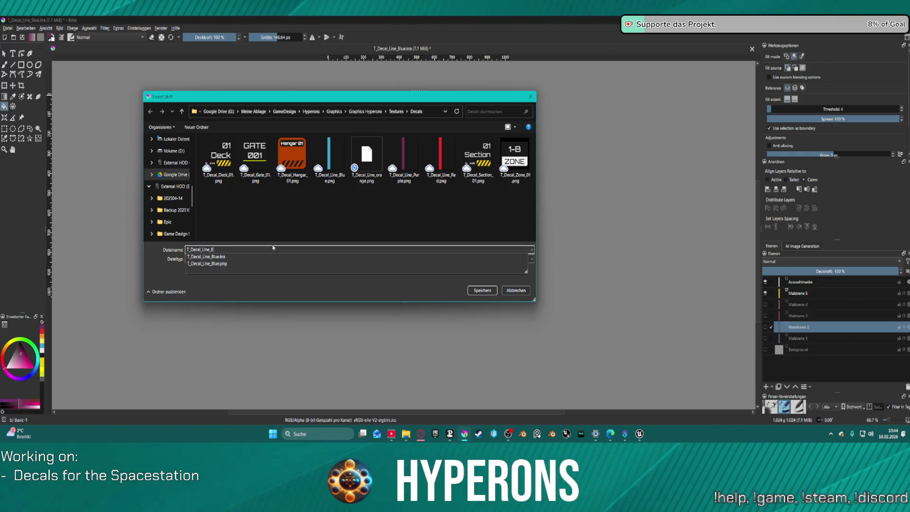
key(BackSpace)
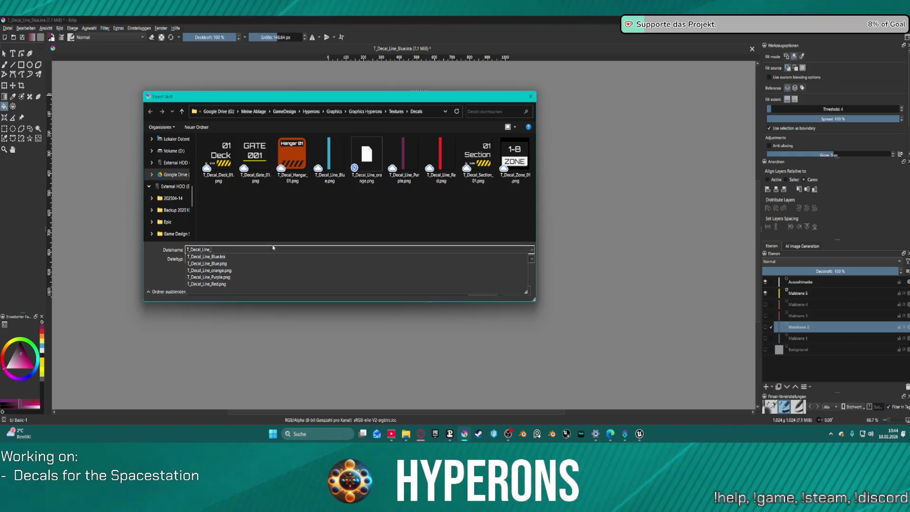
text(Yellow)
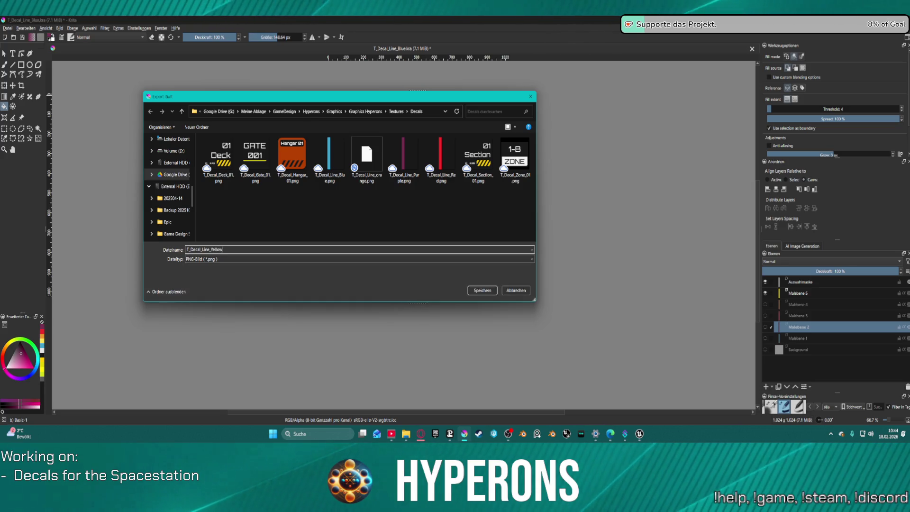
key(Return)
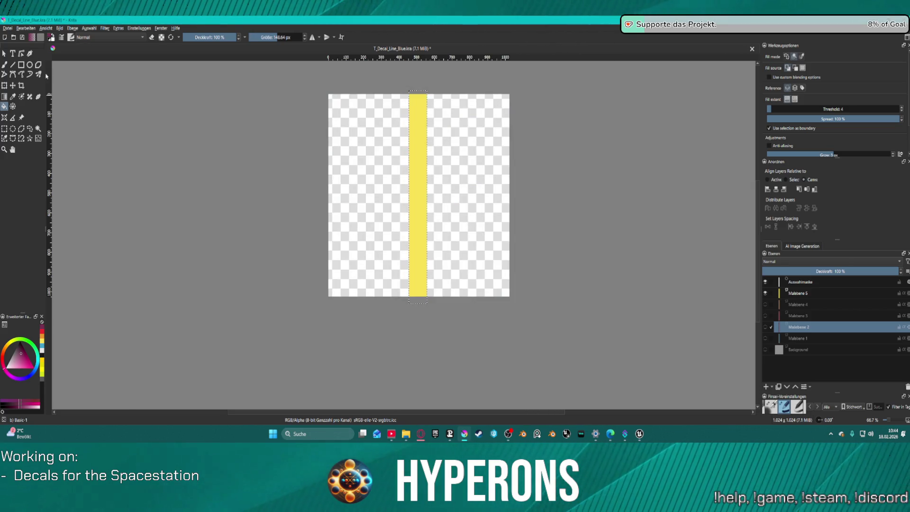
key(Return)
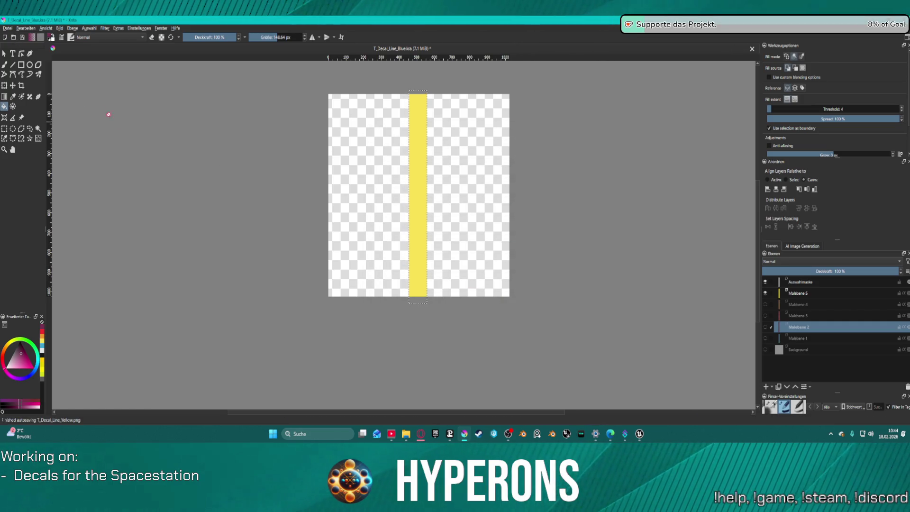
click(7, 28)
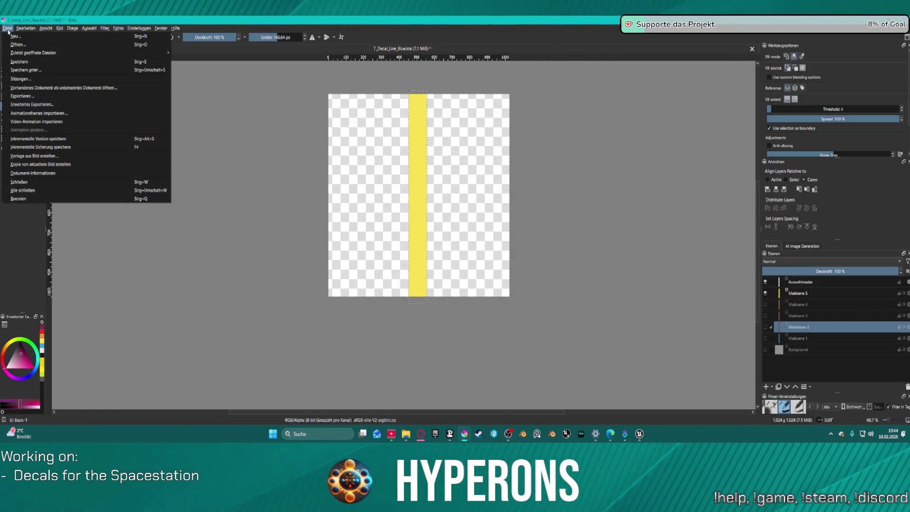
click(8, 30)
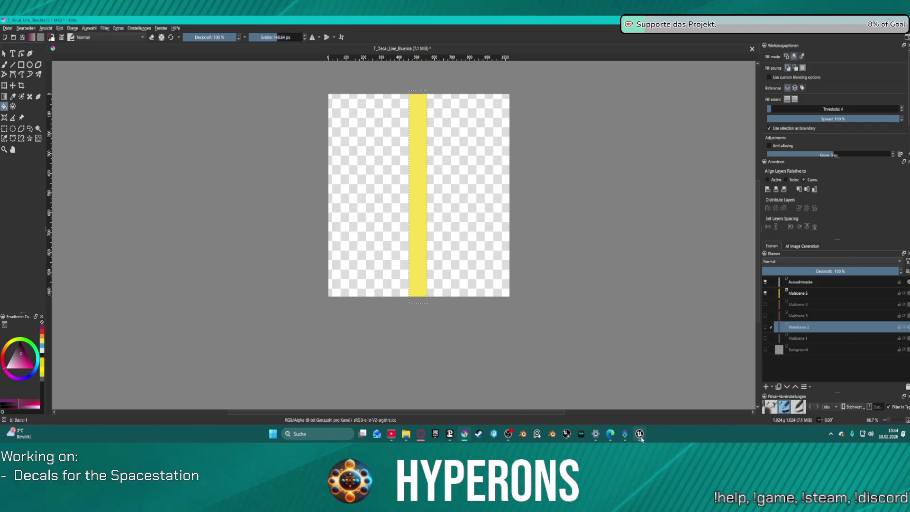
mouse_move(640, 434)
click(660, 396)
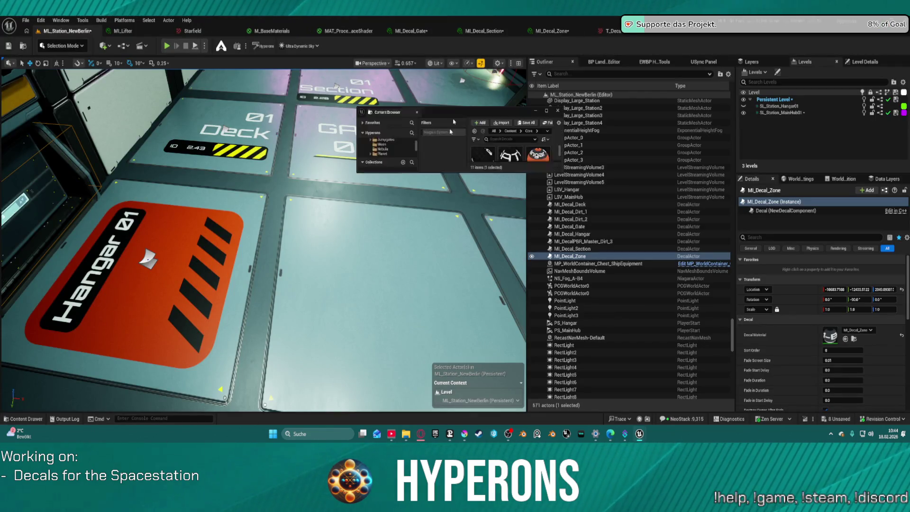
Step: View the Stations > Decals folder with the five imported line textures in the Content Browser
double_click(472, 234)
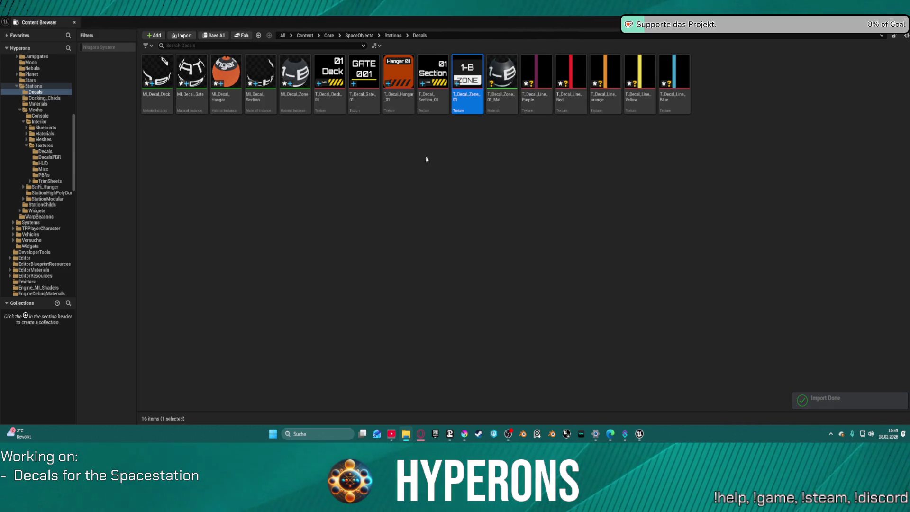
Step: Duplicate MI_Decal_Zone, rename the copy to MI_Decal_Line, and open it for editing
click(297, 100)
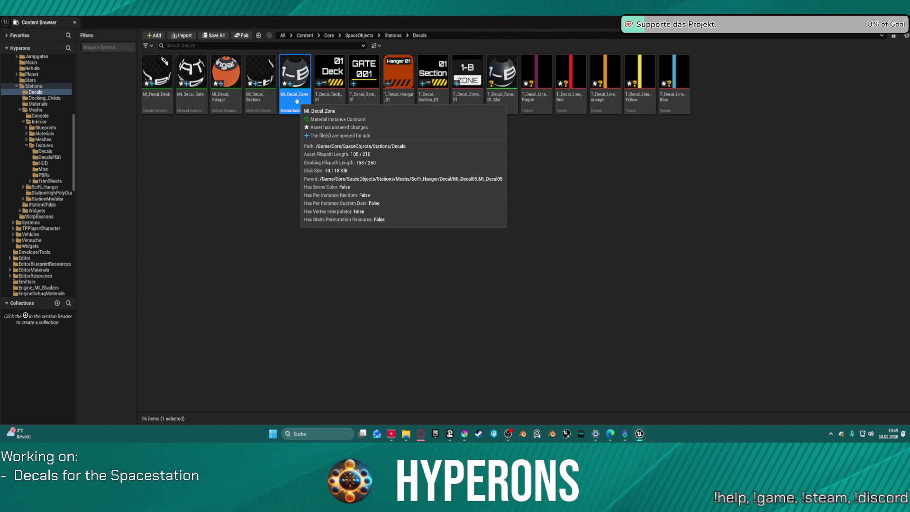
right_click(296, 101)
click(349, 215)
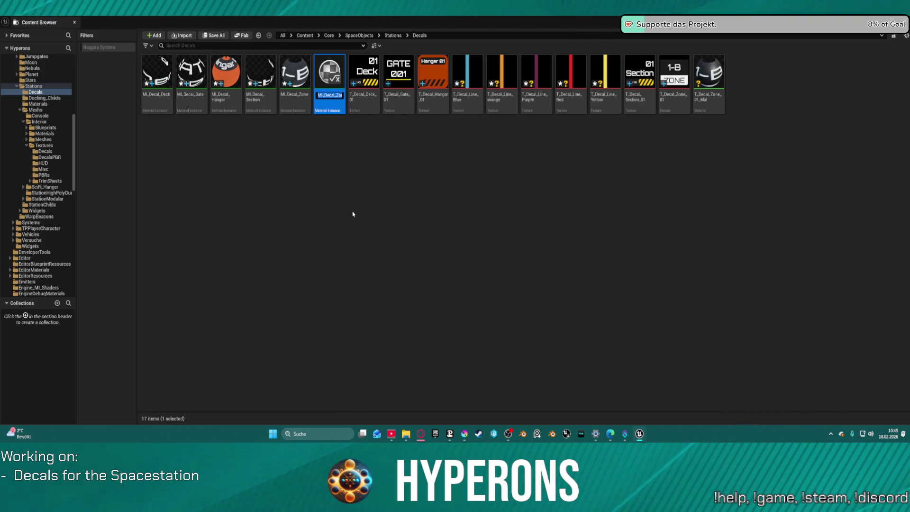
key(Return)
key(ctrl+s)
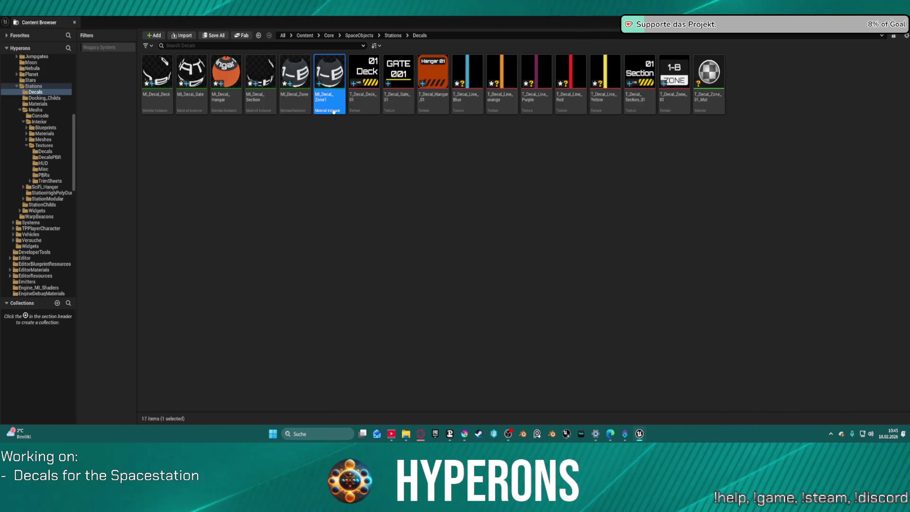
click(329, 107)
text(Li)
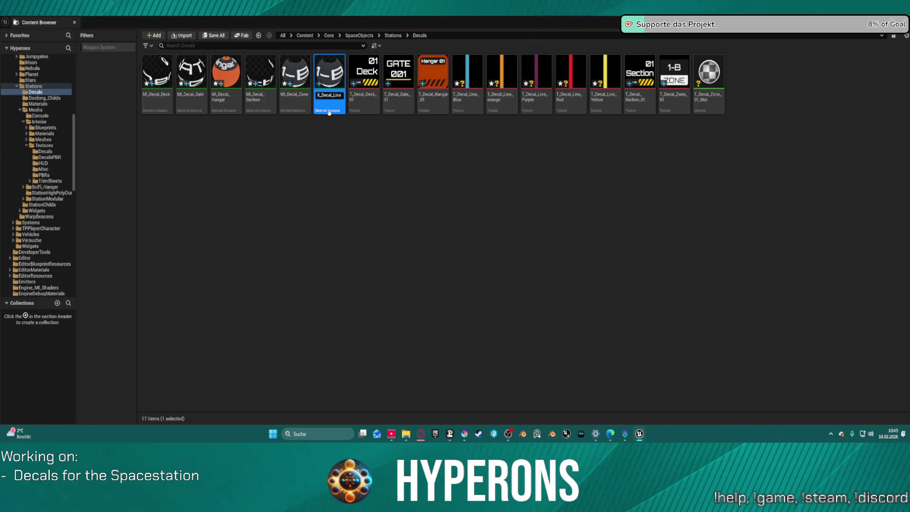
key(Return)
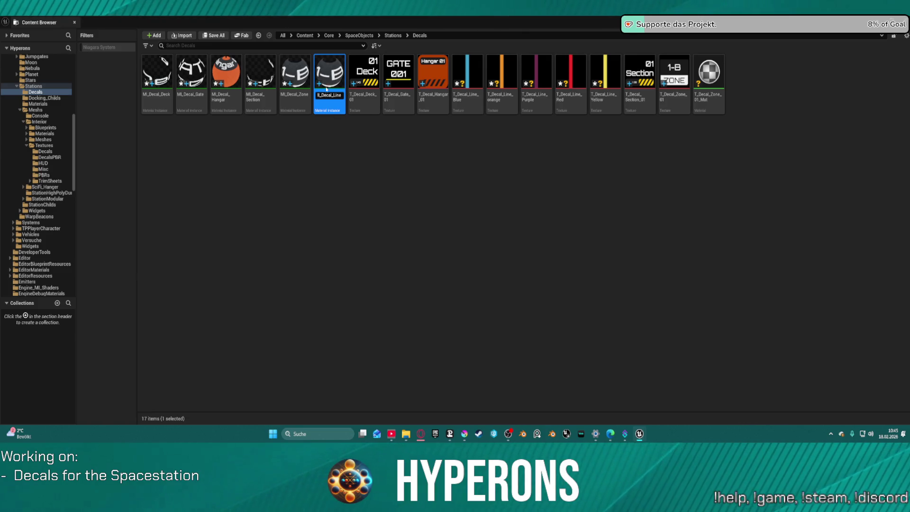
double_click(261, 75)
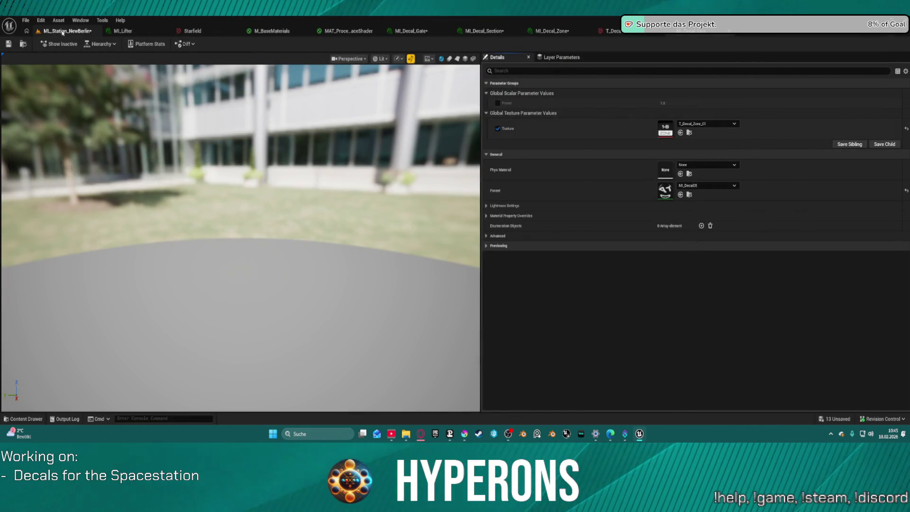
Step: Assign T_Decal_Line_orange to the Texture parameter of MI_Decal_Line
key(ctrl+space)
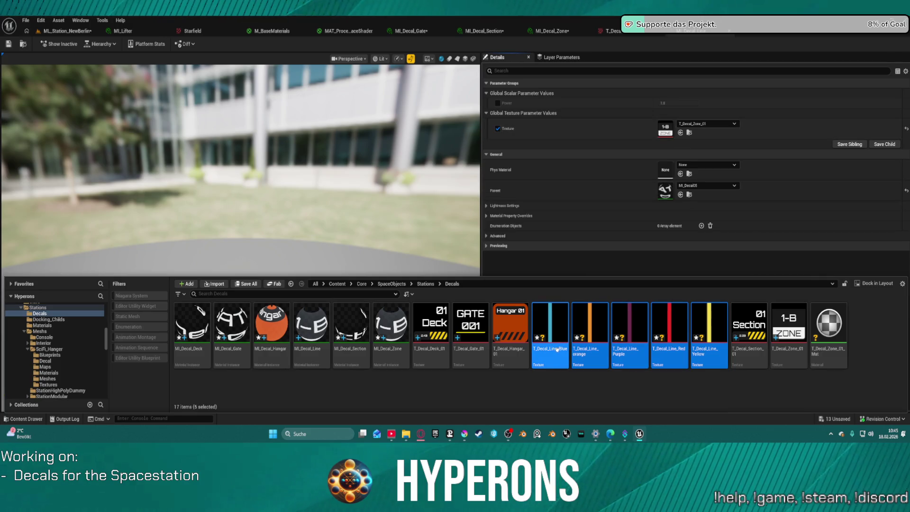
click(591, 331)
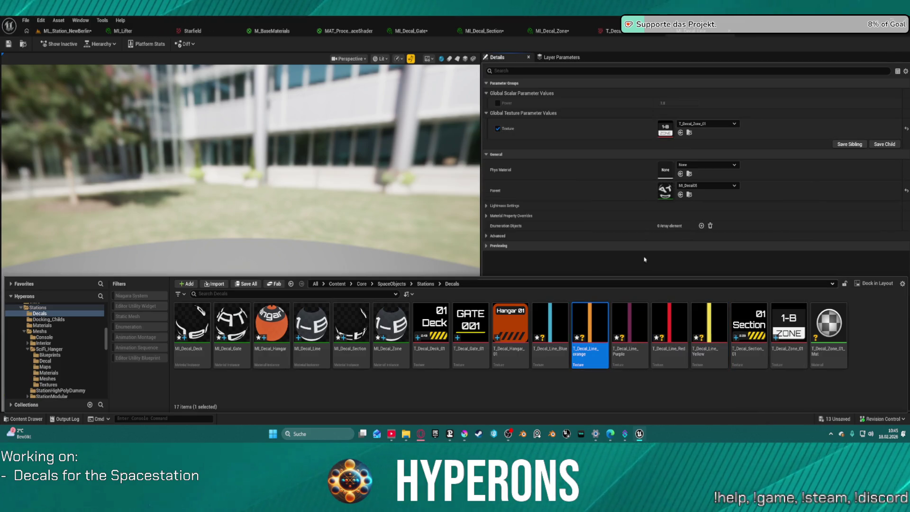
click(681, 133)
click(60, 21)
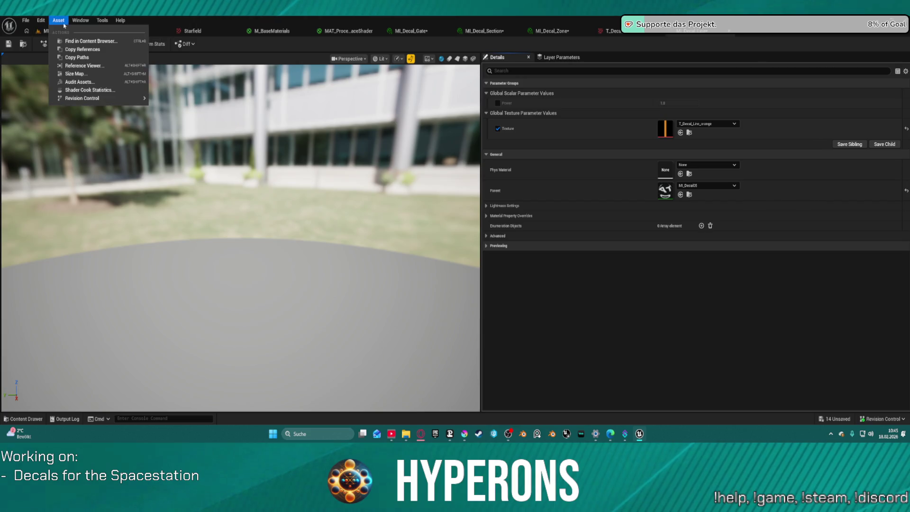
click(692, 351)
Step: Select all five line textures in the Decals folder
key(ctrl+space)
click(551, 334)
shift+click(723, 351)
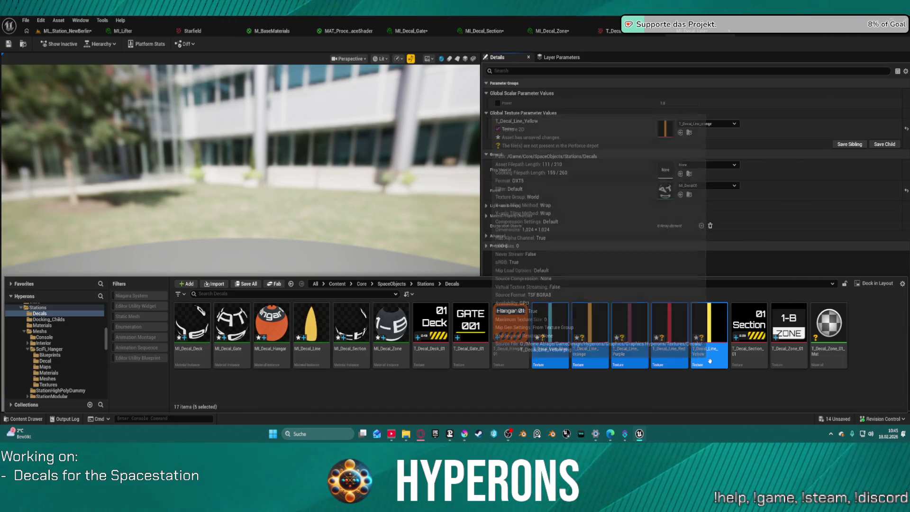
Step: Bulk-edit the five line textures to Mip Gen Settings NoMipmaps and return to the station level
right_click(716, 329)
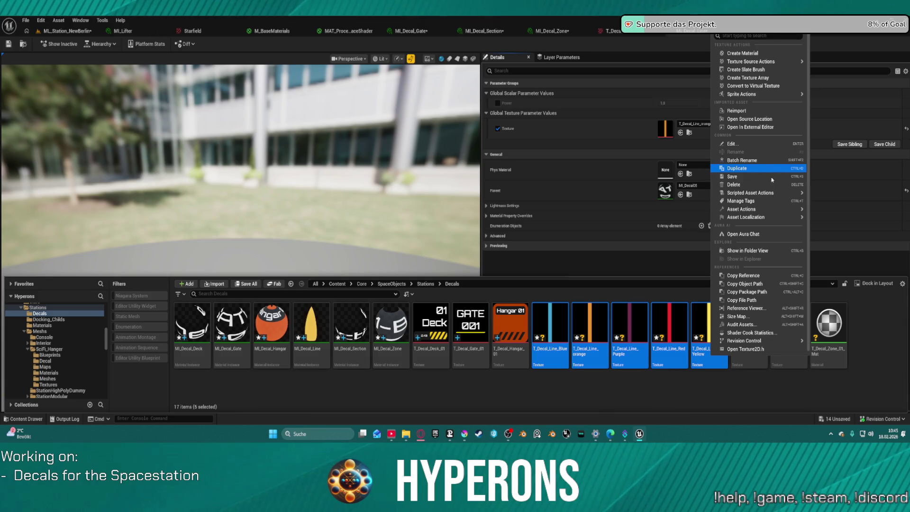
mouse_move(742, 209)
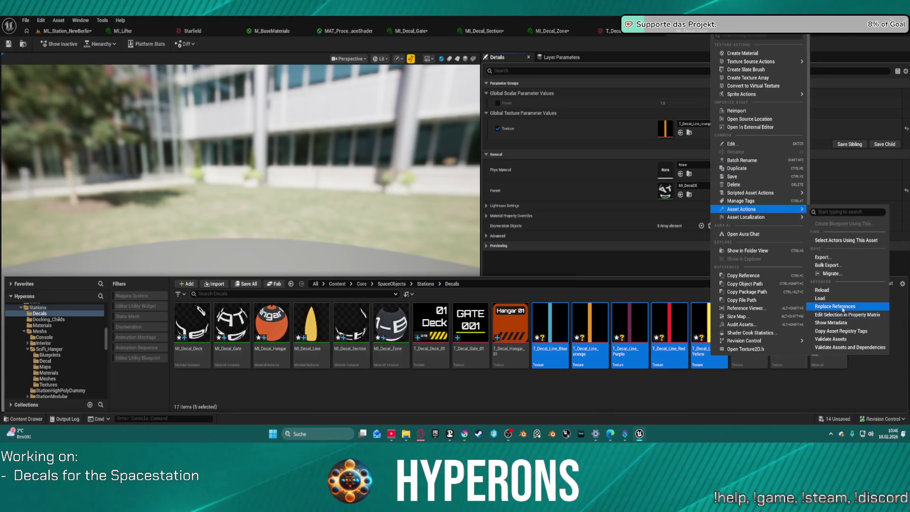
click(846, 315)
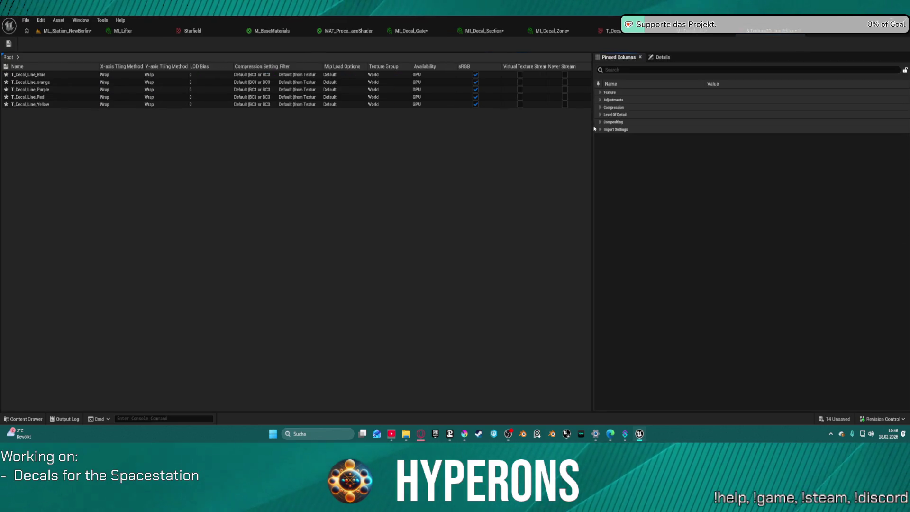
click(677, 114)
click(732, 130)
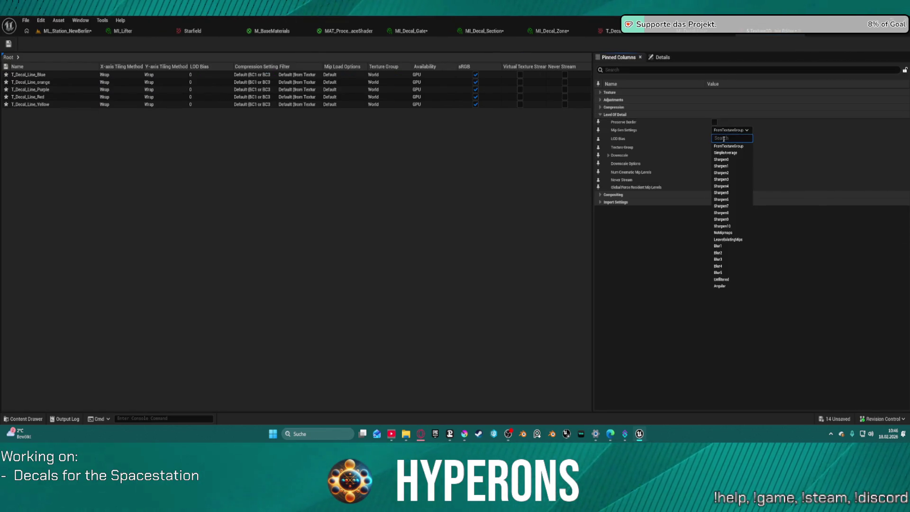
click(731, 233)
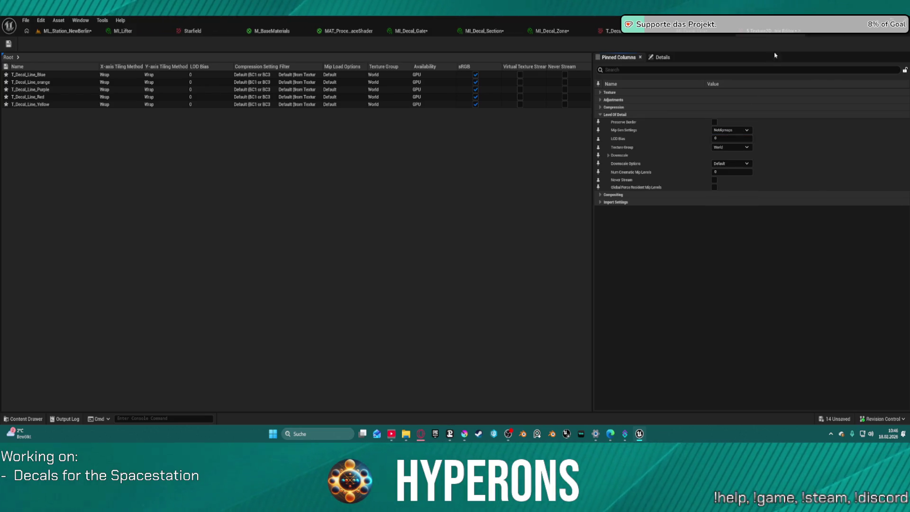
click(489, 31)
click(68, 31)
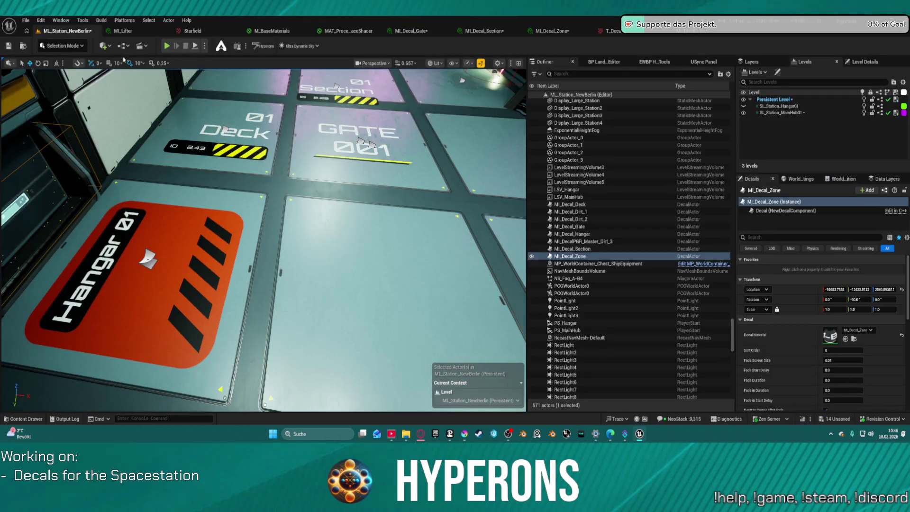
Step: Drag MI_Decal_Line onto the station floor and rotate it 90° to lie horizontally
key(ctrl+space)
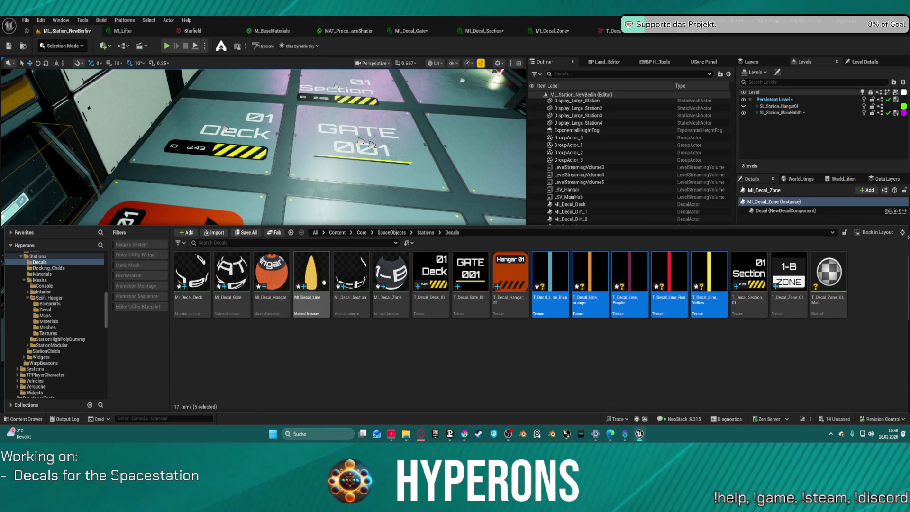
drag(311, 273, 317, 279)
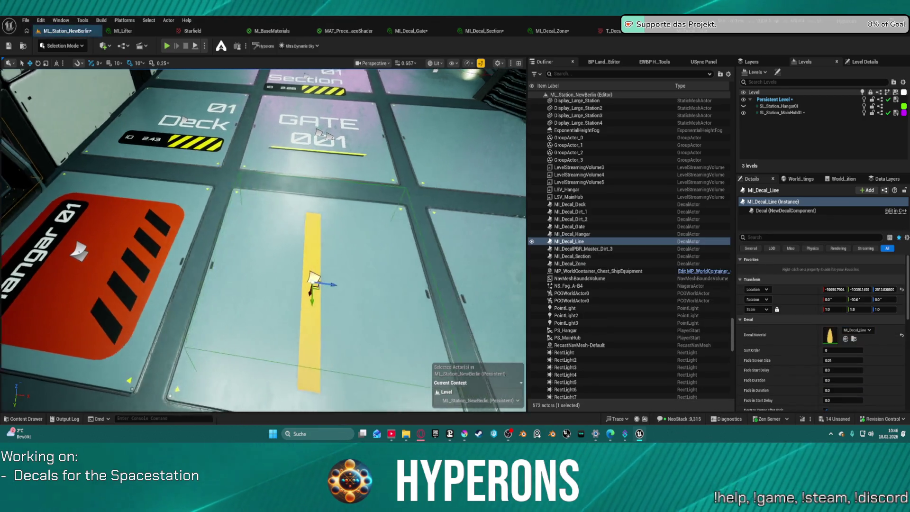
key(f)
key(e)
key(w)
key(e)
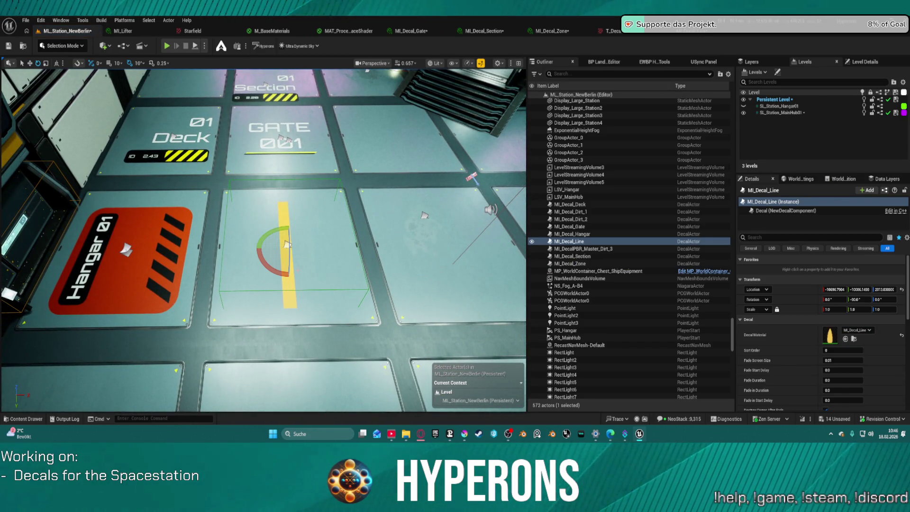
drag(286, 244, 337, 341)
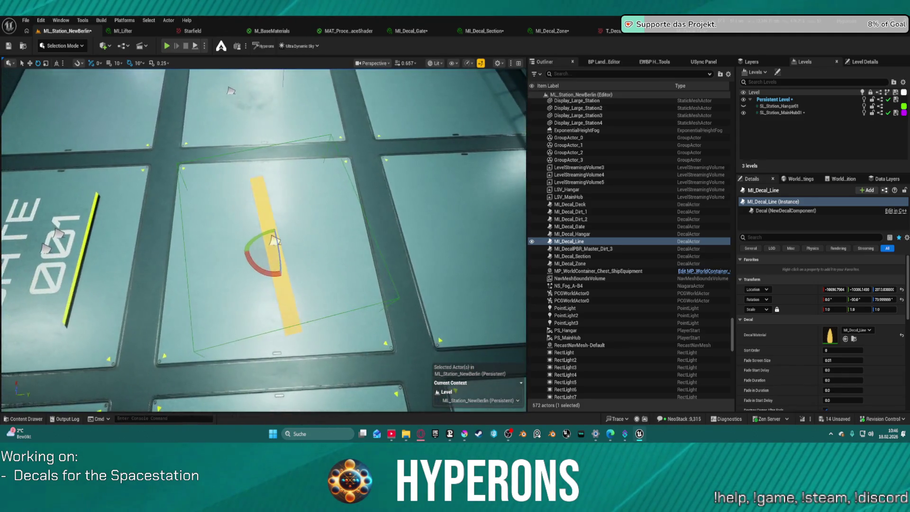
scroll(337, 342, down, 3)
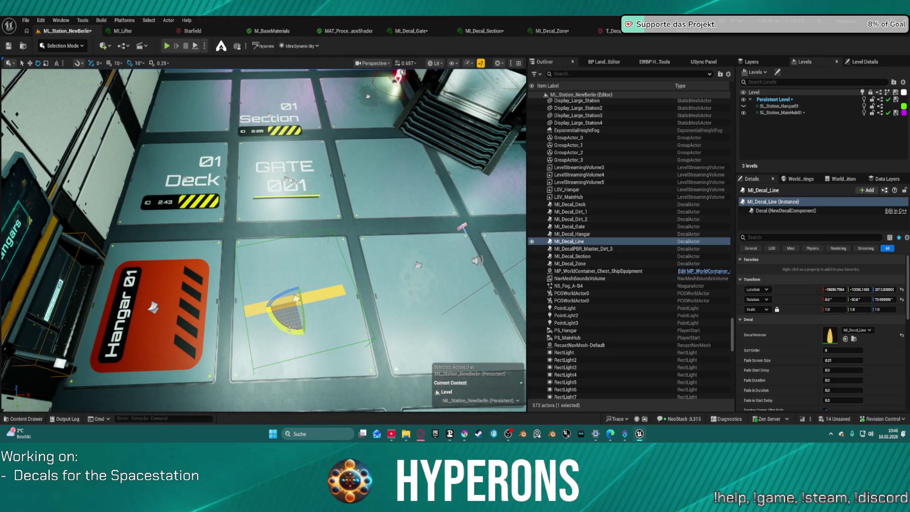
drag(296, 298, 297, 298)
Step: Nudge the yellow line decal to the right and Alt-drag a duplicate alongside it
key(w)
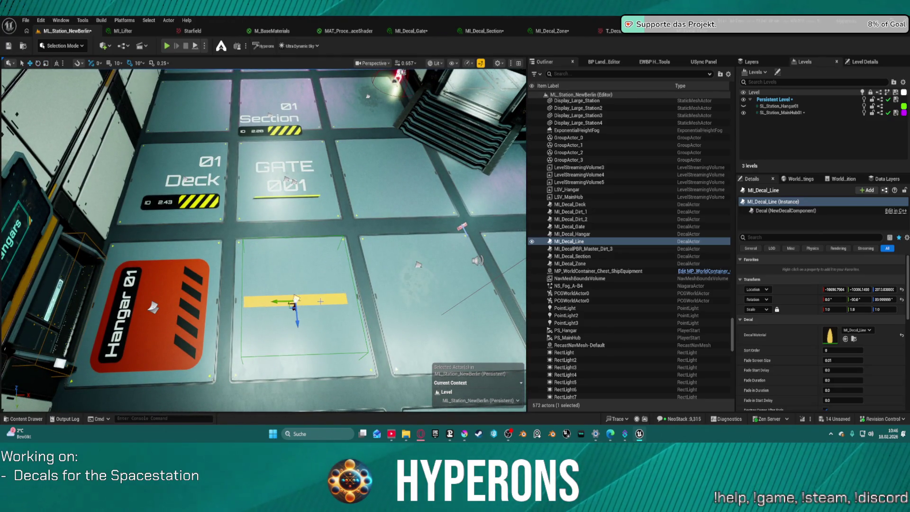
drag(296, 299, 299, 300)
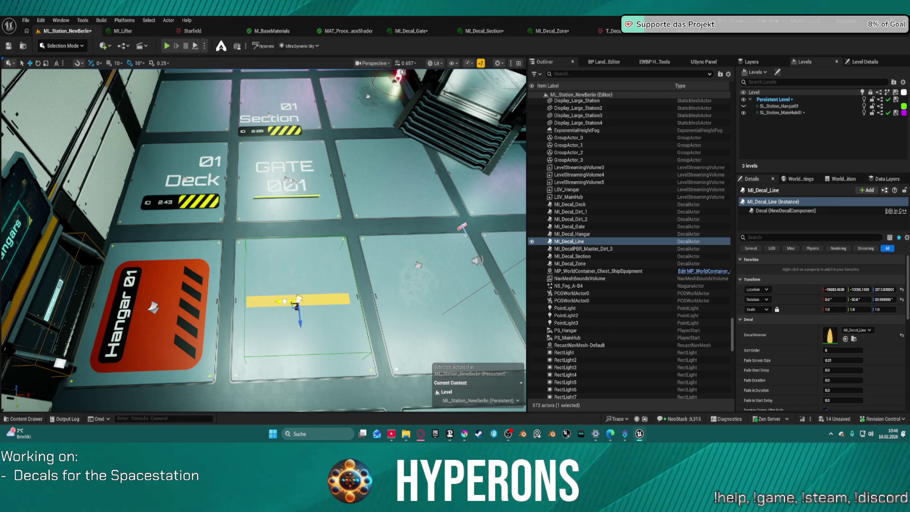
scroll(263, 241, up, 3)
scroll(264, 240, up, 3)
scroll(263, 240, up, 3)
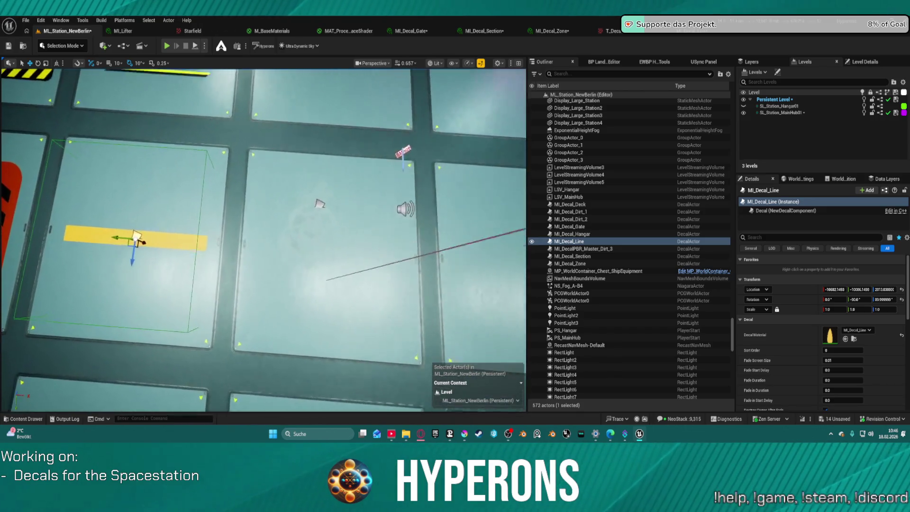
scroll(263, 240, up, 2)
scroll(418, 186, up, 2)
scroll(419, 185, down, 3)
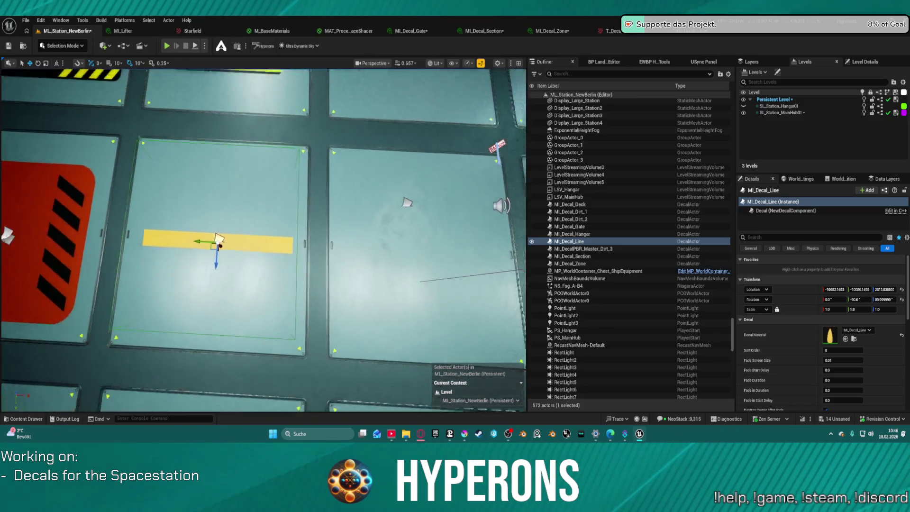
scroll(419, 185, down, 5)
scroll(226, 270, up, 5)
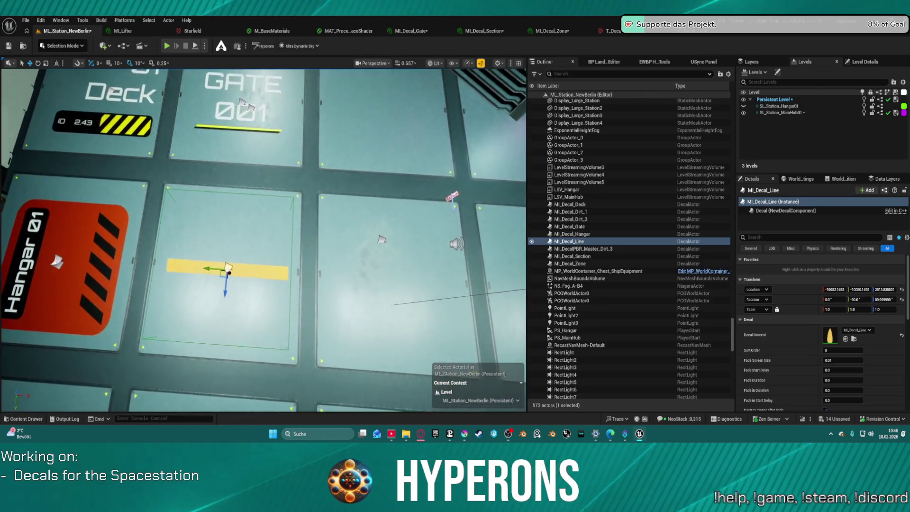
drag(227, 270, 236, 271)
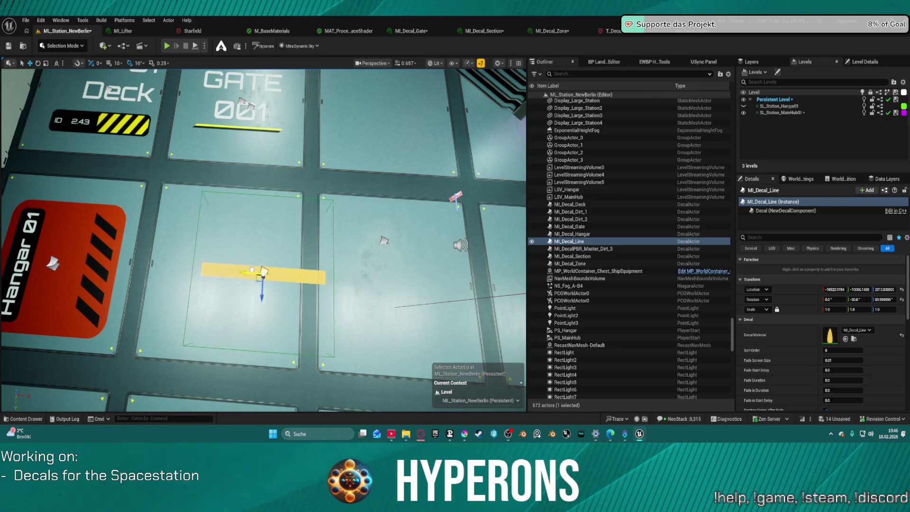
mouse_move(235, 271)
alt+mouse_down()
mouse_move(366, 279)
mouse_move(320, 280)
mouse_move(365, 279)
mouse_move(354, 279)
mouse_move(348, 252)
mouse_move(521, 390)
alt+mouse_up()
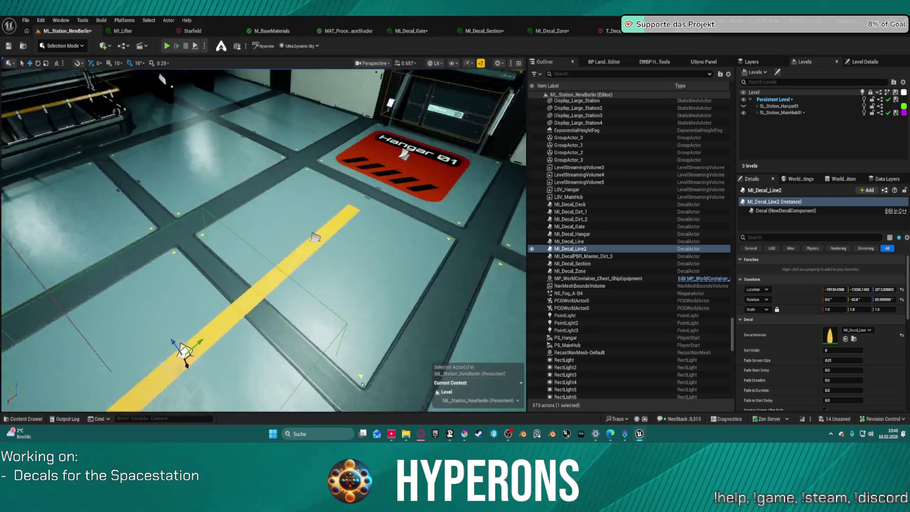
Step: Inspect the signs around the decal, delete the duplicate MI_Decal_Line2, and select the original decal
mouse_move(521, 389)
alt+mouse_down()
mouse_move(398, 299)
mouse_move(341, 271)
alt+mouse_up()
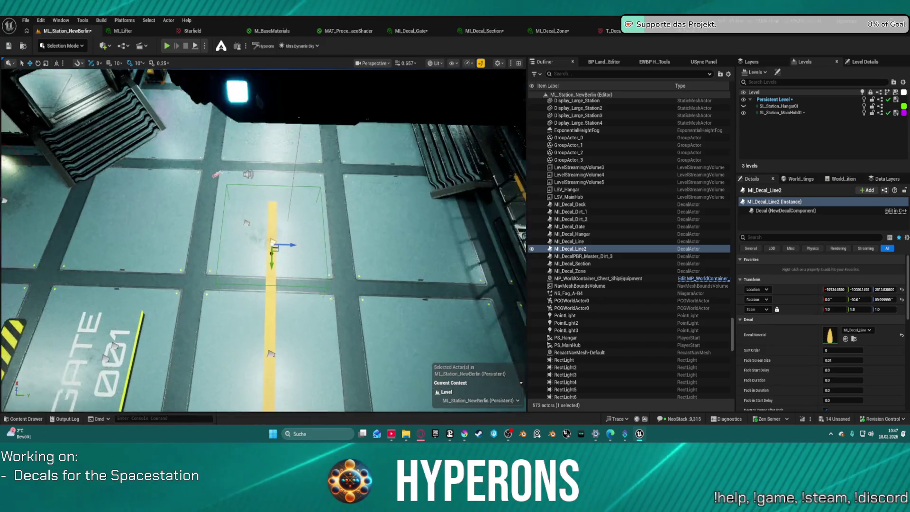
mouse_move(342, 270)
alt+mouse_down()
mouse_move(355, 234)
mouse_move(359, 242)
alt+mouse_up()
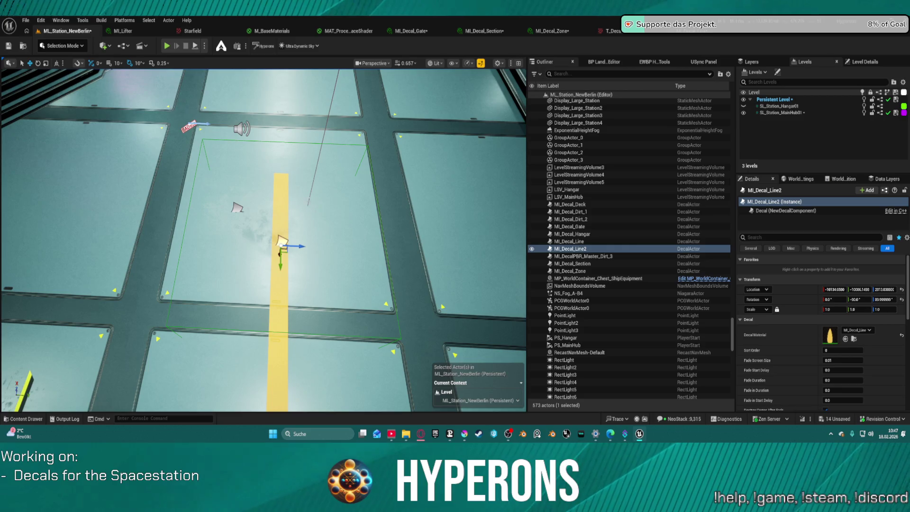
drag(146, 207, 185, 214)
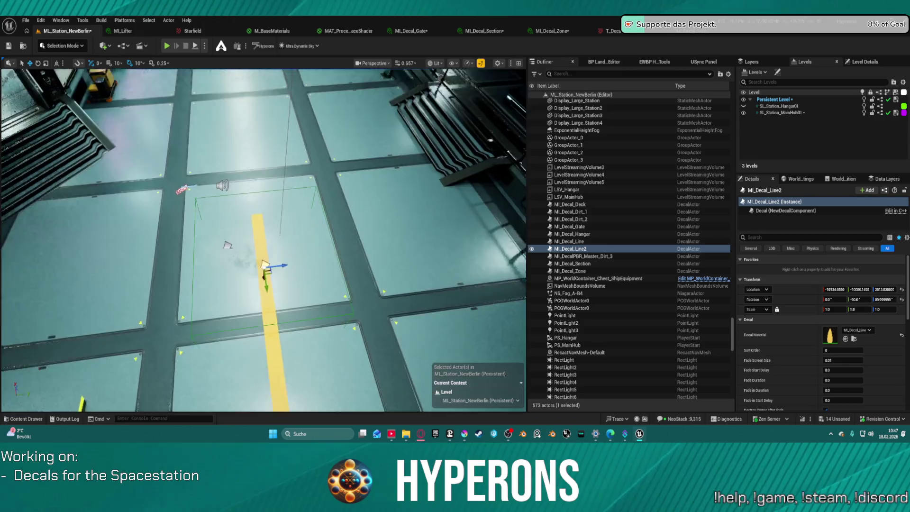
drag(327, 181, 370, 214)
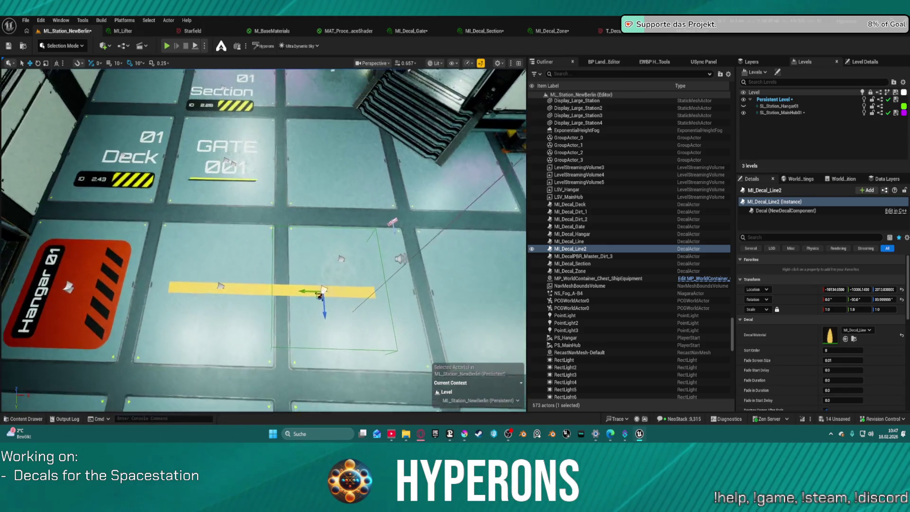
drag(321, 294, 227, 283)
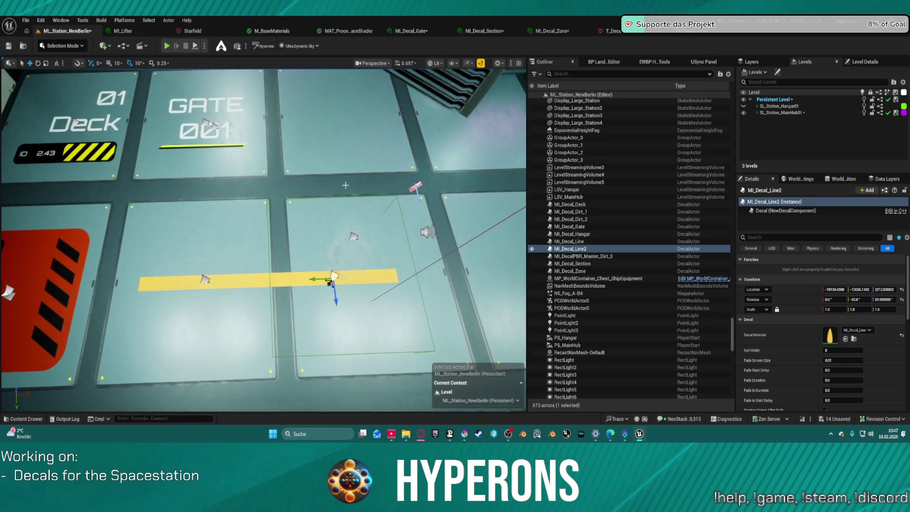
key(Delete)
click(253, 285)
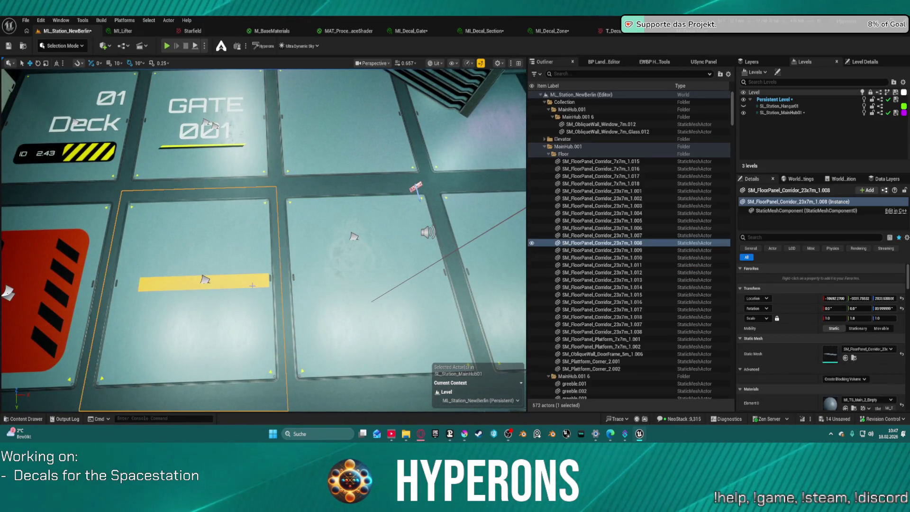
click(205, 280)
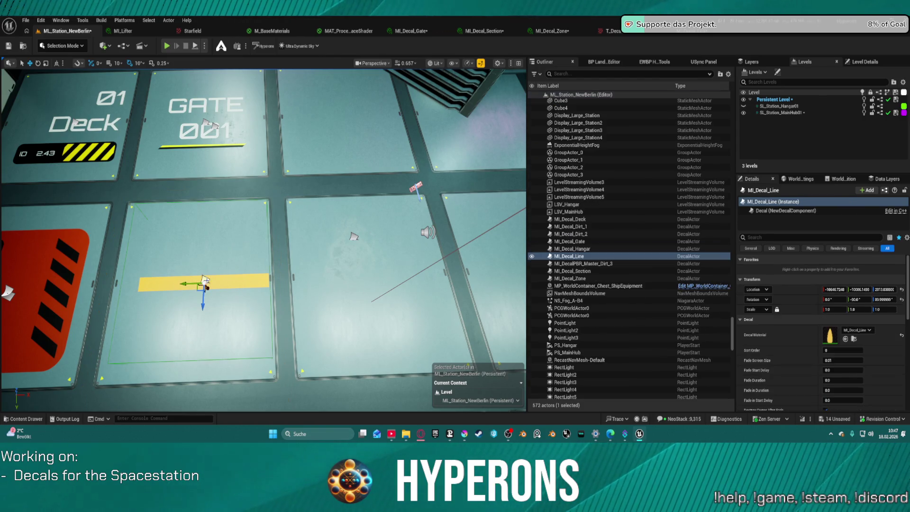
Step: Scale the yellow decal longer and narrower, checking it along the hangar floor
key(e)
key(r)
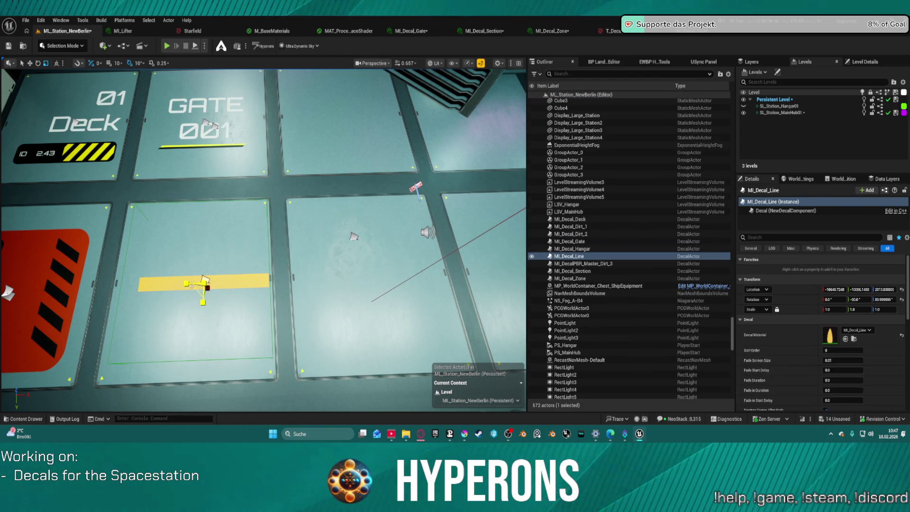
drag(203, 279, 205, 279)
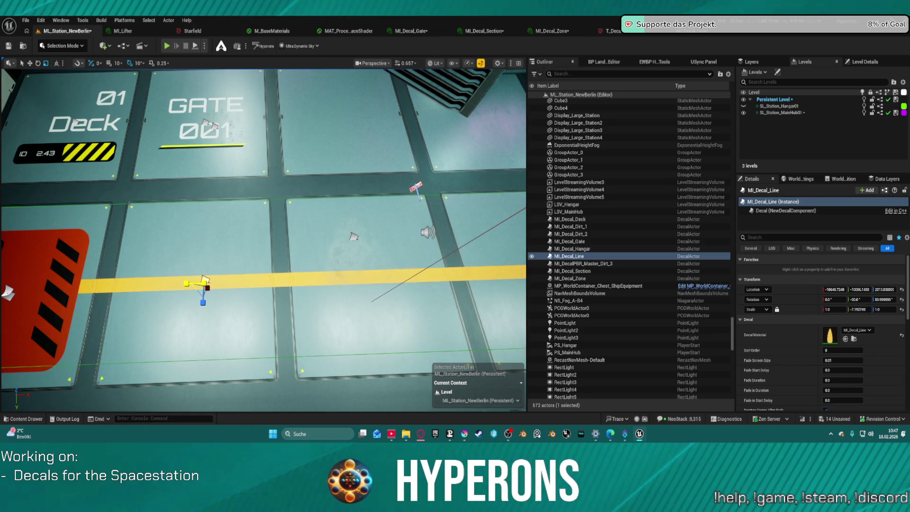
drag(204, 280, 213, 320)
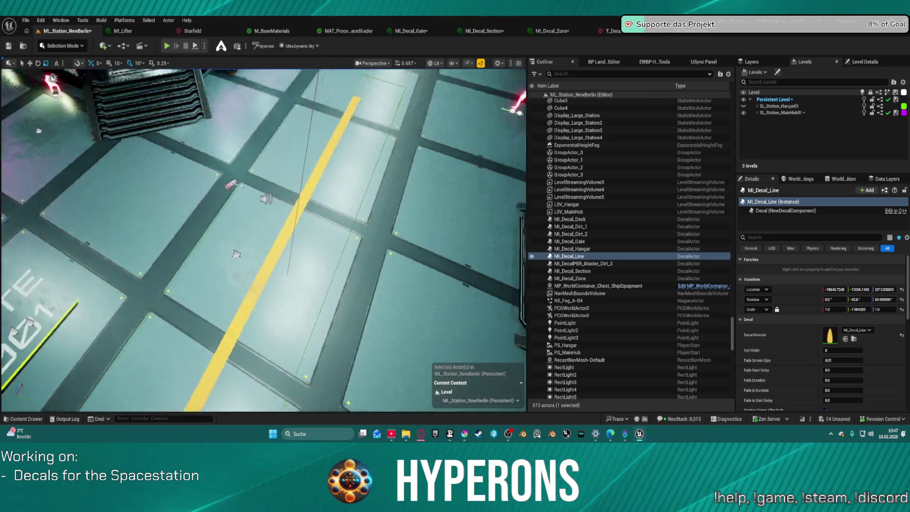
key(f)
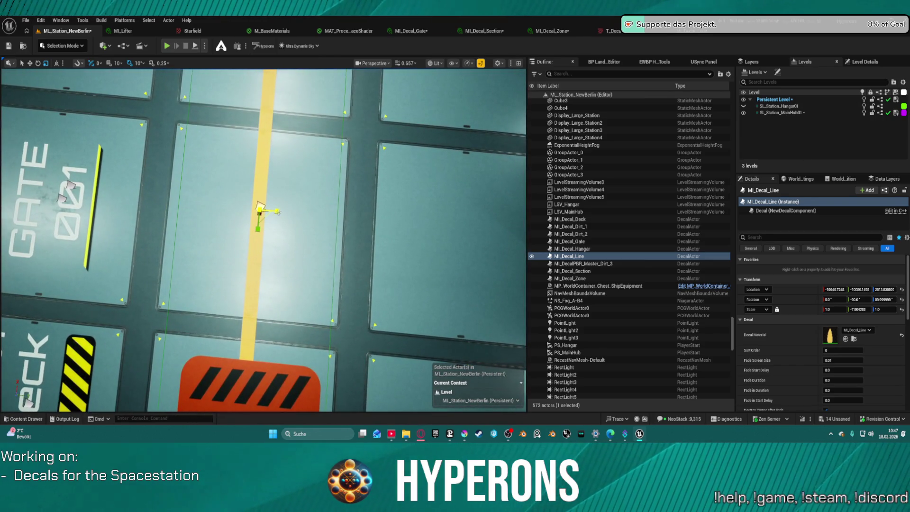
drag(882, 309, 886, 309)
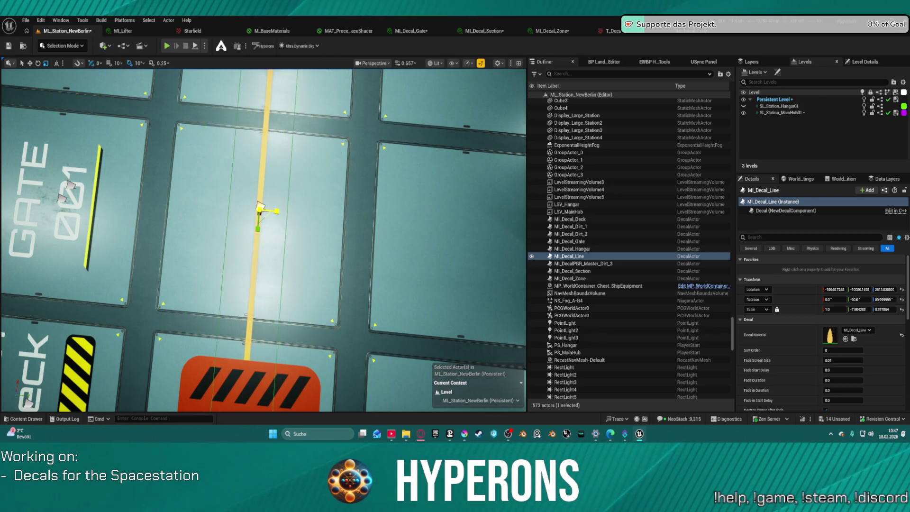
Step: Look over the hangar decals, then reset the decal's scale back to 1.0 on every axis
mouse_move(261, 208)
mouse_down()
mouse_move(264, 242)
mouse_move(365, 211)
mouse_up()
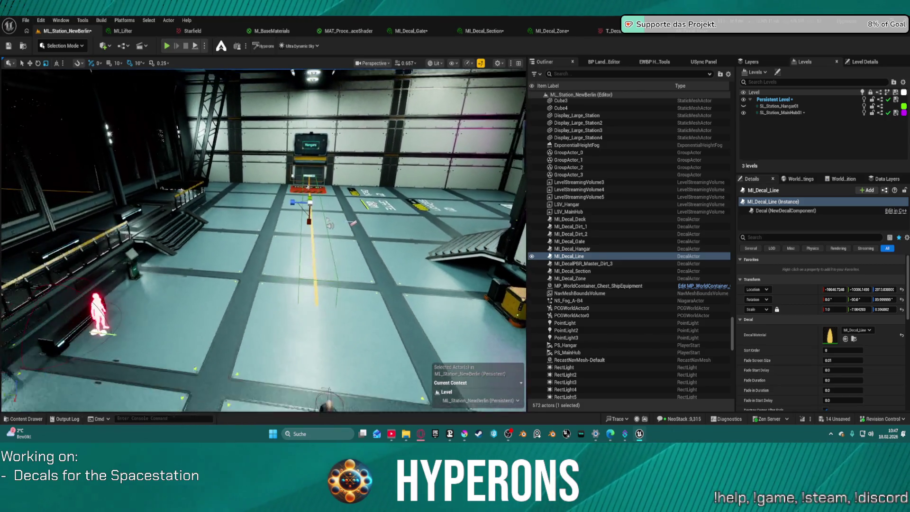
drag(364, 212, 364, 242)
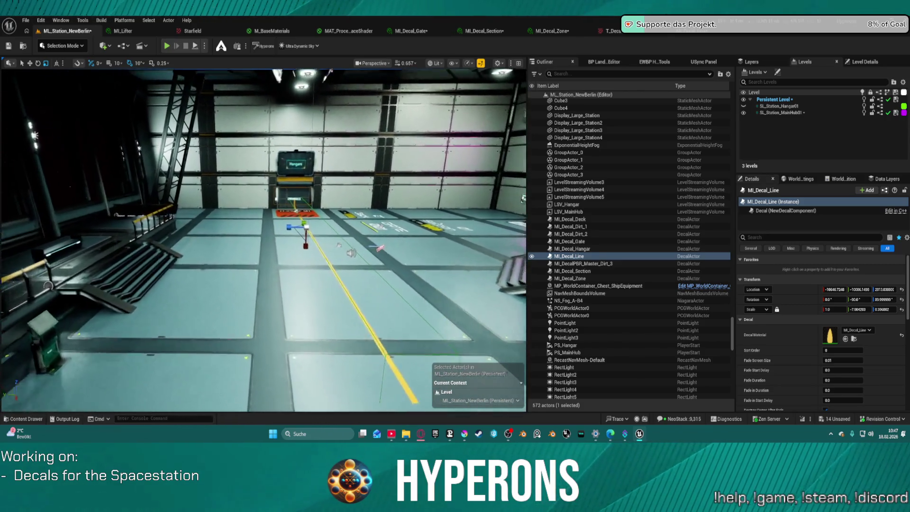
drag(264, 242, 263, 214)
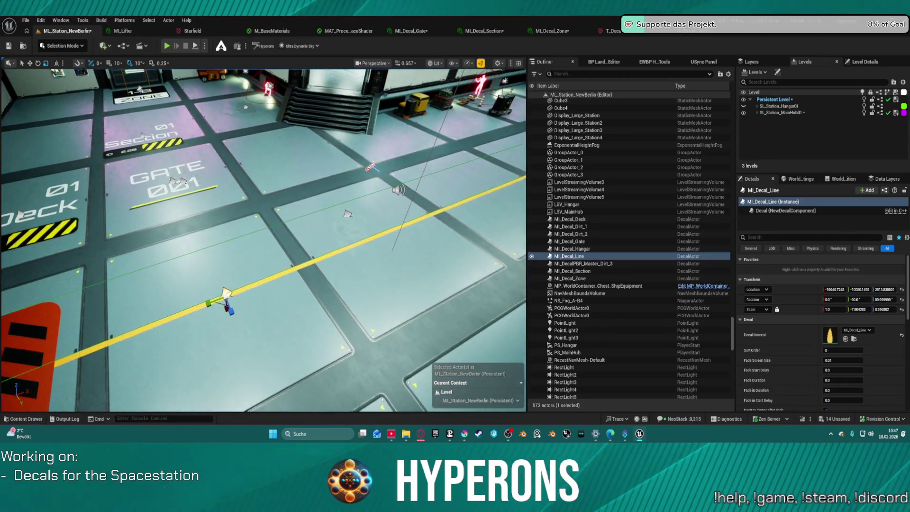
drag(287, 242, 287, 230)
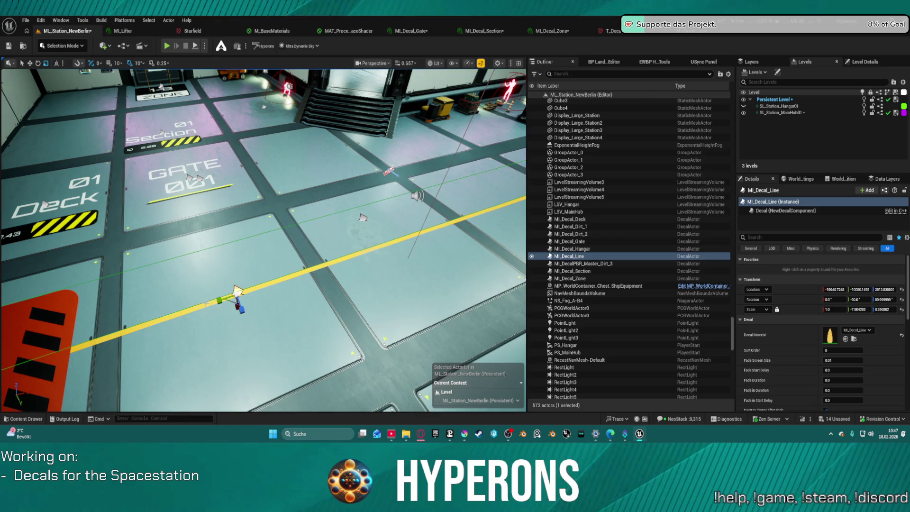
click(882, 309)
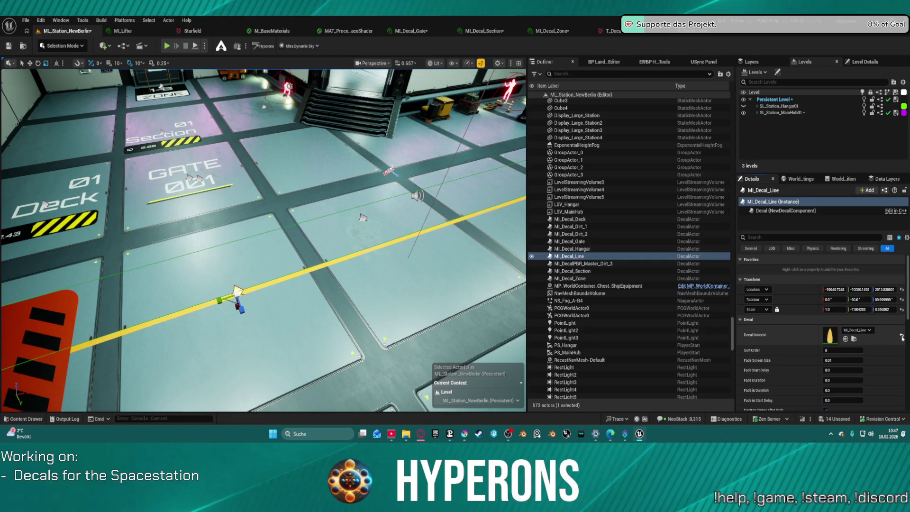
click(901, 311)
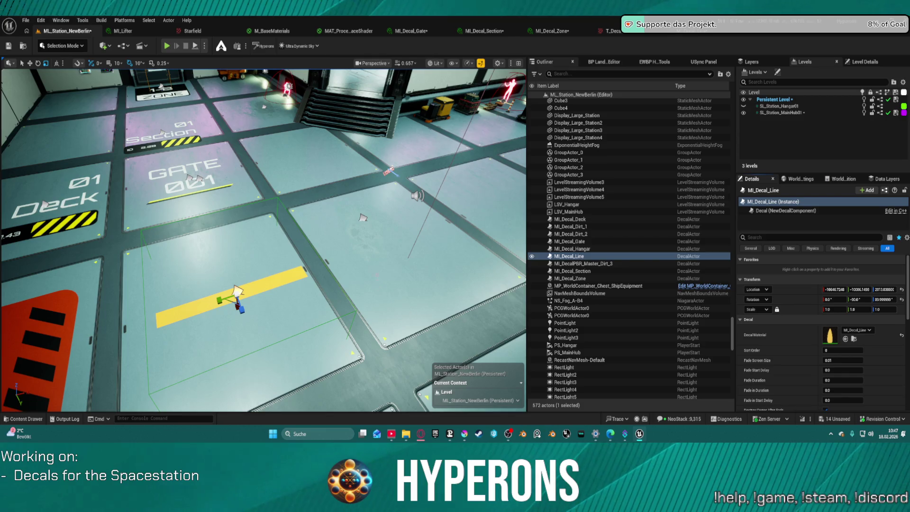
Step: Open the Decals asset folder and switch back to Krita
click(363, 218)
key(ctrl+space)
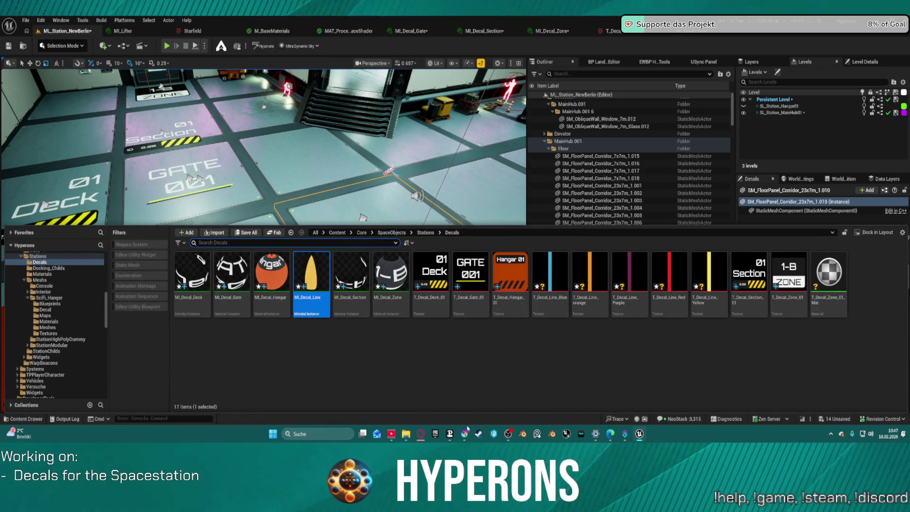
click(465, 434)
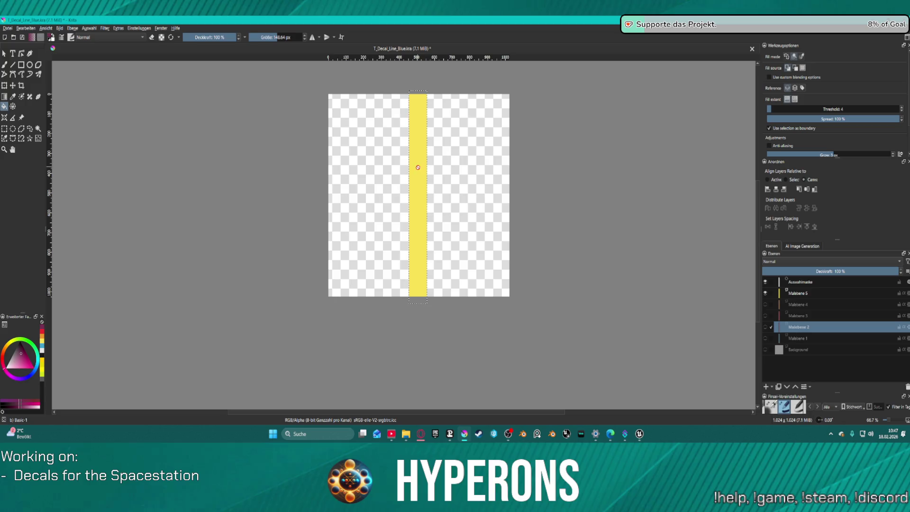
Step: Hide the yellow Malebene 5, show the blue Malebene 1, and clear the selection
click(449, 84)
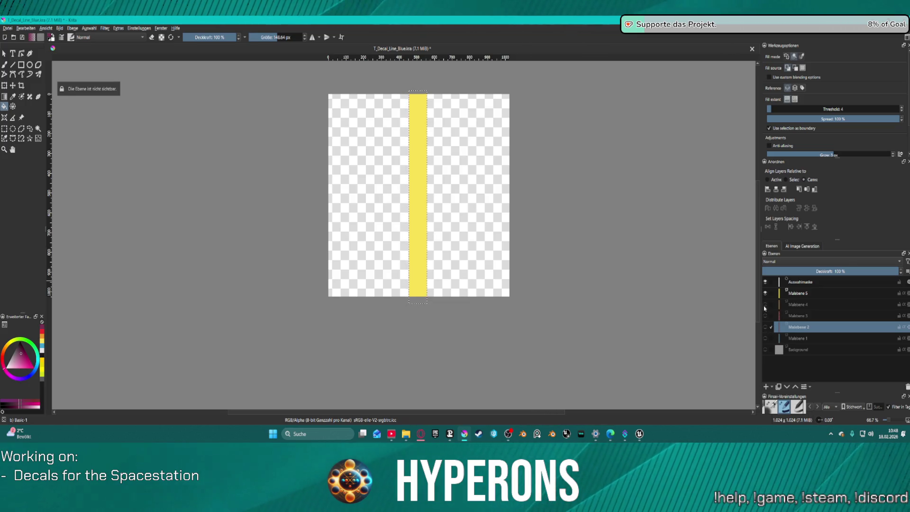
click(765, 293)
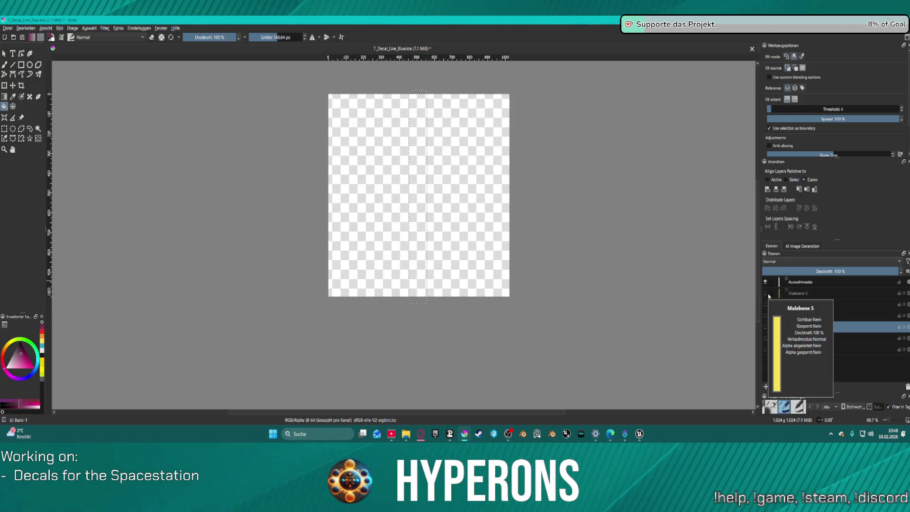
click(766, 339)
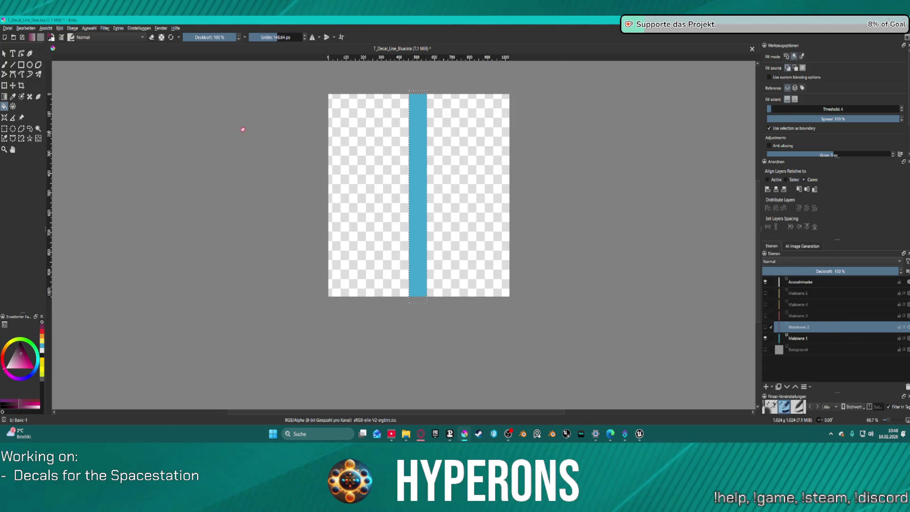
key(ctrl+shift+a)
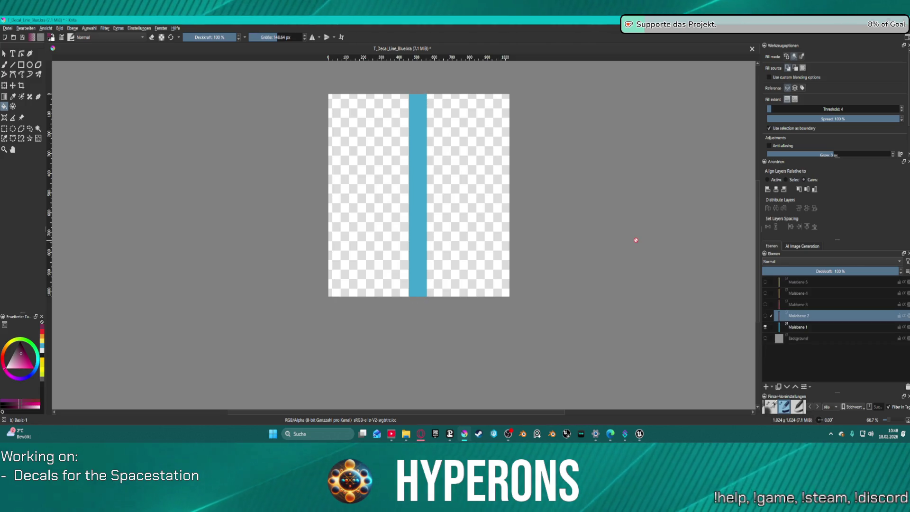
Step: Try the Transform (warp mode) and Move tools without changes, then choose the straight Line tool
key(ctrl+t)
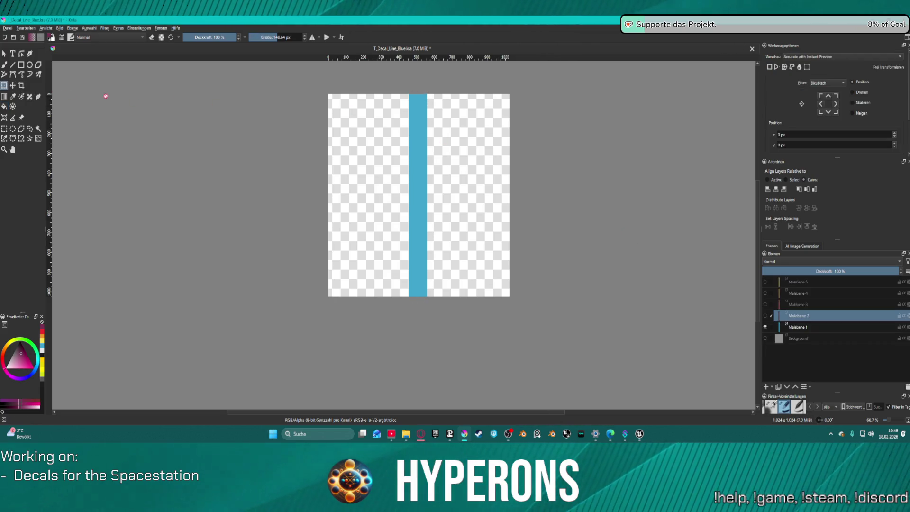
click(12, 86)
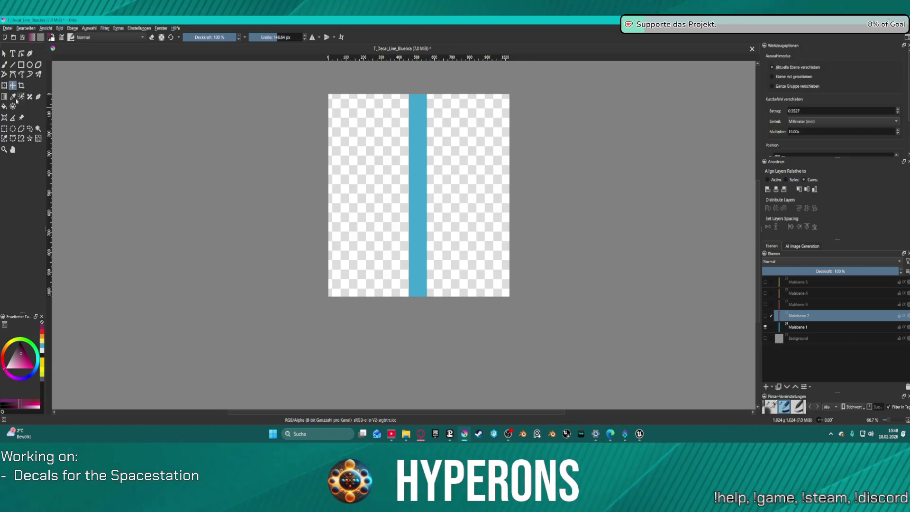
key(ctrl+t)
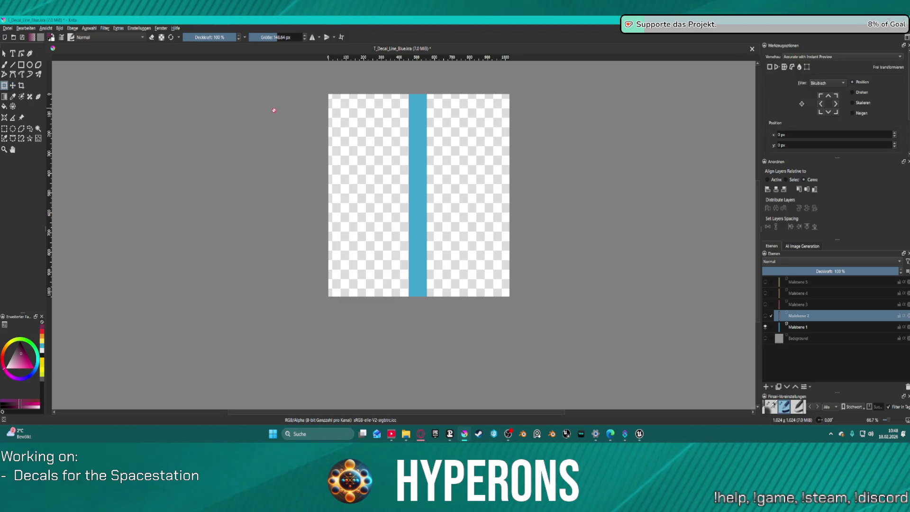
right_click(422, 136)
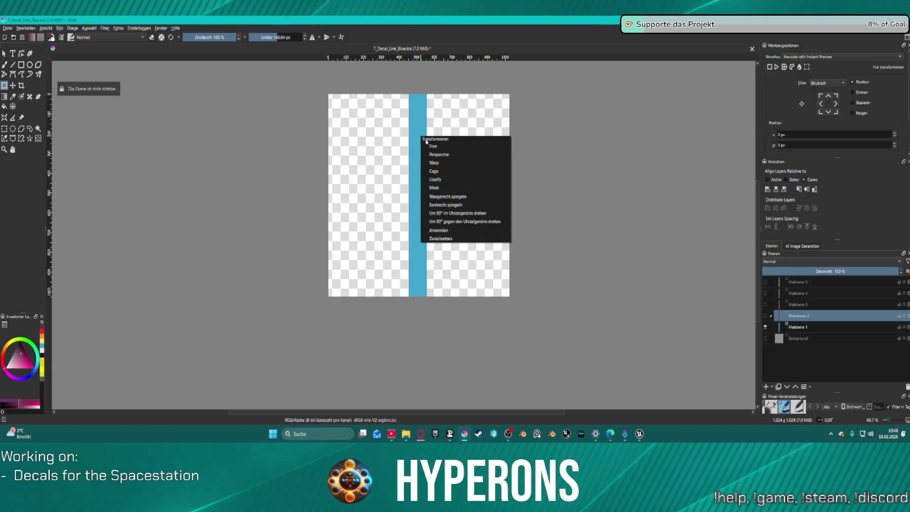
click(454, 163)
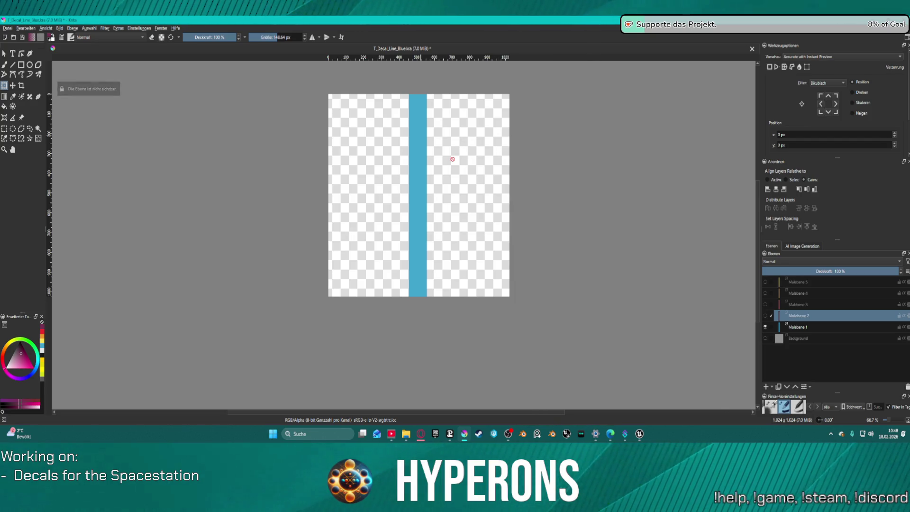
scroll(313, 106, down, 2)
scroll(377, 119, up, 2)
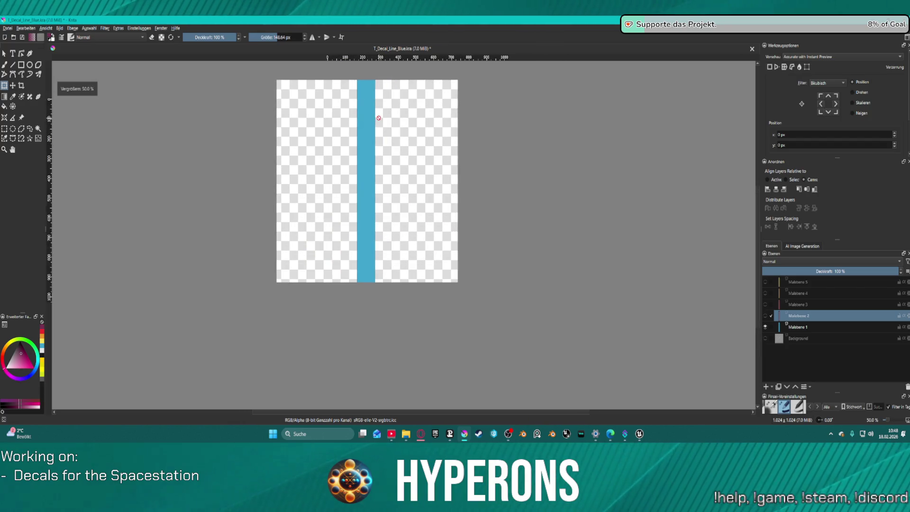
click(74, 29)
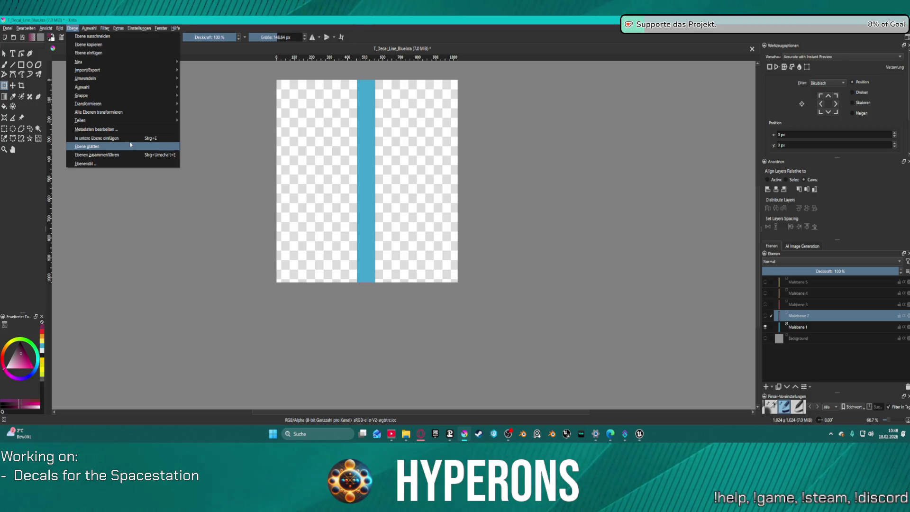
mouse_move(107, 78)
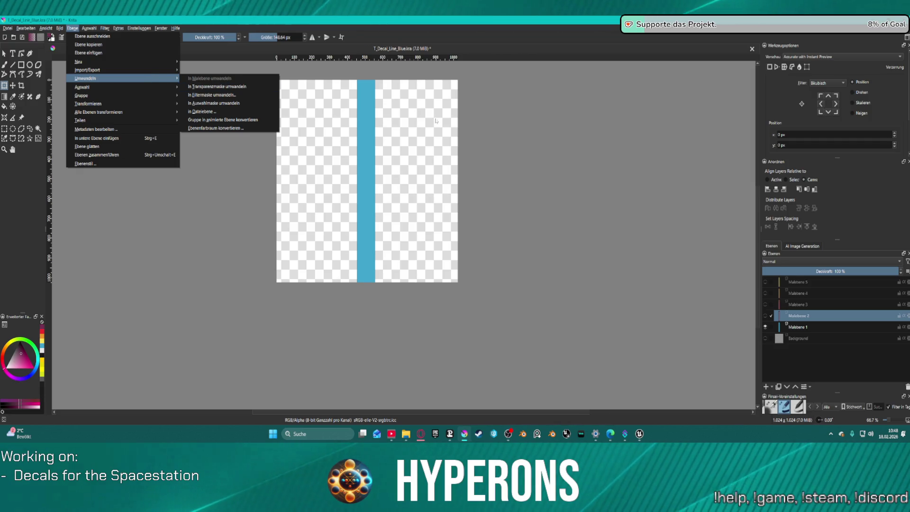
click(491, 141)
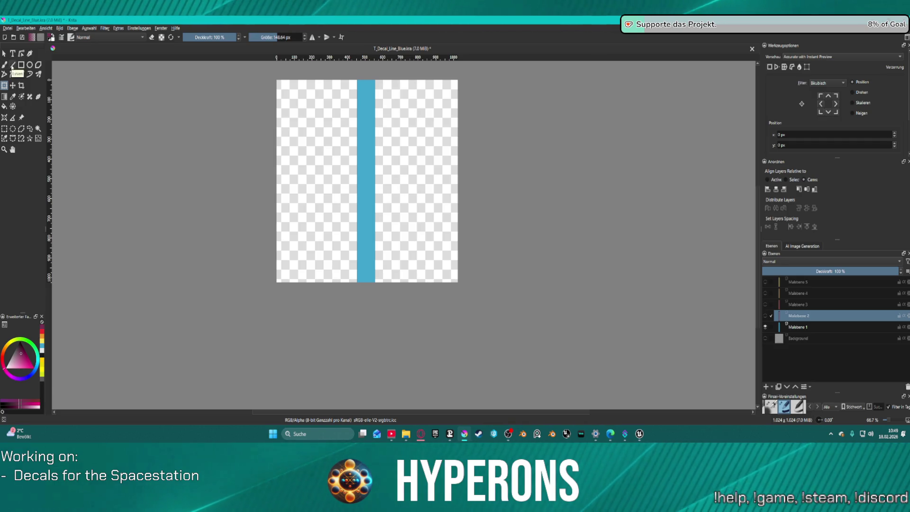
click(13, 65)
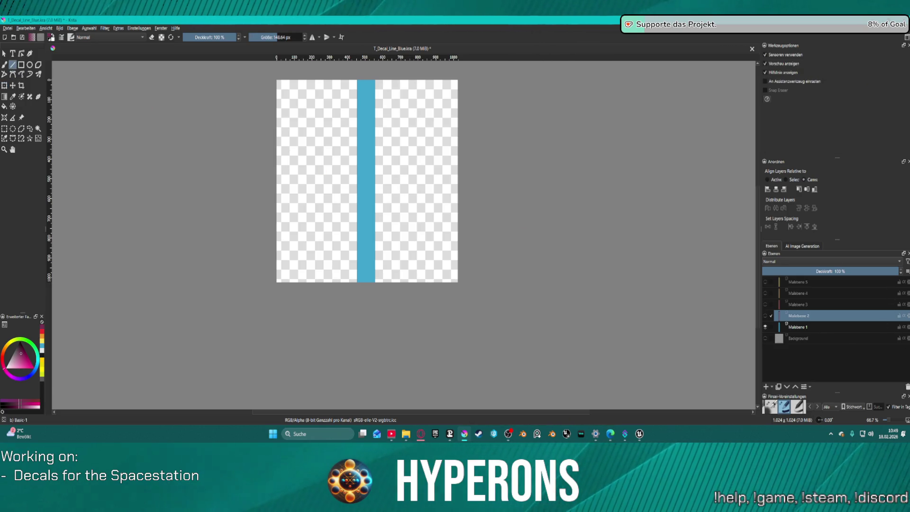
Step: Add a new vector layer (Vektorebene 7) and delete the unneeded Malebene 6 paint layer
click(767, 387)
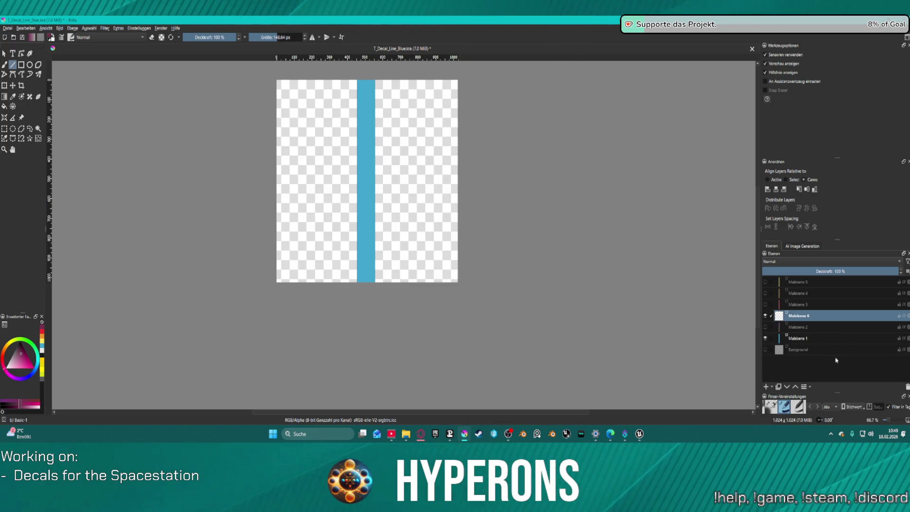
right_click(789, 320)
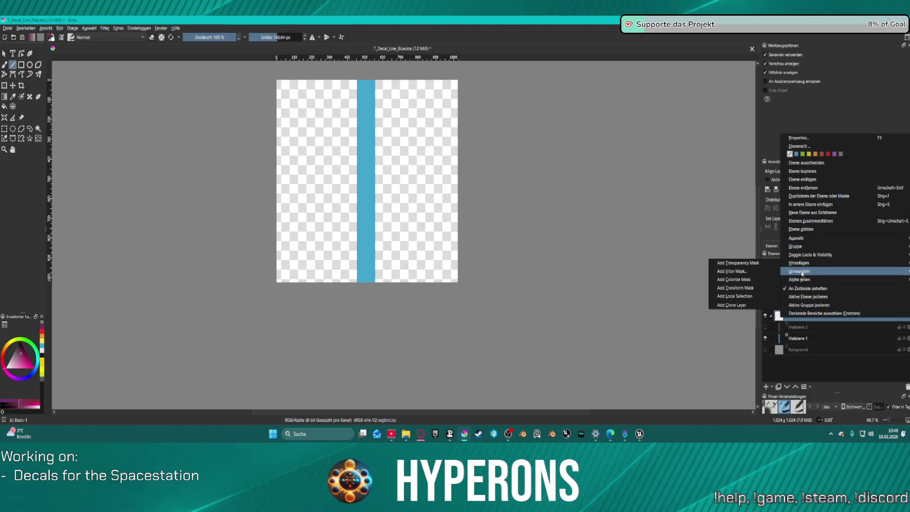
mouse_move(800, 271)
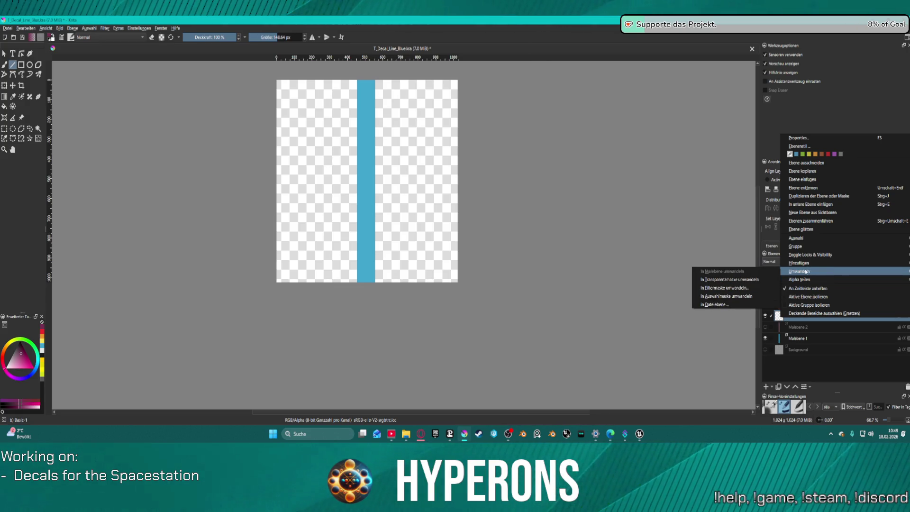
click(774, 385)
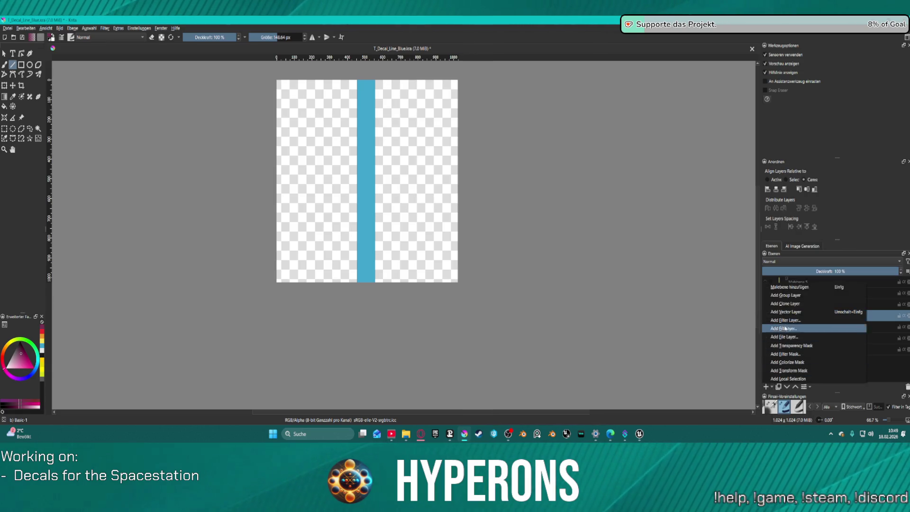
click(792, 314)
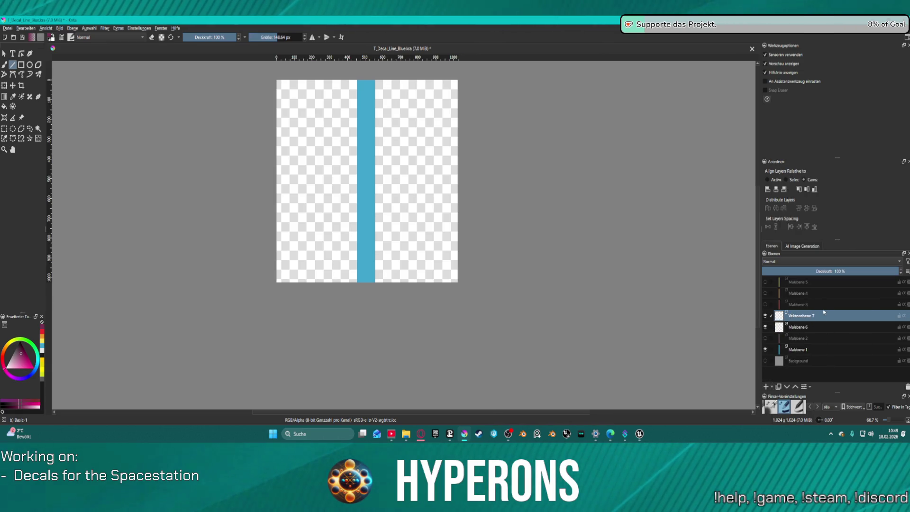
click(839, 326)
key(shift+Delete)
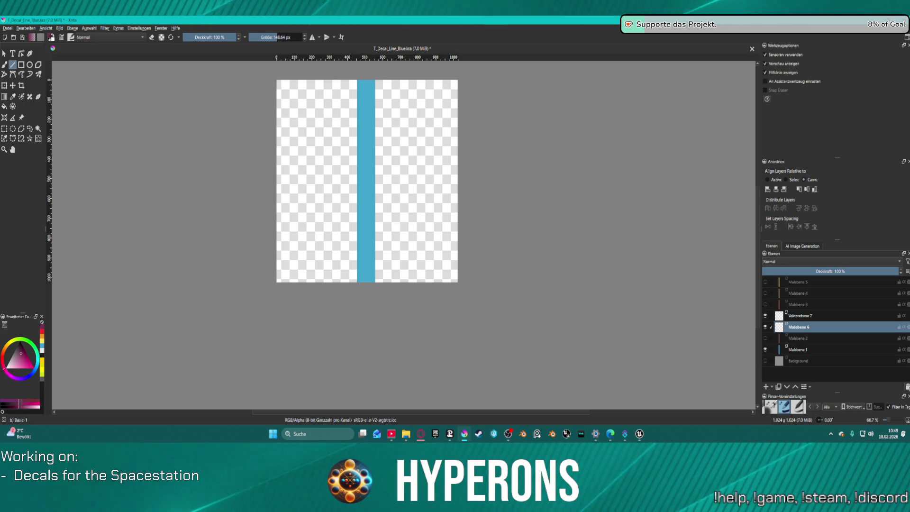
Step: Hide the blue stripe layer and draw a thick purple vertical line spanning the full canvas height on Vektorebene 7
click(764, 339)
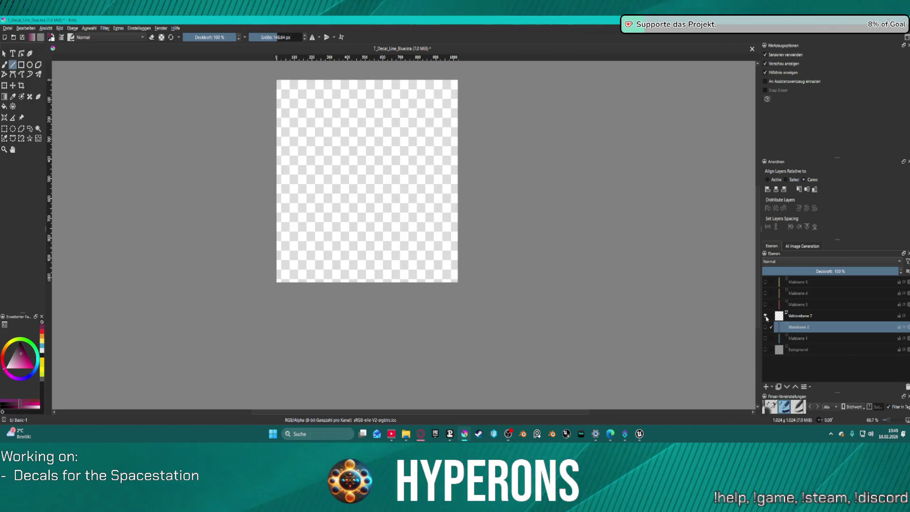
click(765, 317)
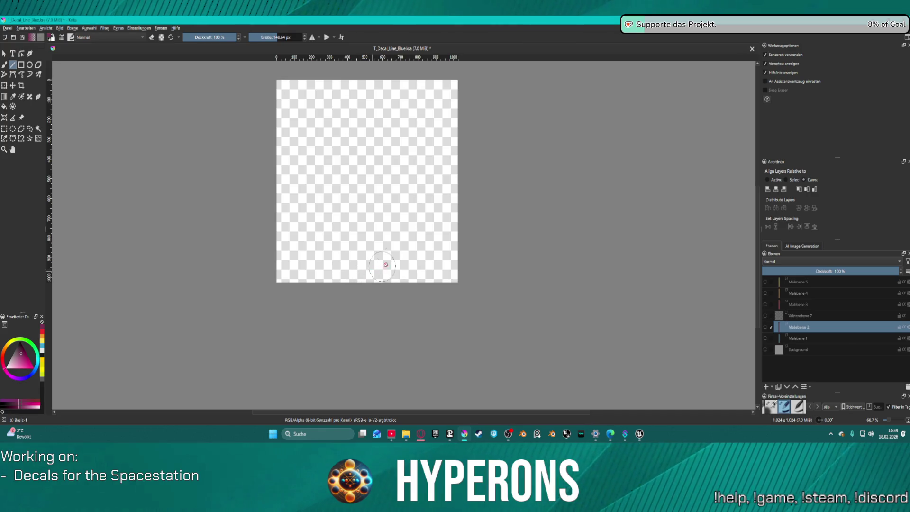
click(363, 93)
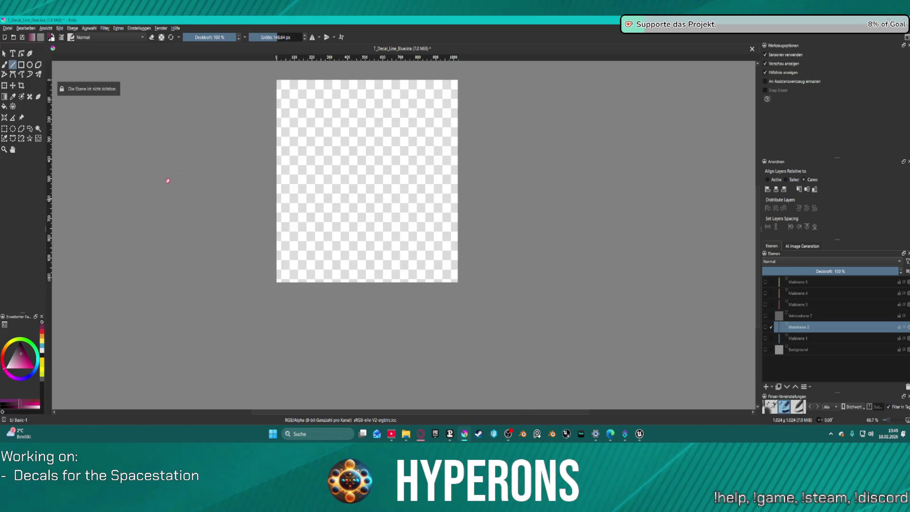
key(Page_Up)
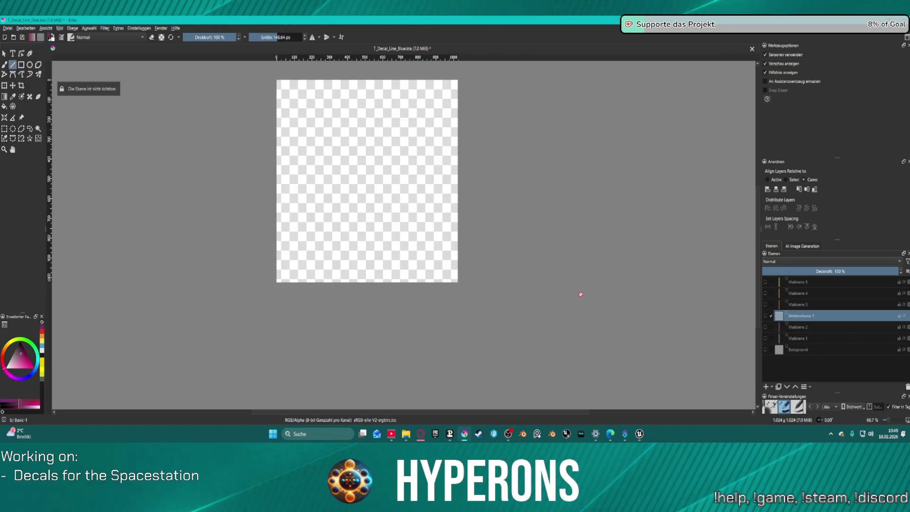
click(766, 316)
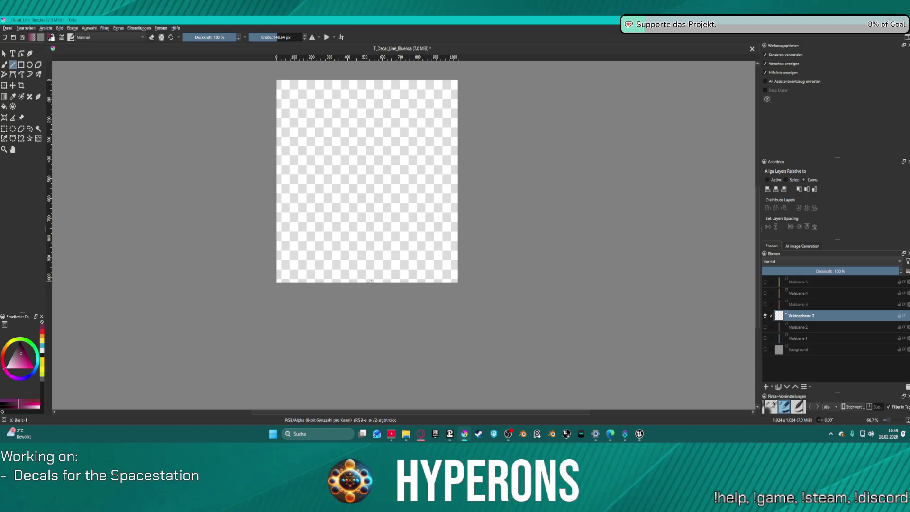
drag(364, 279, 363, 85)
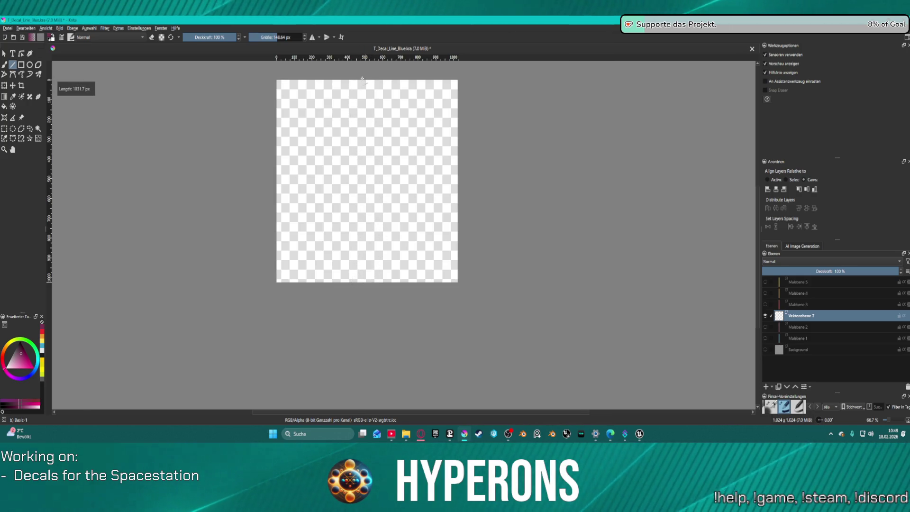
scroll(408, 179, down, 2)
scroll(409, 180, up, 2)
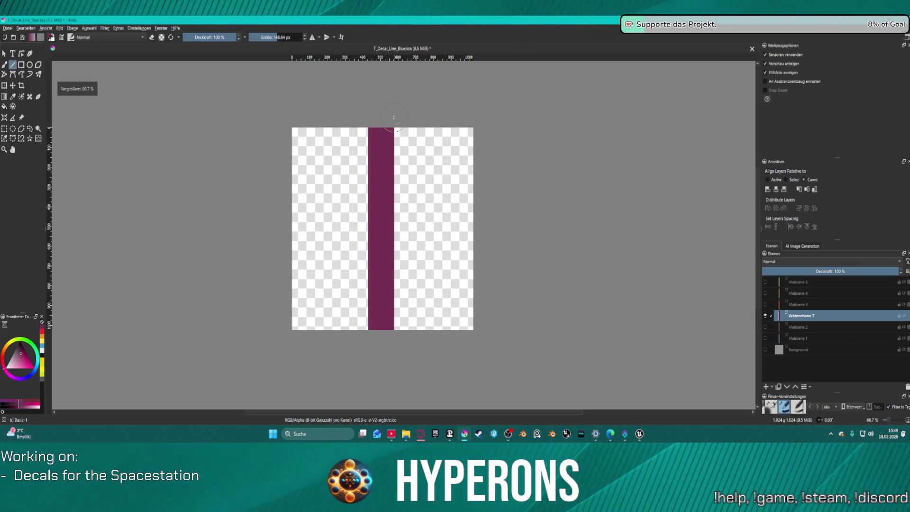
scroll(405, 170, down, 1)
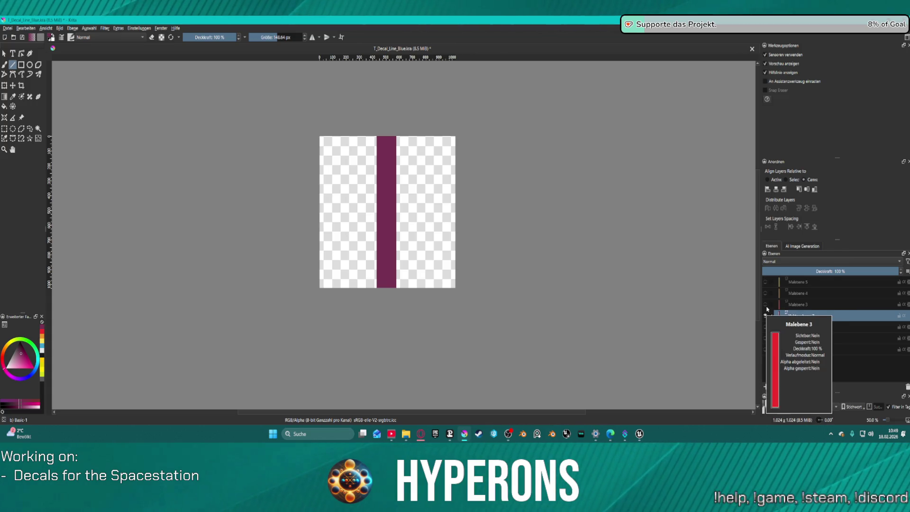
Step: Show the red stripe layer Malebene 3 and align the vector stroke so its edge peeks out beside it
click(766, 305)
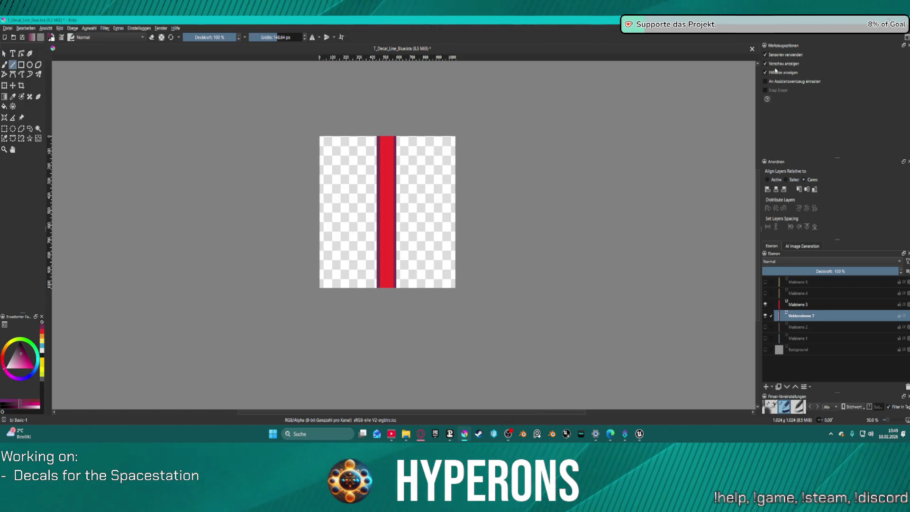
click(779, 191)
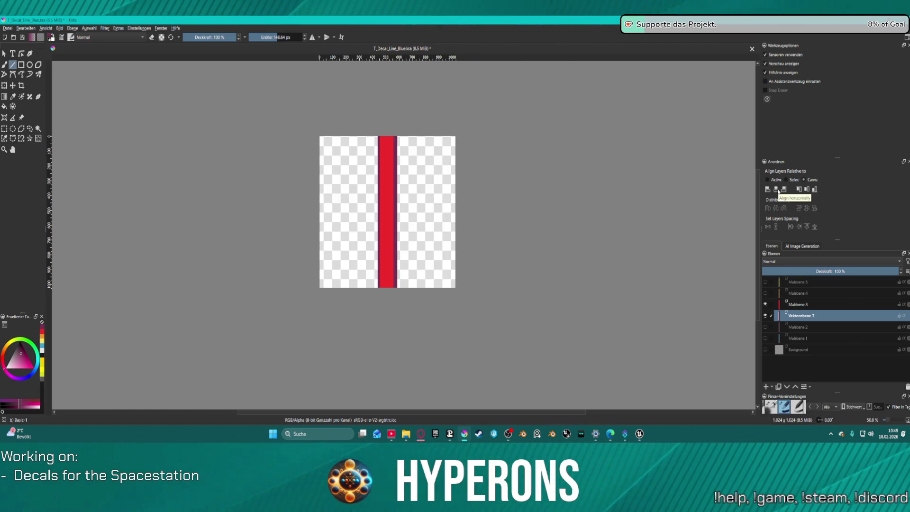
scroll(382, 155, up, 2)
scroll(417, 173, up, 1)
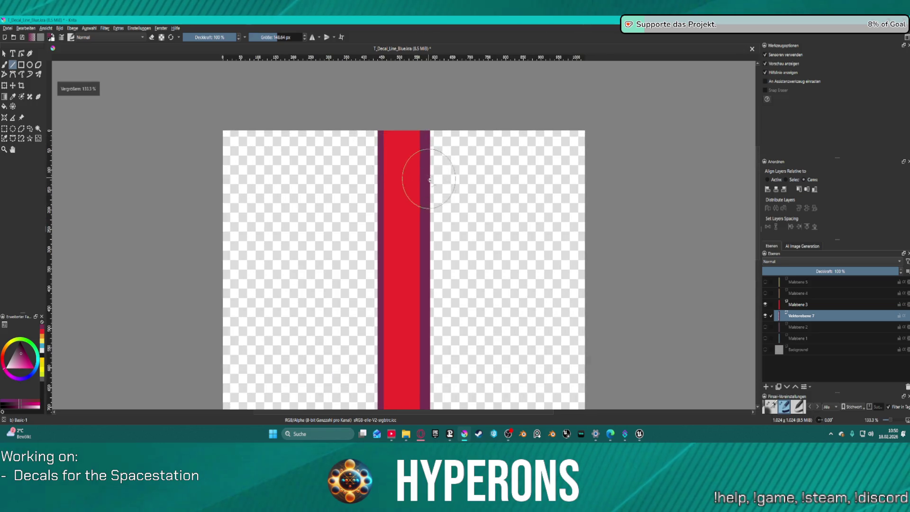
scroll(427, 214, down, 3)
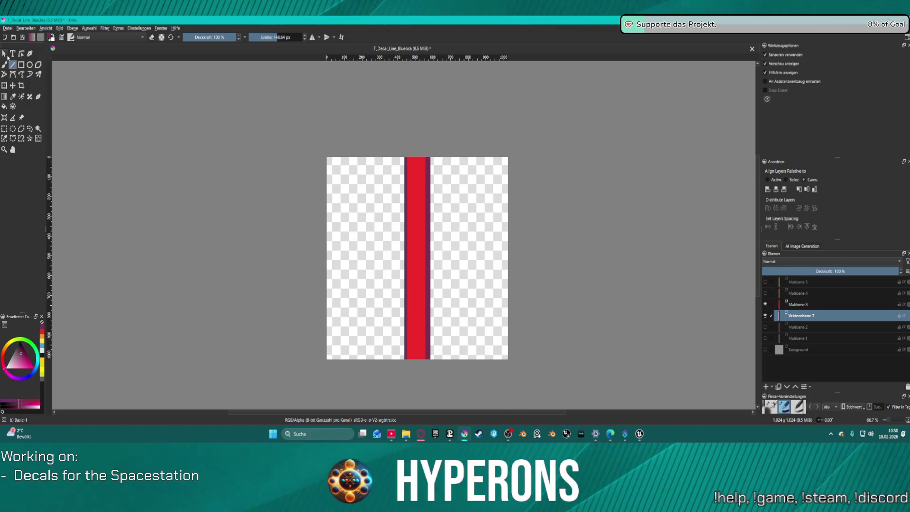
Step: Select the vector stroke with the shape-select tool and bring up its stroke settings
click(4, 53)
click(418, 188)
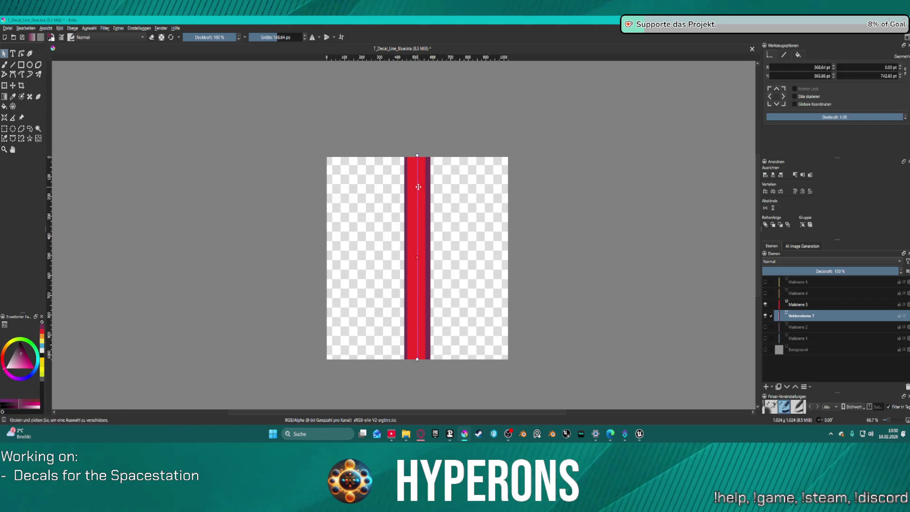
right_click(416, 238)
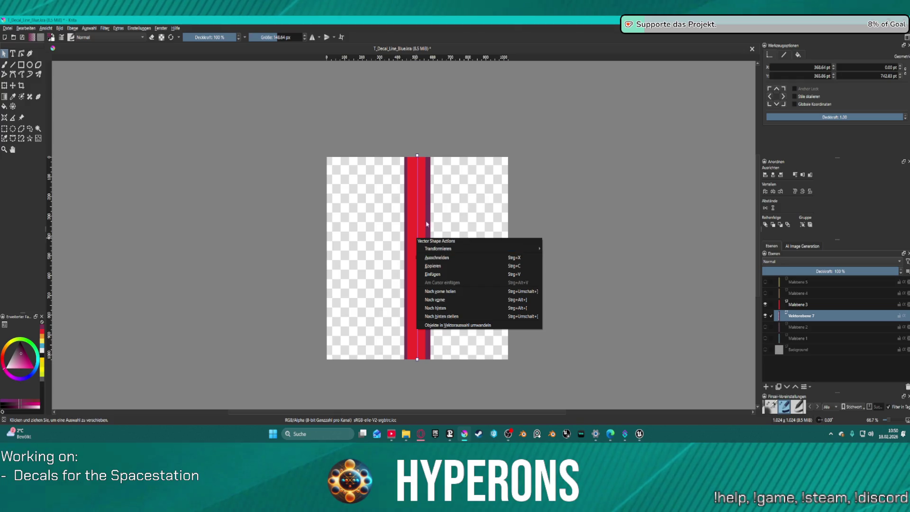
click(479, 172)
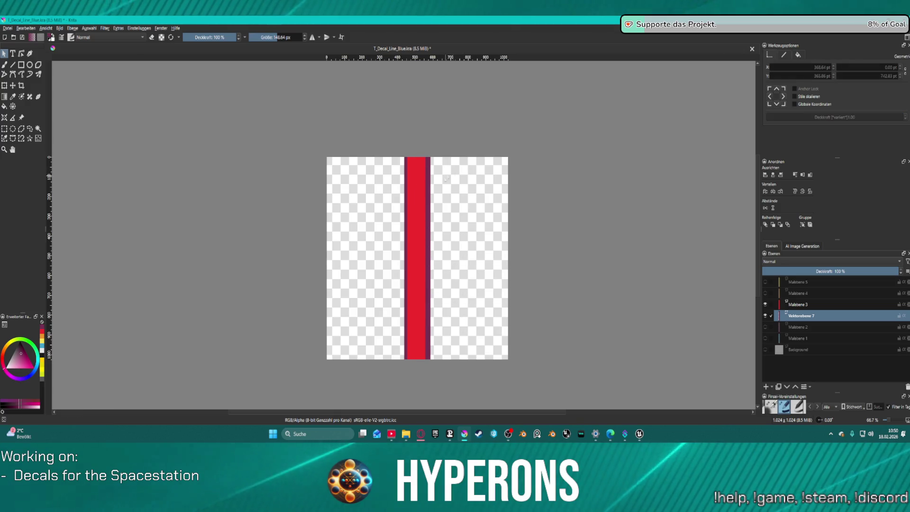
right_click(416, 237)
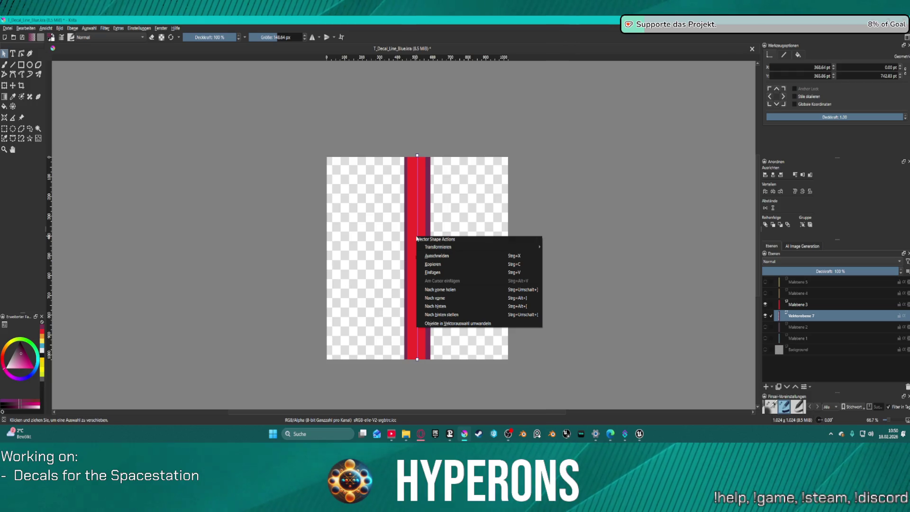
click(785, 55)
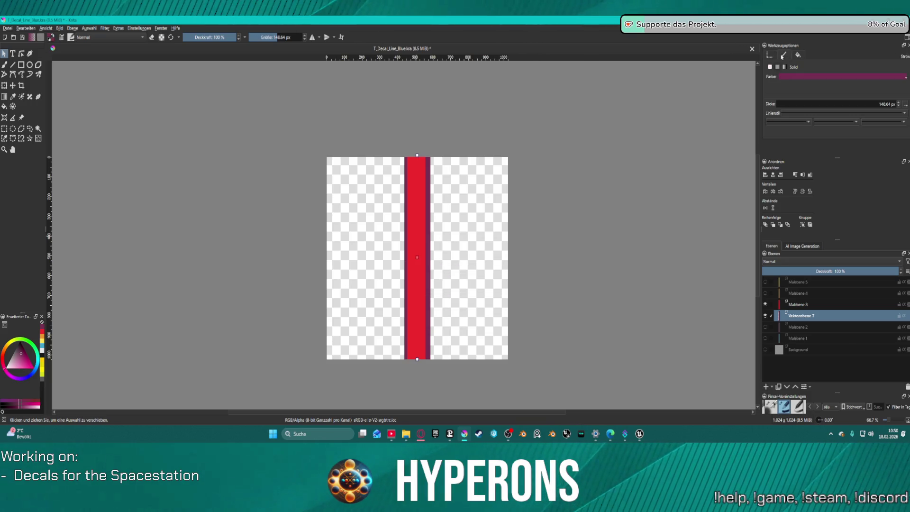
Step: Give the line a 10 px solid outline, review its fill settings, and hide Malebene 3
double_click(887, 104)
text(10)
key(Return)
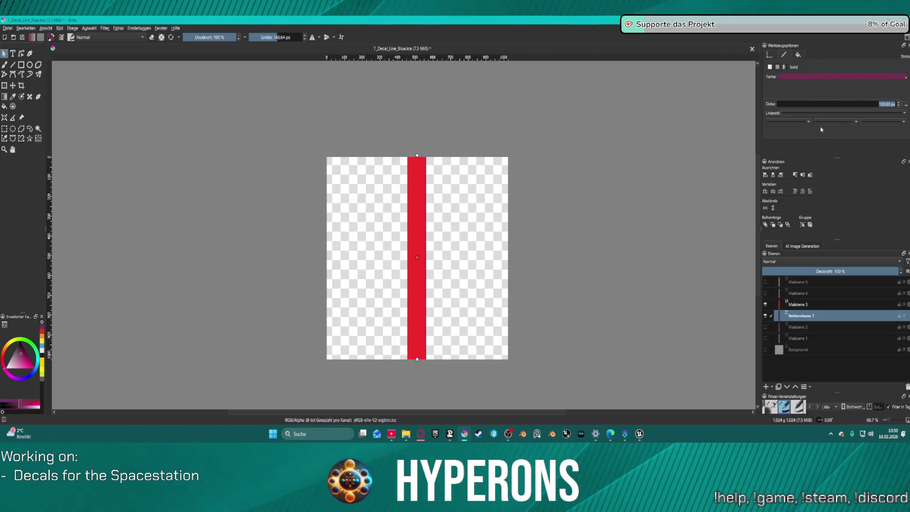
click(884, 122)
click(885, 125)
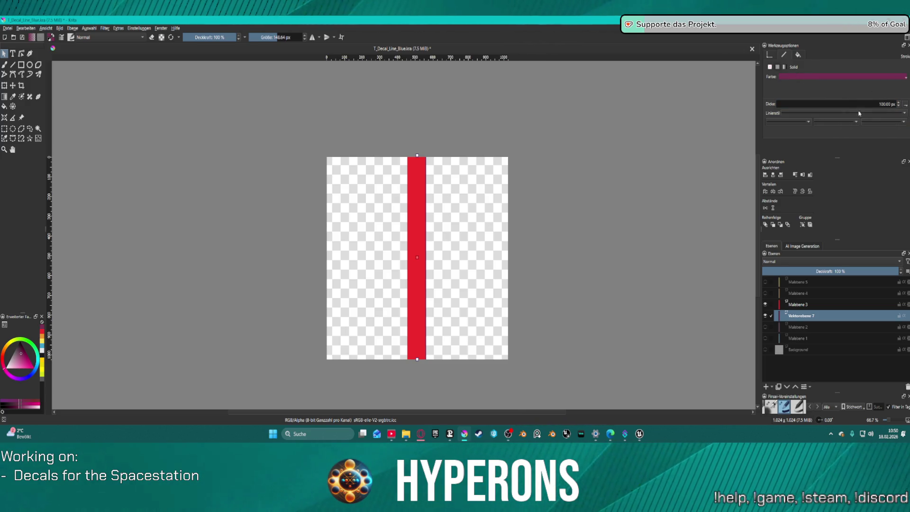
click(800, 55)
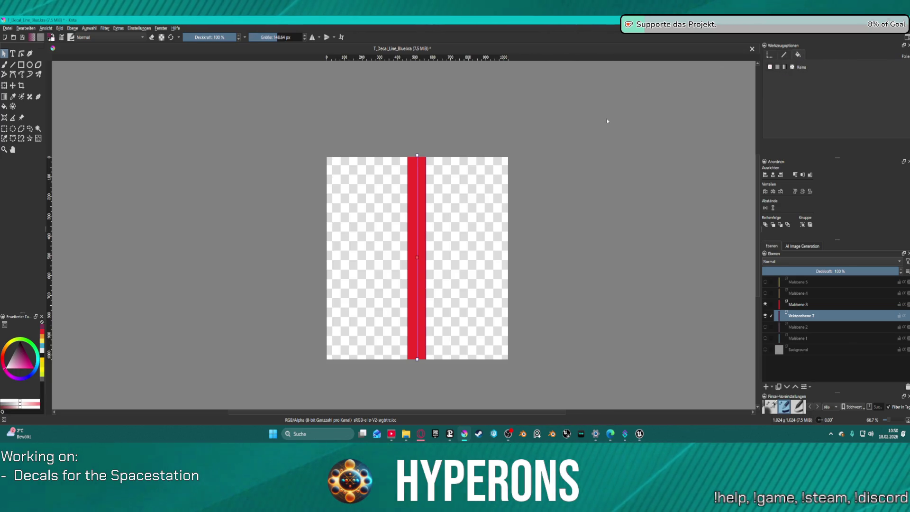
click(765, 305)
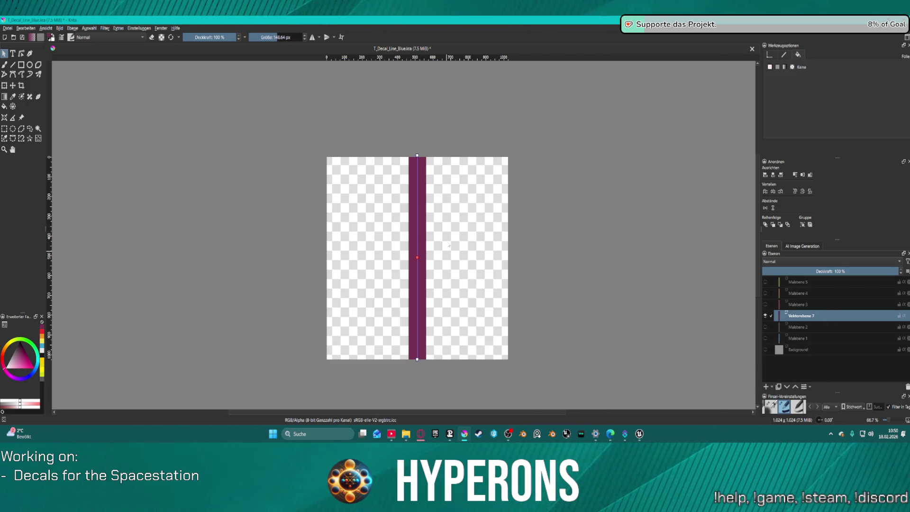
scroll(423, 226, up, 3)
scroll(423, 226, down, 2)
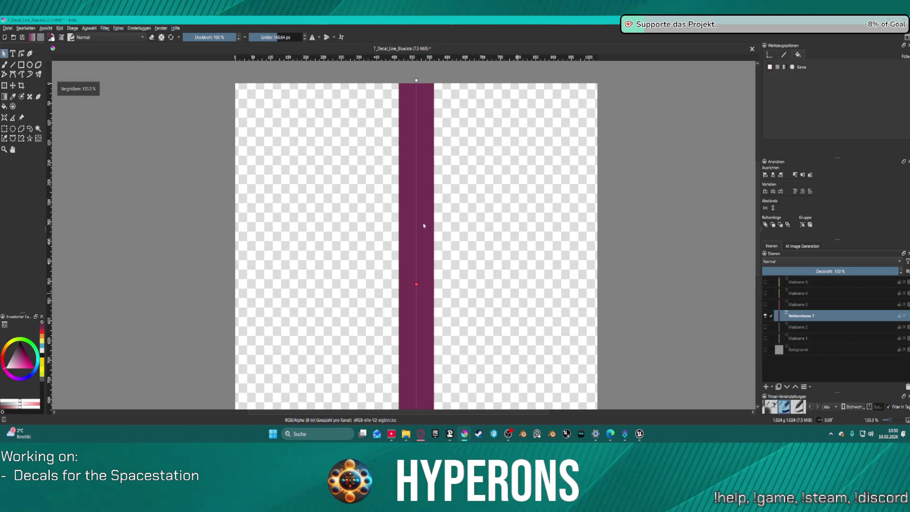
Step: Switch to editing the purple bar's path points and head to Ansicht > Ausrichten for snapping
right_click(416, 199)
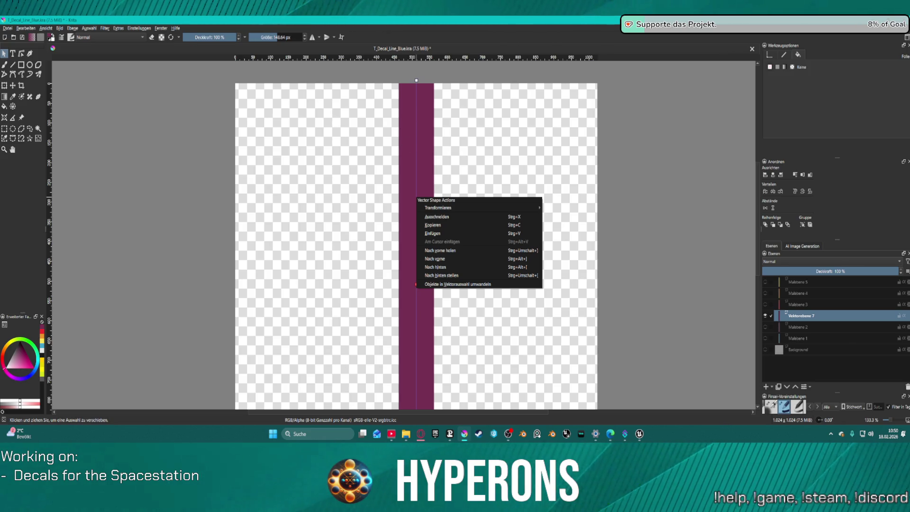
click(22, 53)
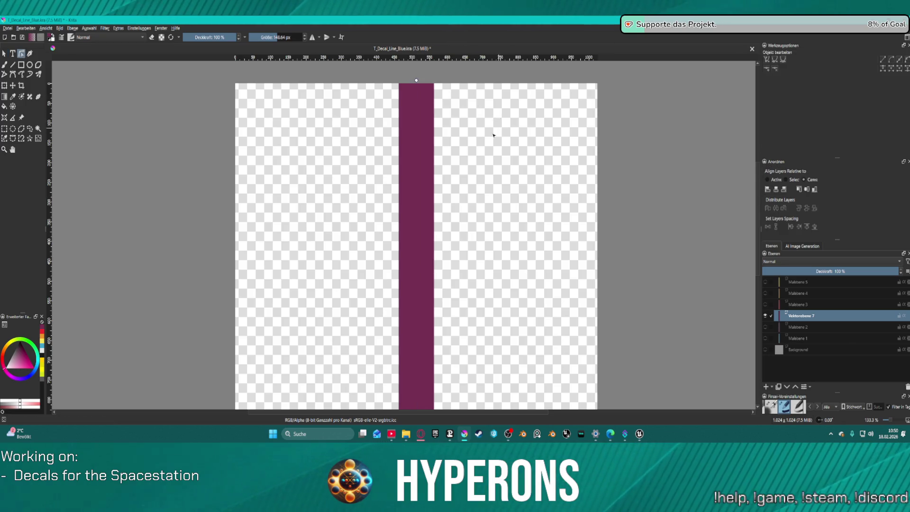
scroll(419, 120, down, 4)
scroll(417, 114, up, 1)
scroll(416, 114, up, 3)
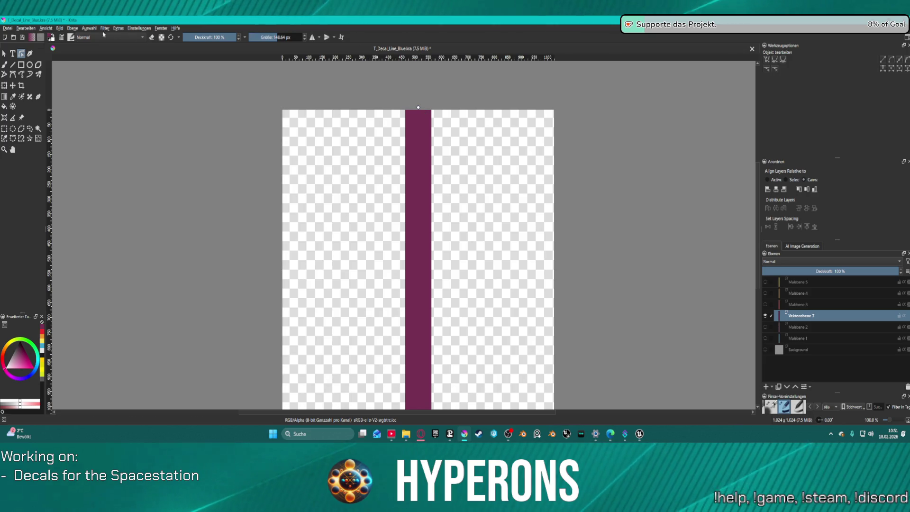
click(57, 29)
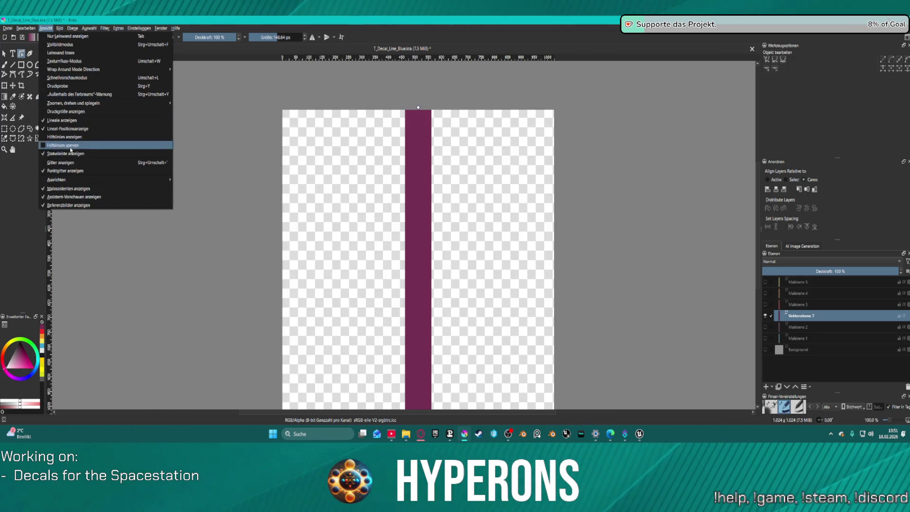
mouse_move(57, 179)
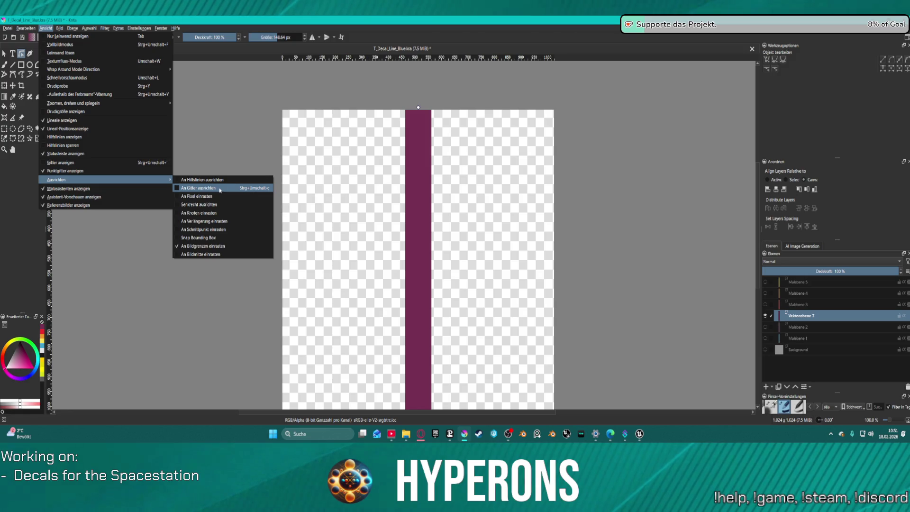
Step: Turn on grid snapping and nudge the bar's top and bottom end points so it runs straight down the centre
click(206, 193)
drag(420, 112, 419, 115)
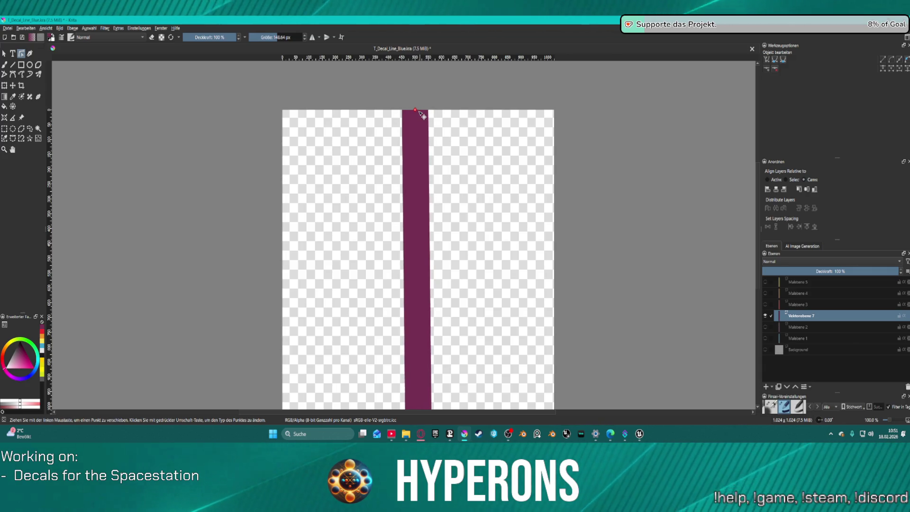
scroll(444, 136, down, 3)
scroll(446, 215, up, 3)
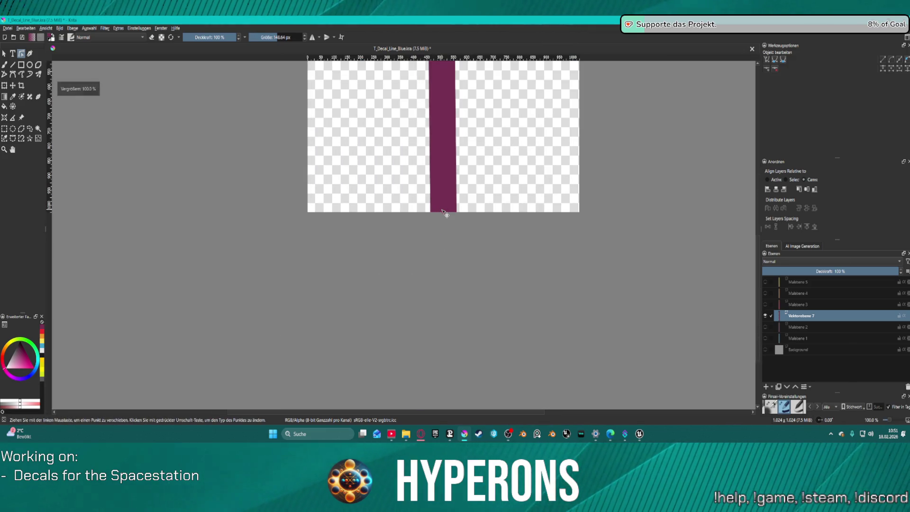
drag(446, 215, 444, 215)
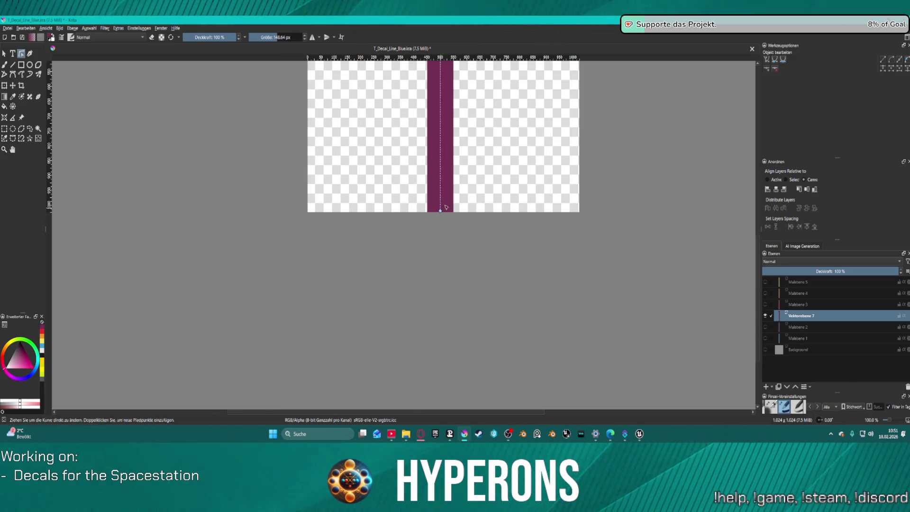
scroll(443, 210, down, 3)
scroll(450, 179, up, 1)
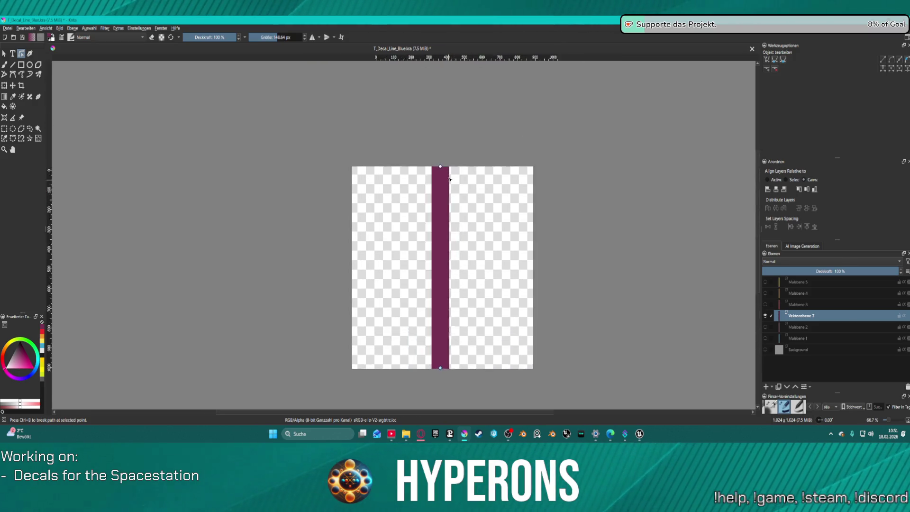
scroll(450, 180, up, 2)
scroll(431, 166, up, 1)
scroll(433, 154, up, 1)
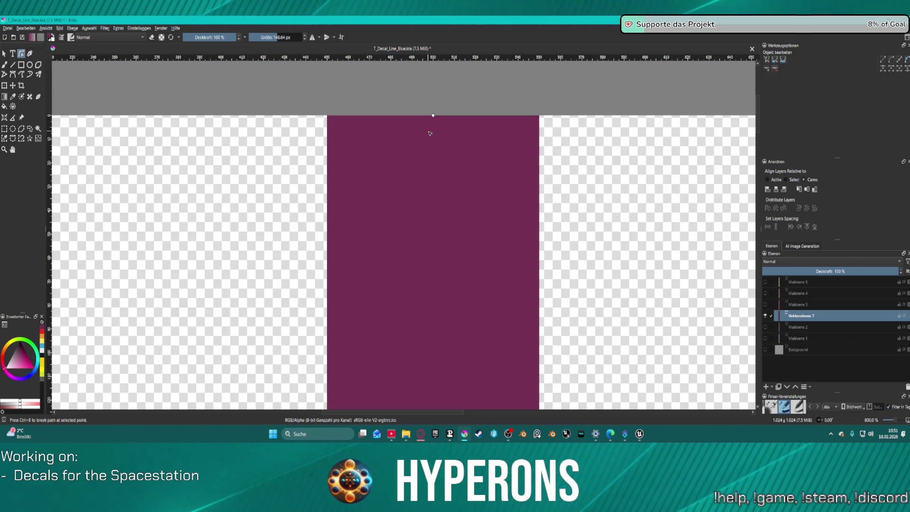
scroll(431, 219, down, 2)
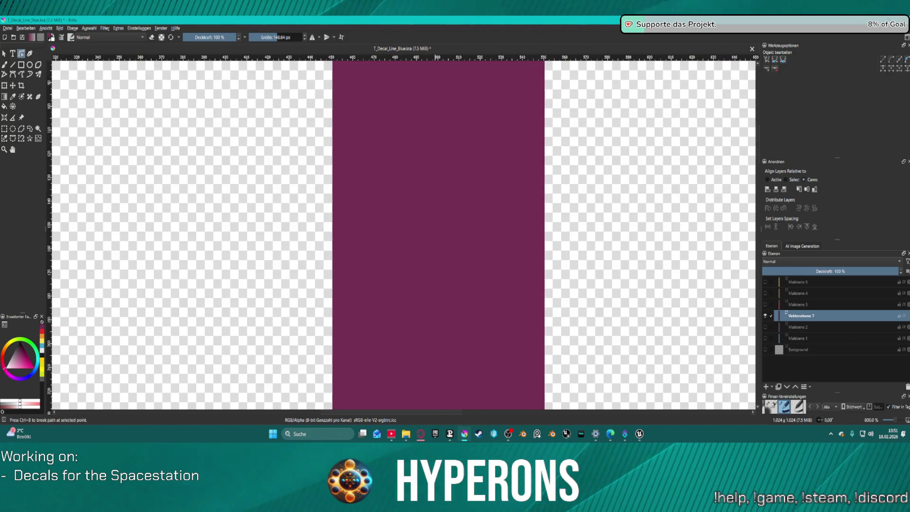
scroll(425, 235, up, 2)
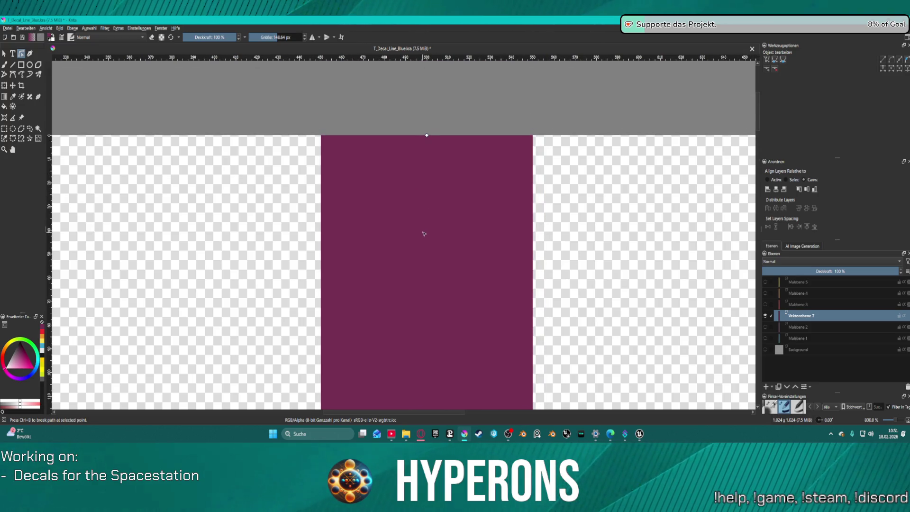
scroll(423, 234, down, 2)
scroll(405, 234, up, 1)
scroll(395, 222, down, 1)
scroll(345, 260, down, 3)
scroll(356, 270, down, 2)
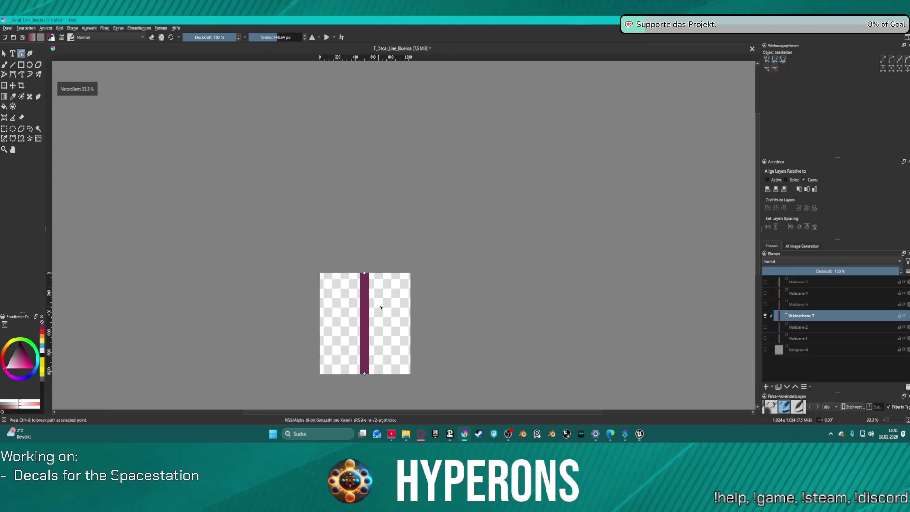
scroll(451, 160, up, 1)
scroll(448, 153, up, 3)
scroll(444, 149, down, 1)
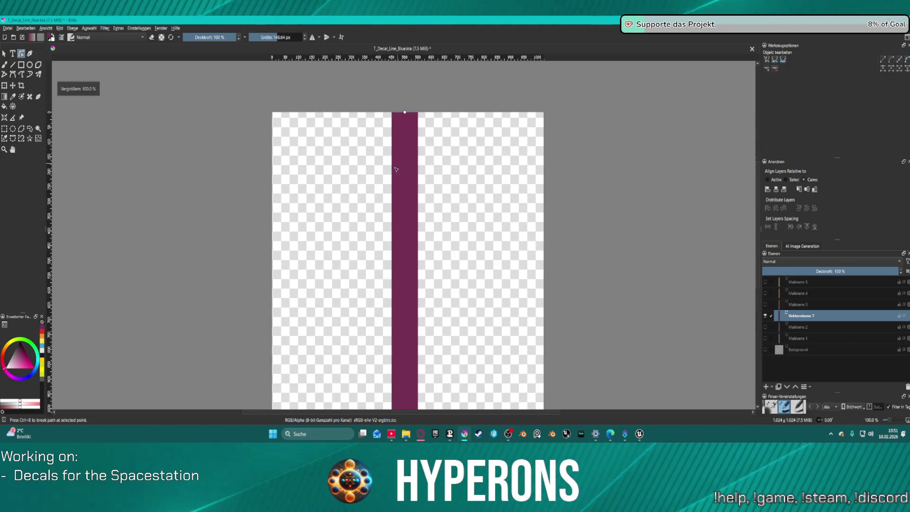
scroll(466, 107, up, 2)
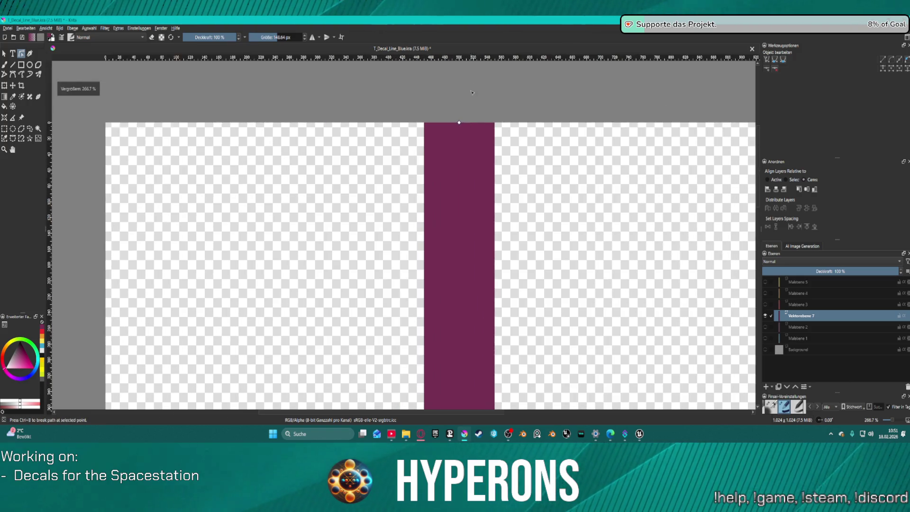
scroll(464, 117, down, 1)
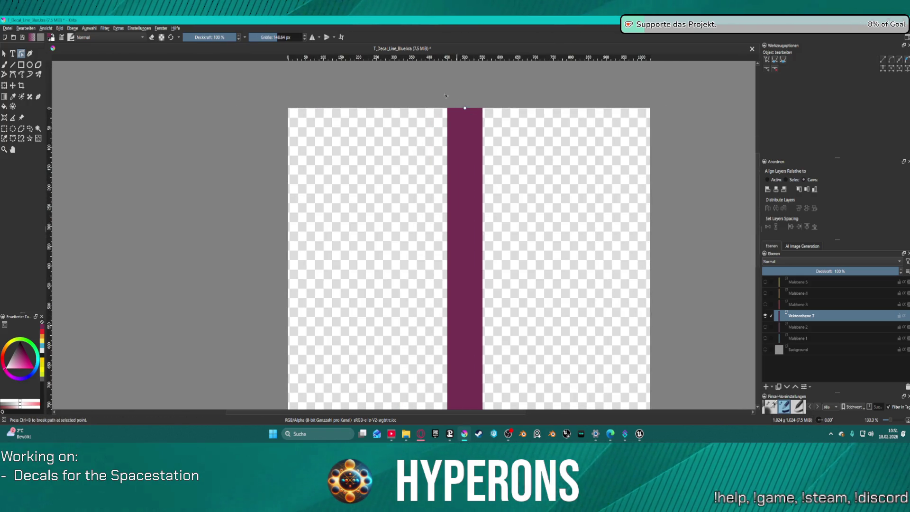
scroll(464, 108, down, 5)
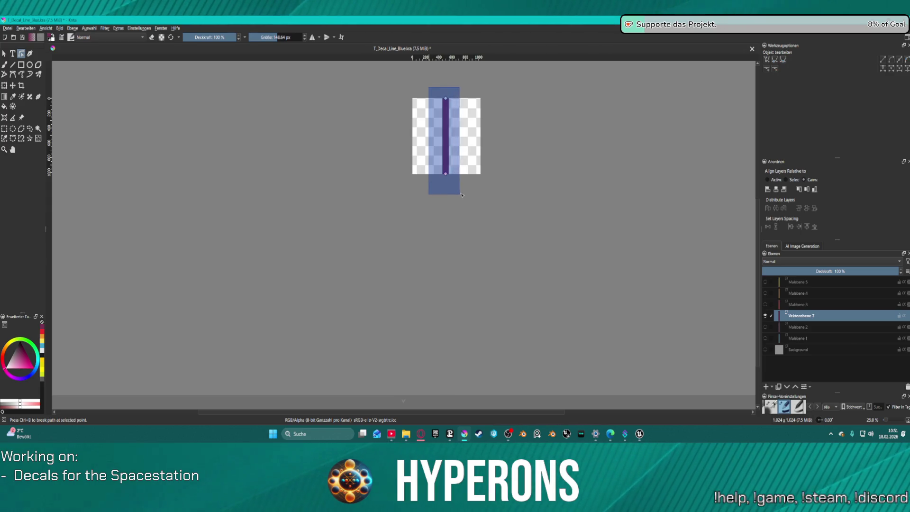
scroll(436, 93, up, 2)
scroll(438, 123, up, 1)
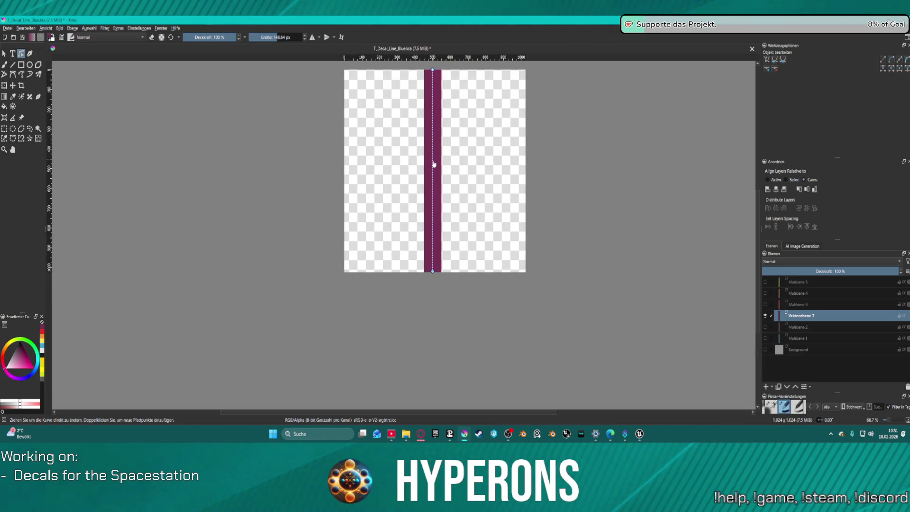